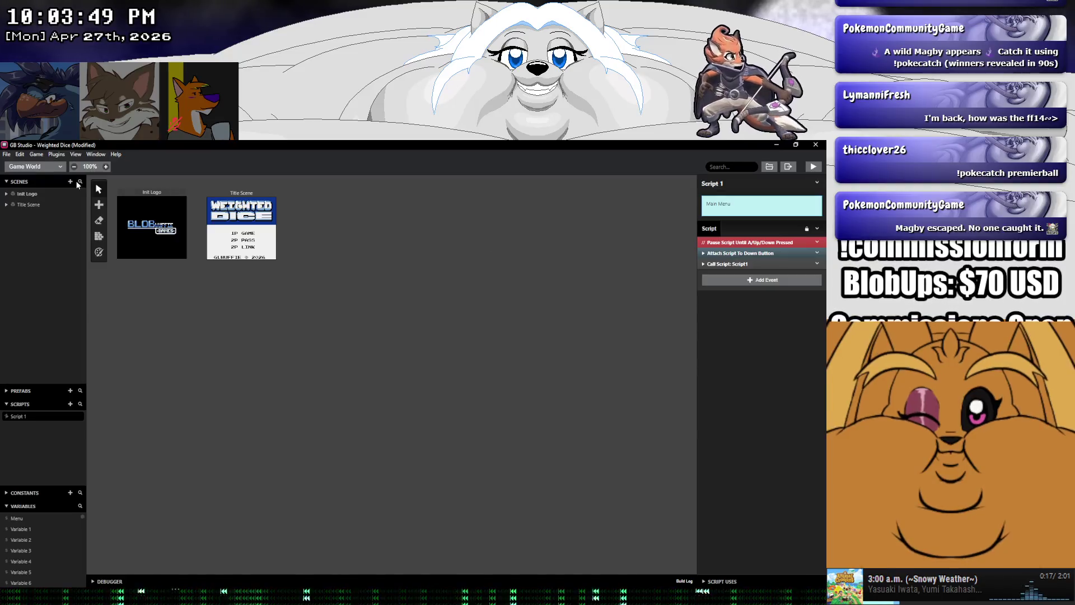
# Save the Weighted Dice project and close the crashed kernel-panic game window
pyautogui.click(11, 156)
pyautogui.click(19, 196)
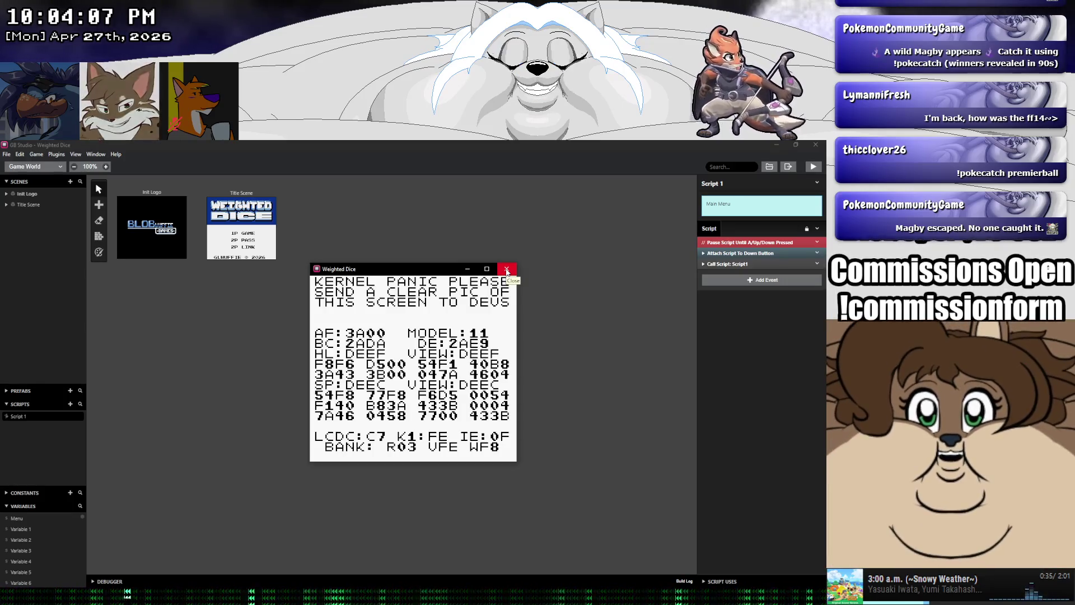
pyautogui.click(507, 270)
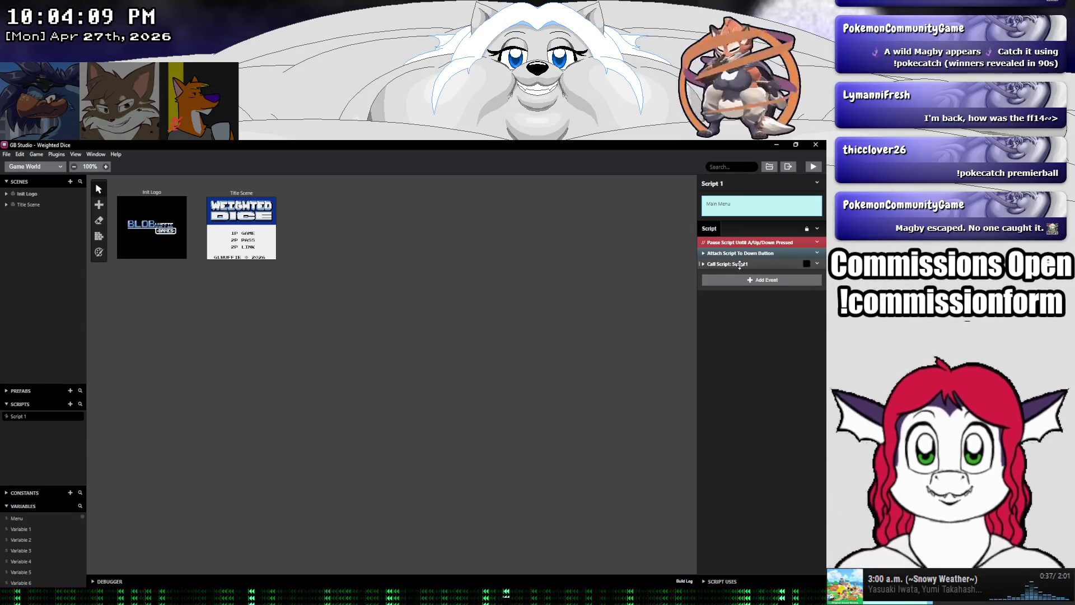
pyautogui.rightClick(739, 264)
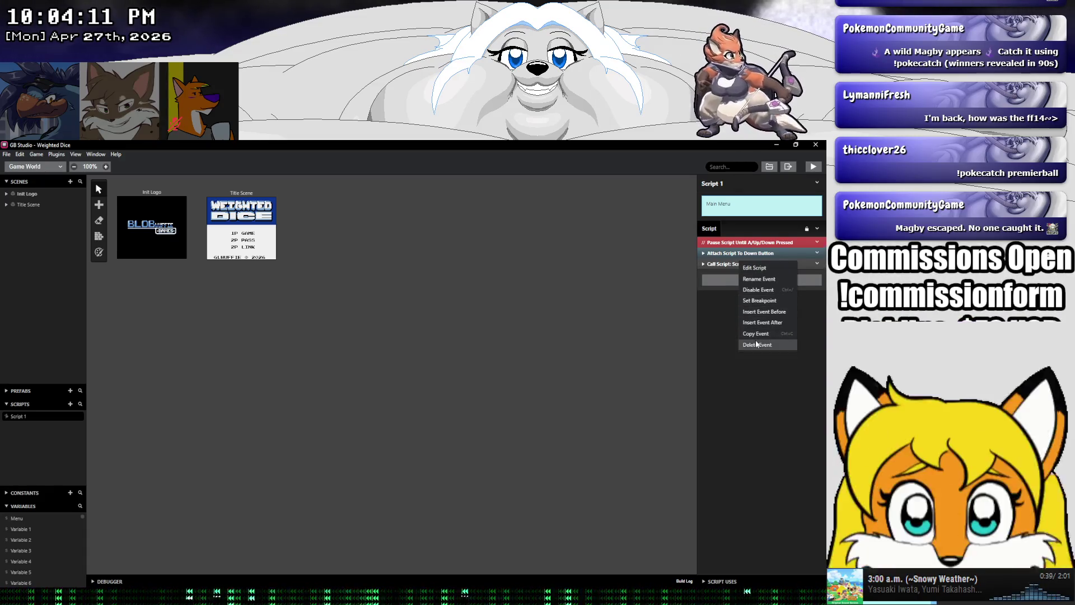
# Delete the Call Script event from Script 1, then move the title menu arrow up and down in the game
pyautogui.click(757, 345)
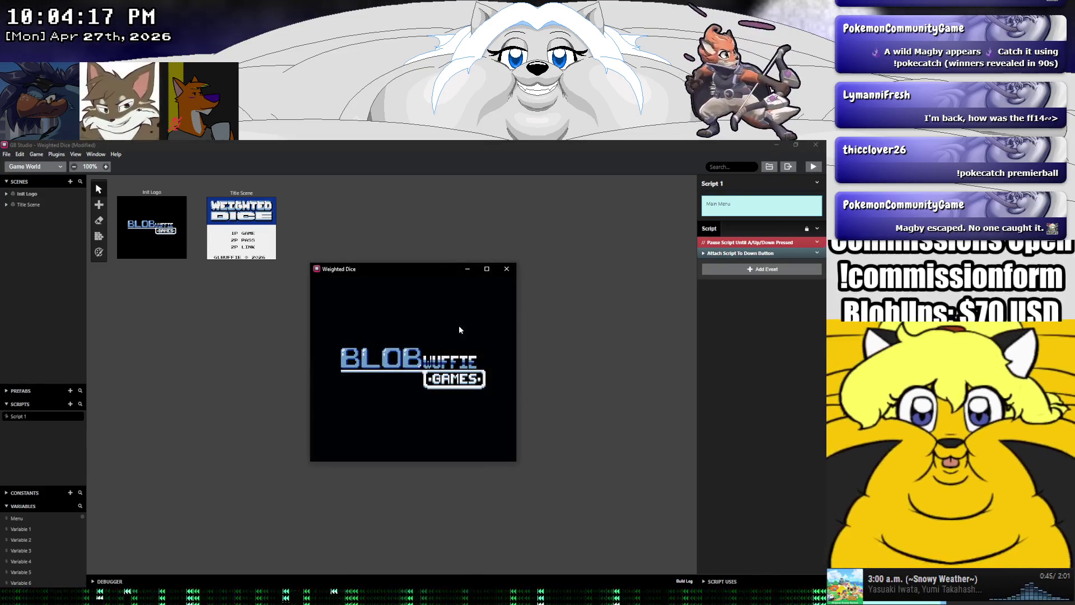
pyautogui.press('Down')
pyautogui.press('Down')
pyautogui.press('Up')
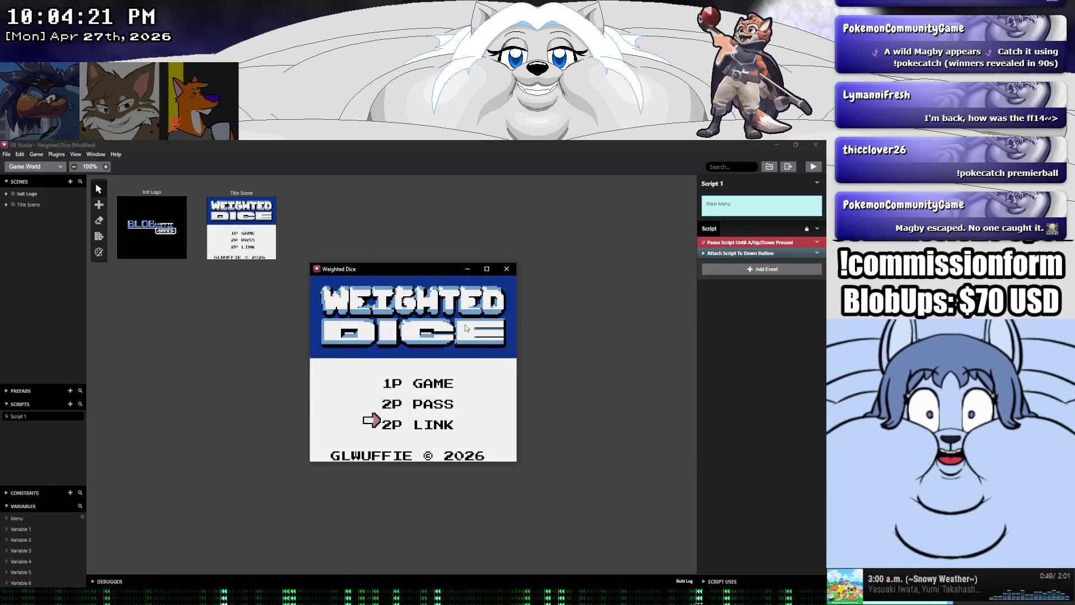
pyautogui.press('Up')
pyautogui.press('Down')
pyautogui.press('Up')
pyautogui.press('Down')
pyautogui.press('Up')
pyautogui.press('Down')
pyautogui.press('Up')
pyautogui.press('Down')
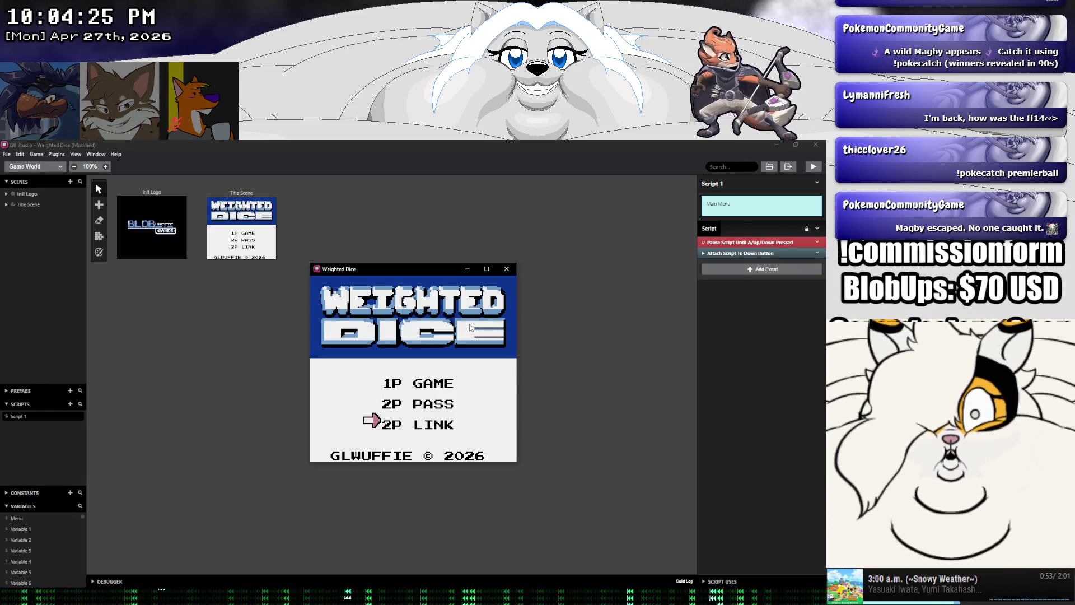
# Keep toggling the menu arrow around the 2P LINK option to check the cursor
pyautogui.press('Up')
pyautogui.press('Down')
pyautogui.press('Up')
pyautogui.press('Down')
pyautogui.press('Up')
pyautogui.press('Down')
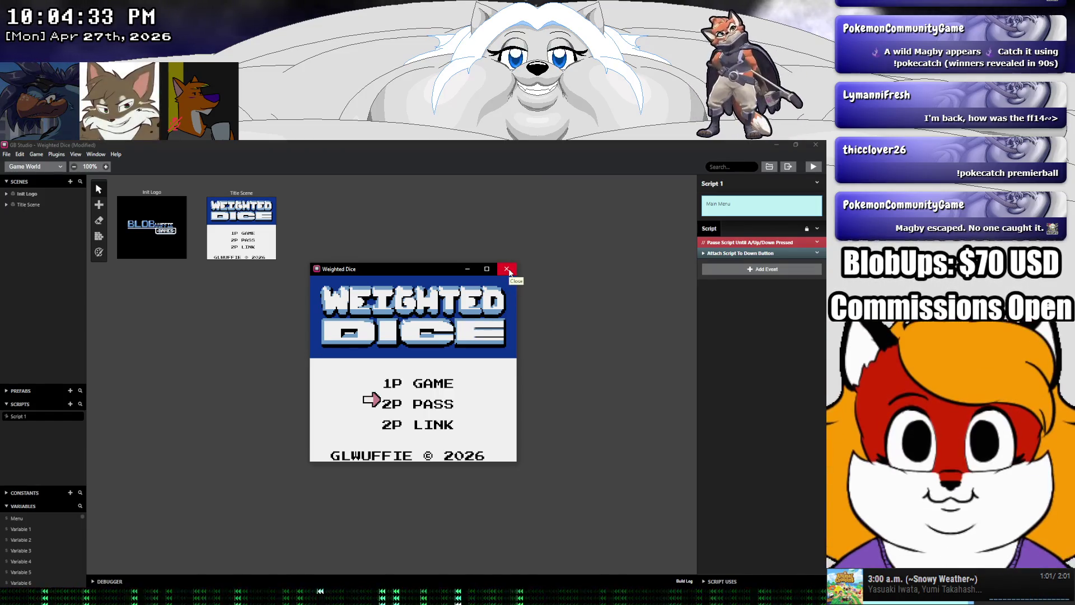
pyautogui.press('Down')
pyautogui.press('Up')
# Close the game and nest Player Set Position Relative By inside the Down Button handler's Else branch
pyautogui.click(508, 269)
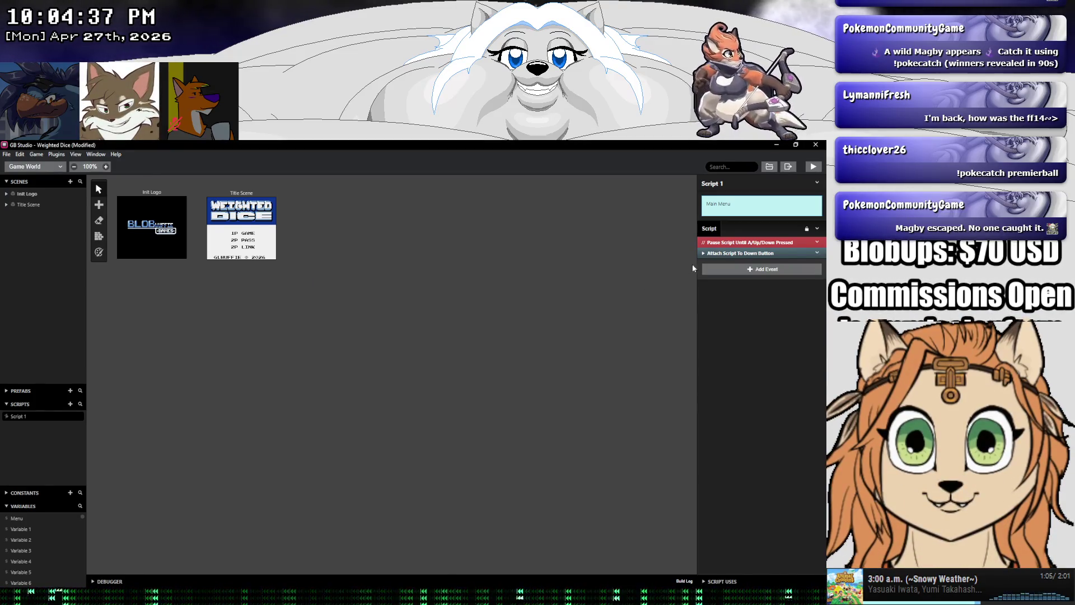
pyautogui.click(703, 253)
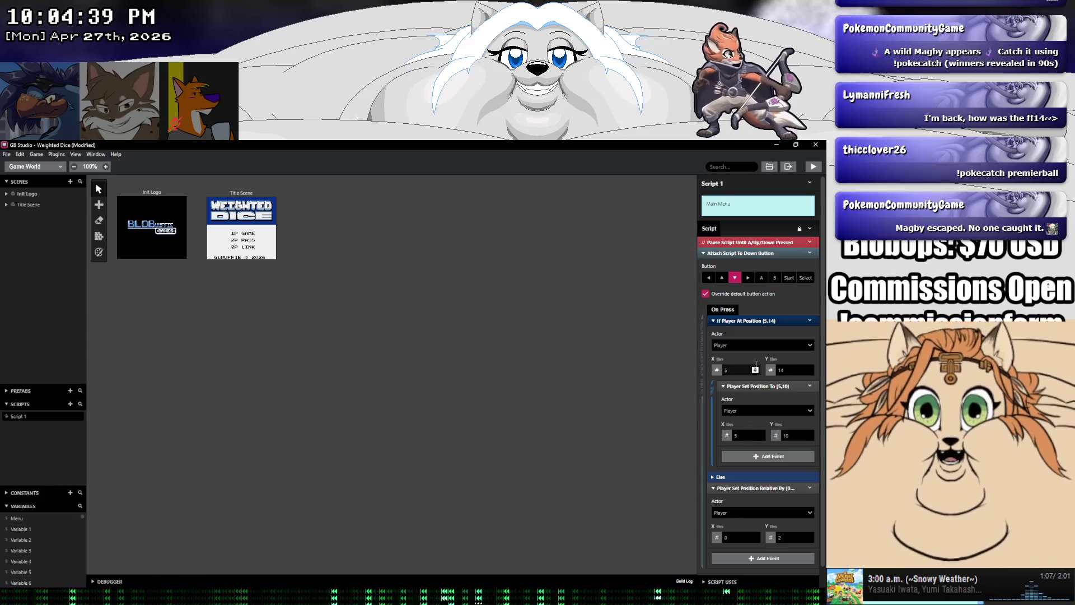
pyautogui.click(715, 476)
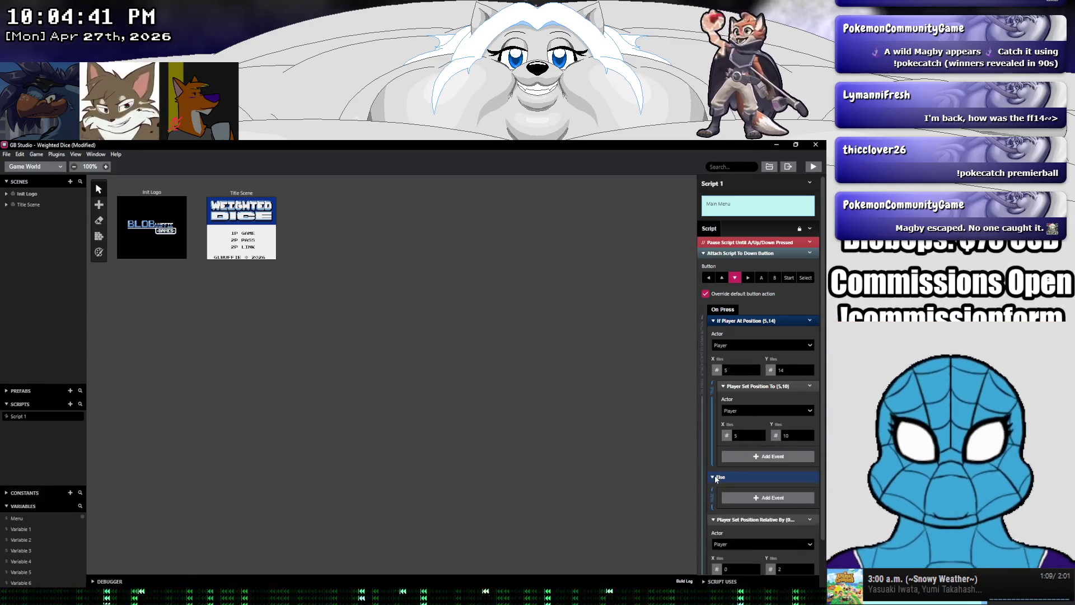
pyautogui.scroll(-2, 715, 476)
pyautogui.moveTo(754, 467)
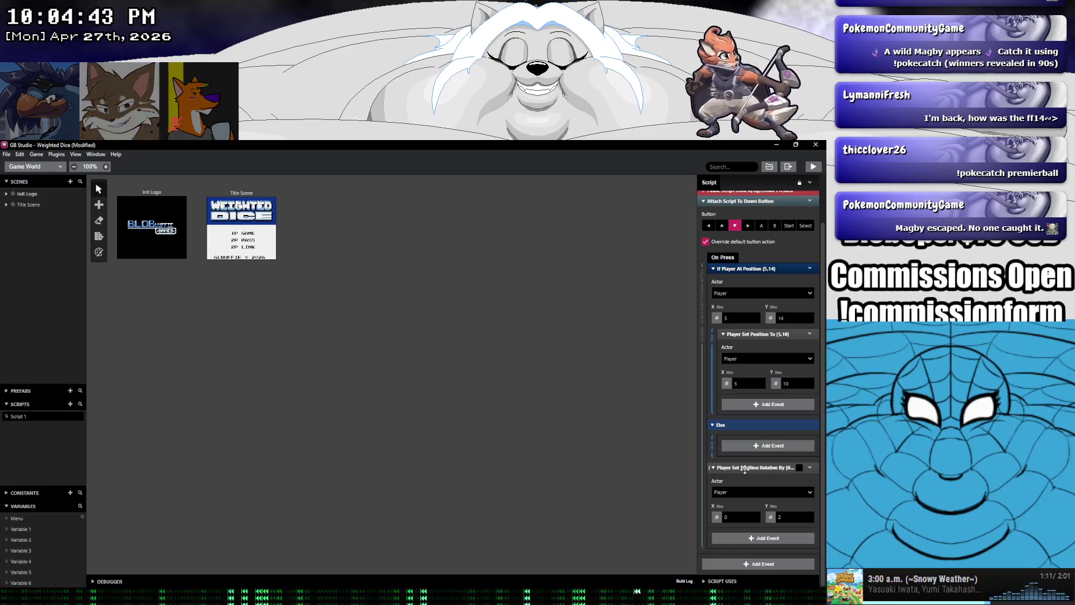
pyautogui.moveTo(745, 472)
pyautogui.mouseDown()
pyautogui.moveTo(728, 456)
pyautogui.moveTo(727, 490)
pyautogui.mouseUp()
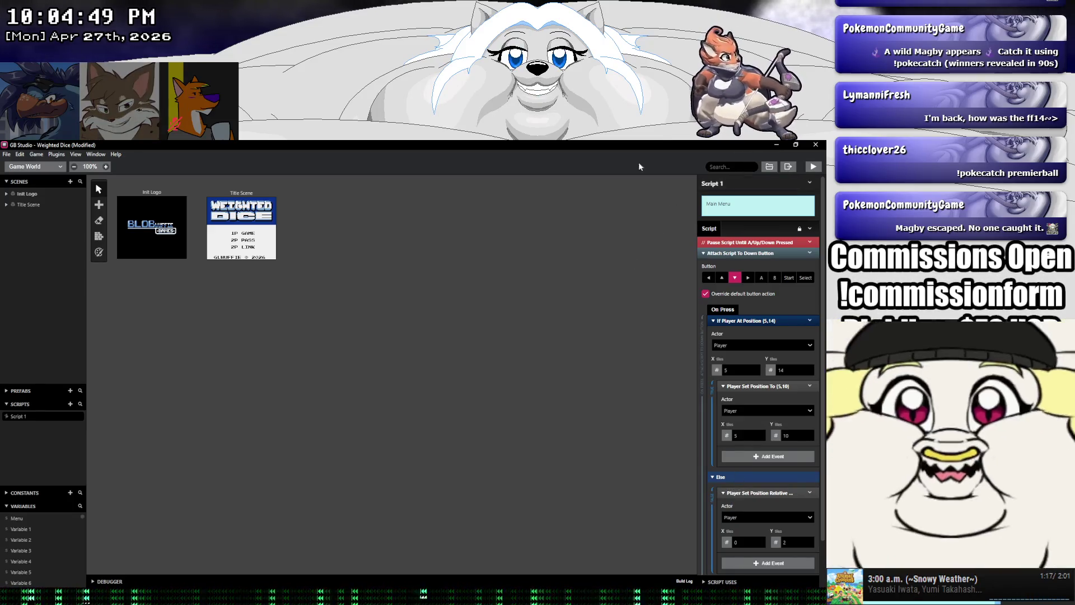
pyautogui.click(7, 154)
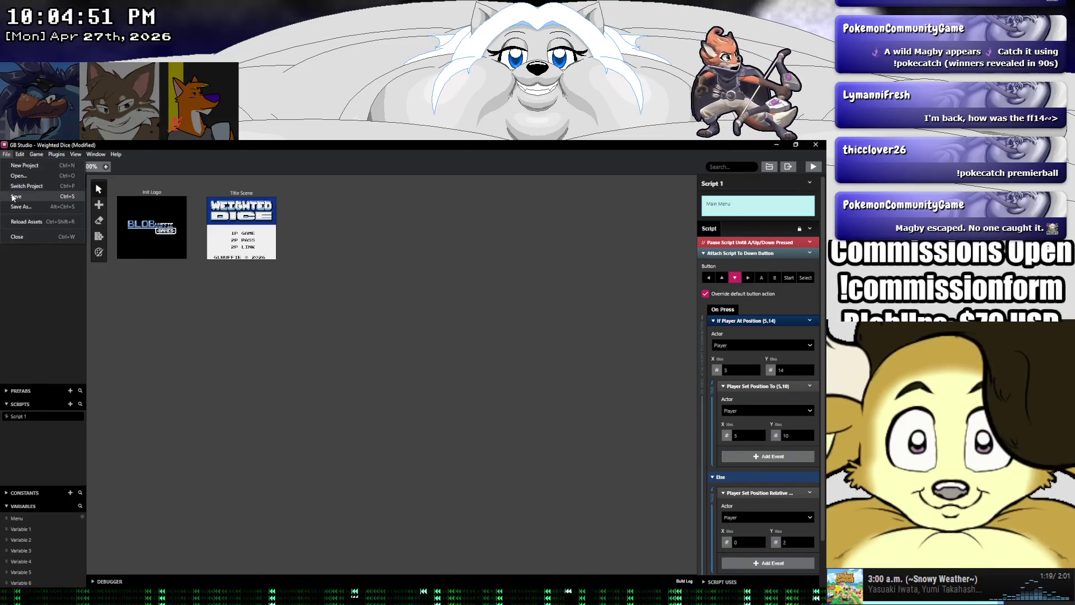
# Save, run the game, and move the menu arrow down through 2P PASS and 2P LINK
pyautogui.click(22, 193)
pyautogui.click(813, 167)
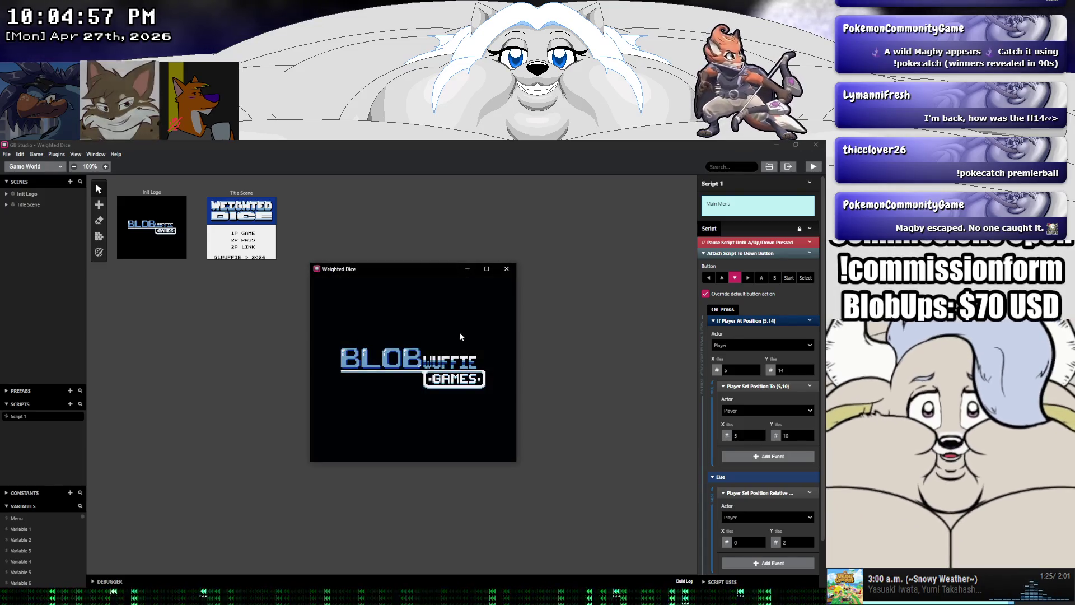
pyautogui.press('Down')
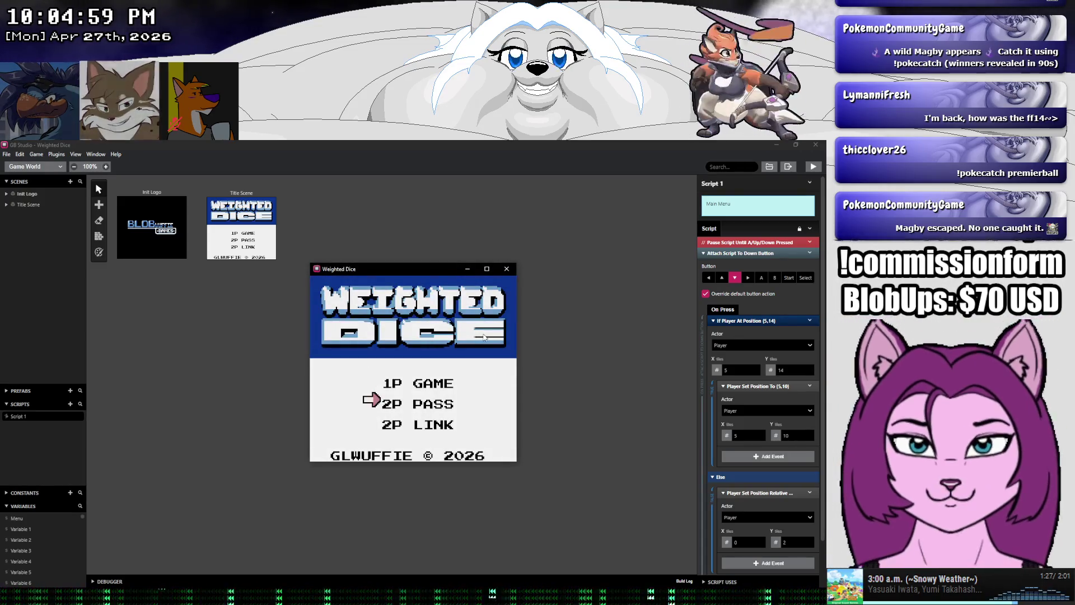
pyautogui.press('Down')
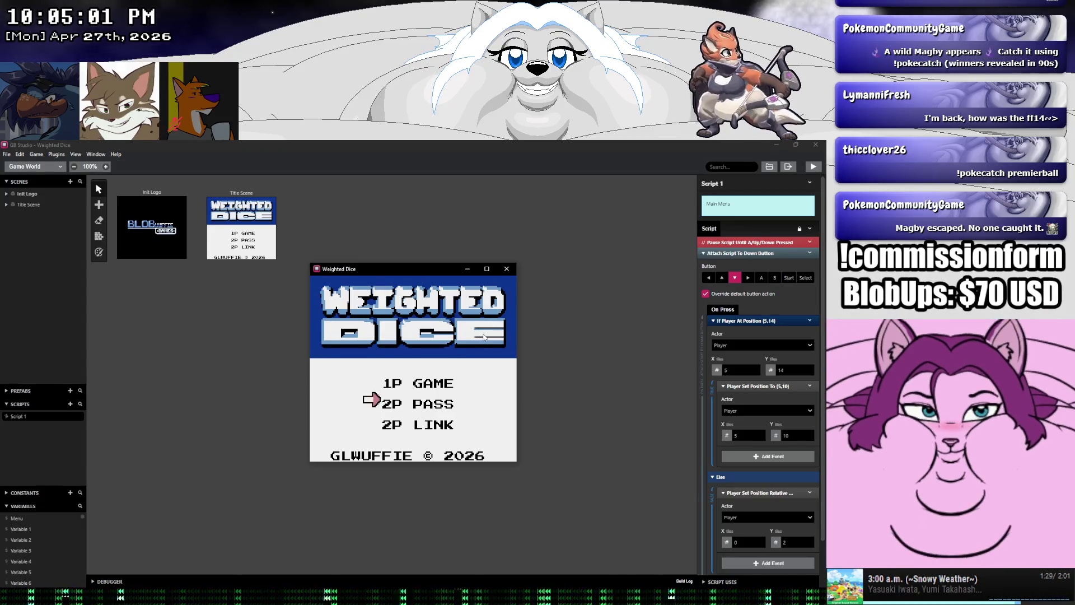
pyautogui.press('Down')
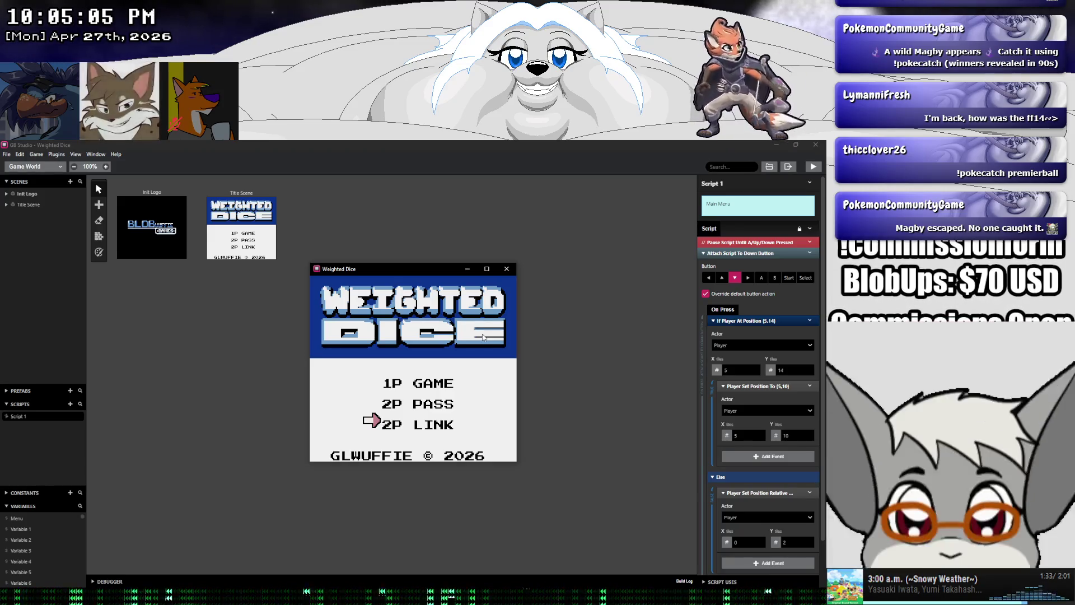
# Move the arrow back up and past the last option, then close the game
pyautogui.press('Up')
pyautogui.press('Up')
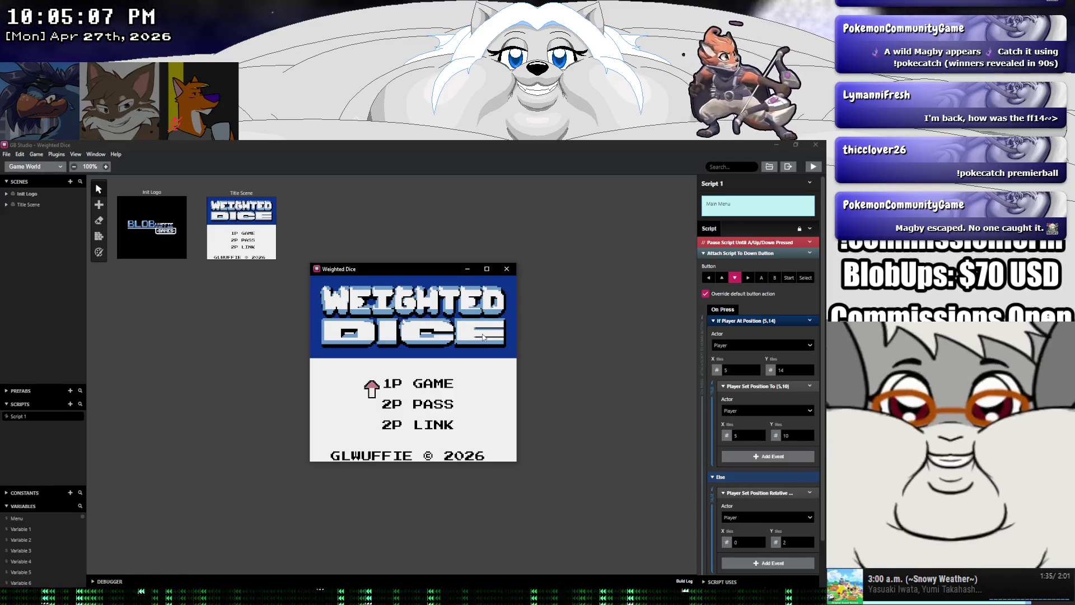
pyautogui.press('Down')
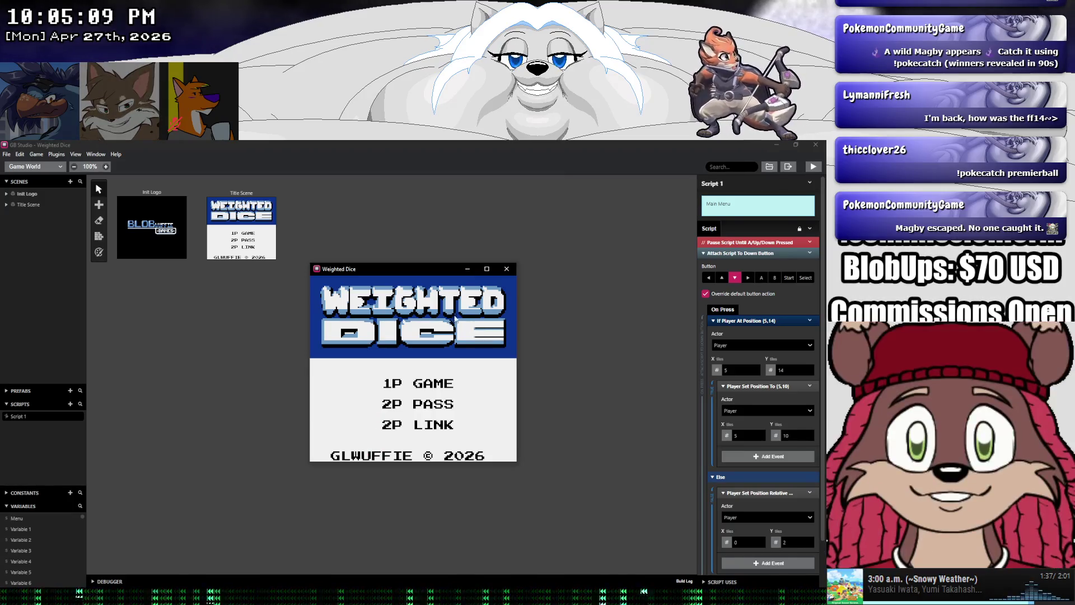
pyautogui.click(509, 271)
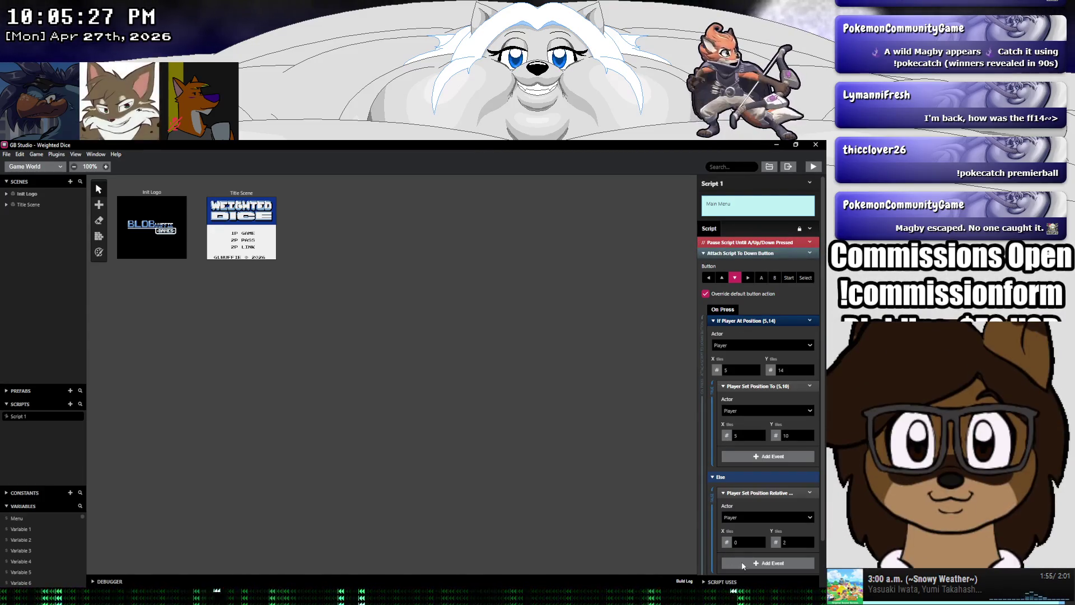
pyautogui.click(702, 253)
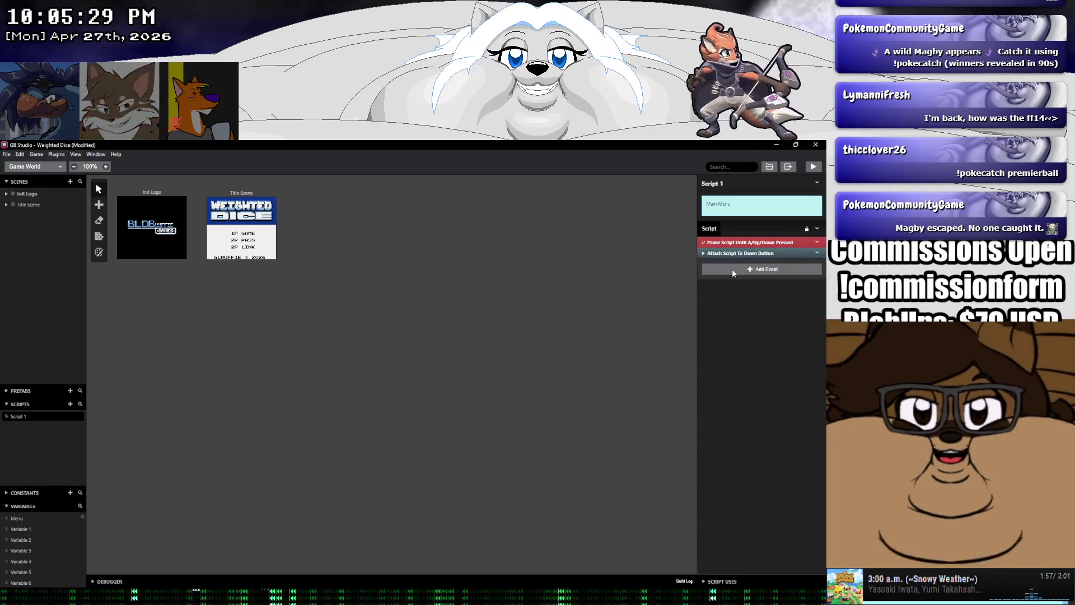
# Add an Attach Script To Button event to Script 1 via the 'button' event search
pyautogui.click(735, 270)
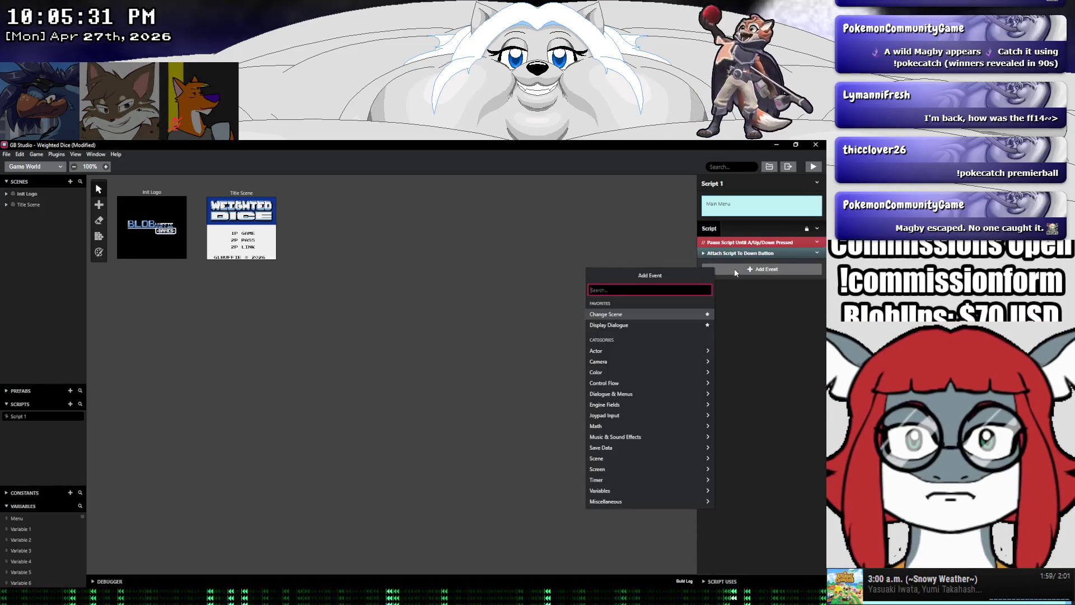
pyautogui.write('button')
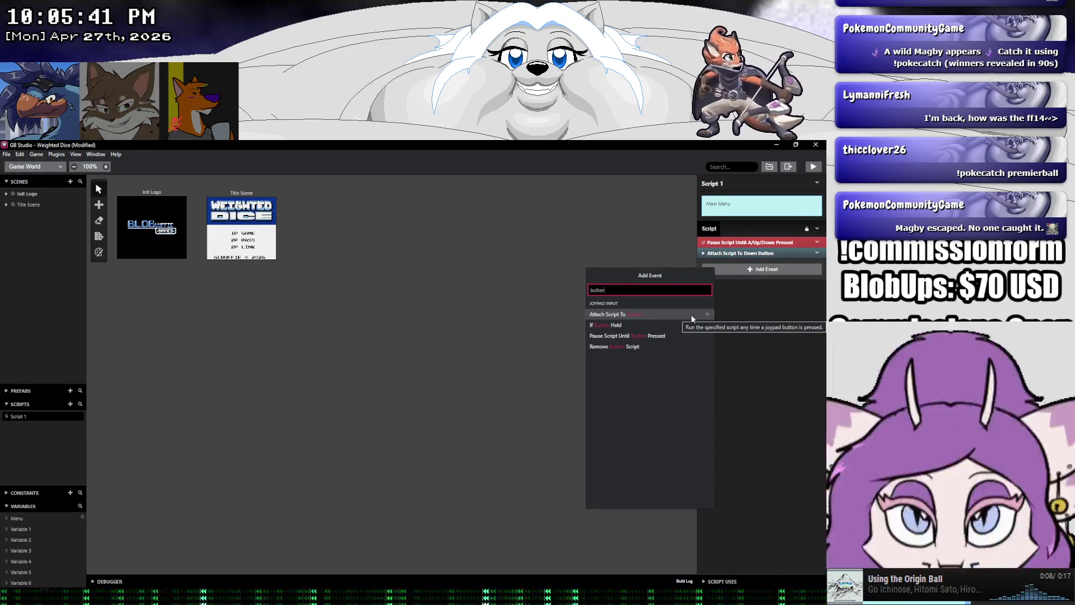
pyautogui.click(692, 317)
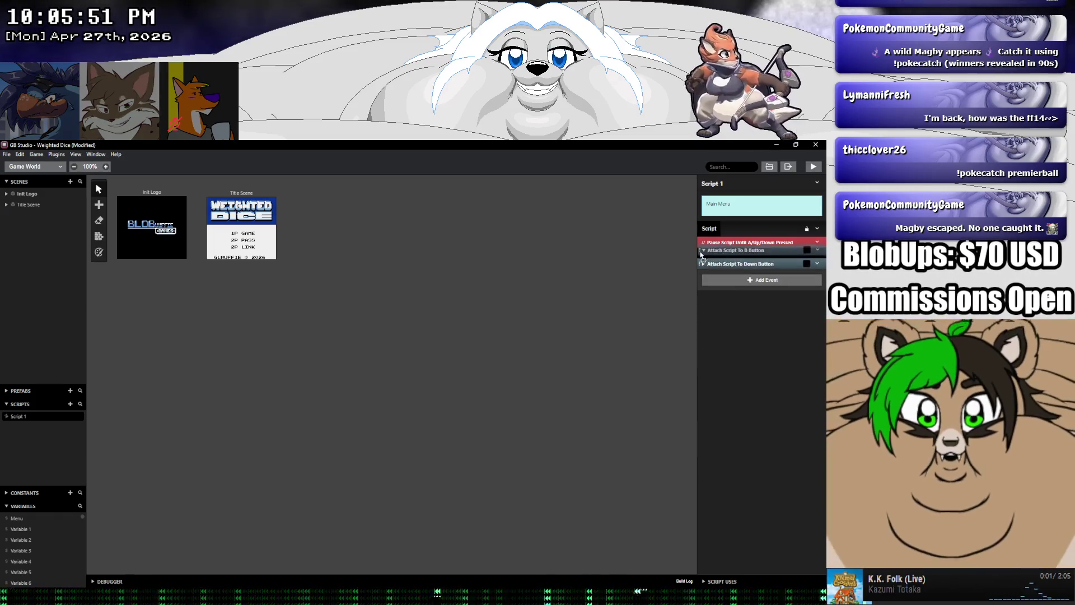
# Move the new button event above the Down Button event and enable every button except Down
pyautogui.moveTo(700, 265); pyautogui.dragTo(701, 251)
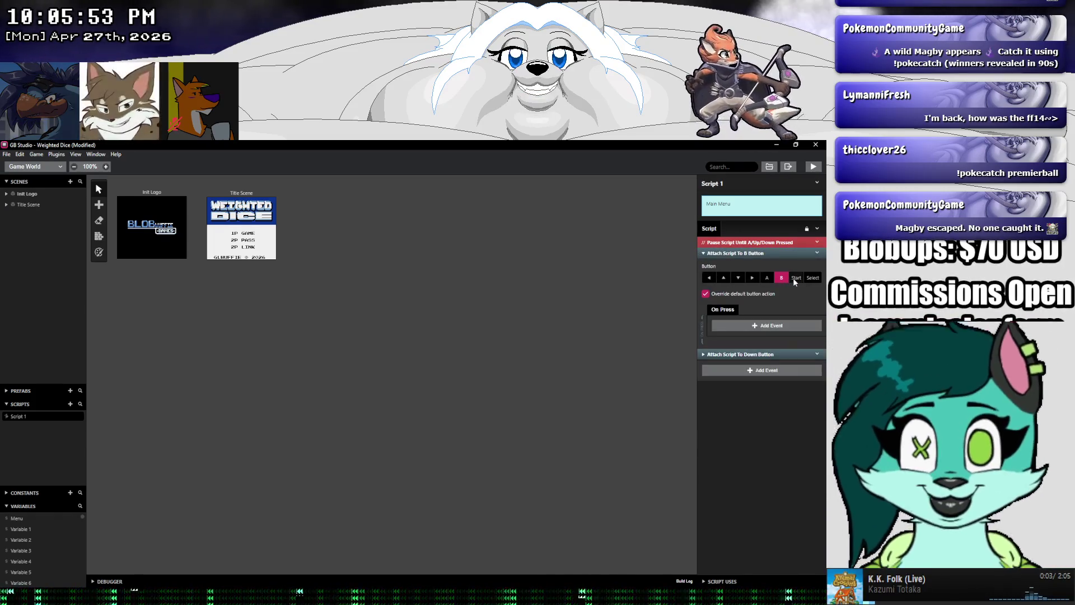
pyautogui.click(796, 278)
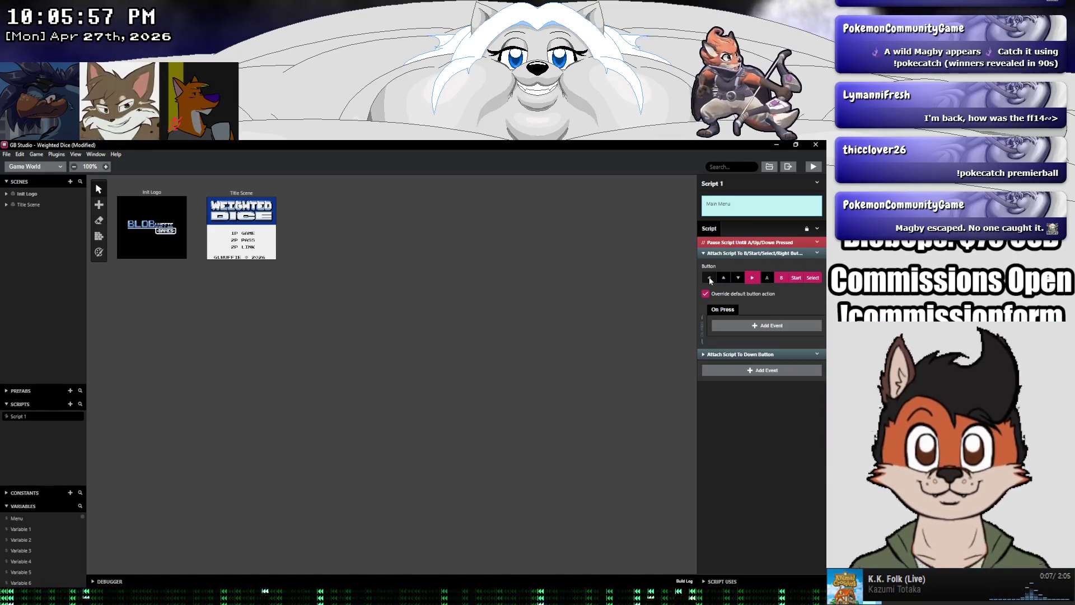
pyautogui.click(710, 278)
pyautogui.click(766, 278)
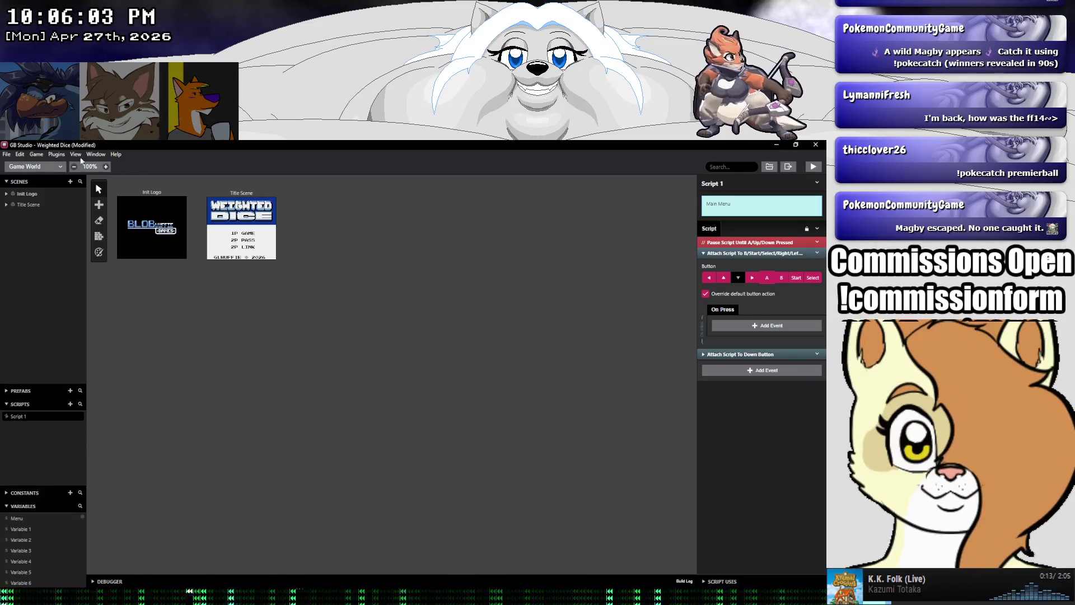
pyautogui.click(6, 154)
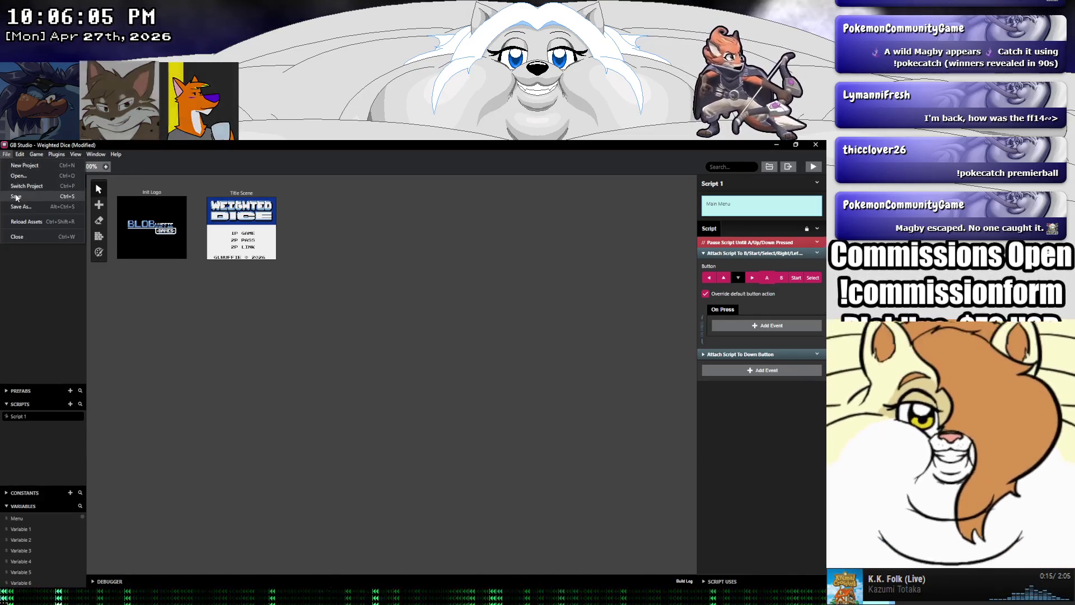
# Save, run the game, and cycle the menu arrow between 1P GAME, 2P PASS and 2P LINK
pyautogui.click(15, 197)
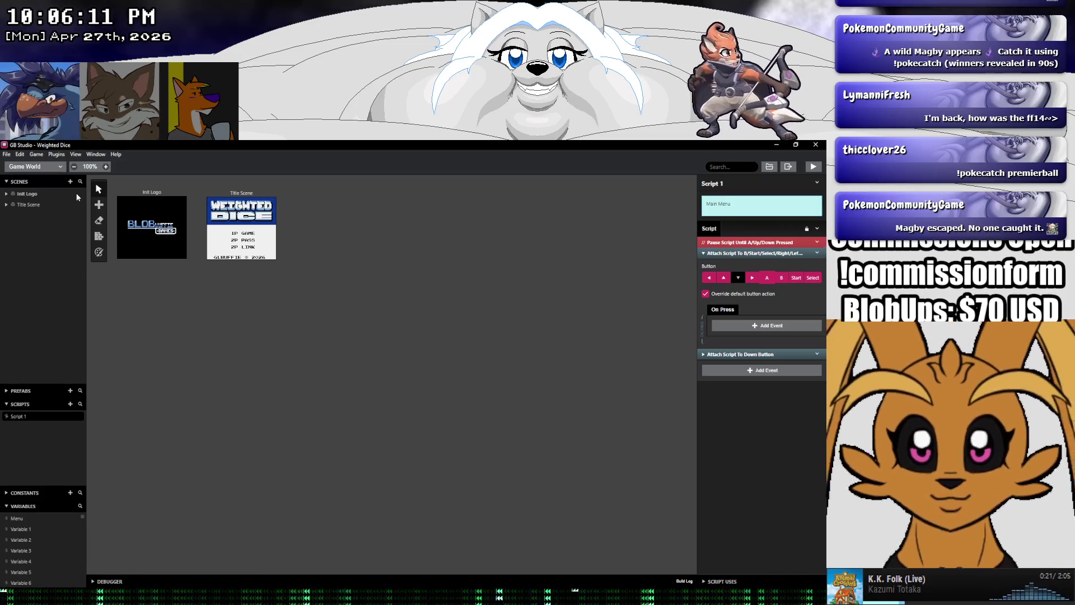
pyautogui.click(814, 167)
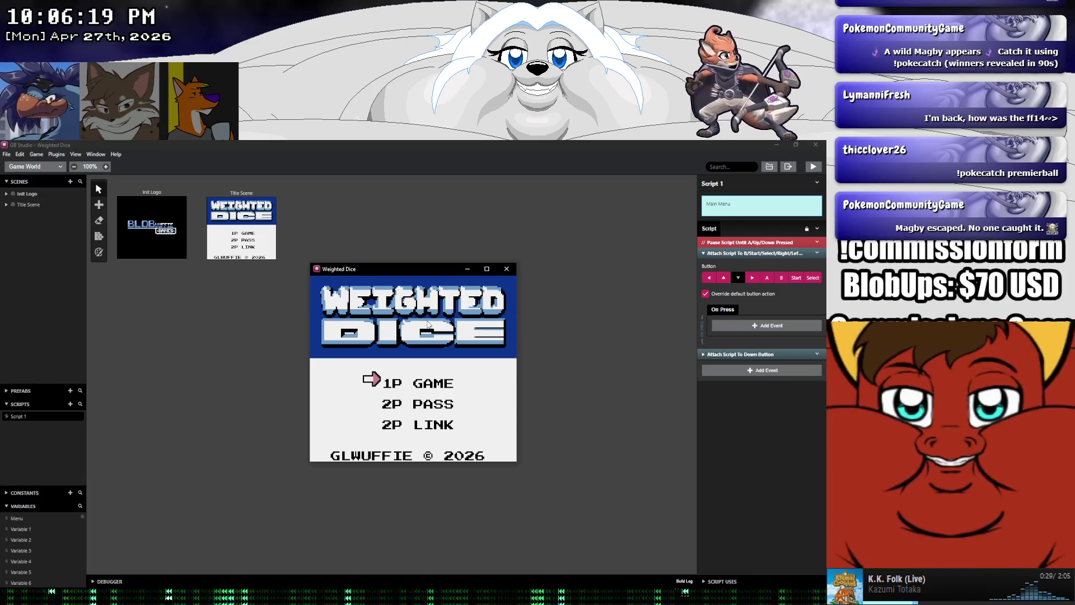
pyautogui.press('Down')
pyautogui.press('Down')
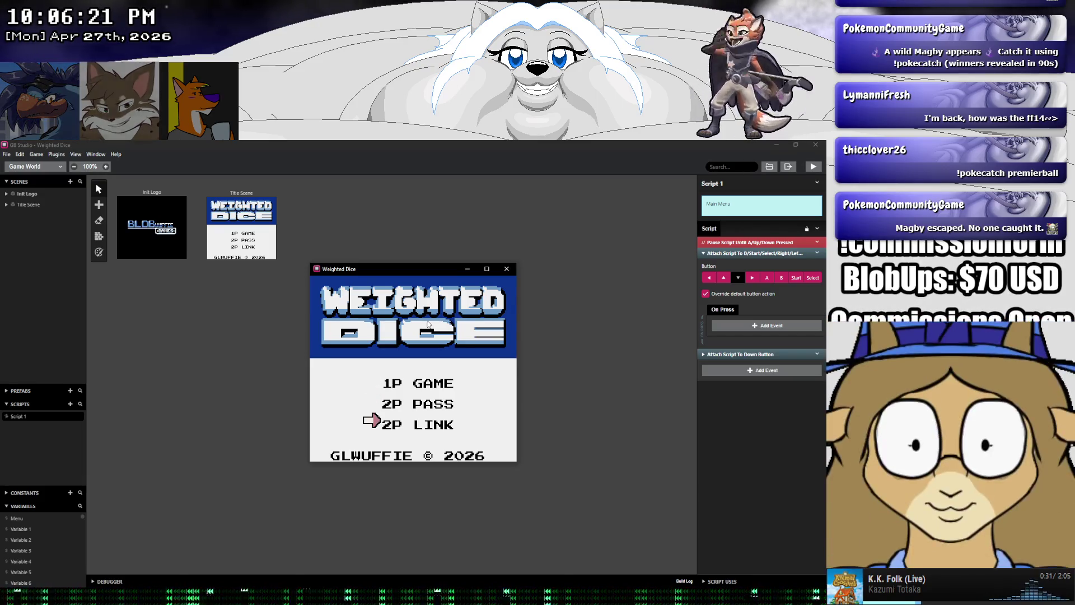
pyautogui.press('Down')
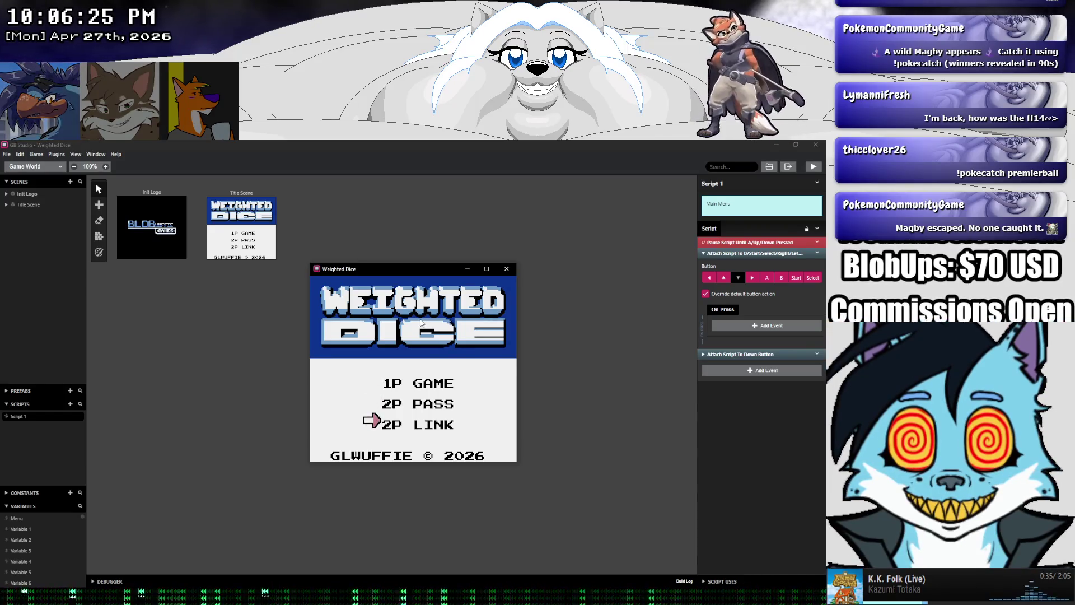
pyautogui.press('Up')
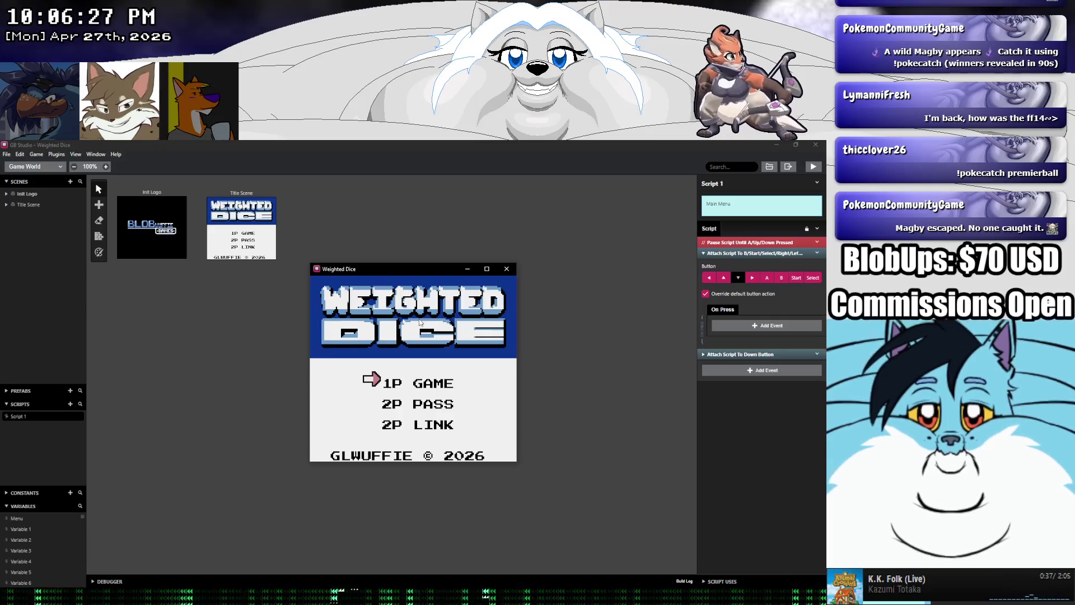
pyautogui.press('Up')
pyautogui.press('Down')
pyautogui.press('Up')
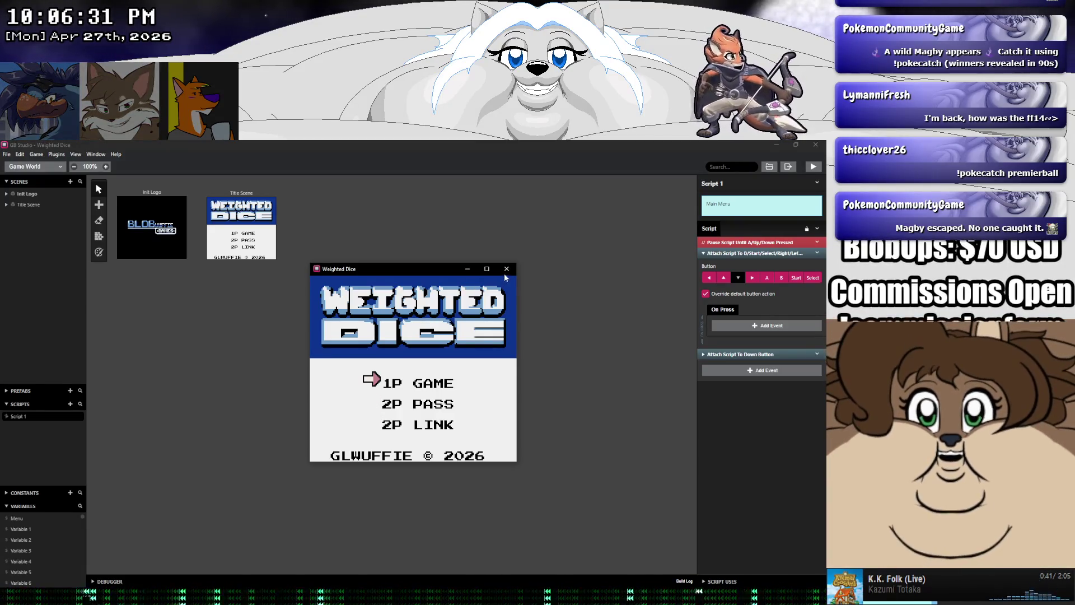
# Close the game and collapse the button scripts in Script 1
pyautogui.click(506, 271)
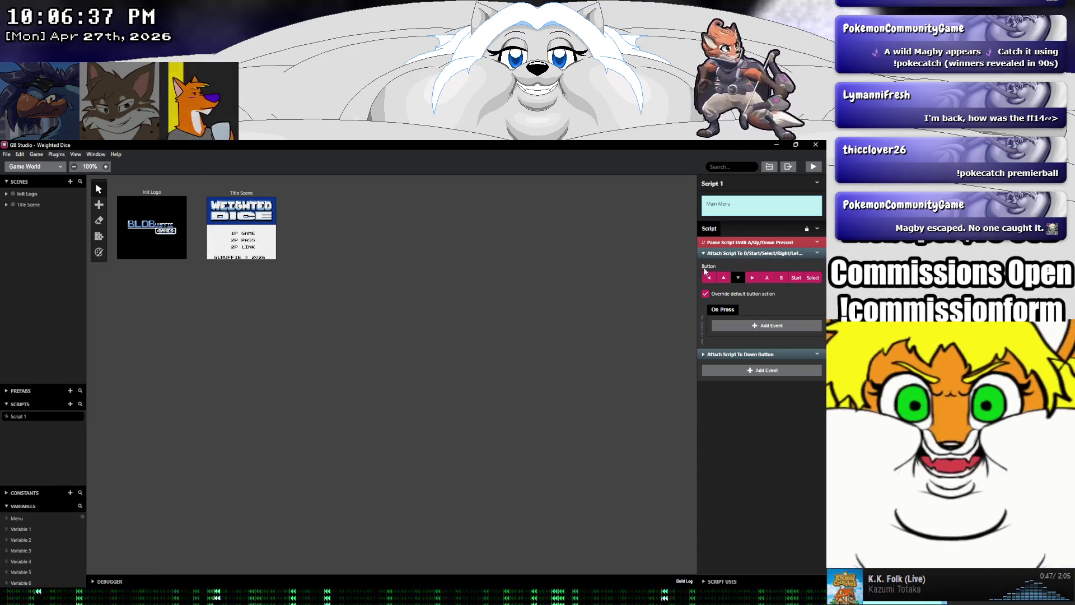
pyautogui.click(703, 253)
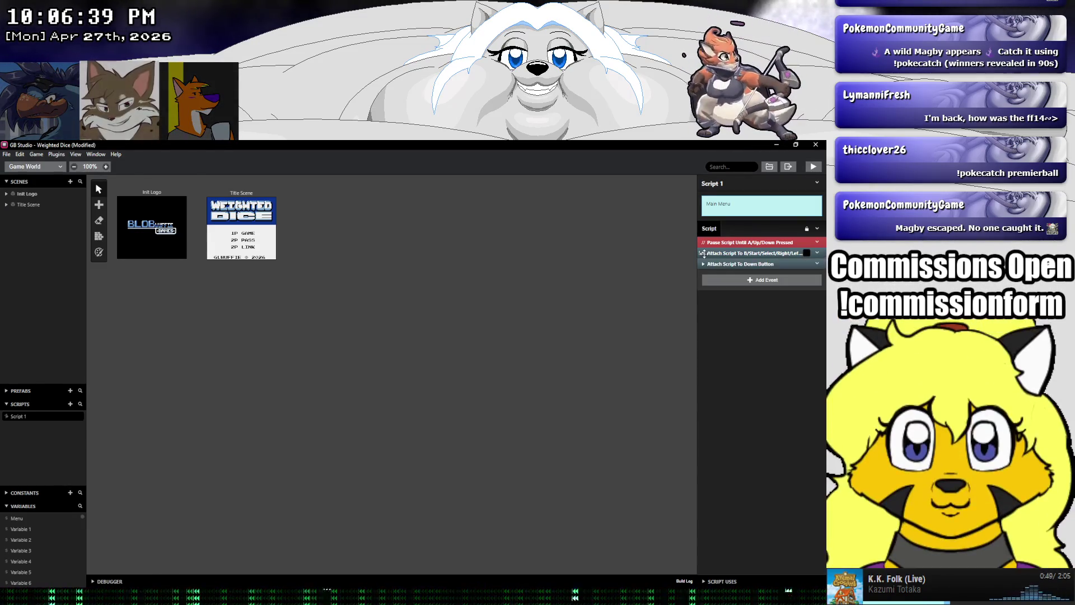
pyautogui.click(703, 264)
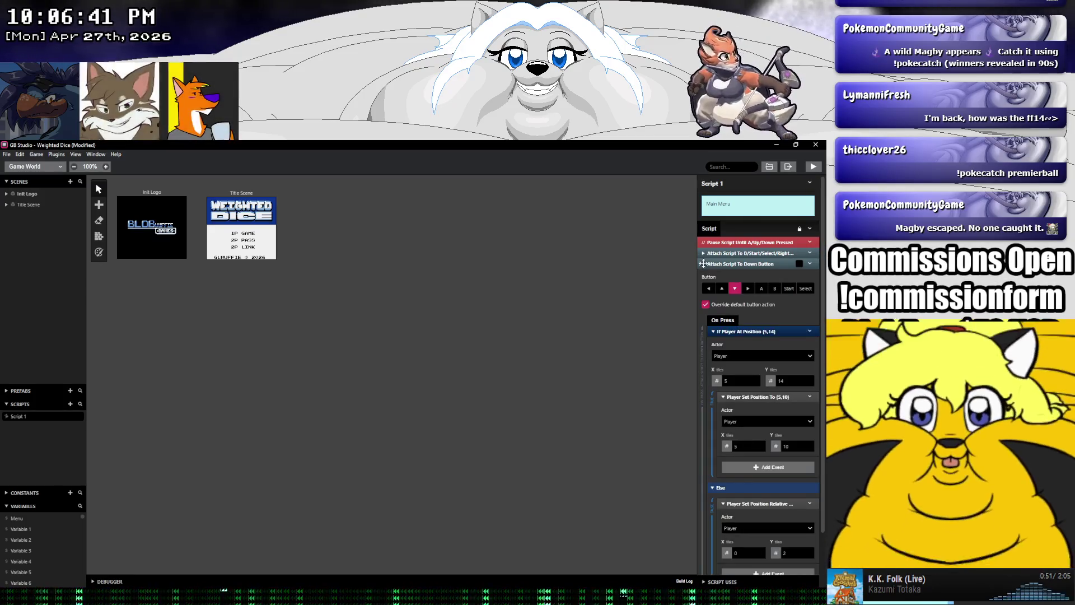
pyautogui.click(704, 264)
pyautogui.rightClick(724, 264)
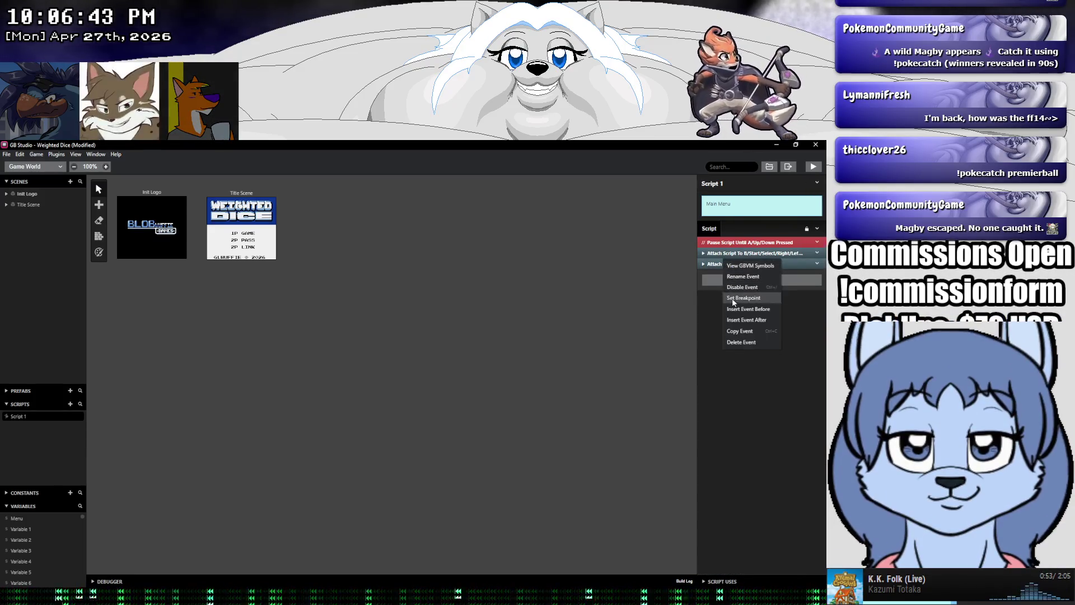
# Paste a copy of the Down Button event before it and switch the copy to the Up button
pyautogui.click(738, 330)
pyautogui.rightClick(716, 264)
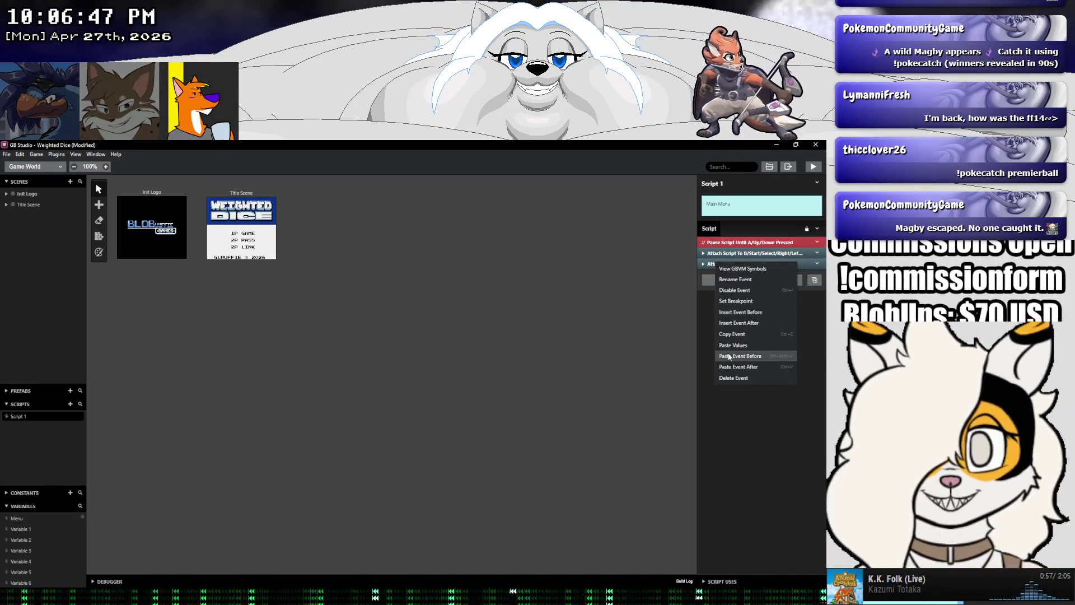
pyautogui.click(729, 357)
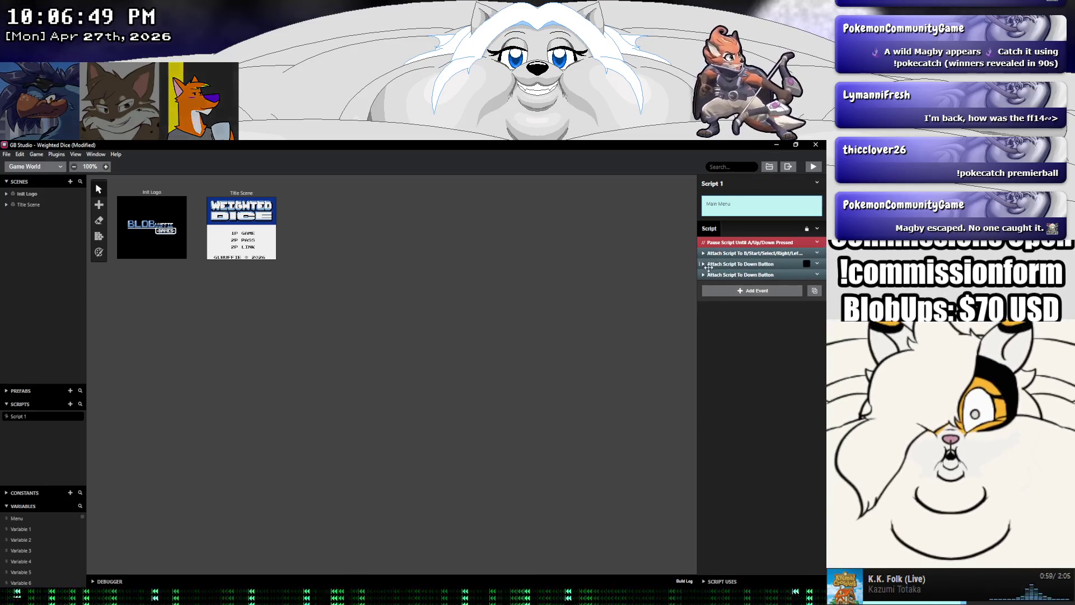
pyautogui.click(728, 264)
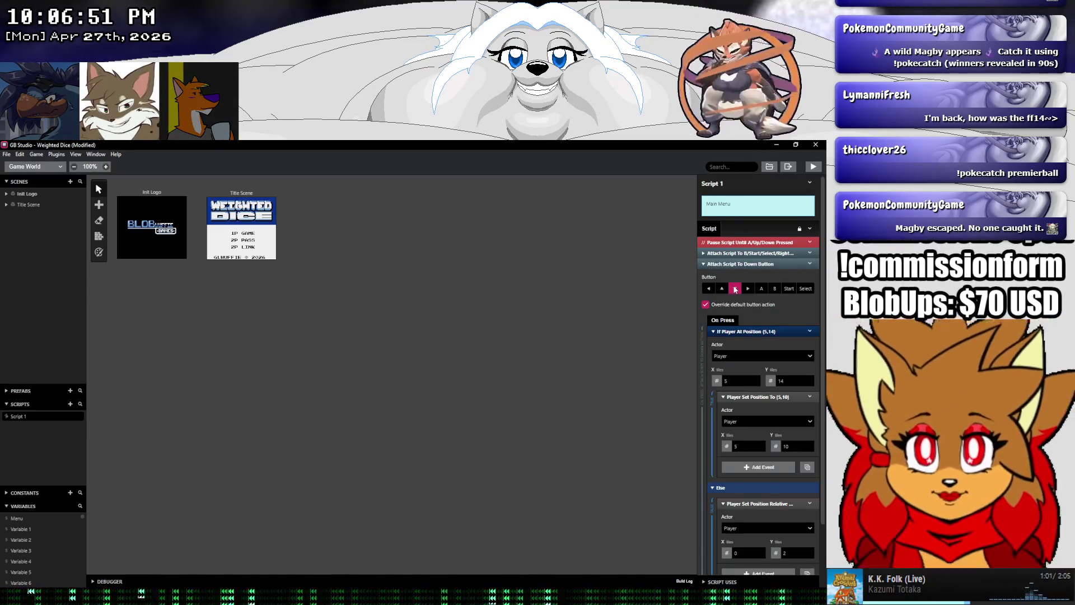
pyautogui.click(721, 288)
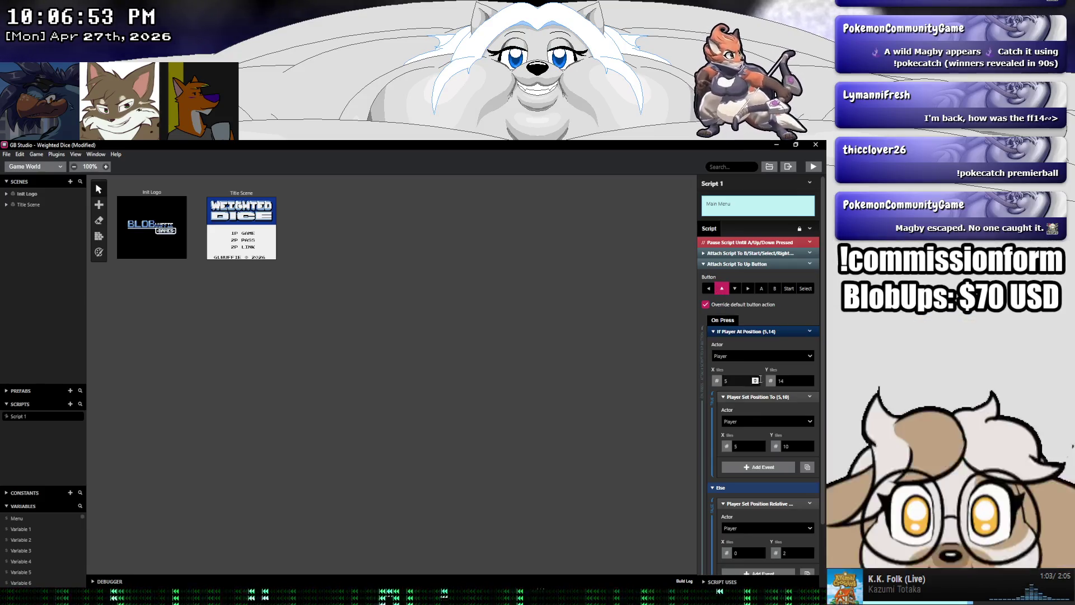
# Set the position check Y to 10 and the target position to (5,14)
pyautogui.doubleClick(793, 446)
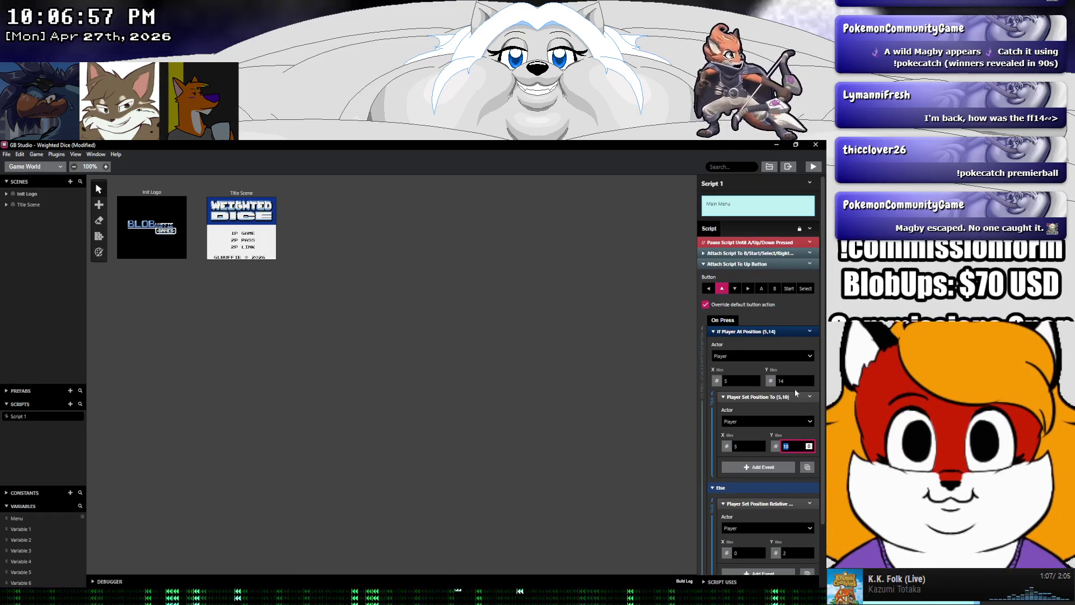
pyautogui.click(795, 384)
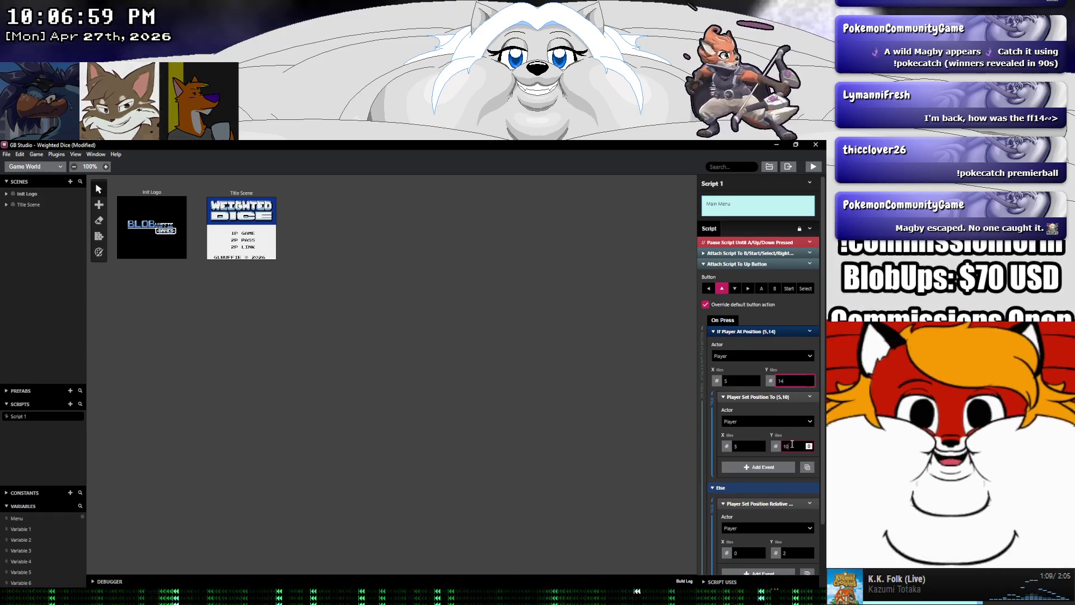
pyautogui.click(787, 447)
pyautogui.doubleClick(791, 382)
pyautogui.write('10')
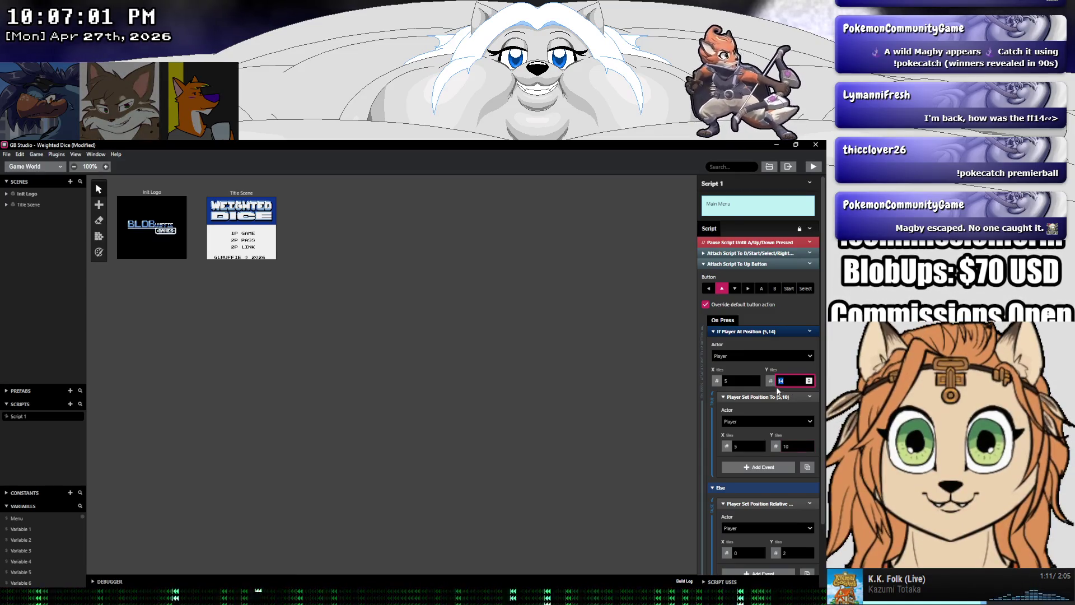
pyautogui.doubleClick(784, 447)
pyautogui.write('14')
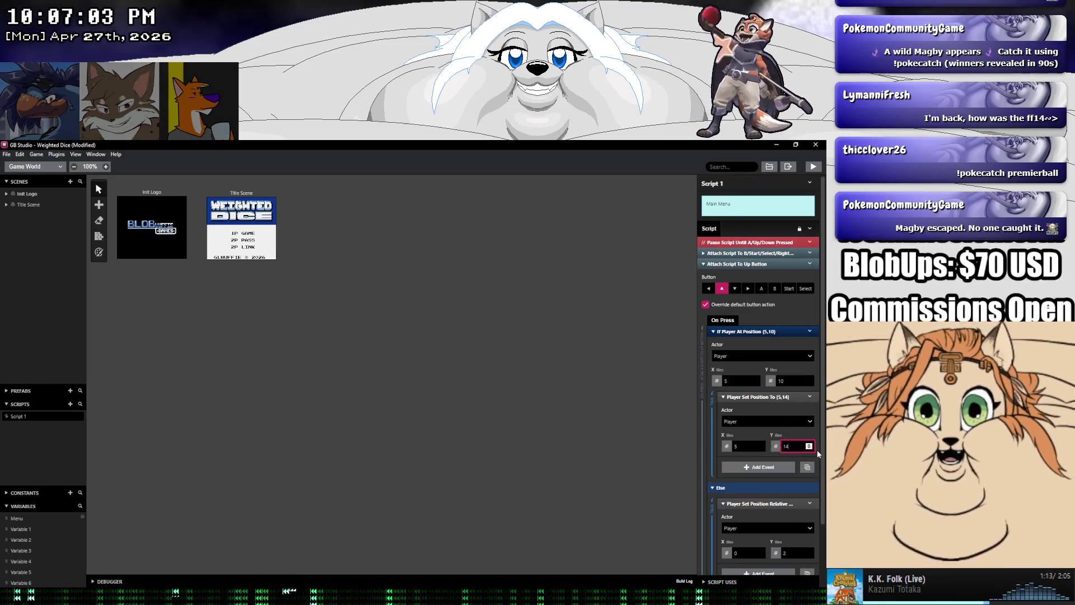
pyautogui.click(818, 448)
pyautogui.moveTo(822, 459); pyautogui.dragTo(819, 515)
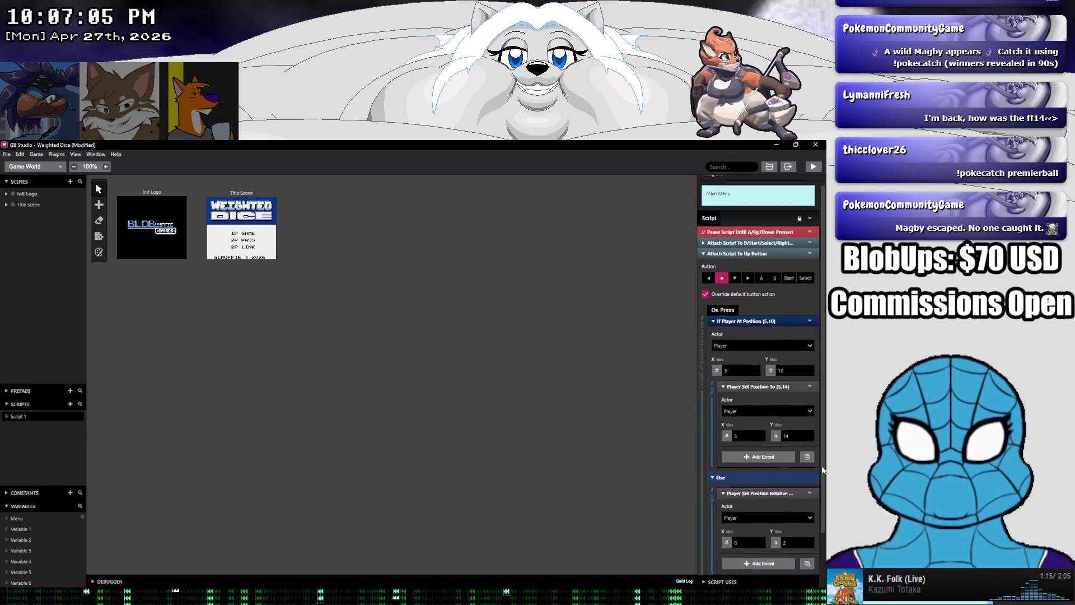
# Set the Else branch's relative Y offset to -2
pyautogui.click(784, 485)
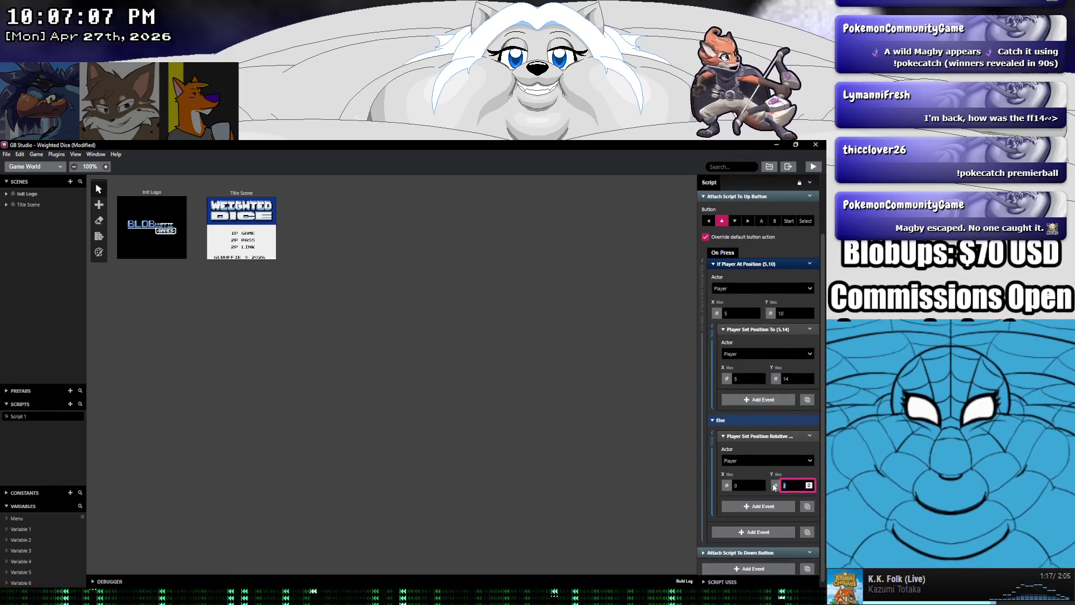
pyautogui.press('BackSpace')
pyautogui.press('BackSpace')
pyautogui.write('2')
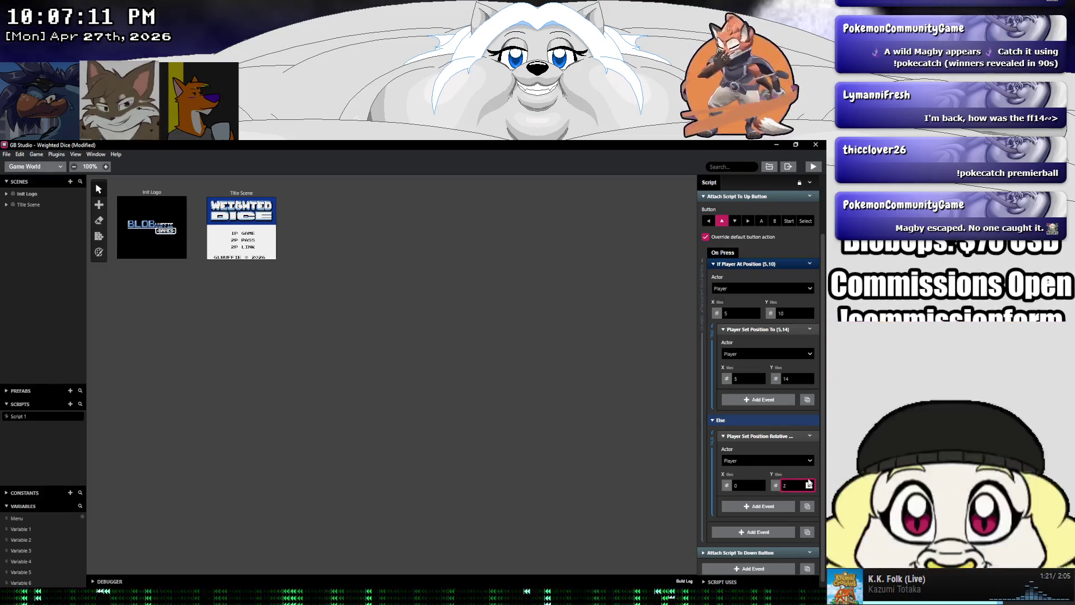
pyautogui.click(810, 488)
pyautogui.click(810, 488)
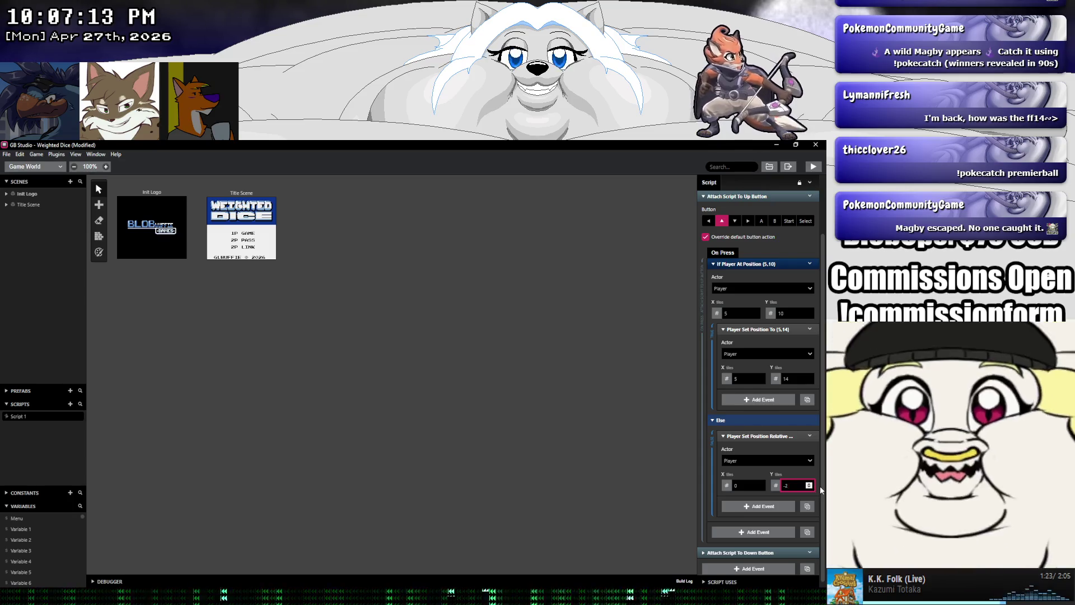
pyautogui.scroll(-1, 821, 488)
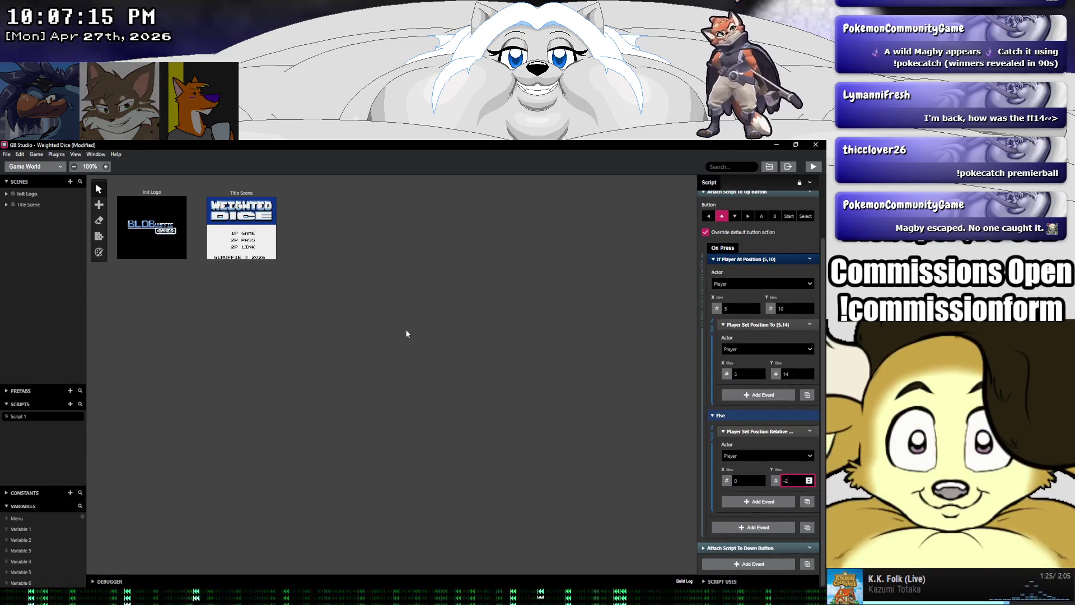
pyautogui.click(6, 154)
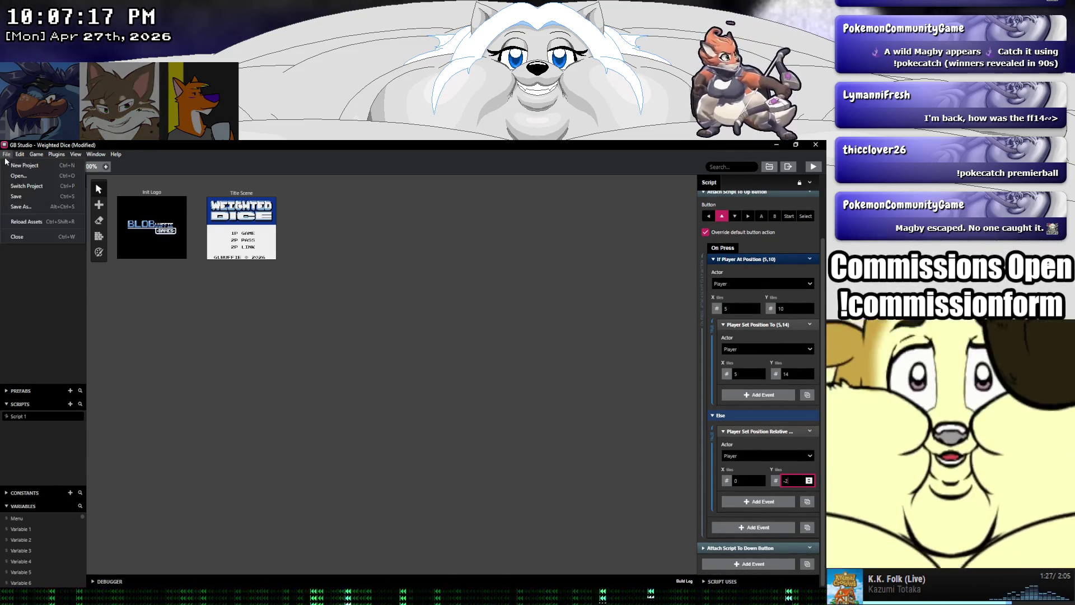
# Save the project and collapse the Up and multi-button scripts in Script 1
pyautogui.click(12, 200)
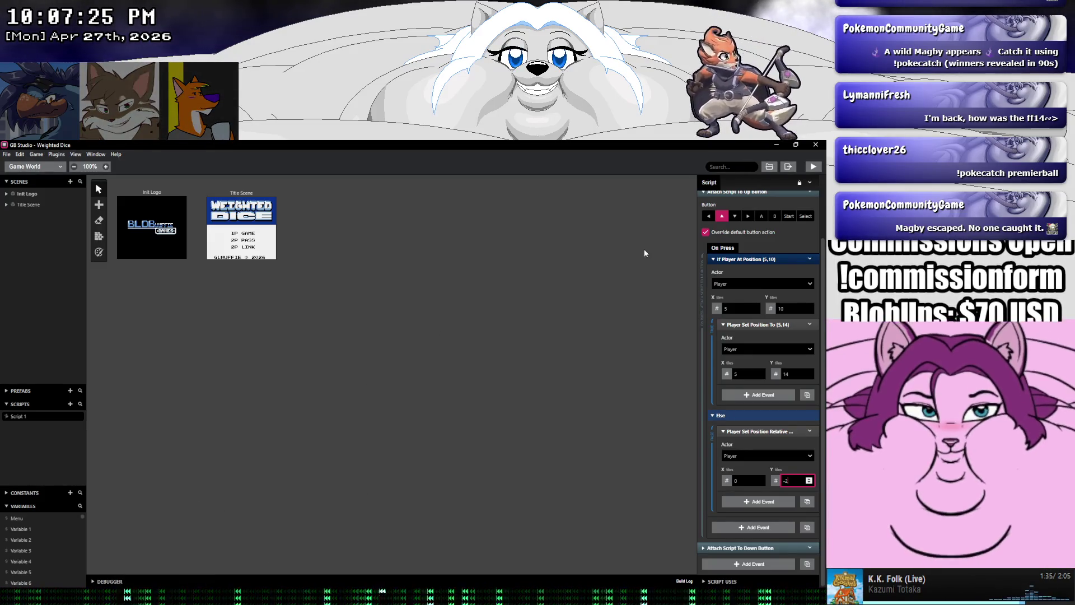
pyautogui.click(703, 191)
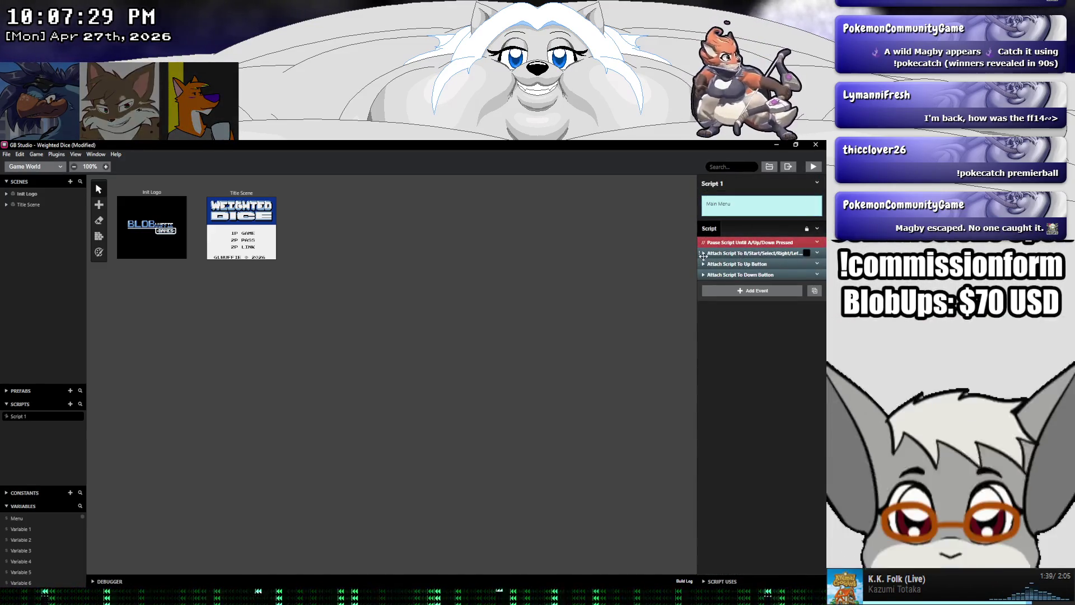
pyautogui.click(704, 253)
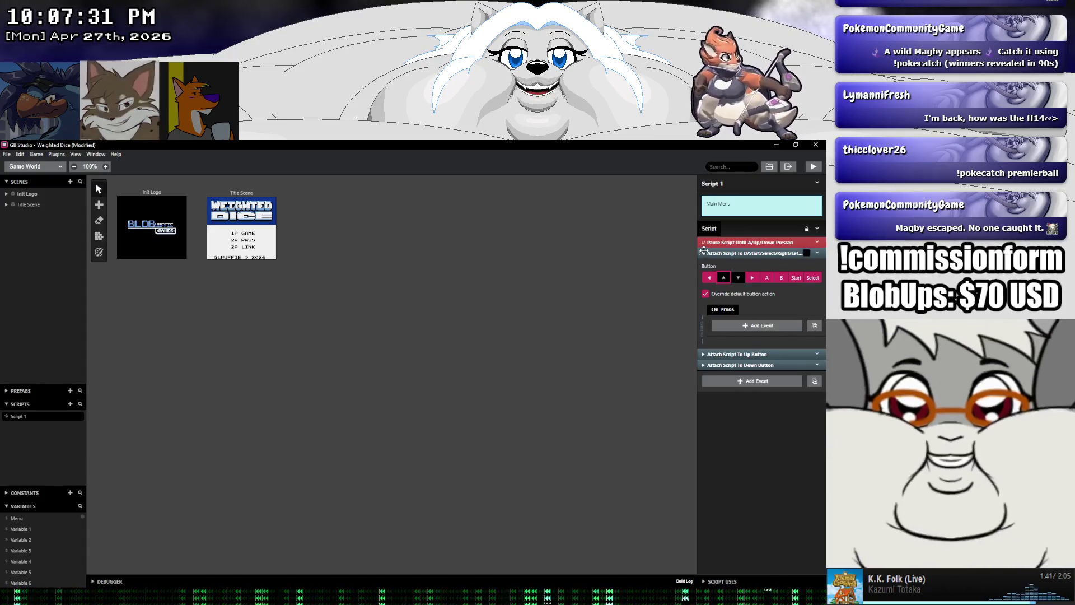
pyautogui.click(704, 254)
pyautogui.click(6, 154)
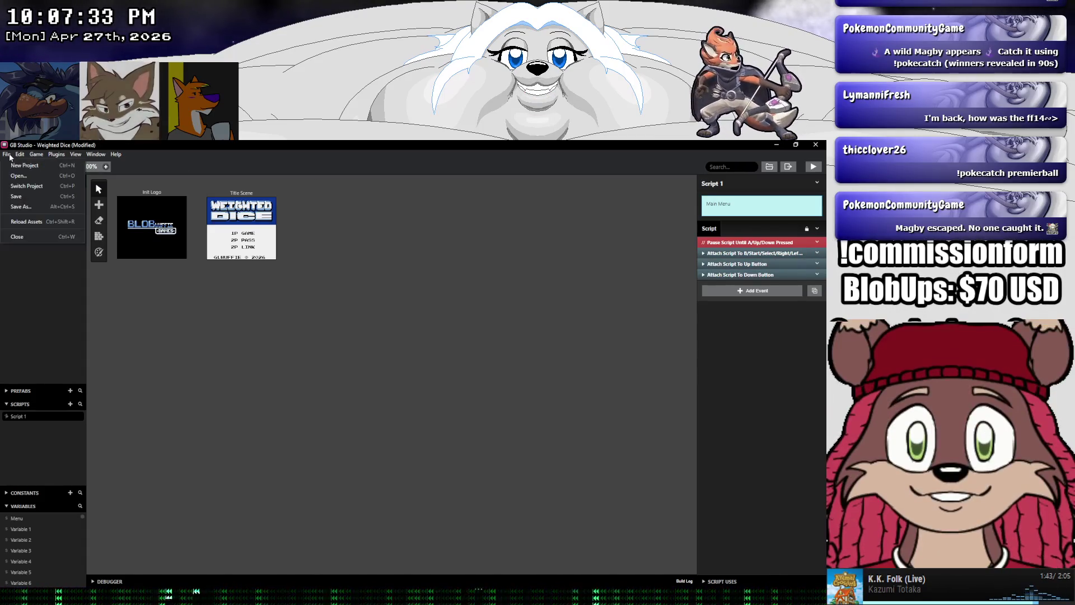
pyautogui.click(23, 186)
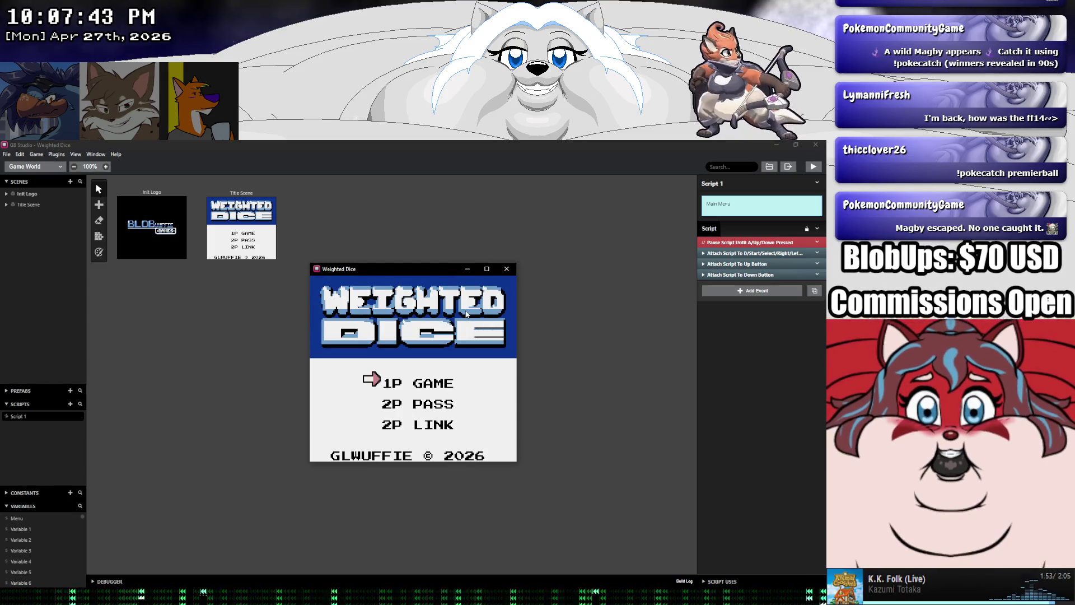
# Cycle the menu arrow through 1P GAME, 2P PASS and 2P LINK, then close the game
pyautogui.press('Up')
pyautogui.press('Up')
pyautogui.press('Up')
pyautogui.press('Up')
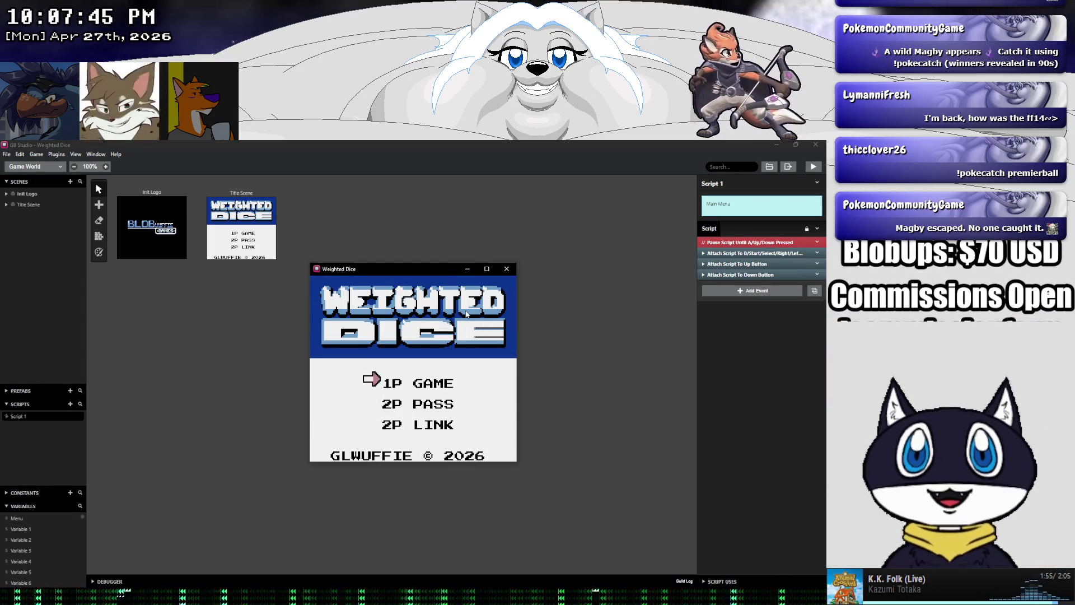
pyautogui.press('Up')
pyautogui.press('Up')
pyautogui.press('Up')
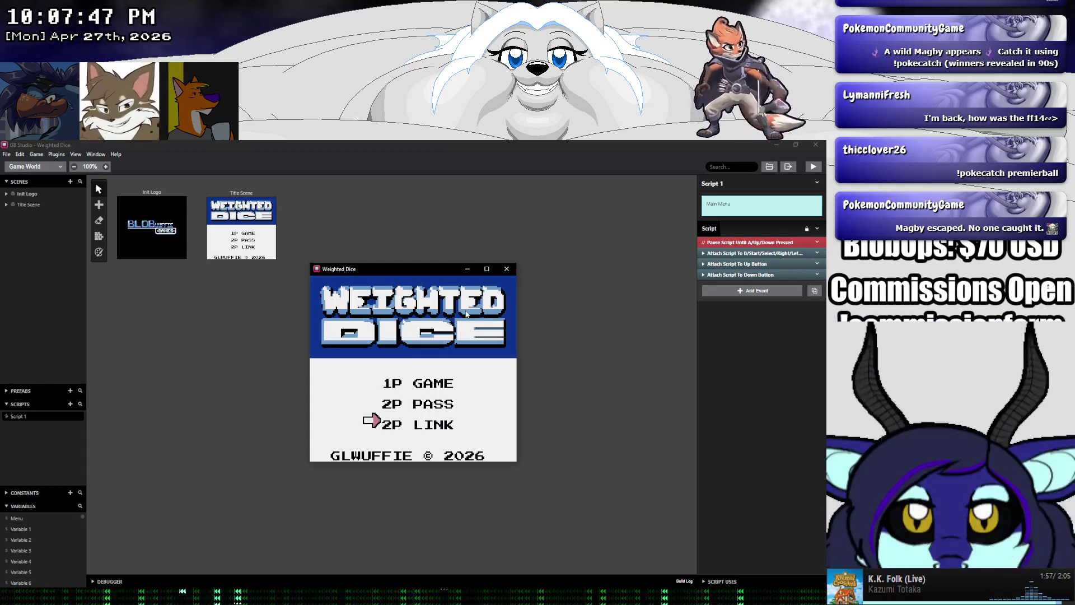
pyautogui.press('Up')
pyautogui.press('Up')
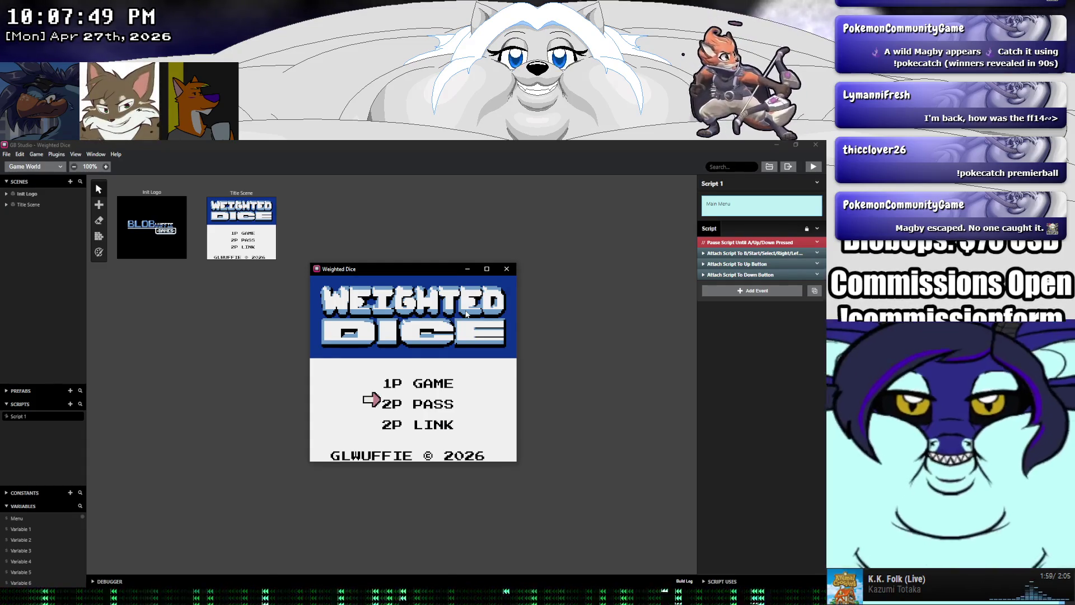
pyautogui.press('Down')
pyautogui.press('Up')
pyautogui.press('Down')
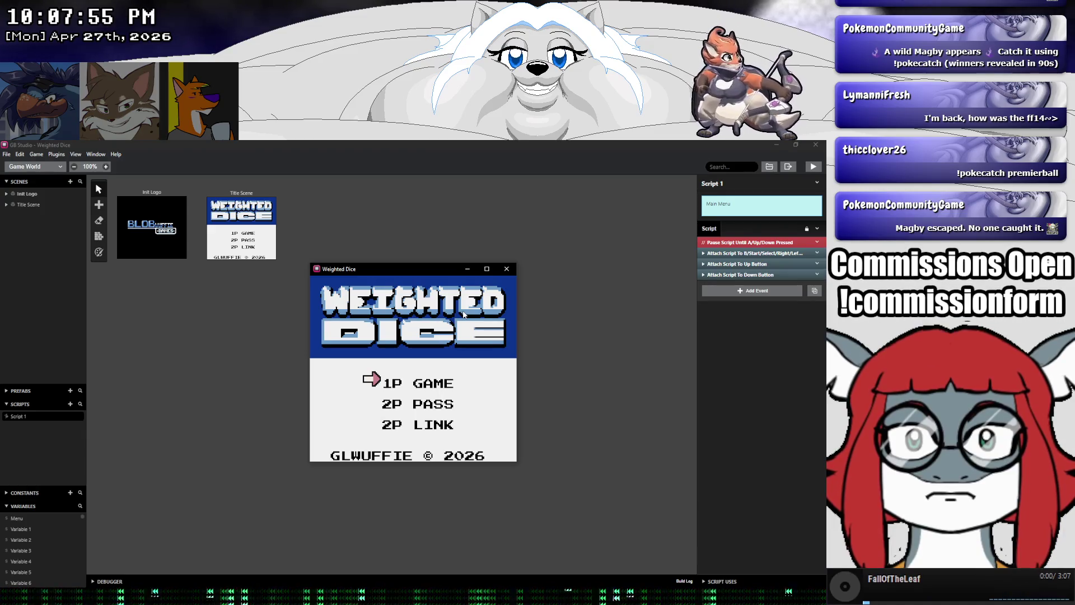
pyautogui.click(507, 269)
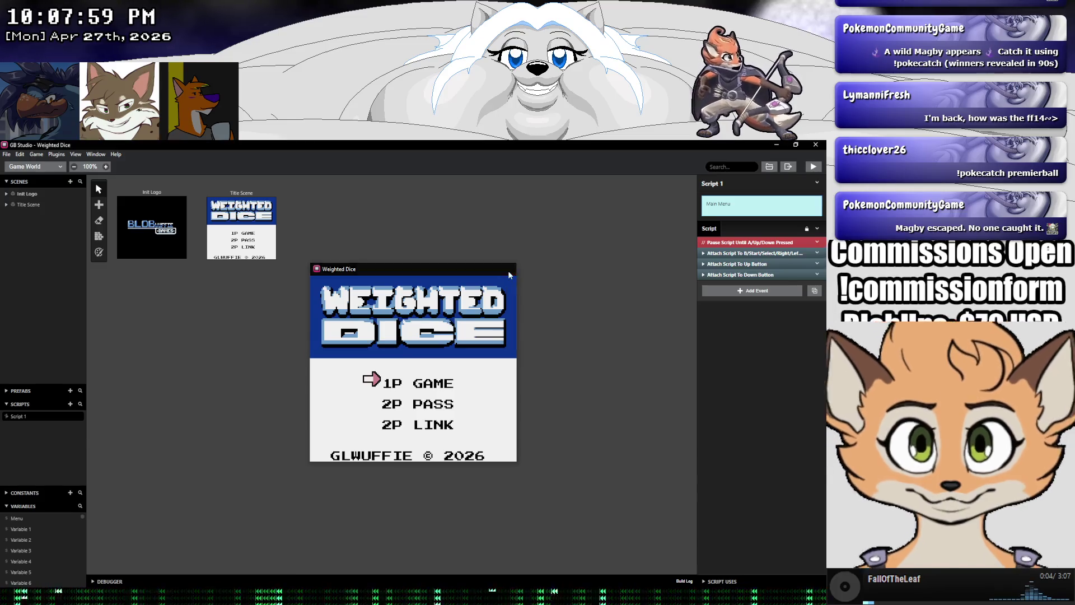
# Switch to the Sprites editor and browse the static, blank, actor_animated and actor sprites
pyautogui.click(34, 167)
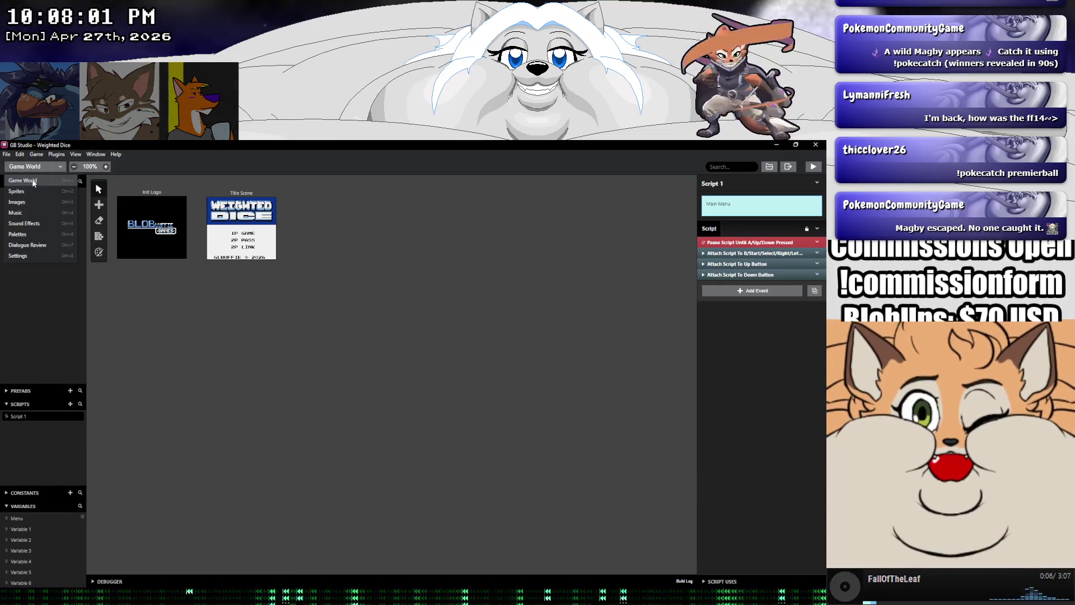
pyautogui.click(30, 191)
pyautogui.click(30, 227)
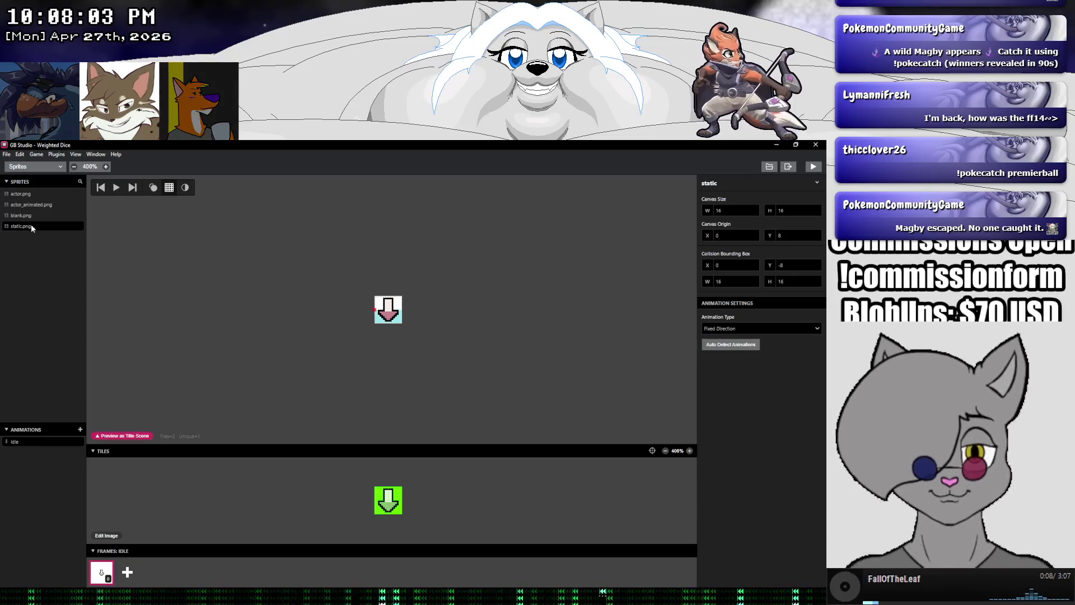
pyautogui.click(30, 214)
pyautogui.click(29, 204)
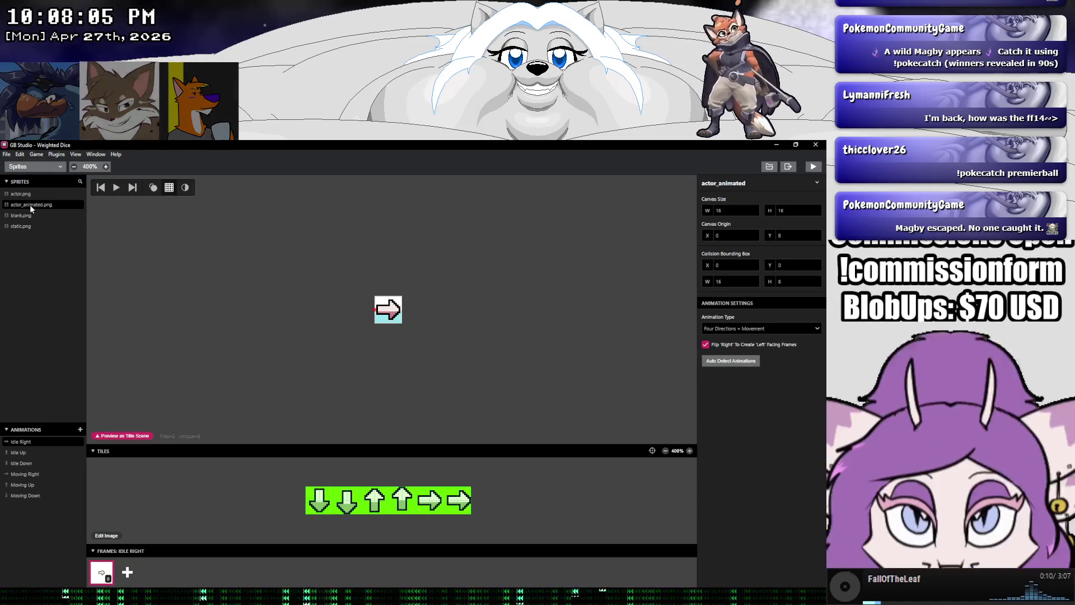
pyautogui.click(28, 197)
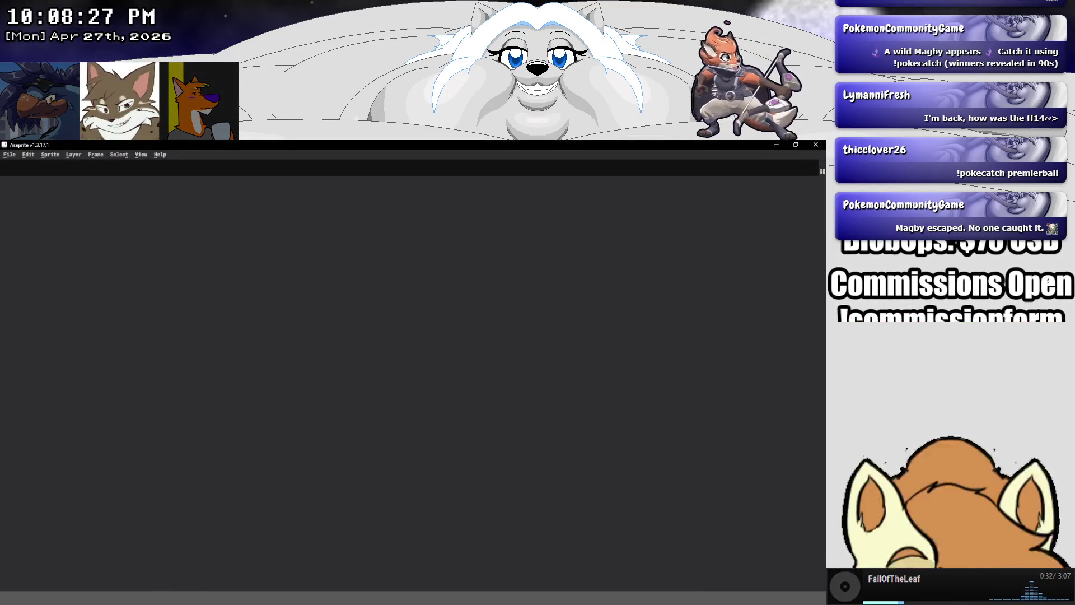
pyautogui.click(91, 596)
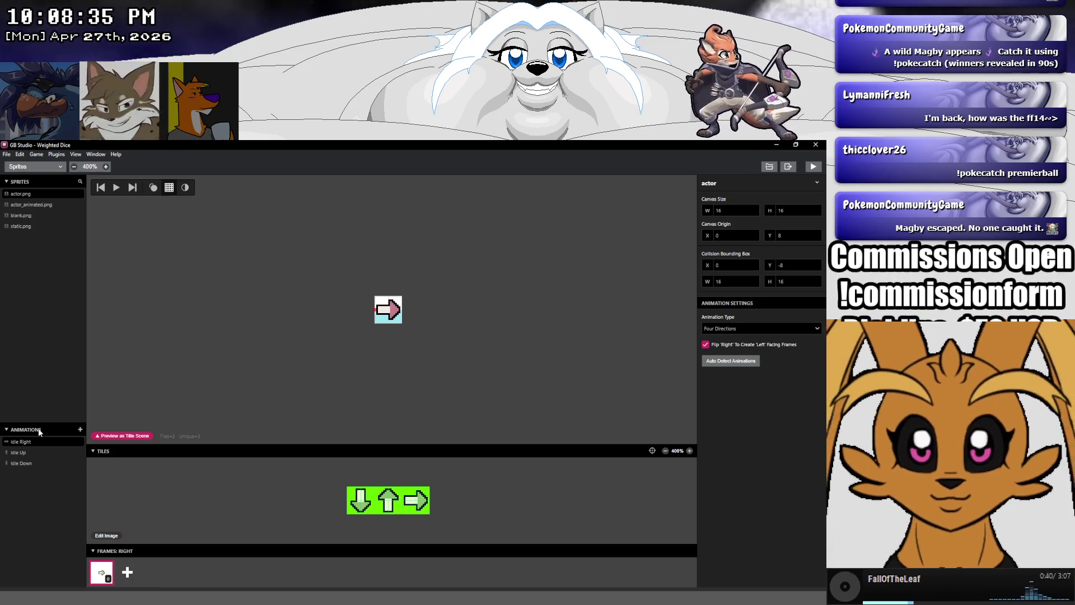
# Preview the actor's Idle Up animation, recheck the other sprites, and open the project folder
pyautogui.click(30, 451)
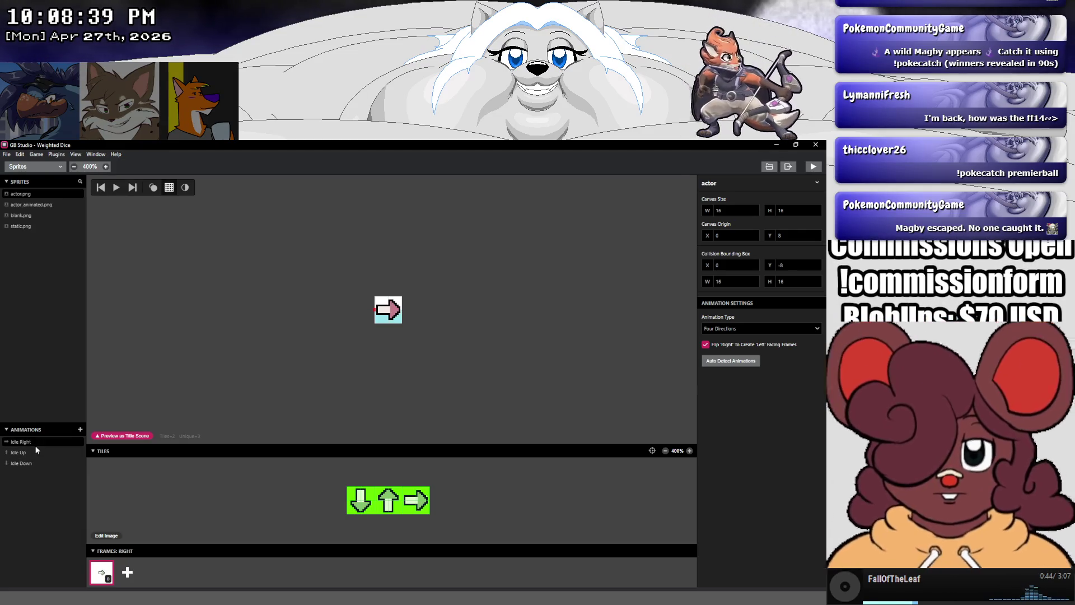
pyautogui.click(27, 206)
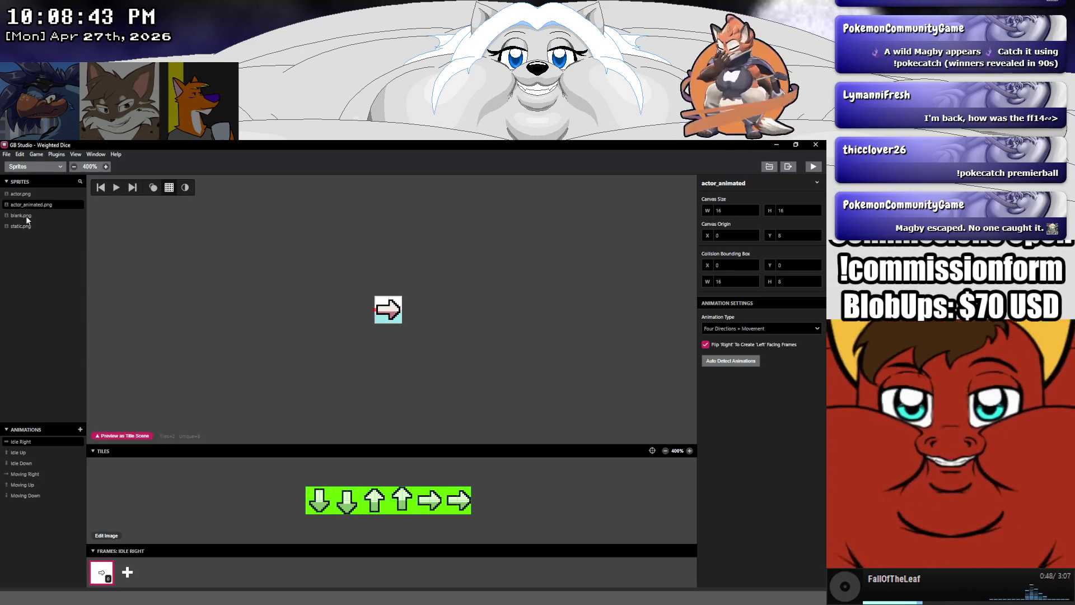
pyautogui.click(26, 217)
pyautogui.click(28, 226)
pyautogui.click(34, 194)
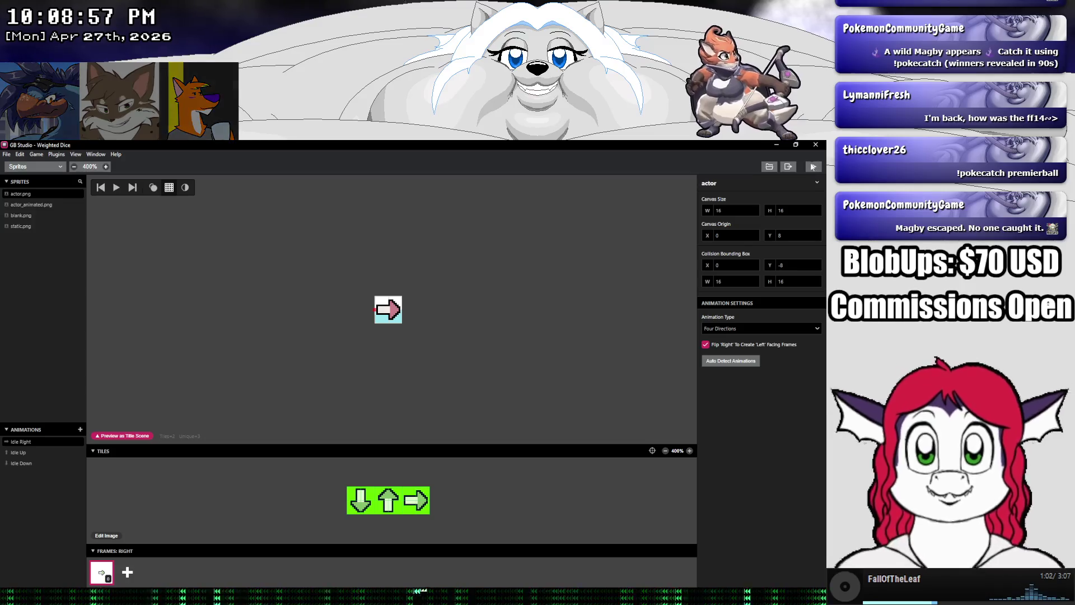
pyautogui.click(767, 167)
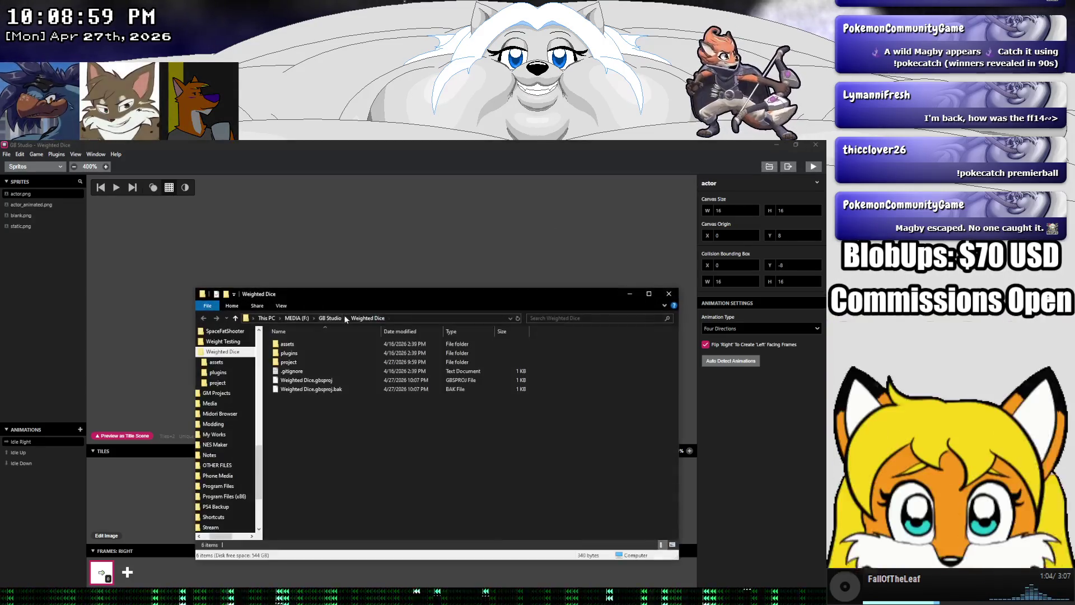
# Open the Weighted Dice project's assets folder in File Explorer
pyautogui.click(296, 346)
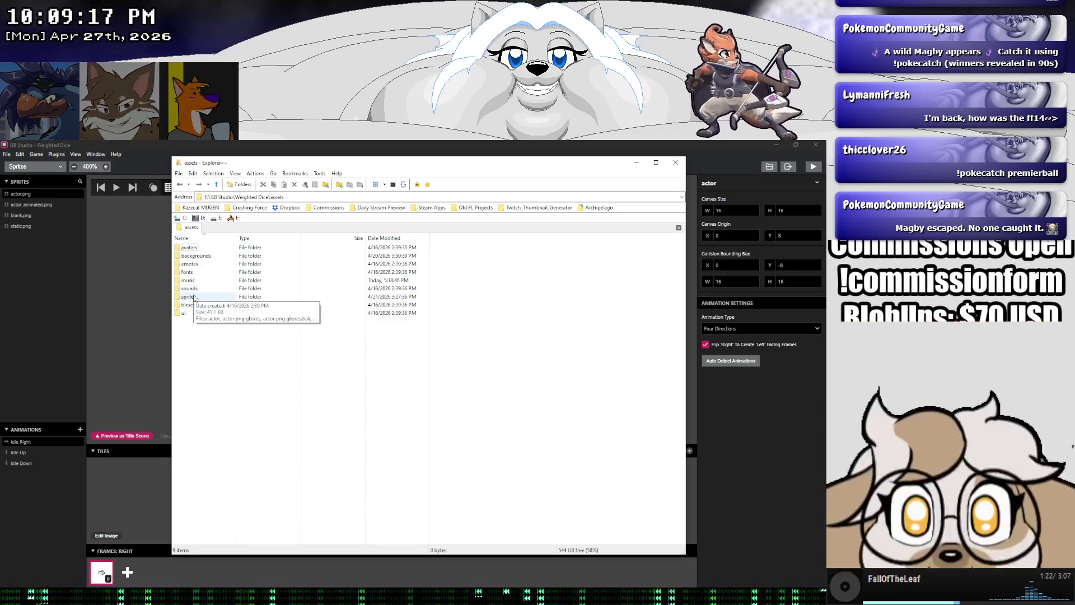
# Copy blank.png in the sprites folder and rename the duplicate to menuarrow.png
pyautogui.doubleClick(194, 297)
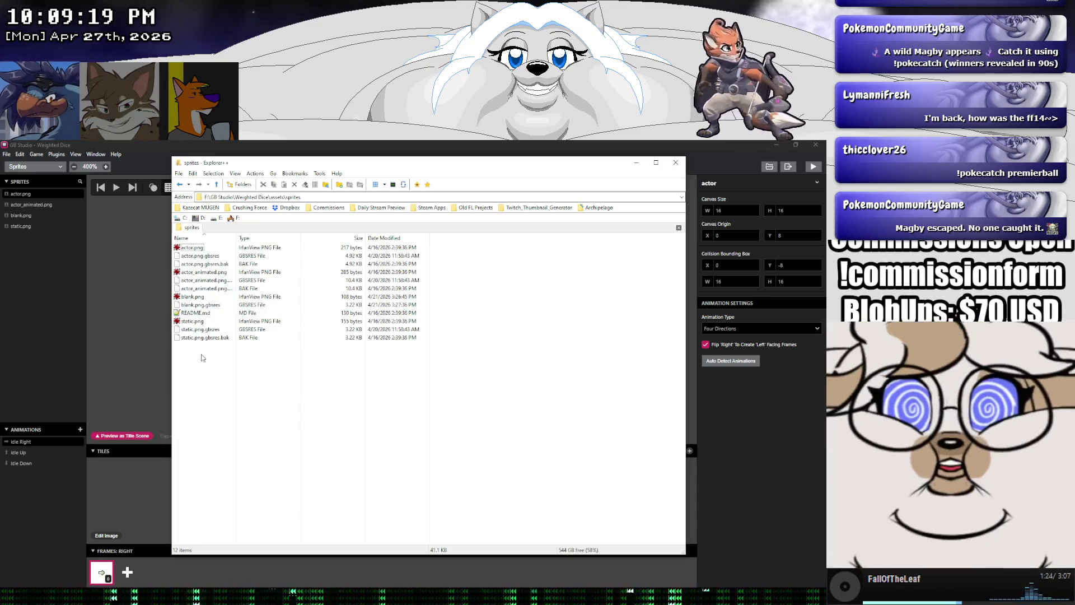
pyautogui.click(187, 297)
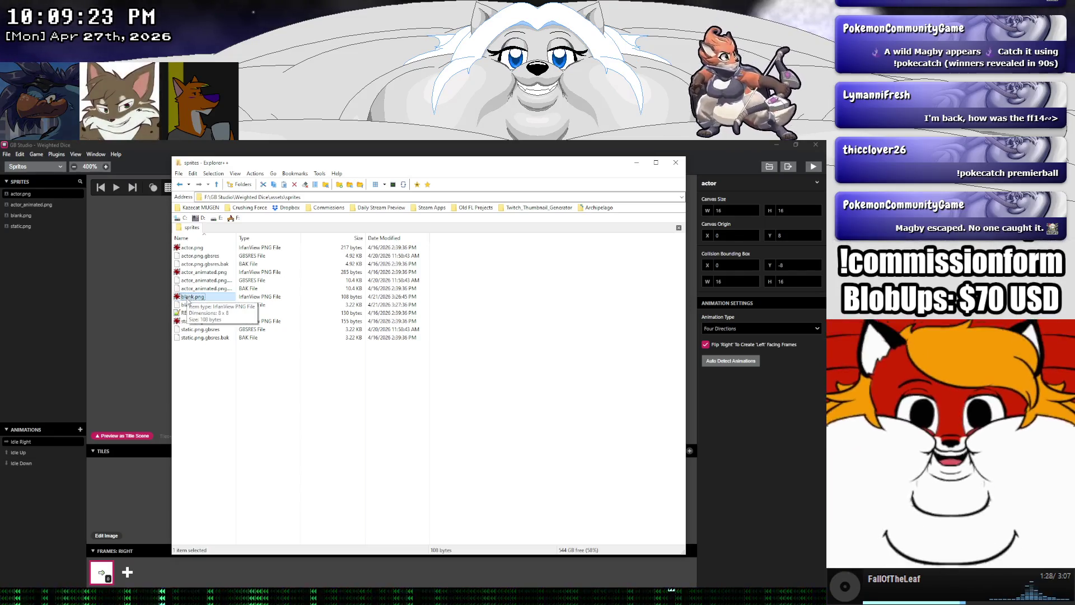
pyautogui.hotkey('ctrl', 'c')
pyautogui.hotkey('ctrl', 'v')
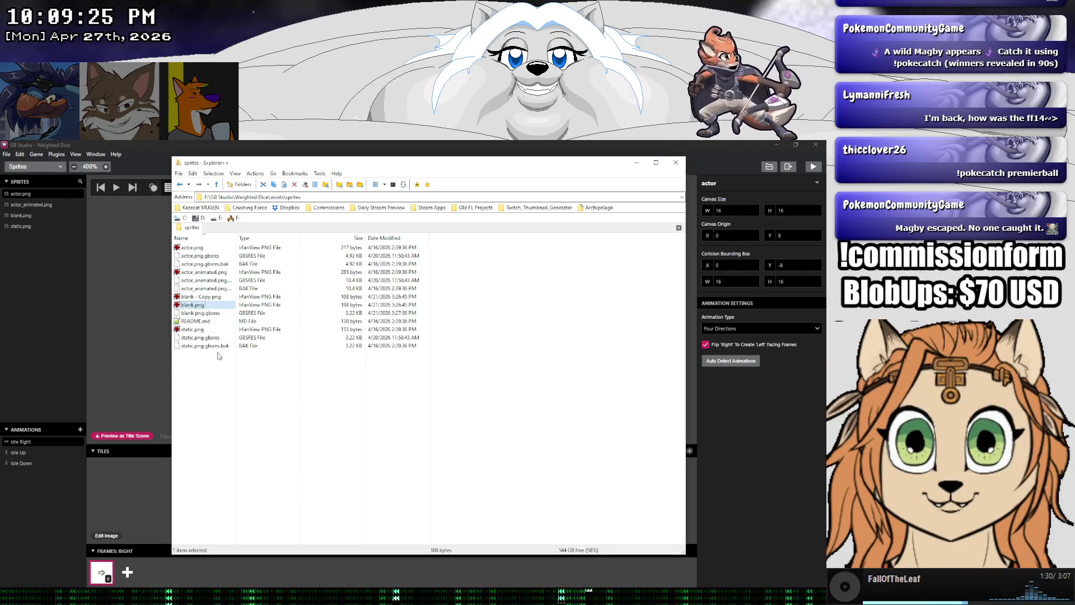
pyautogui.click(209, 297)
pyautogui.press('F2')
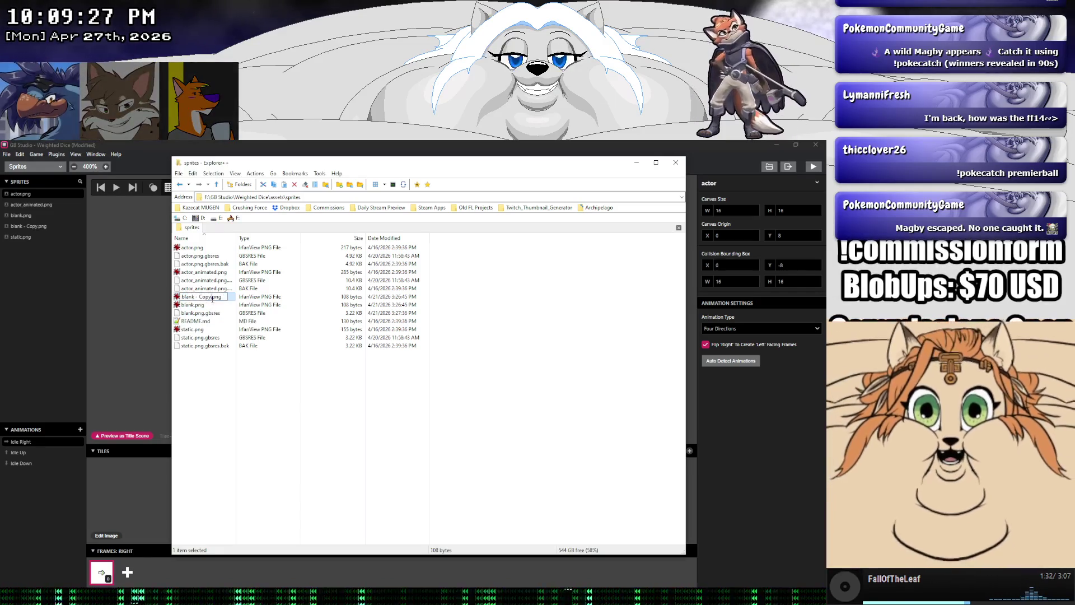
pyautogui.moveTo(211, 299); pyautogui.dragTo(165, 303)
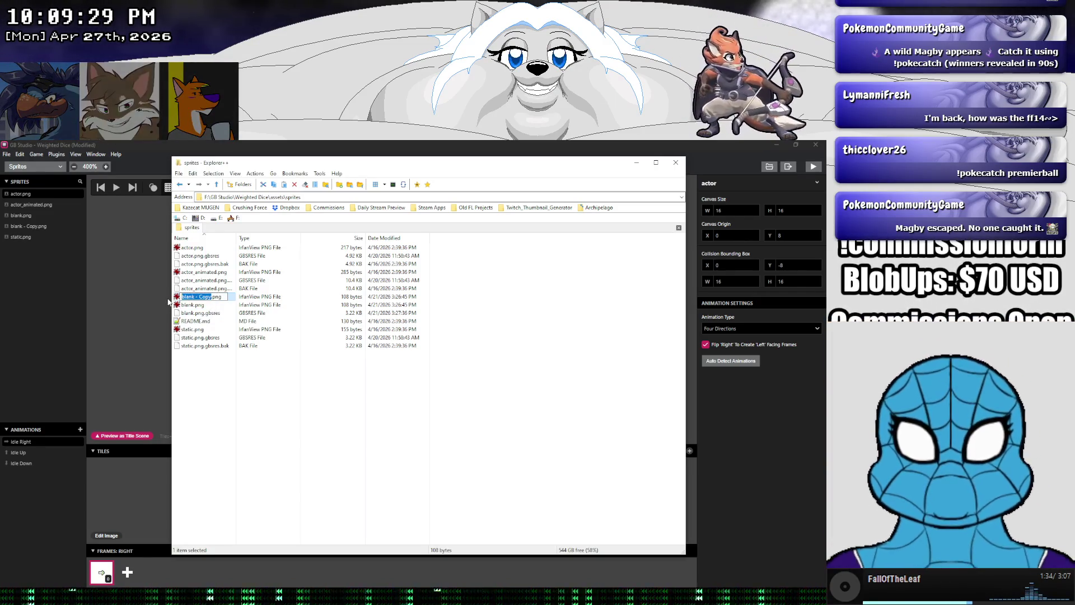
pyautogui.write('menuarrow')
pyautogui.press('Return')
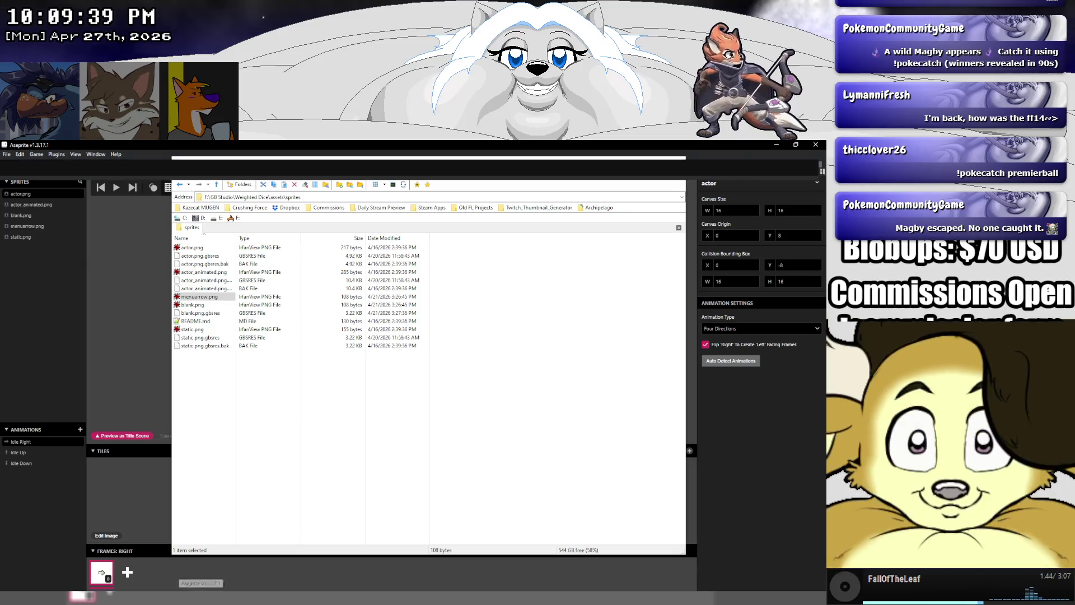
# Open menuarrow.png in Aseprite and select the darkest palette colour, undoing trial strokes
pyautogui.click(206, 591)
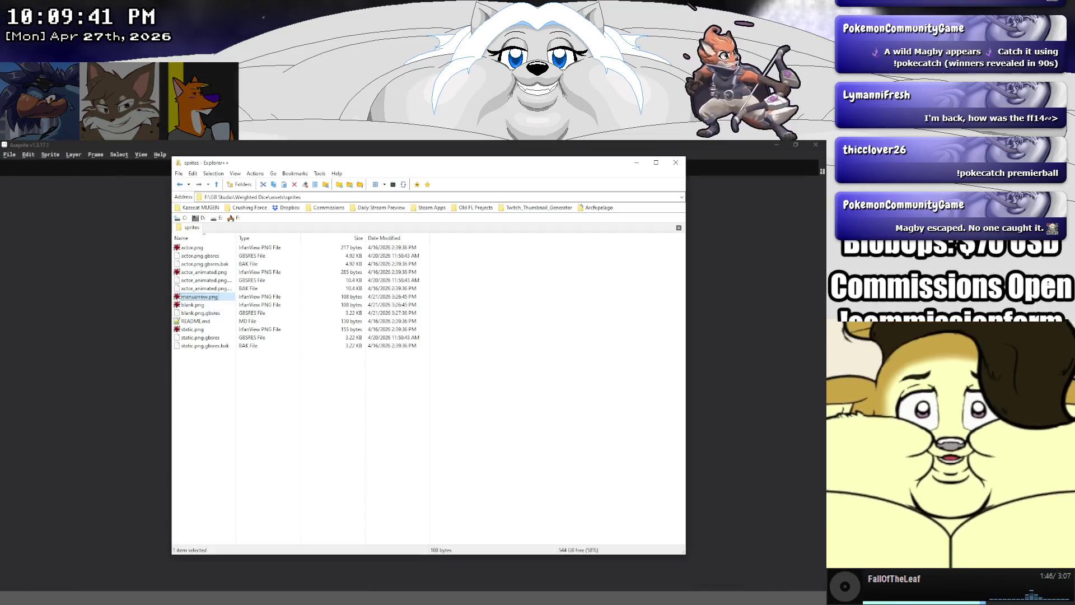
pyautogui.moveTo(207, 591); pyautogui.dragTo(129, 318)
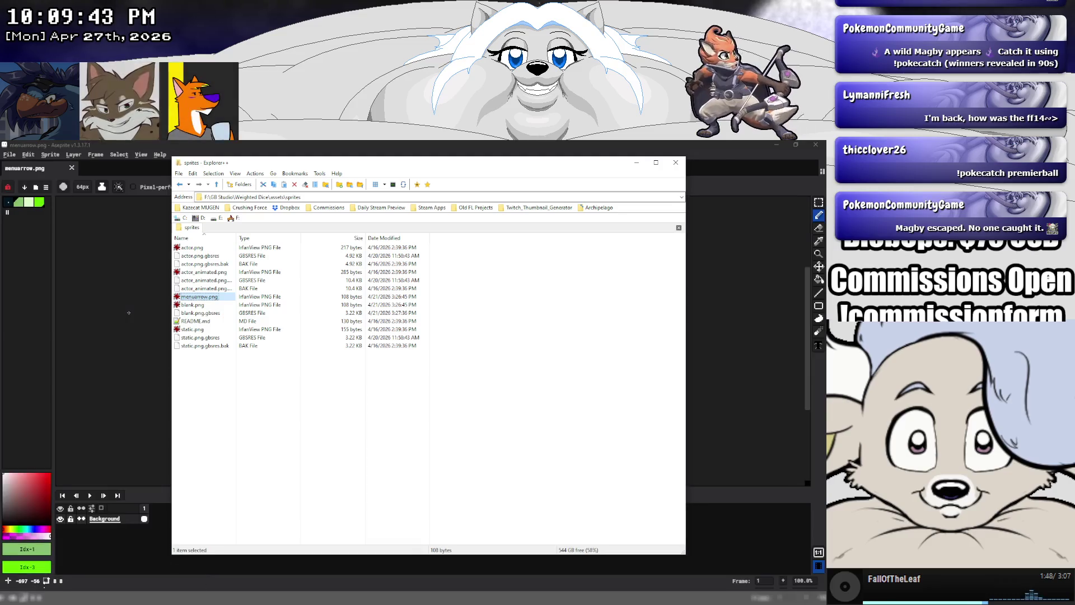
pyautogui.scroll(5, 442, 341)
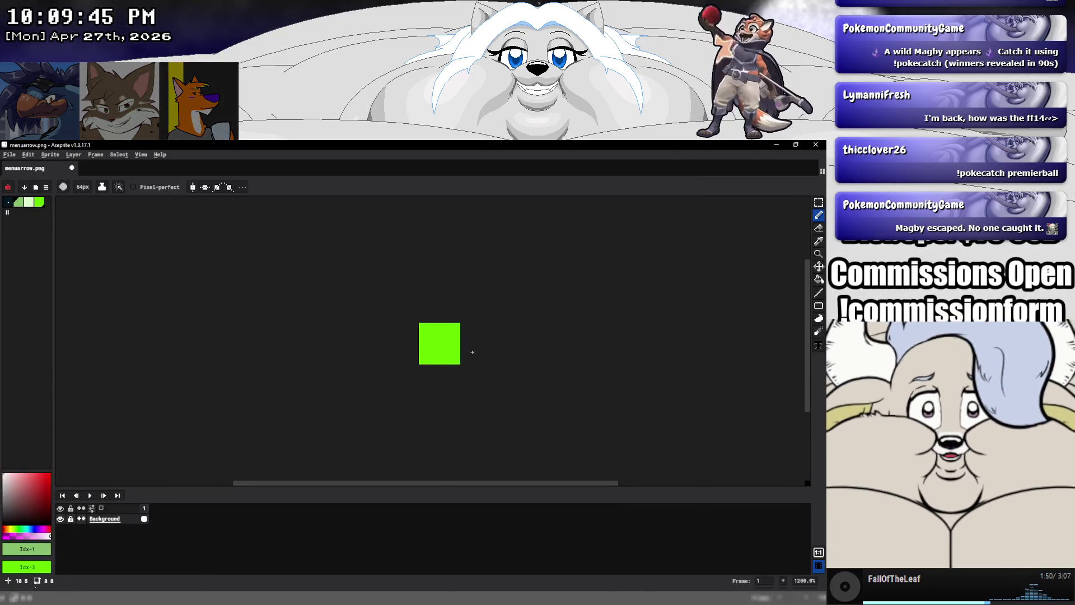
pyautogui.scroll(4, 487, 353)
pyautogui.scroll(2, 476, 353)
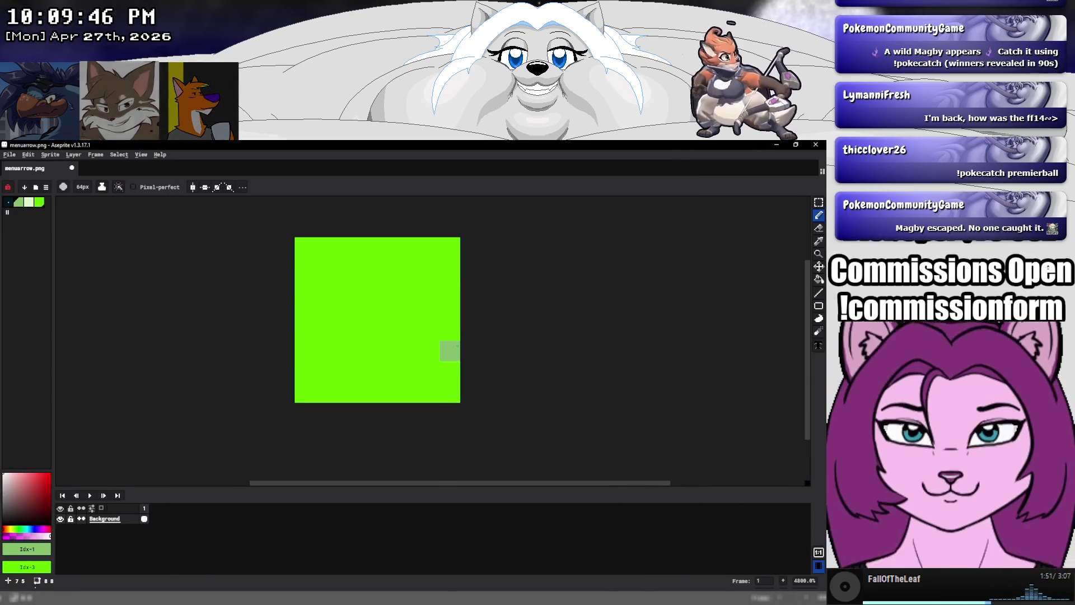
pyautogui.click(28, 203)
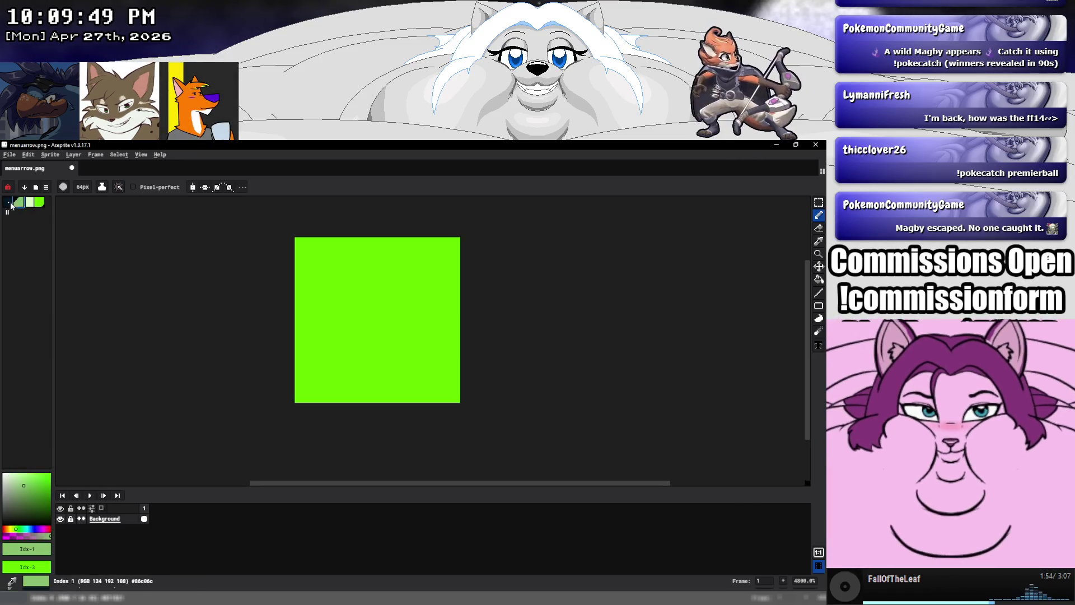
pyautogui.click(10, 202)
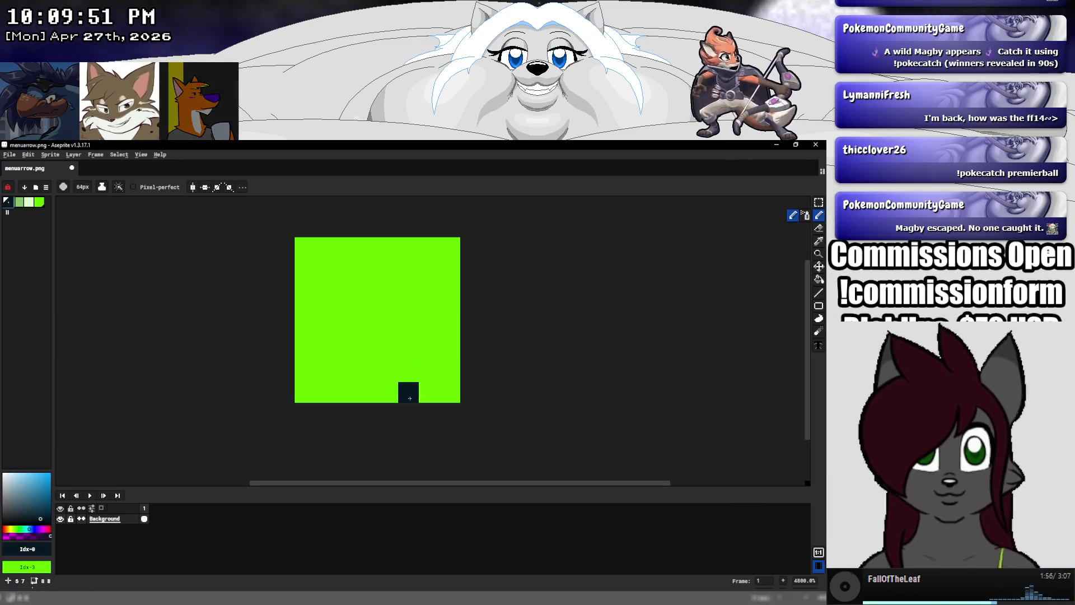
pyautogui.click(369, 392)
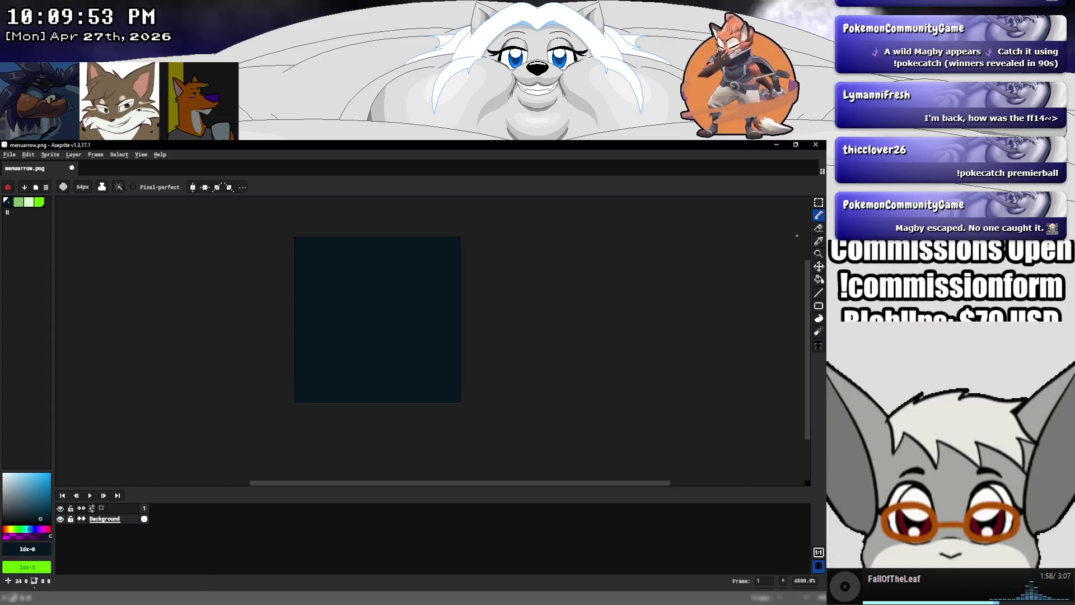
pyautogui.hotkey('ctrl', 'z')
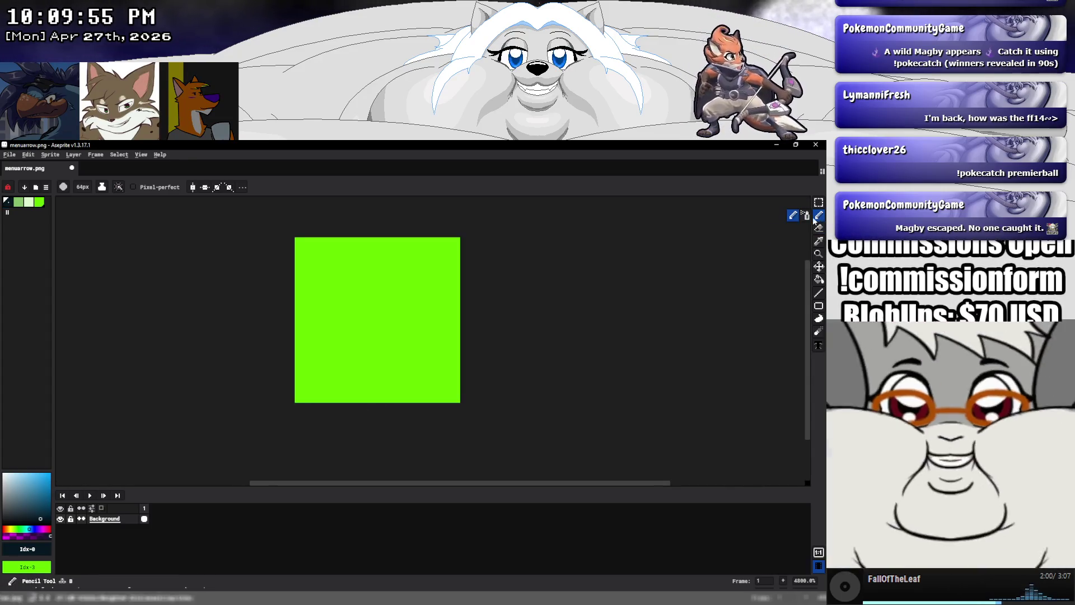
pyautogui.click(311, 392)
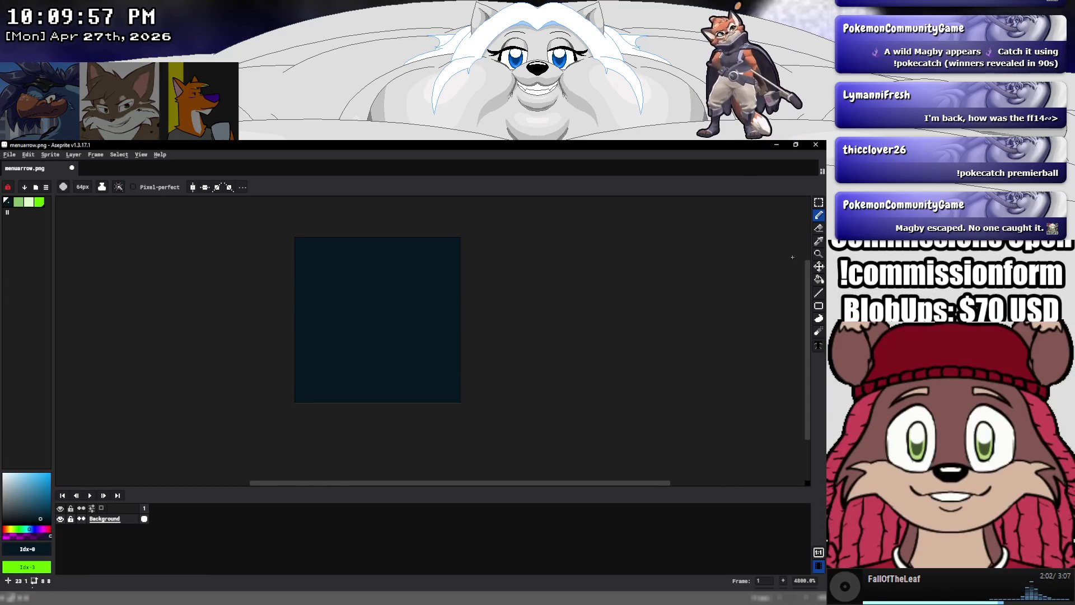
pyautogui.hotkey('ctrl', 'z')
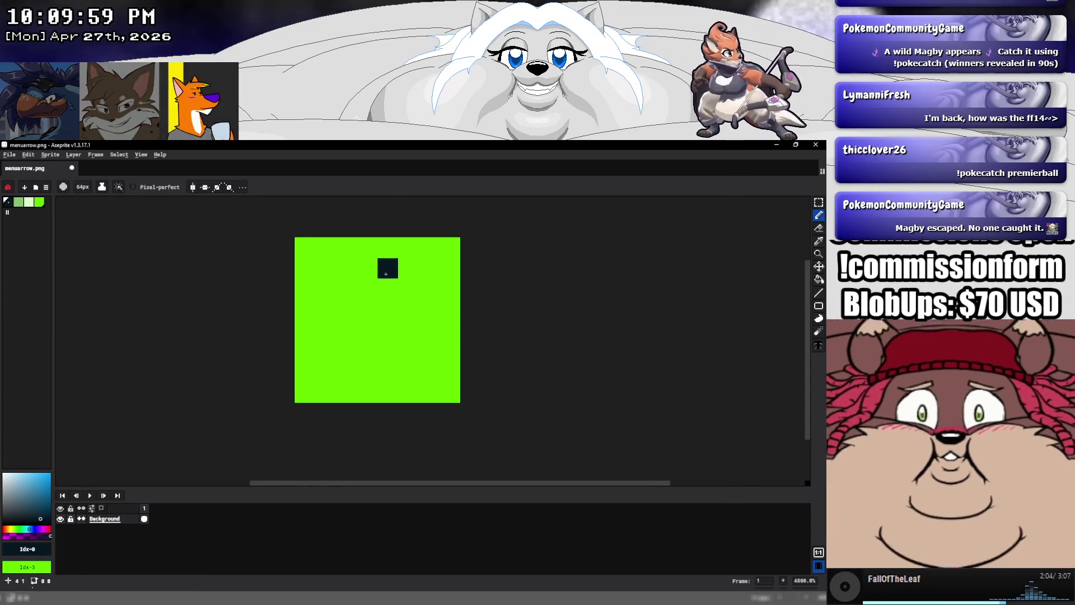
# Shrink the pencil to 1 pixel and draw the arrow's dark left edge
pyautogui.moveTo(83, 187); pyautogui.dragTo(50, 209)
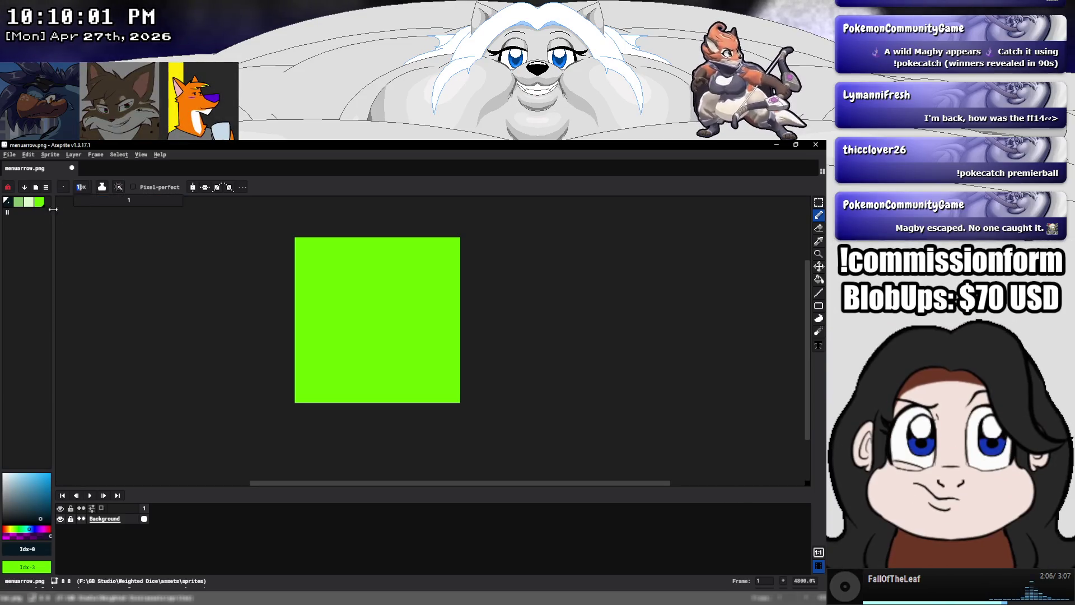
pyautogui.moveTo(297, 389)
pyautogui.mouseDown()
pyautogui.moveTo(444, 392)
pyautogui.moveTo(453, 306)
pyautogui.mouseUp()
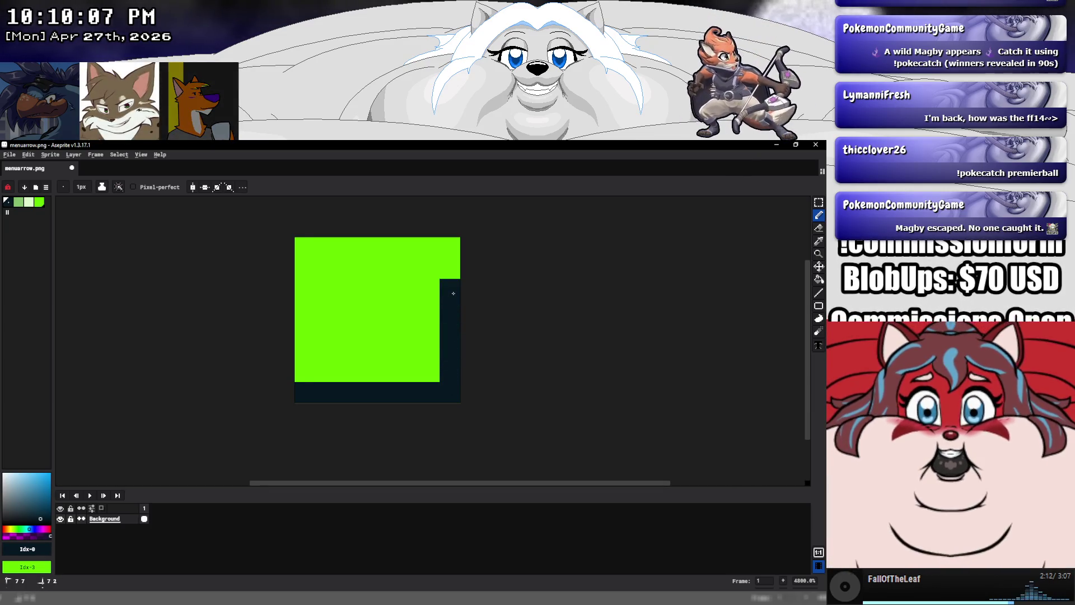
pyautogui.hotkey('ctrl', 'z')
pyautogui.click(352, 323)
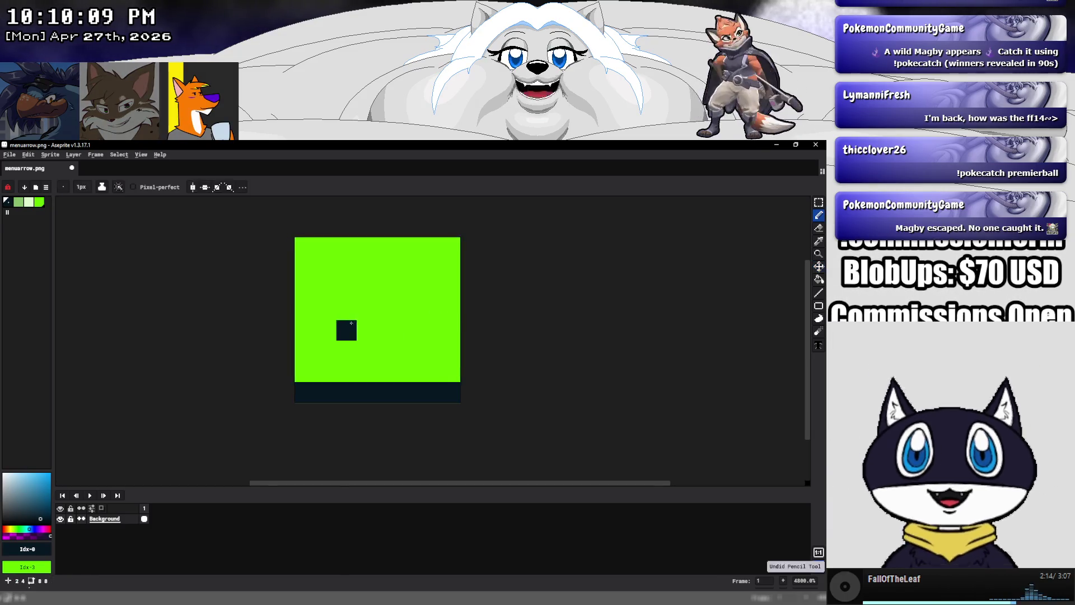
pyautogui.hotkey('ctrl', 'z')
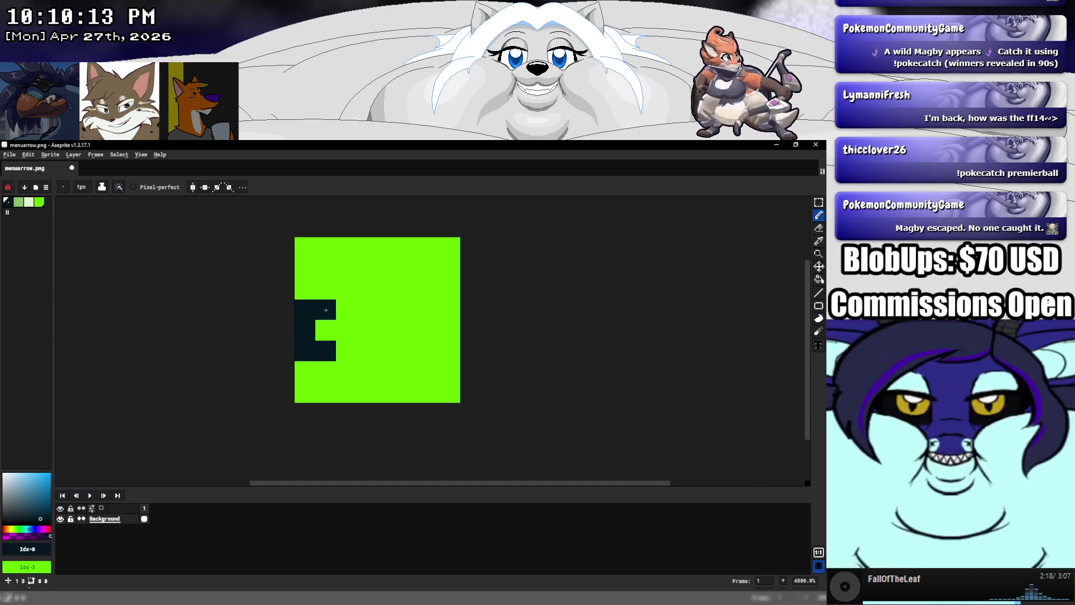
pyautogui.click(367, 289)
pyautogui.moveTo(346, 351)
pyautogui.mouseDown()
pyautogui.moveTo(367, 361)
pyautogui.moveTo(371, 401)
pyautogui.mouseUp()
# Draw the arrow's dark lower and upper diagonal edges
pyautogui.click(387, 392)
pyautogui.click(409, 372)
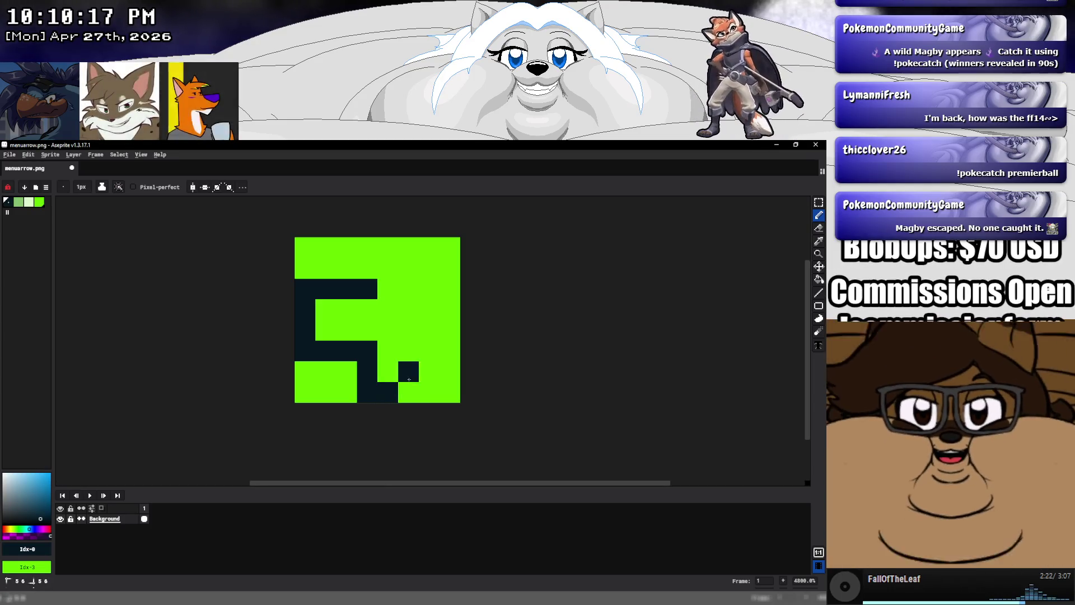
pyautogui.click(429, 351)
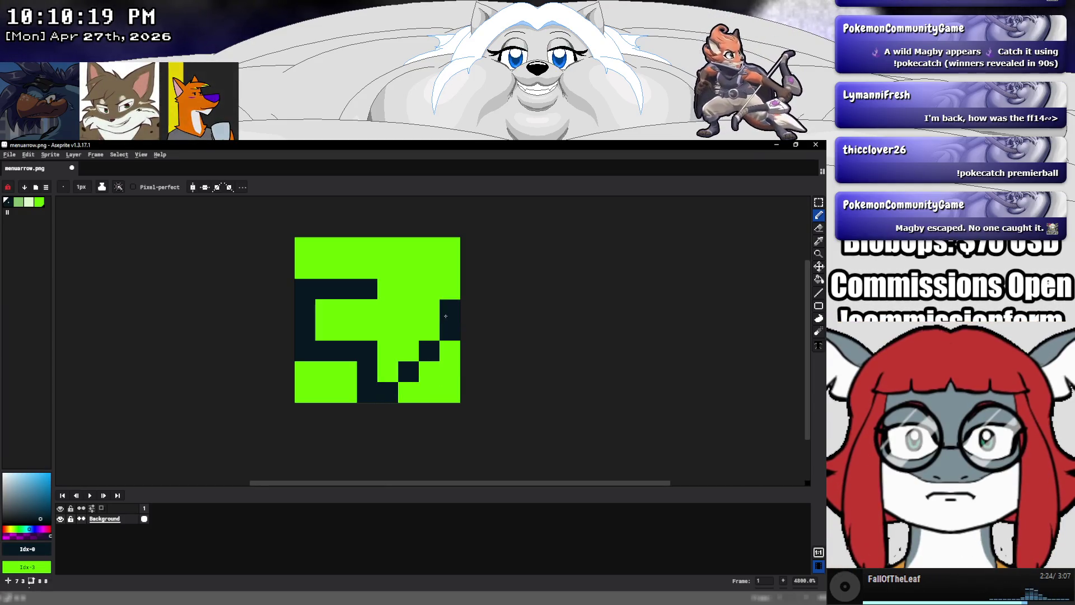
pyautogui.click(429, 289)
pyautogui.click(409, 268)
pyautogui.click(388, 247)
pyautogui.moveTo(367, 247); pyautogui.dragTo(364, 261)
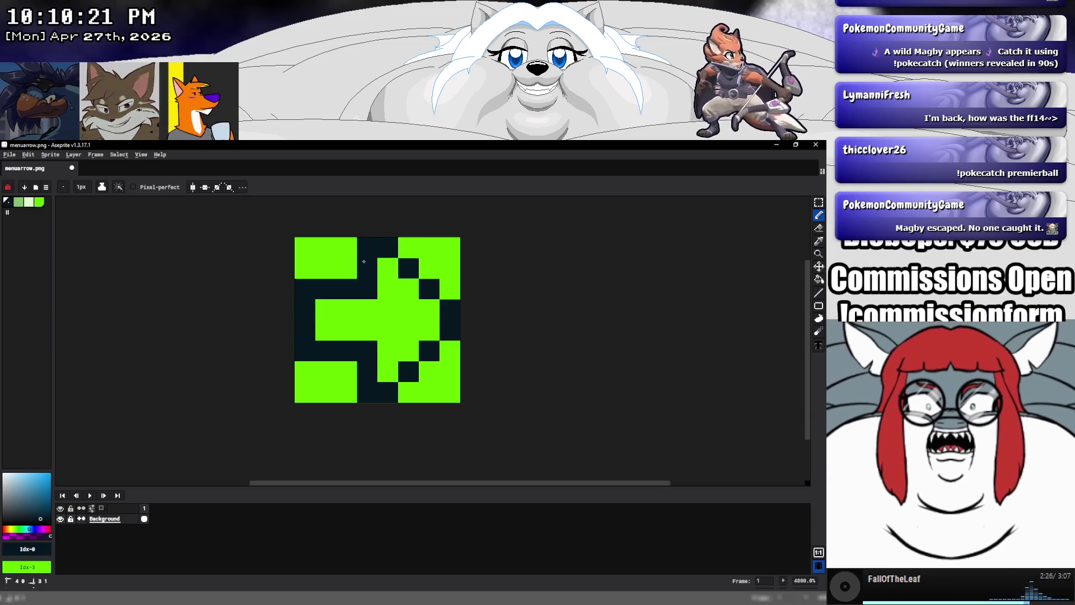
# Shade the arrow inside with pale green highlights and mid-green lower shading
pyautogui.click(28, 202)
pyautogui.click(347, 310)
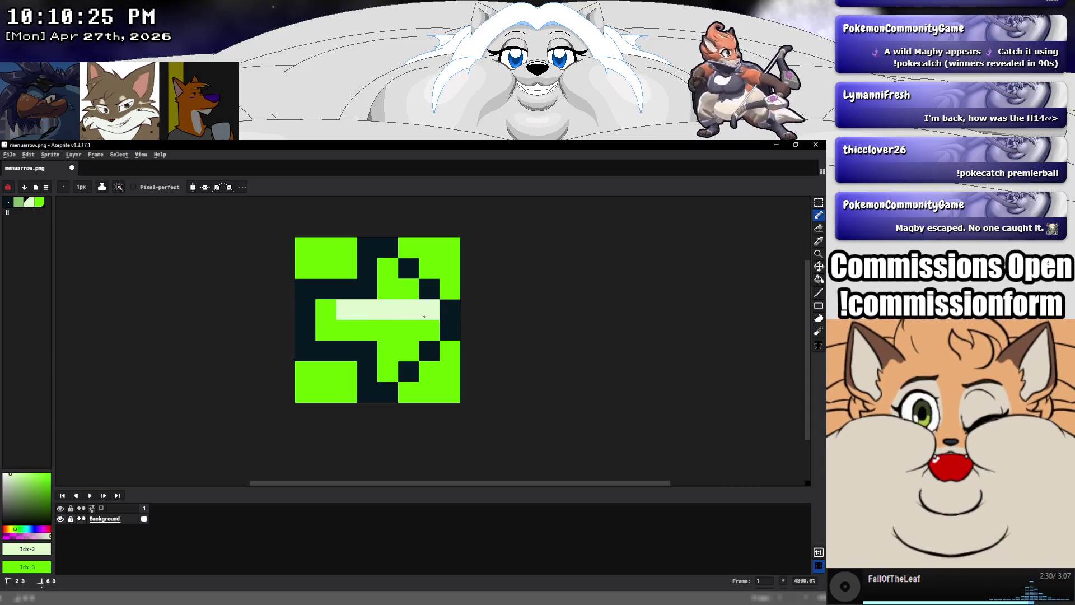
pyautogui.moveTo(409, 289); pyautogui.dragTo(388, 289)
pyautogui.click(387, 268)
pyautogui.click(325, 310)
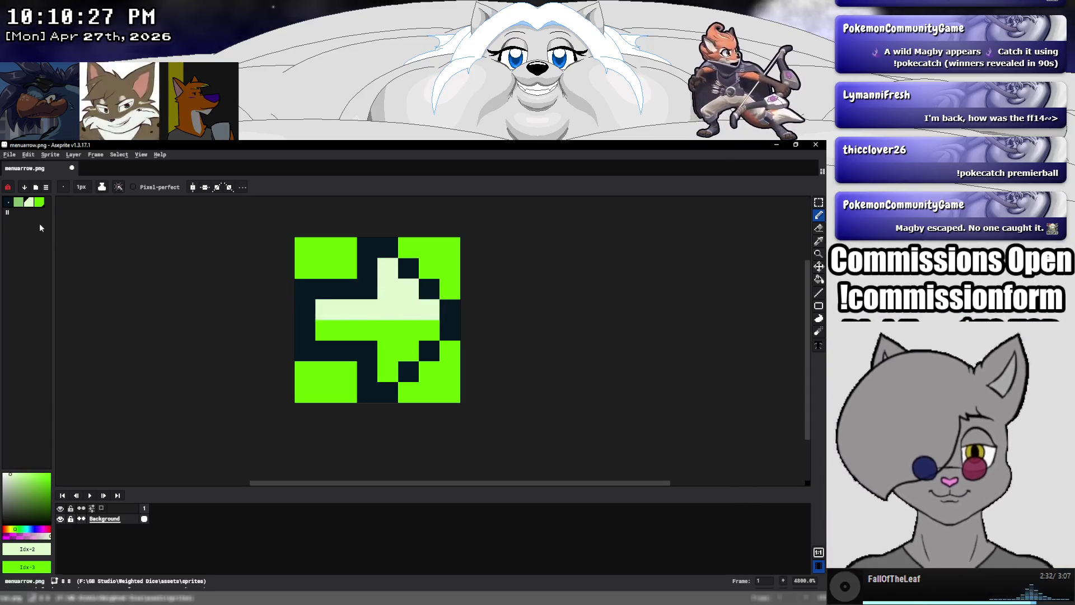
pyautogui.click(22, 204)
pyautogui.moveTo(386, 335)
pyautogui.mouseDown()
pyautogui.moveTo(421, 336)
pyautogui.moveTo(388, 372)
pyautogui.mouseUp()
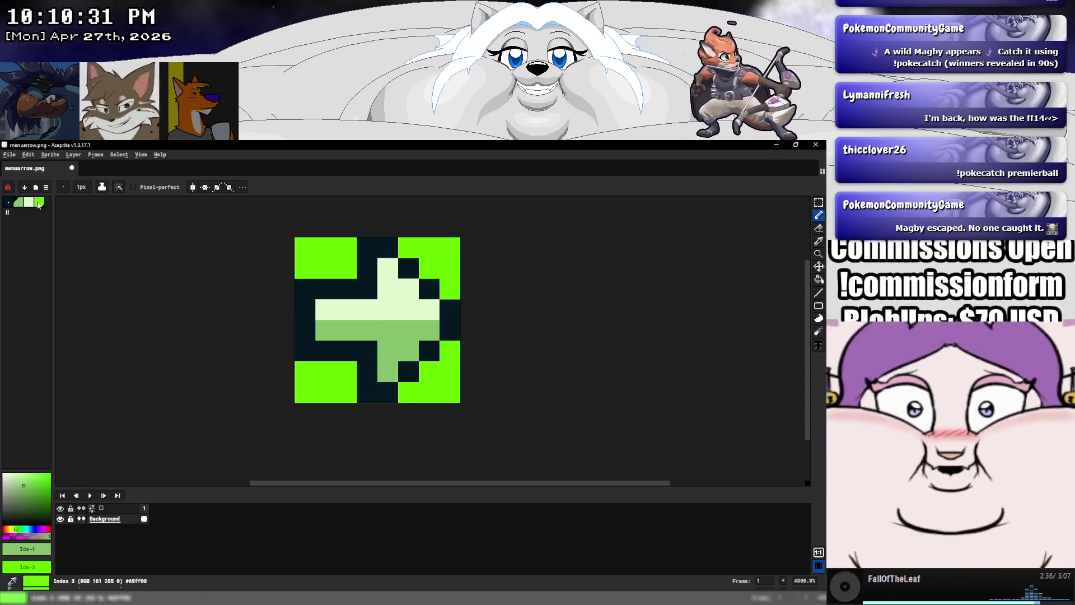
# Save the arrow sprite and switch back to GB Studio
pyautogui.click(10, 155)
pyautogui.click(16, 199)
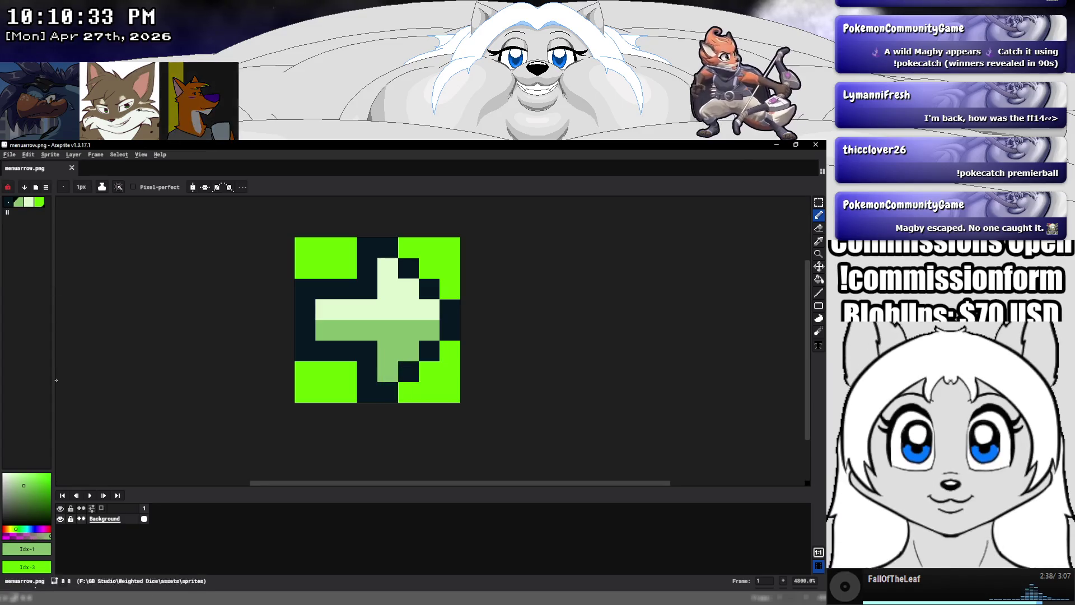
pyautogui.hotkey('alt', 'Tab')
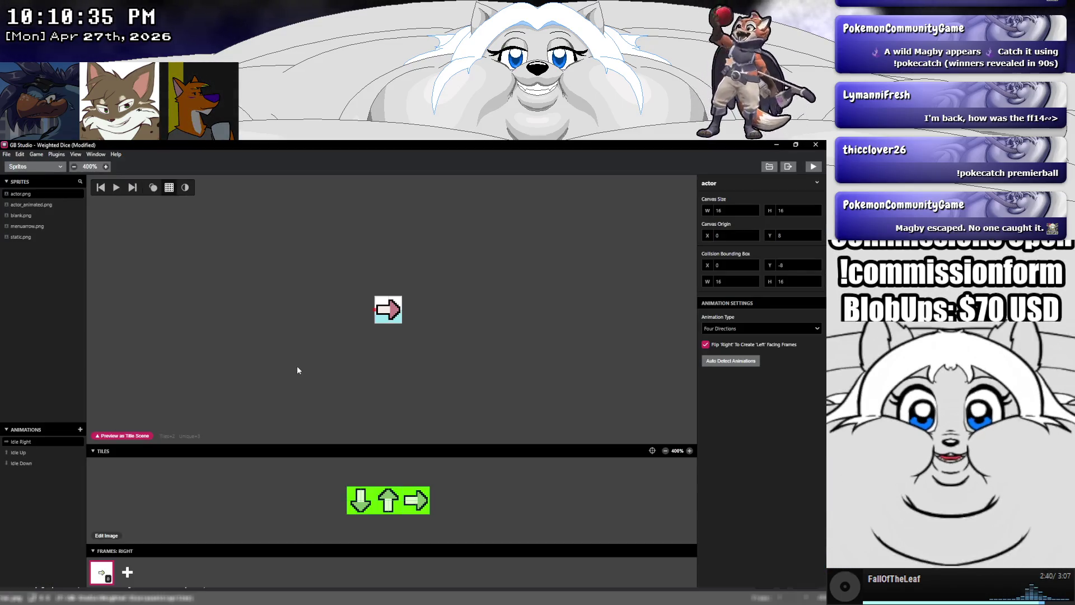
# Give the menuarrow sprite an 8×16 canvas with origin Y 0
pyautogui.click(35, 228)
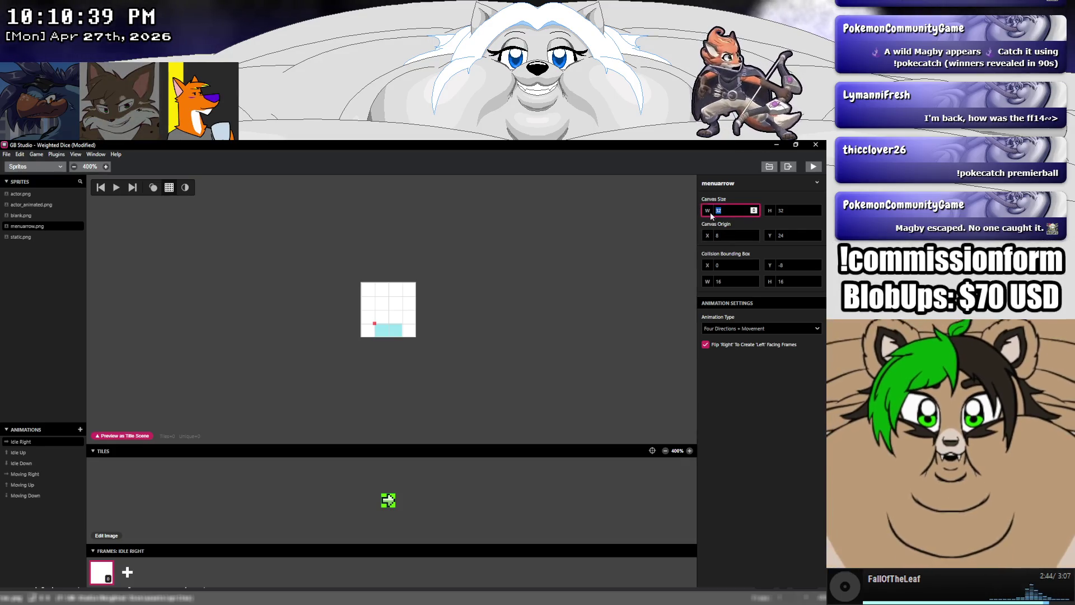
pyautogui.write('8')
pyautogui.press('Tab')
pyautogui.write('8')
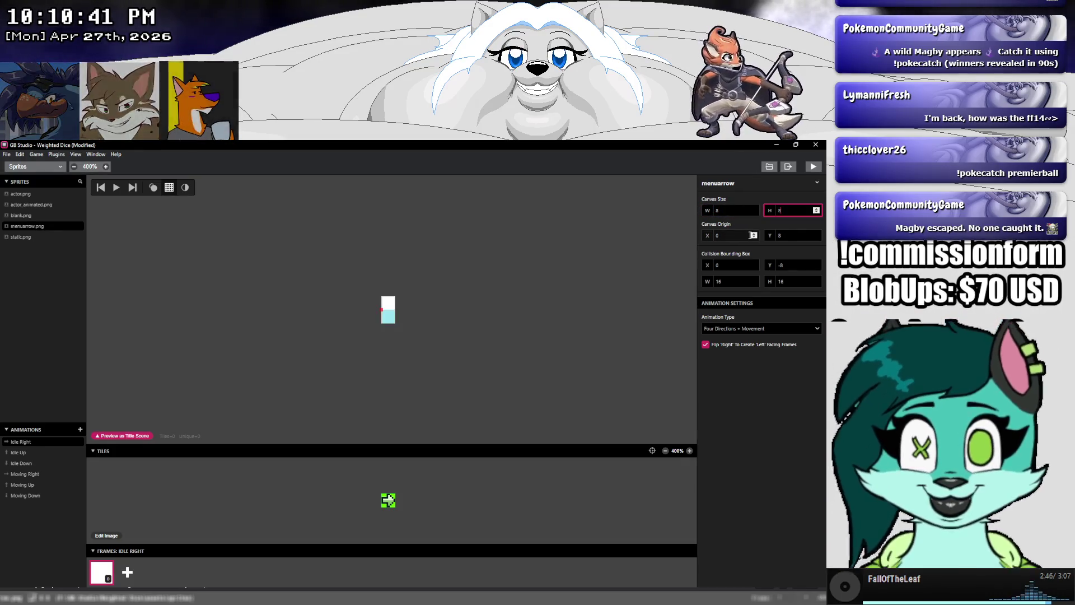
pyautogui.click(768, 235)
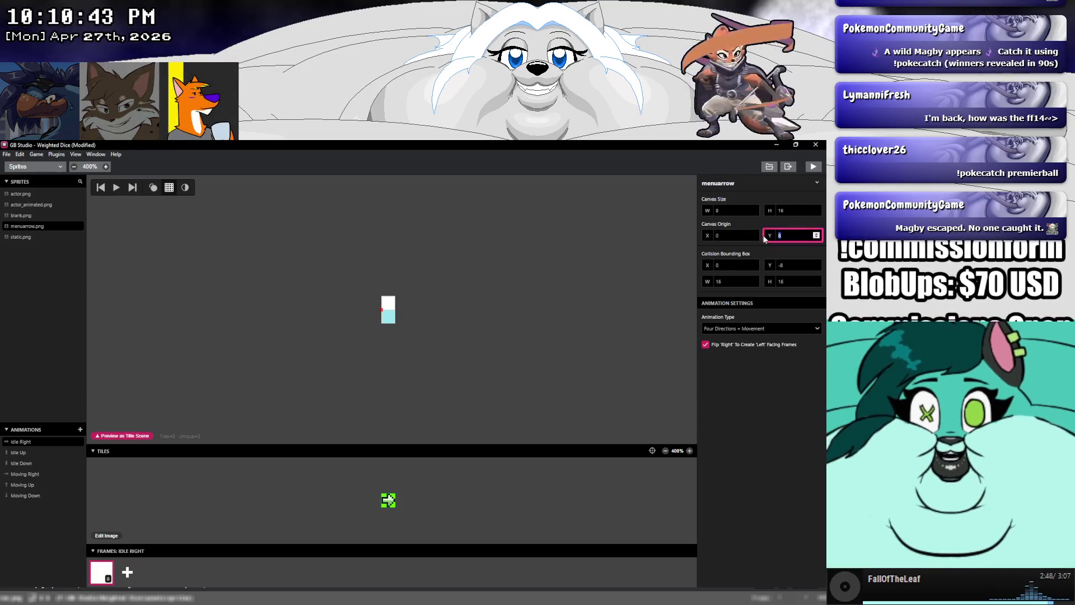
pyautogui.write('0')
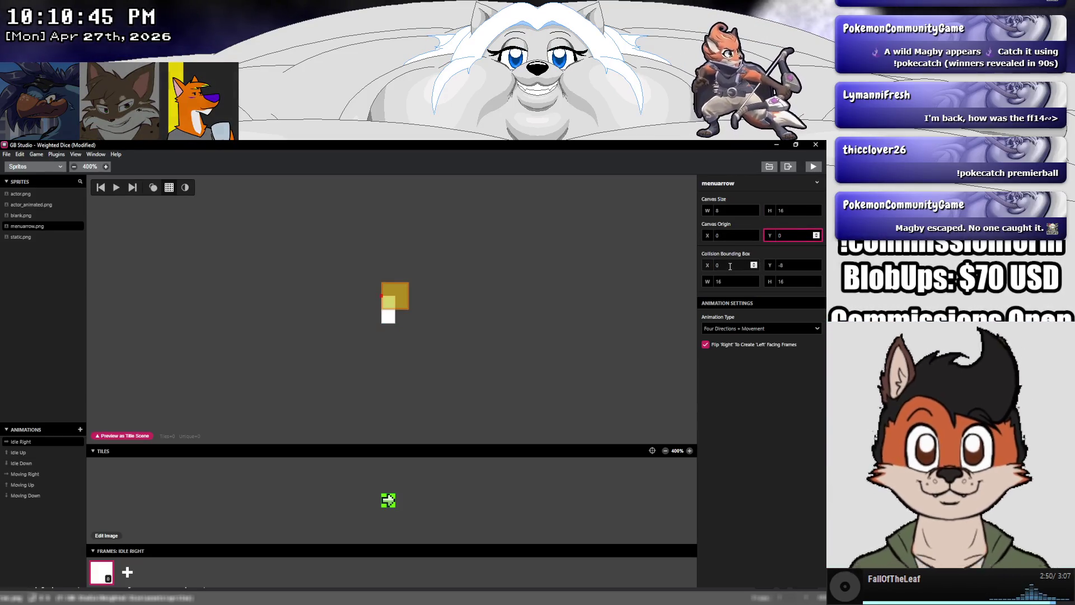
pyautogui.press('Tab')
pyautogui.press('Tab')
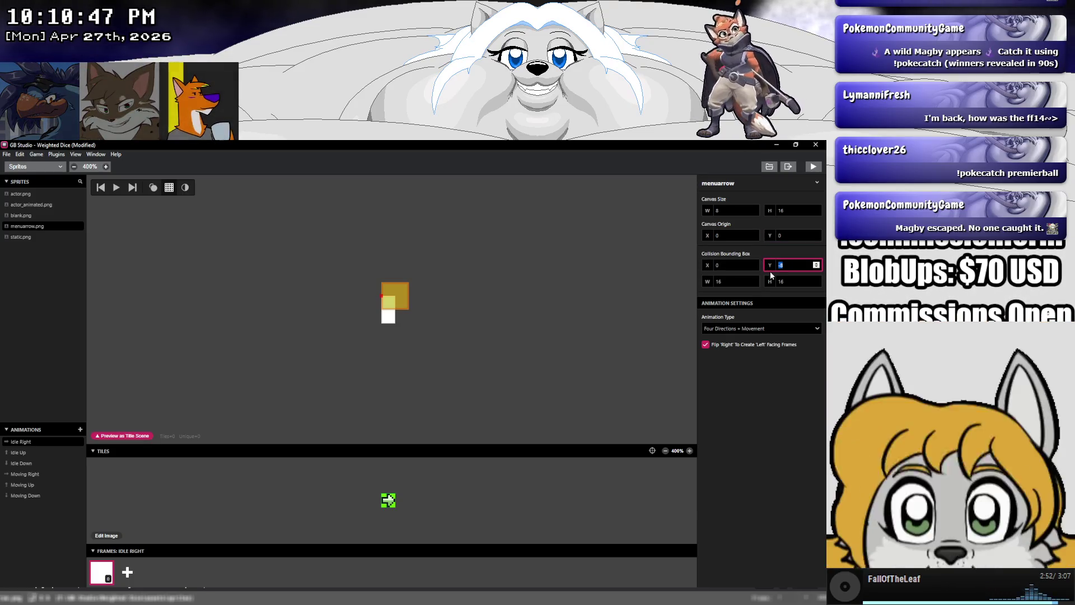
# Set an 8×8 collision box at X 0, Y 0, then compare the actor, blank and static sprites
pyautogui.write('8')
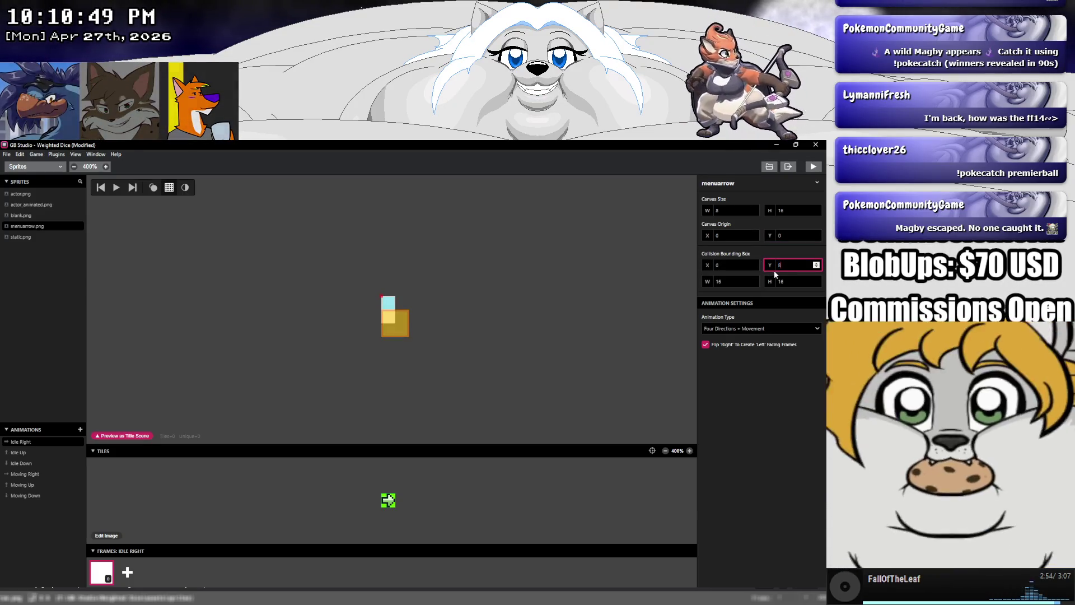
pyautogui.doubleClick(735, 280)
pyautogui.write('8')
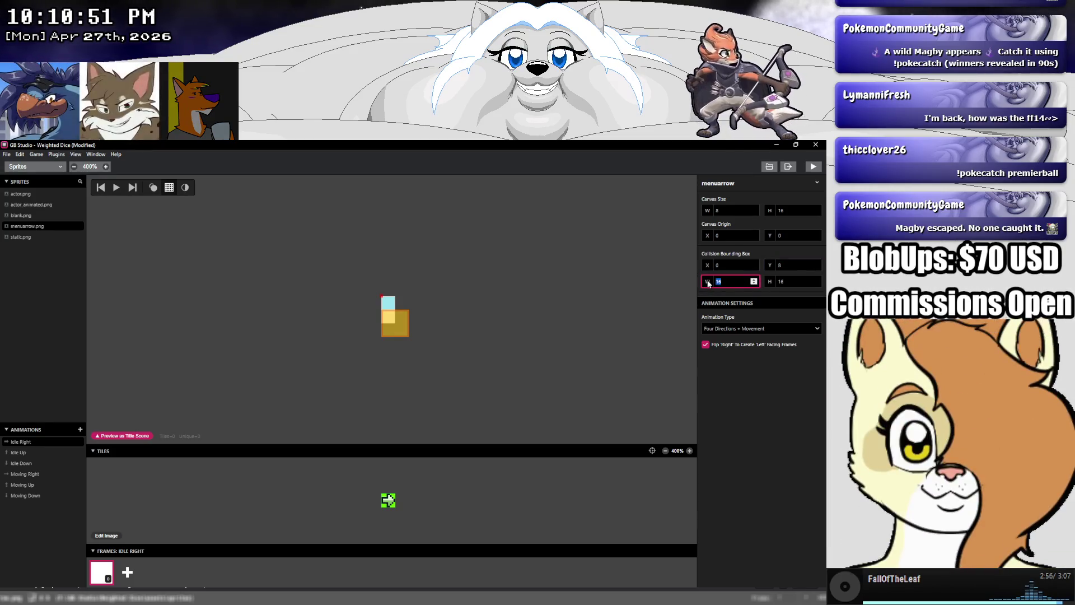
pyautogui.doubleClick(773, 281)
pyautogui.write('8')
pyautogui.doubleClick(786, 263)
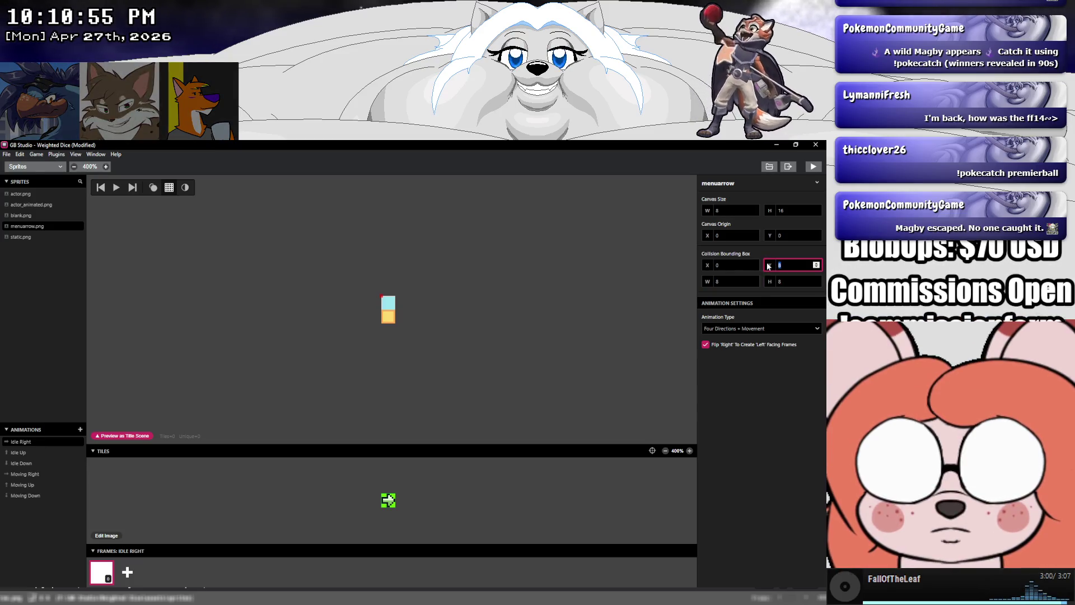
pyautogui.write('0')
pyautogui.click(739, 267)
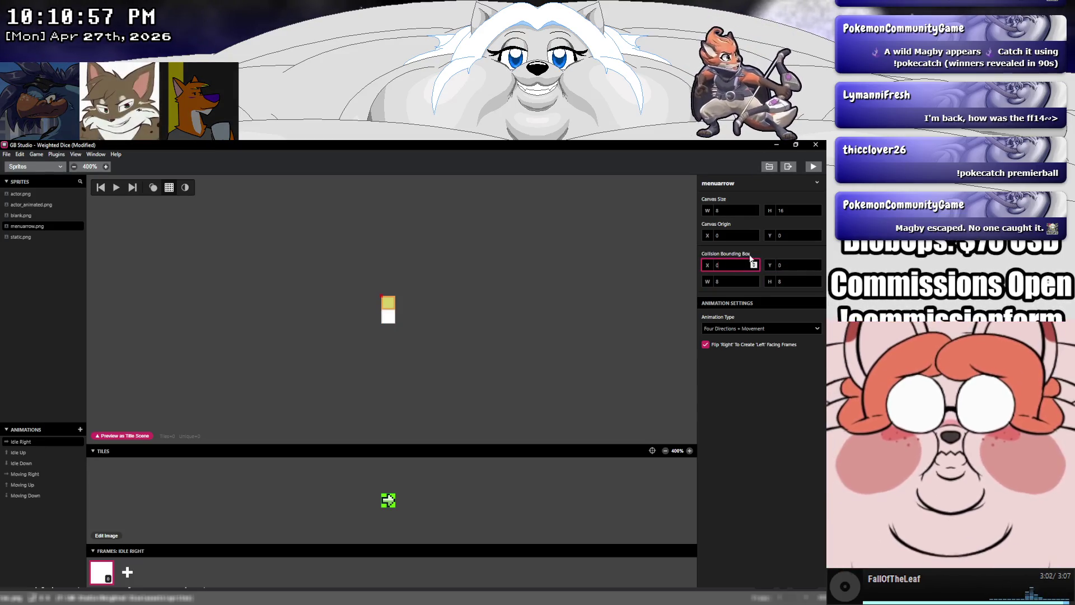
pyautogui.click(564, 302)
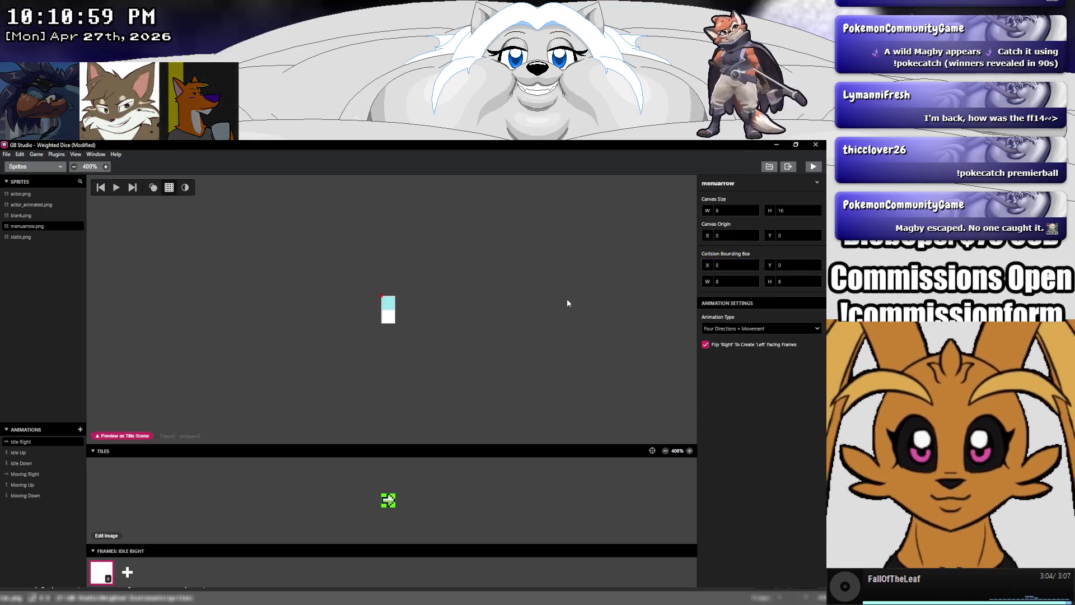
pyautogui.click(36, 193)
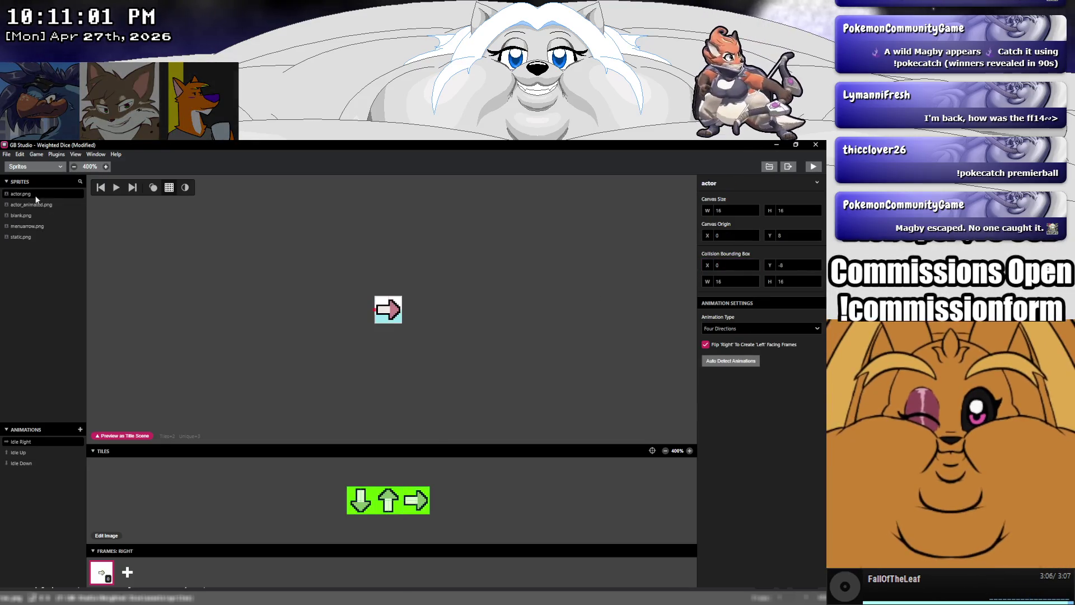
pyautogui.click(35, 215)
pyautogui.click(35, 236)
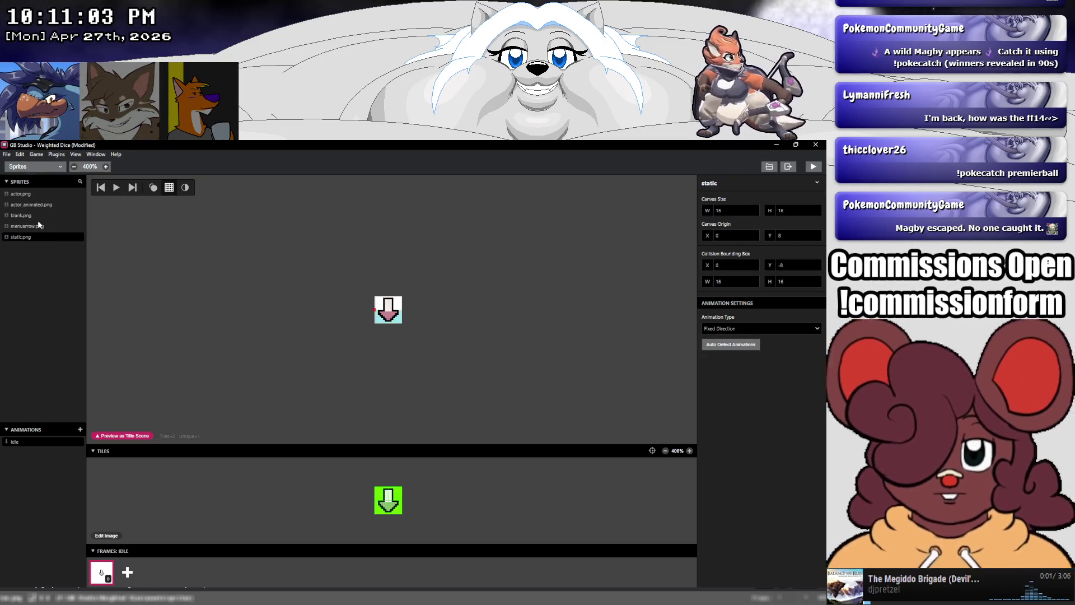
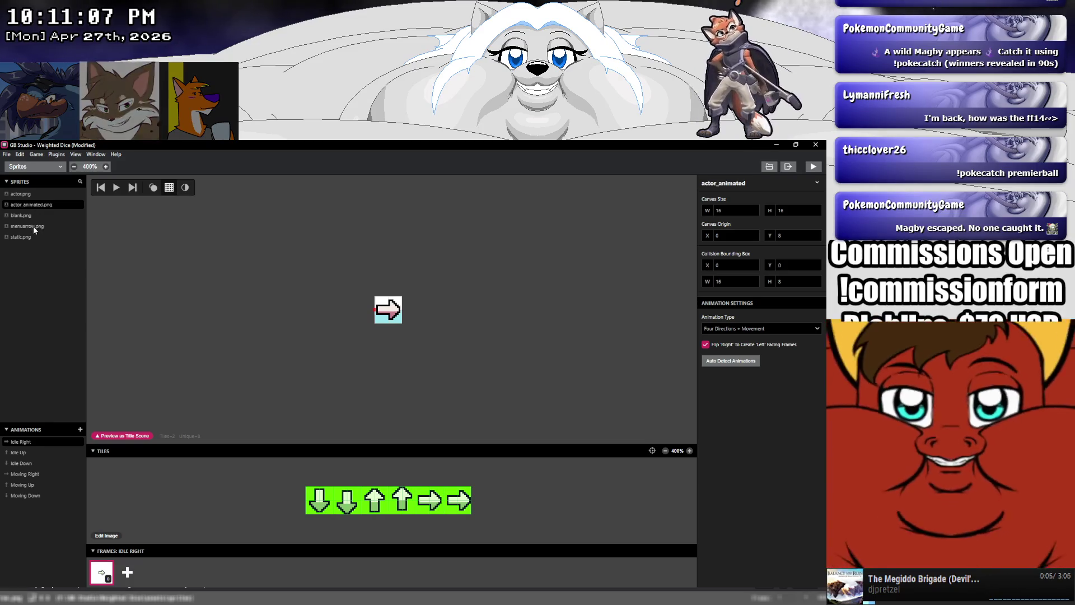
# Set the menuarrow sprite's animation type to Fixed Direction, leaving only the Idle animation
pyautogui.click(33, 227)
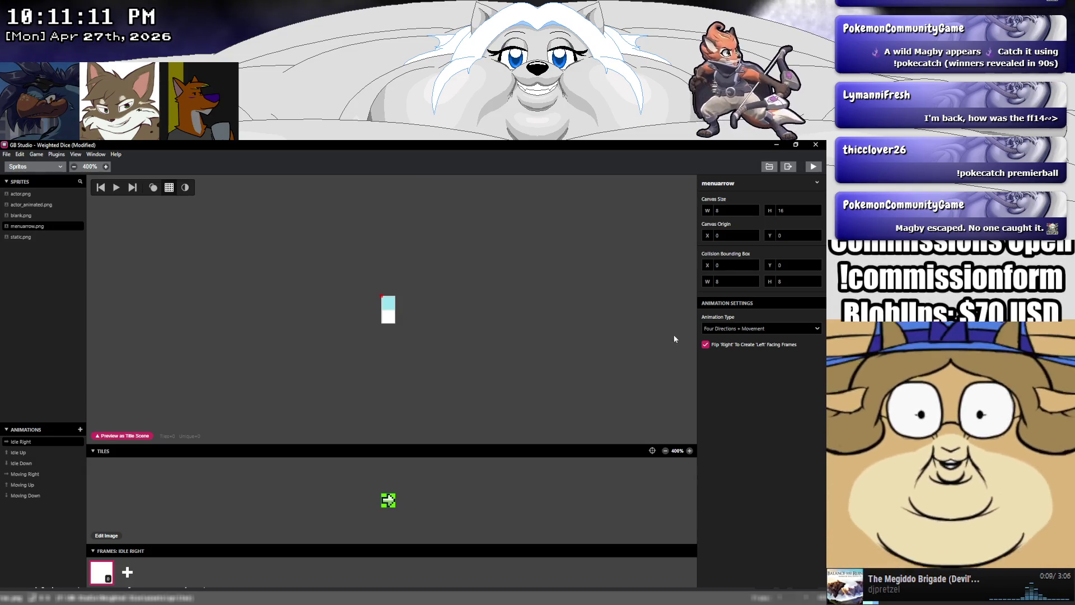
pyautogui.click(731, 329)
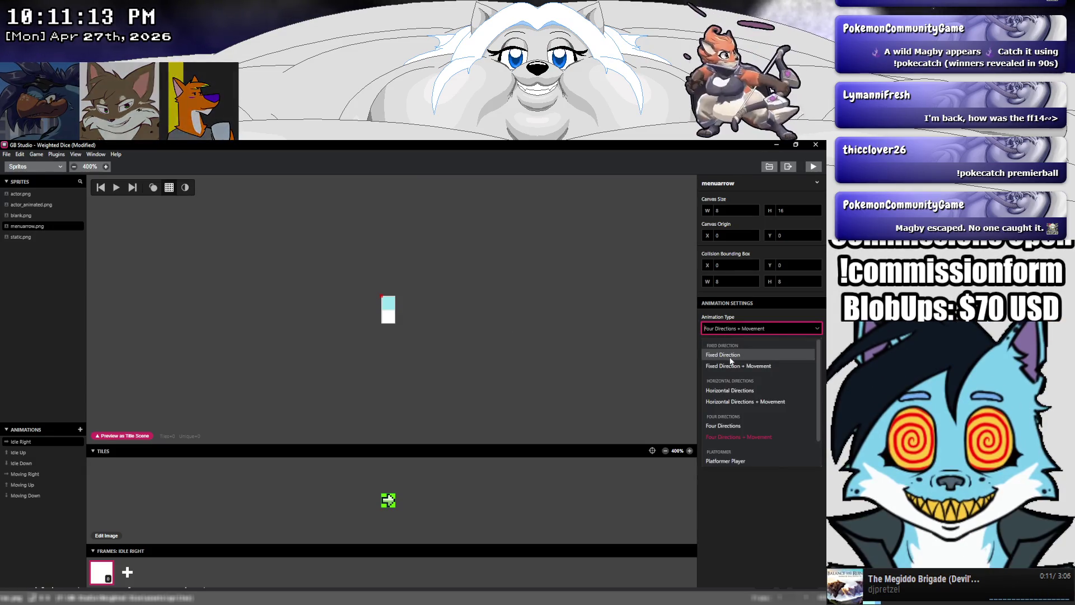
pyautogui.click(731, 359)
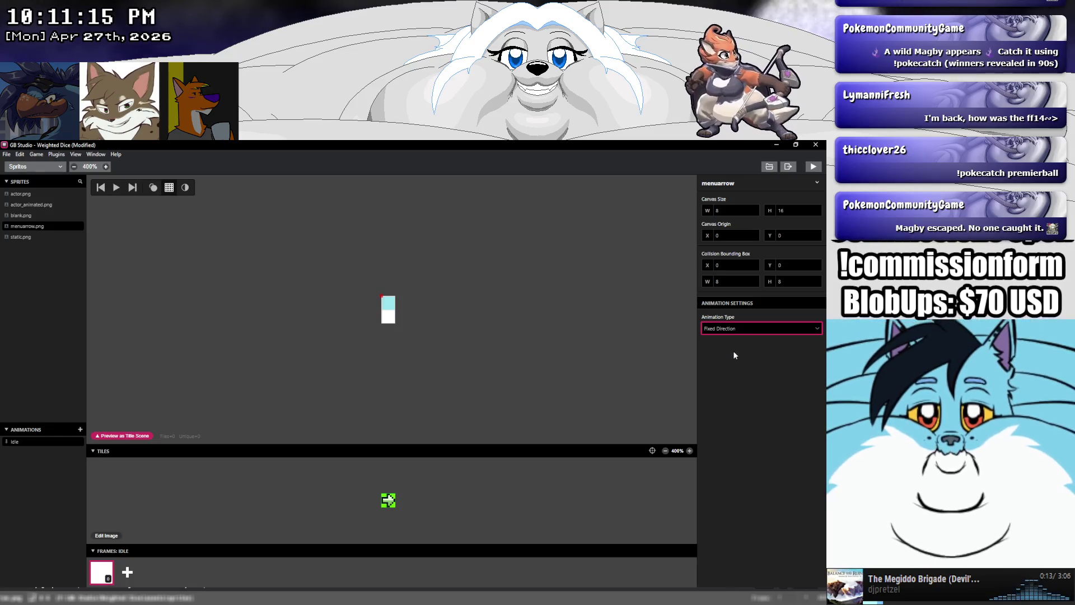
pyautogui.click(734, 329)
pyautogui.scroll(-1, 744, 359)
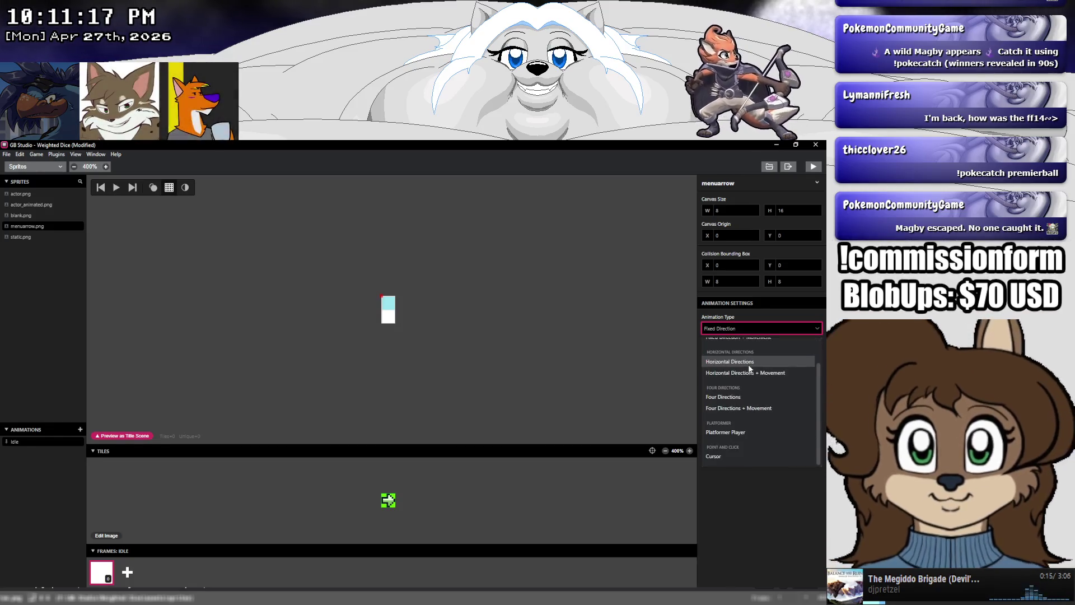
pyautogui.scroll(1, 748, 364)
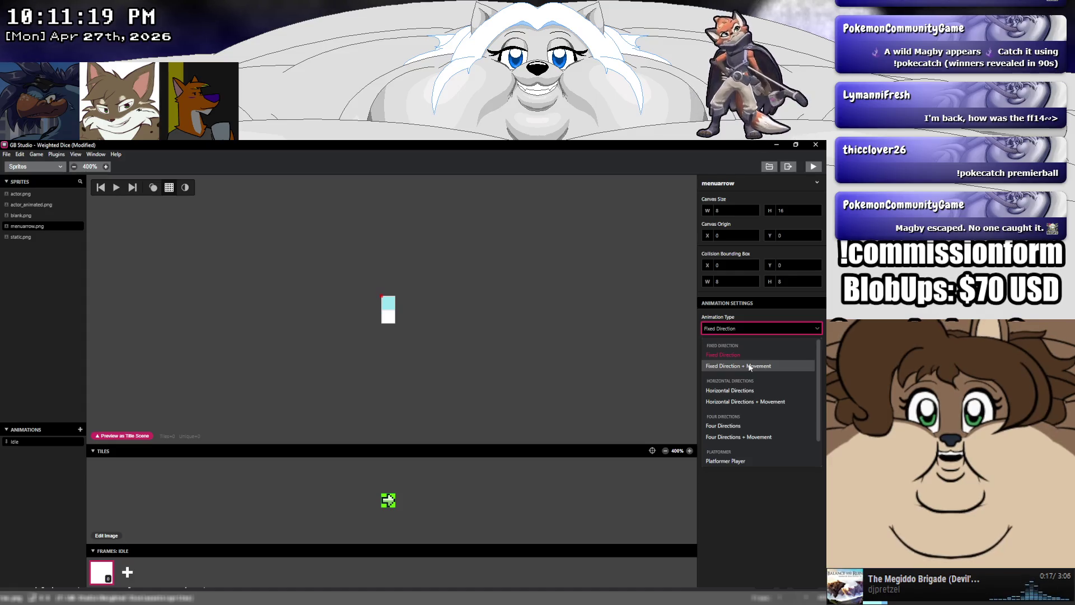
pyautogui.click(745, 361)
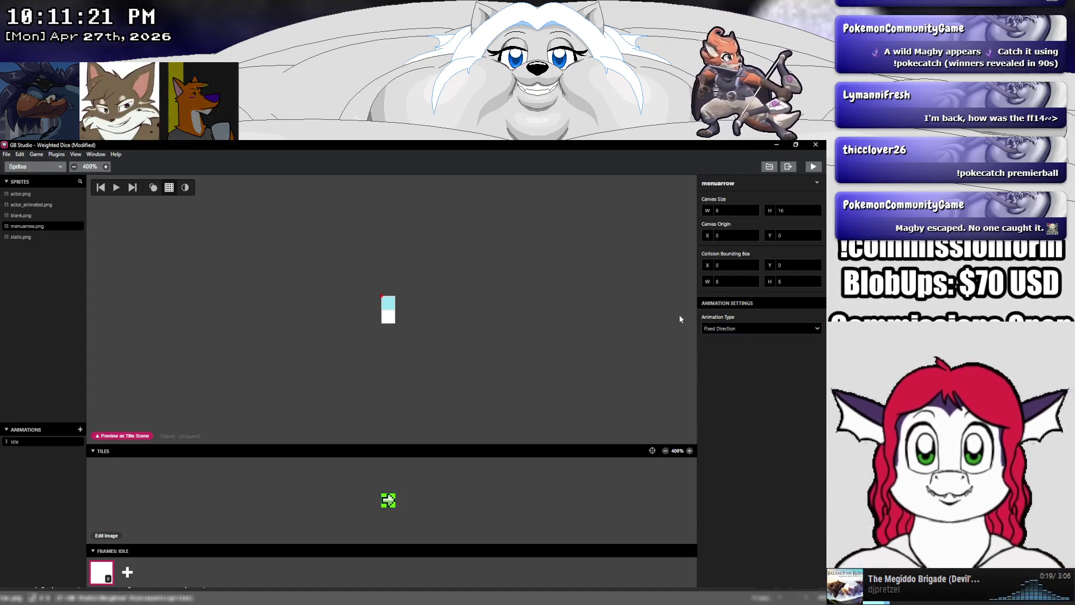
pyautogui.click(714, 266)
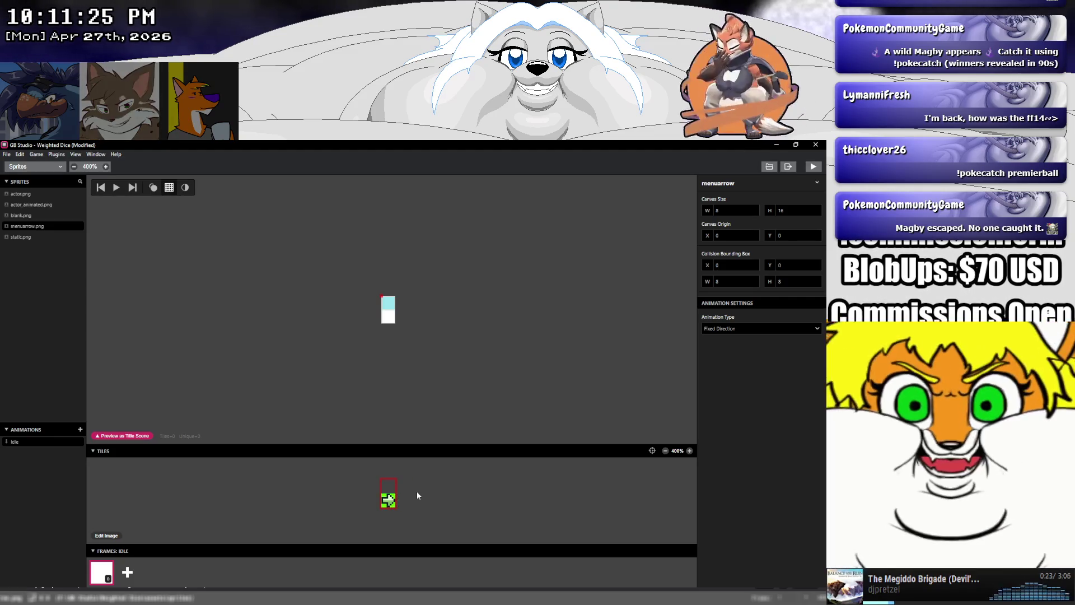
# Stretch the menuarrow frame's tile area over the tall arrow tile and try canvas origin Y values
pyautogui.moveTo(399, 496); pyautogui.dragTo(392, 513)
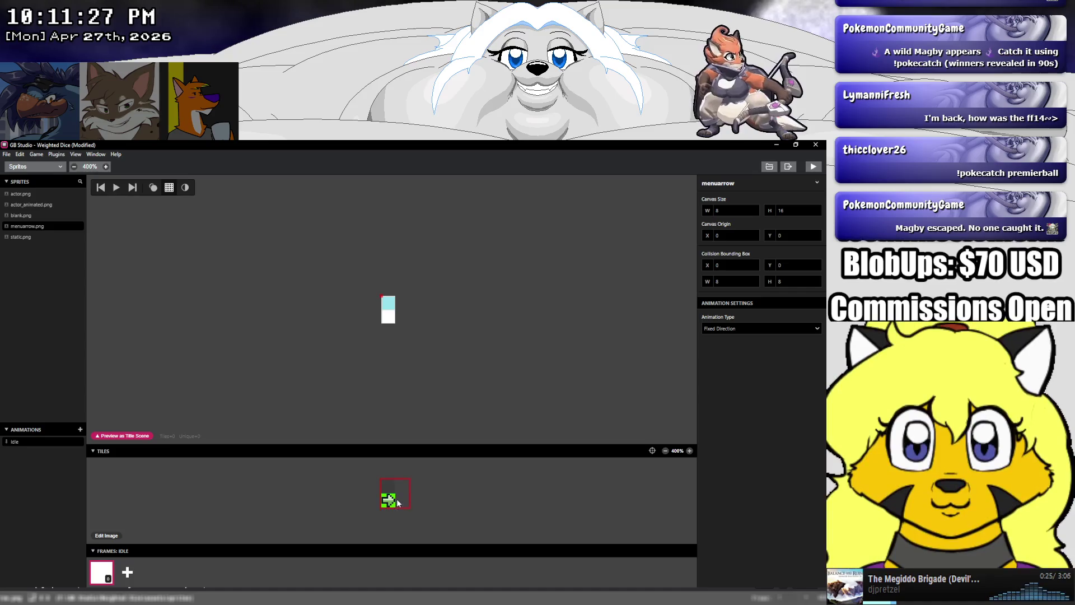
pyautogui.moveTo(730, 264)
pyautogui.click(802, 209)
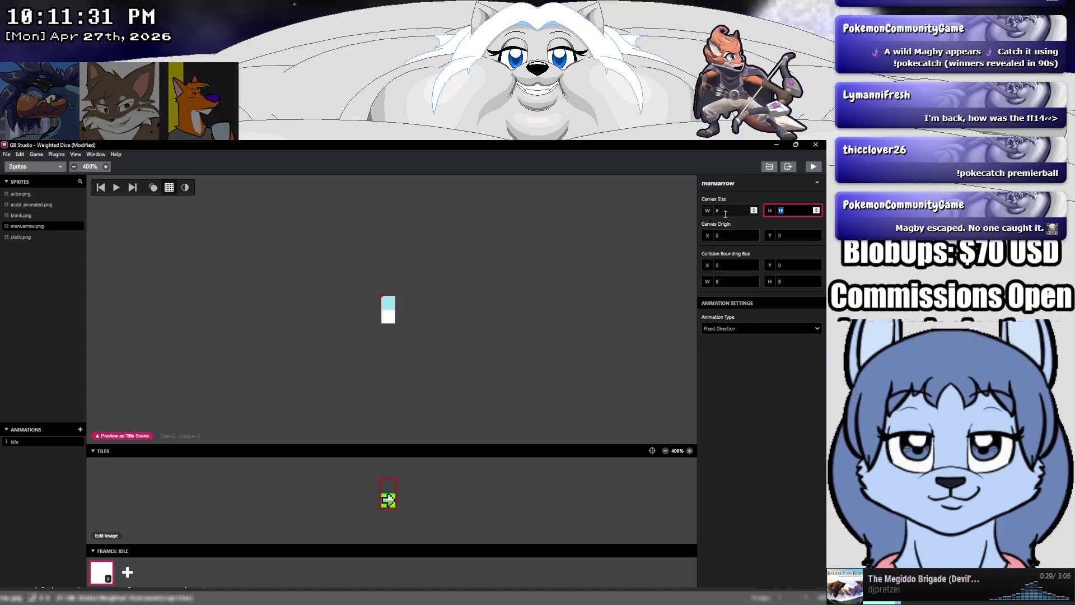
pyautogui.click(817, 234)
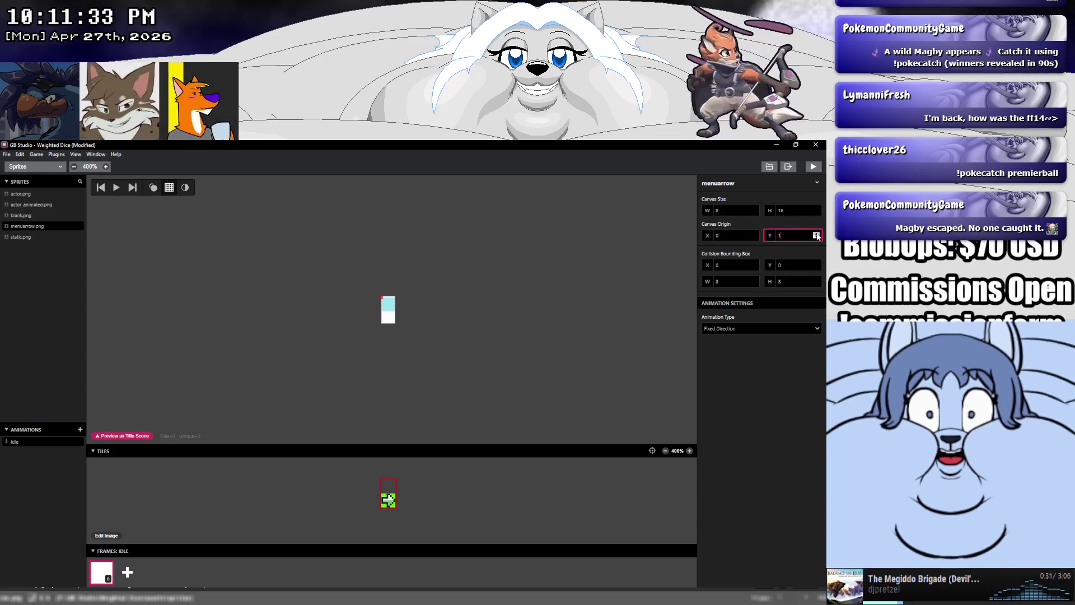
pyautogui.click(816, 234)
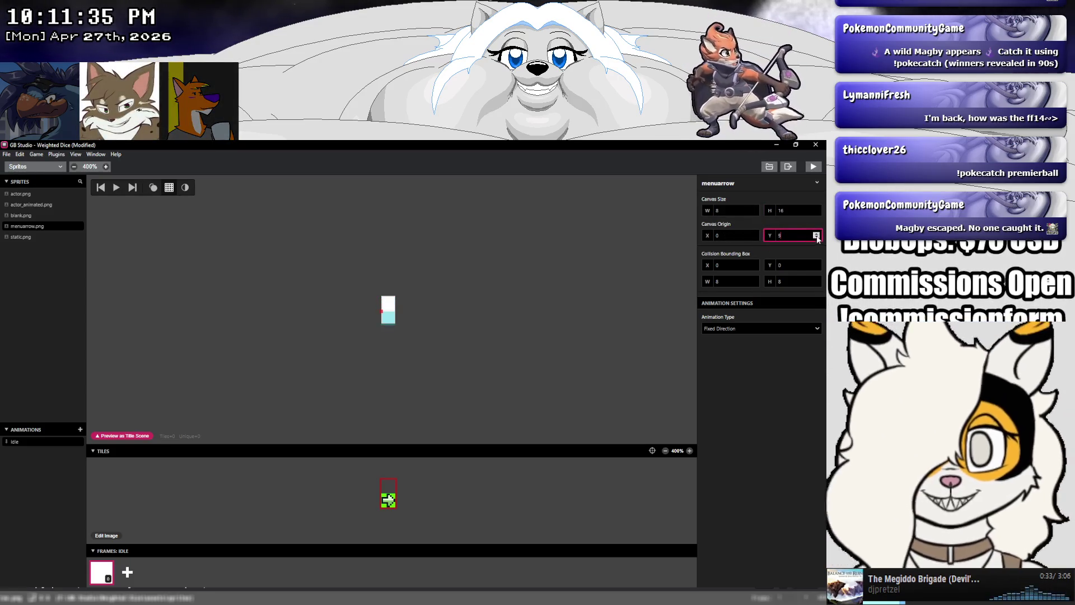
pyautogui.click(817, 238)
pyautogui.click(817, 237)
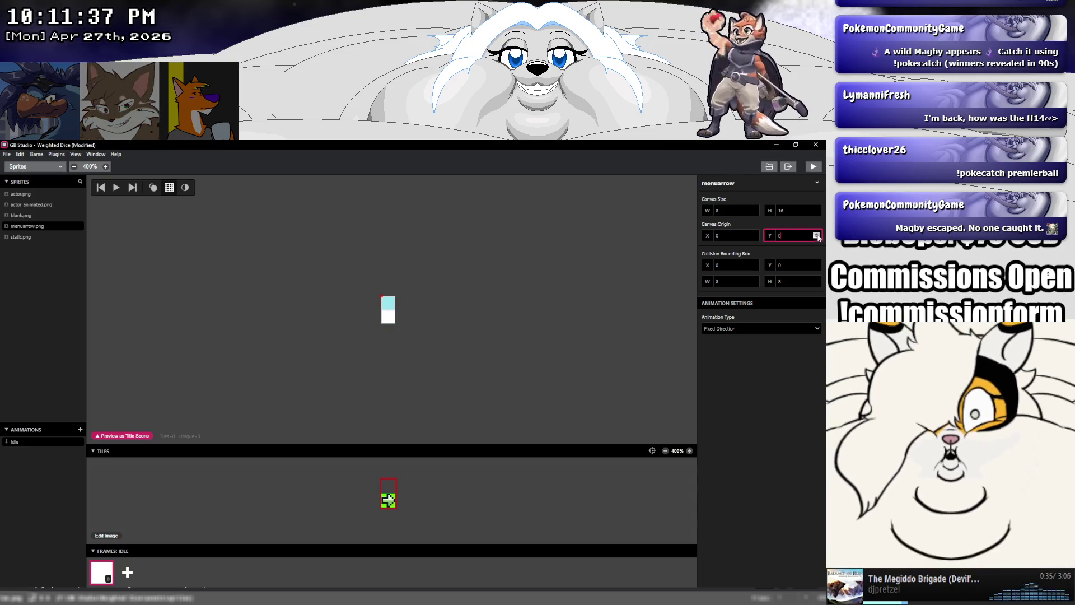
# Try a canvas origin X of 4 and other Y values, then reset the origin to 0, 0
pyautogui.click(754, 234)
pyautogui.click(754, 235)
pyautogui.click(754, 234)
pyautogui.click(754, 234)
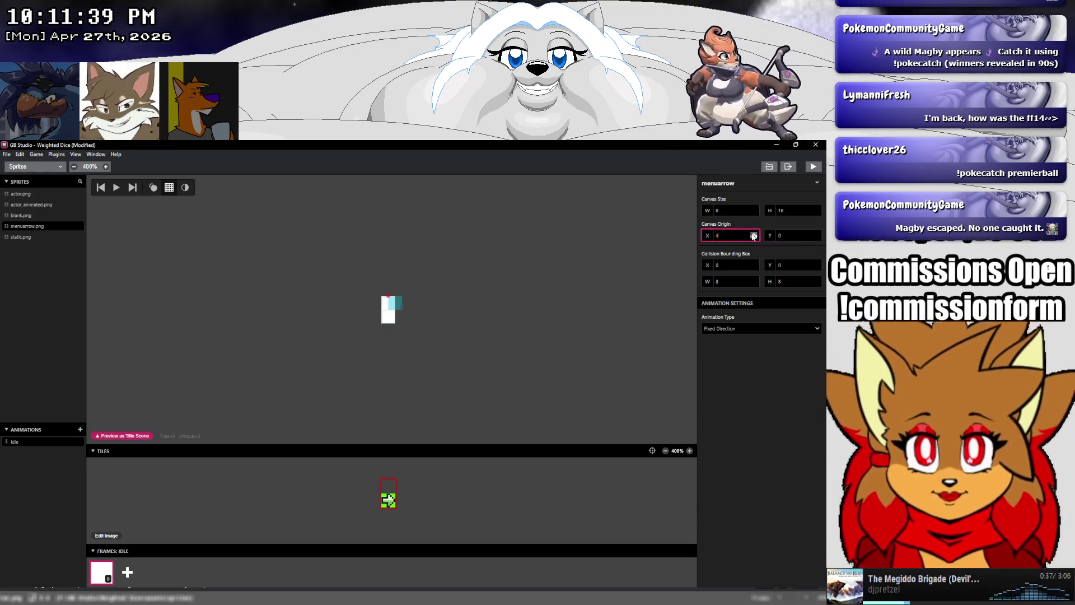
pyautogui.click(754, 237)
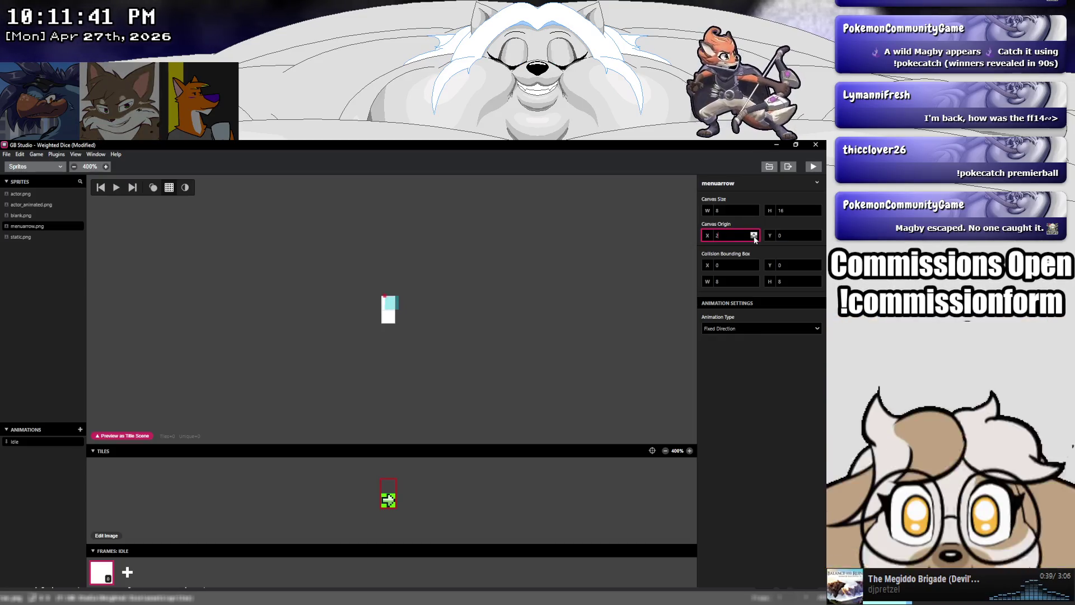
pyautogui.click(816, 235)
pyautogui.click(816, 235)
pyautogui.click(816, 235)
pyautogui.click(816, 237)
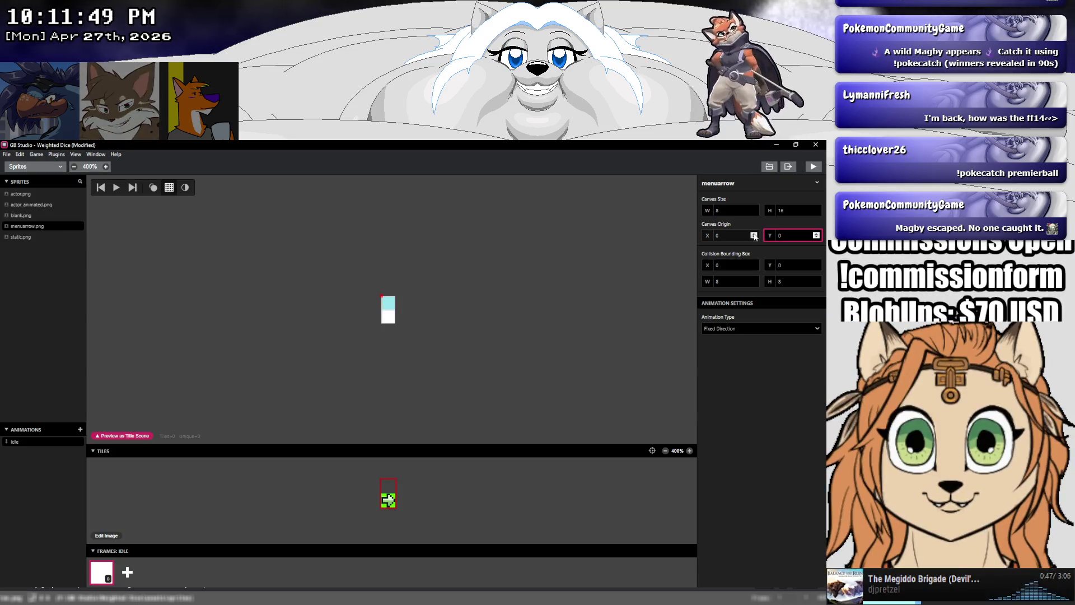
pyautogui.click(391, 508)
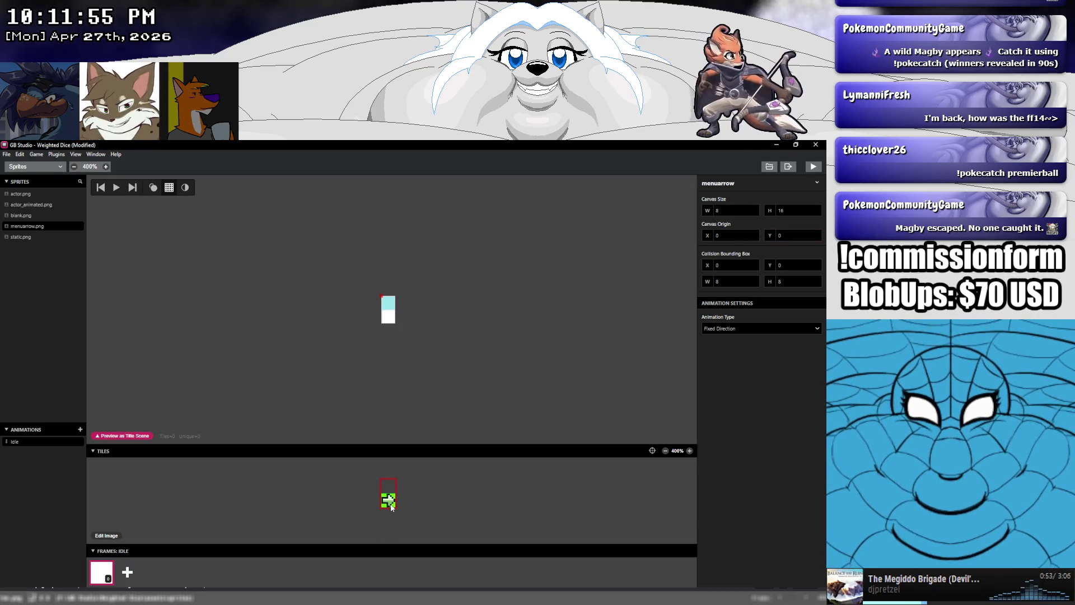
pyautogui.click(6, 158)
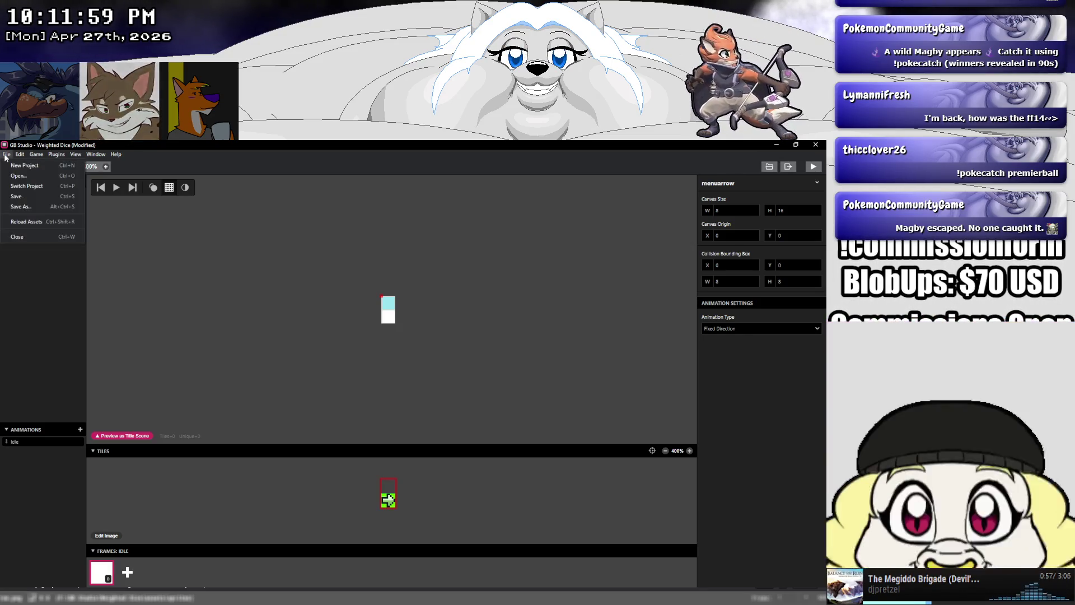
# Save the project and set the Title Scene's player sprite sheet to menuarrow
pyautogui.click(10, 199)
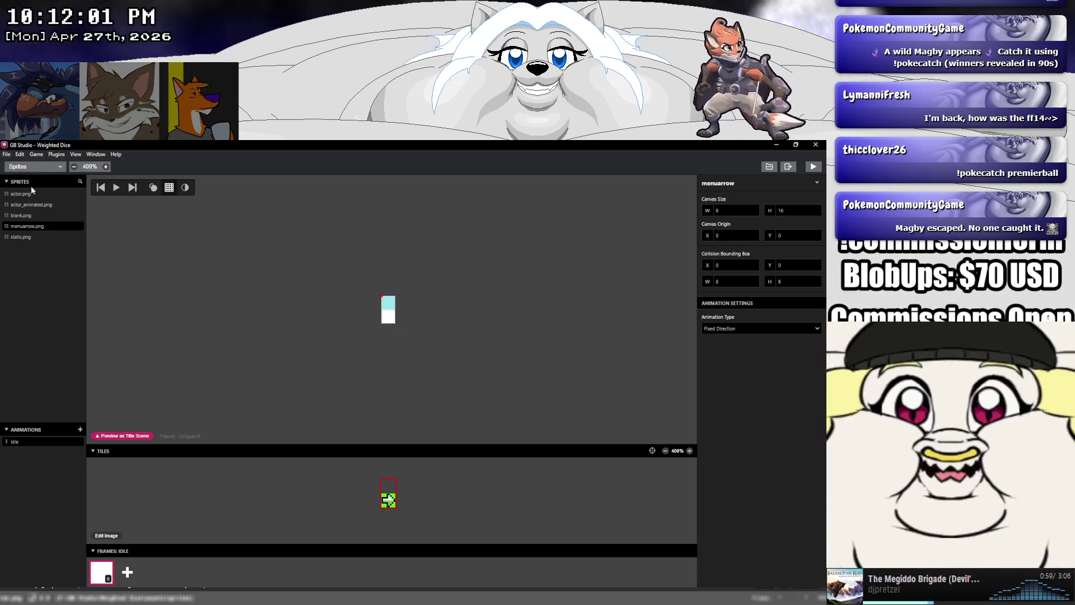
pyautogui.click(32, 166)
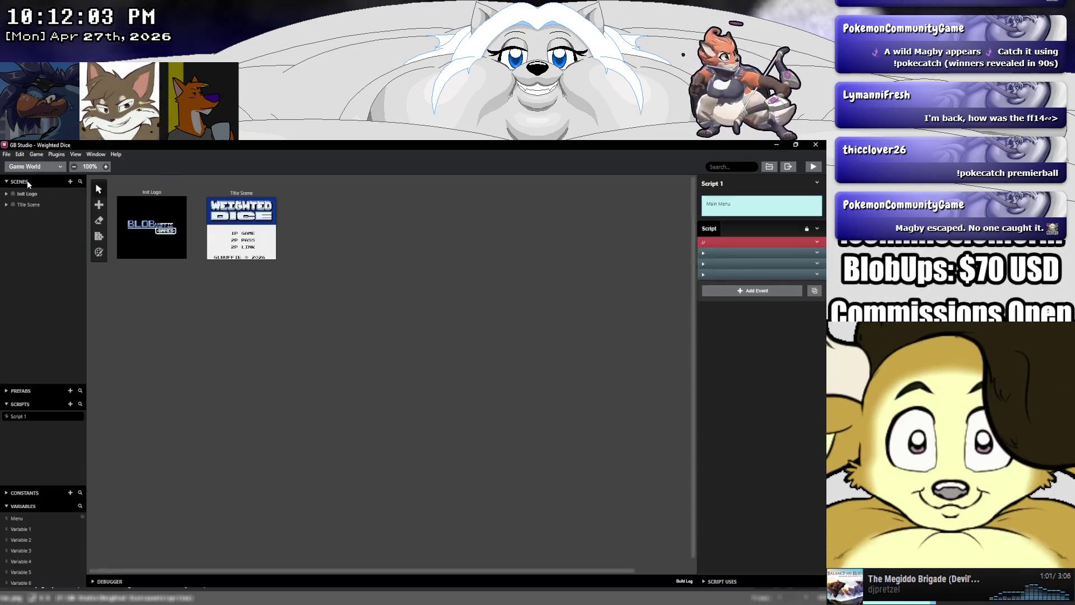
pyautogui.click(241, 227)
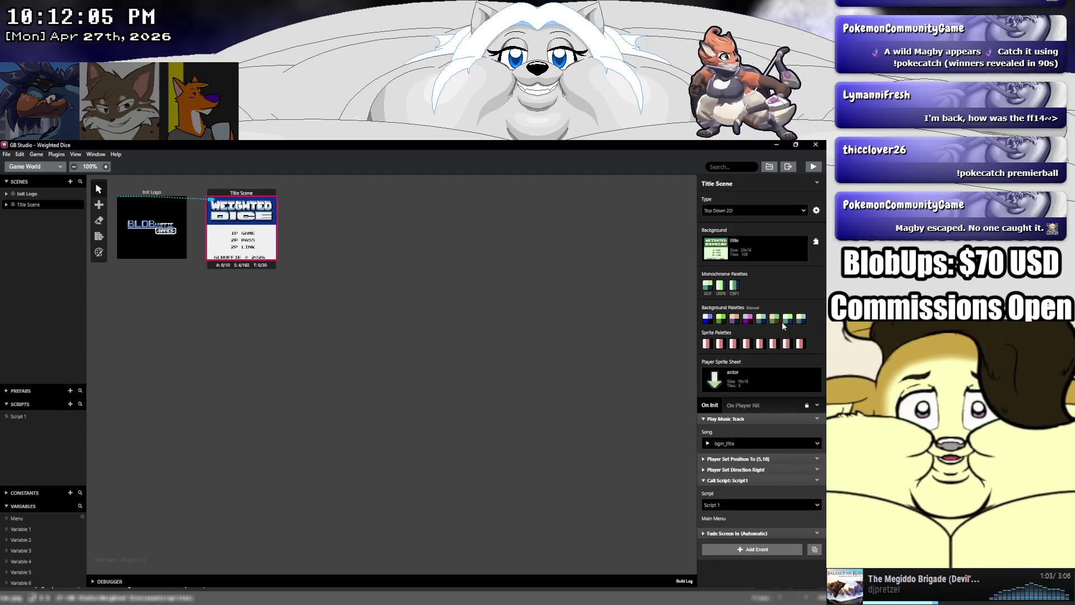
pyautogui.click(758, 385)
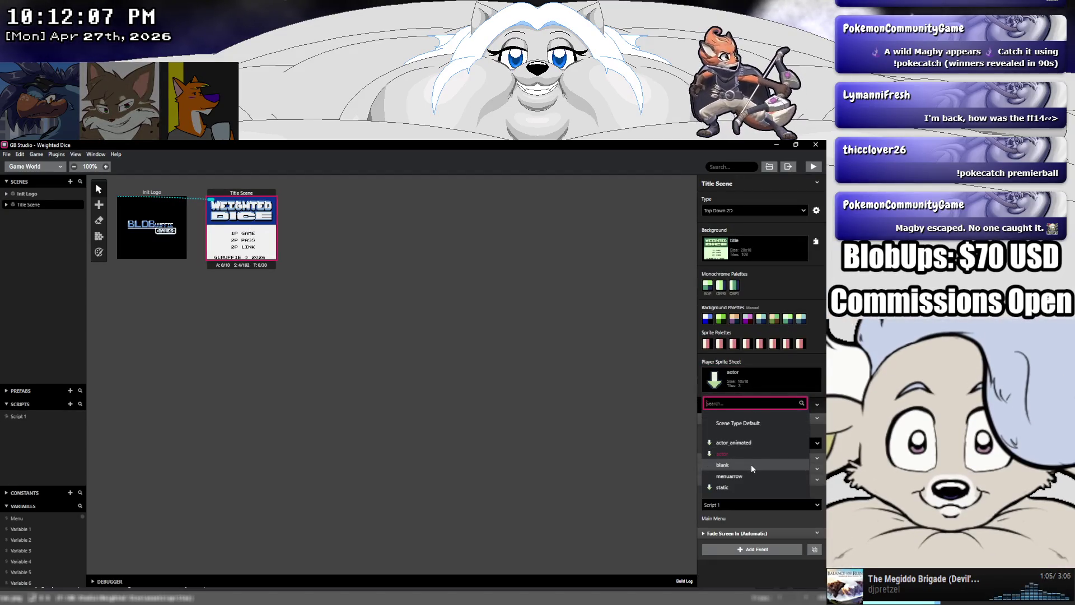
pyautogui.click(747, 476)
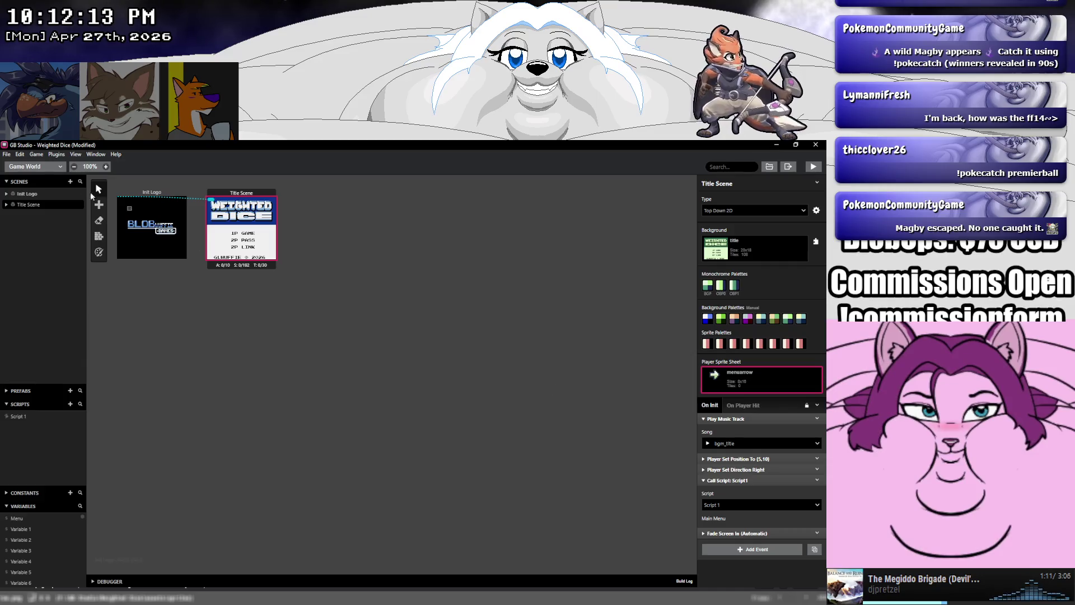
# Save the project again and build and run the game with Ctrl+B
pyautogui.click(7, 154)
pyautogui.click(22, 197)
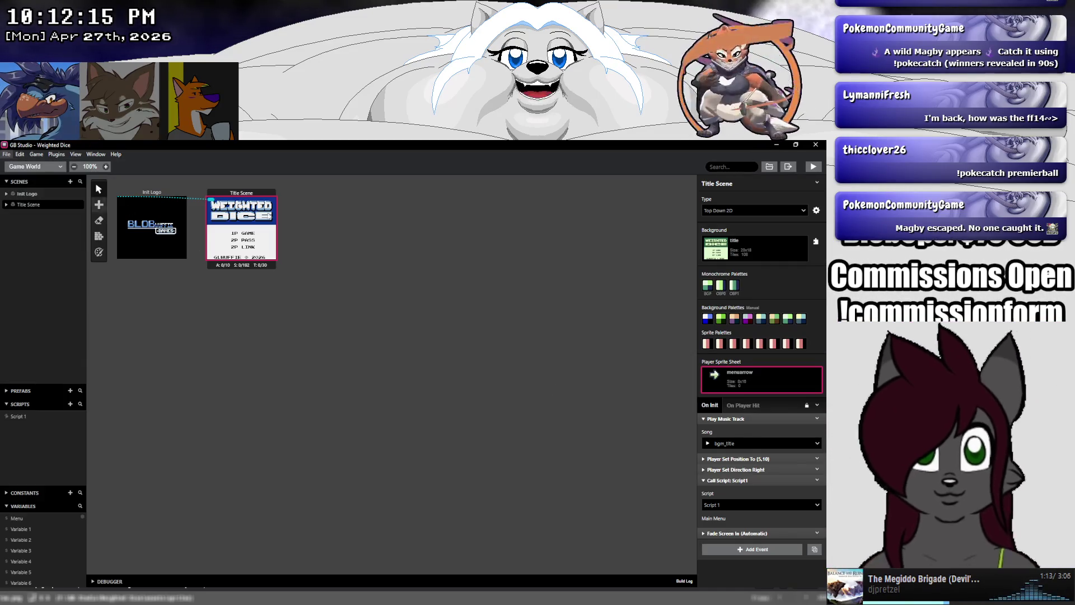
pyautogui.hotkey('ctrl', 'b')
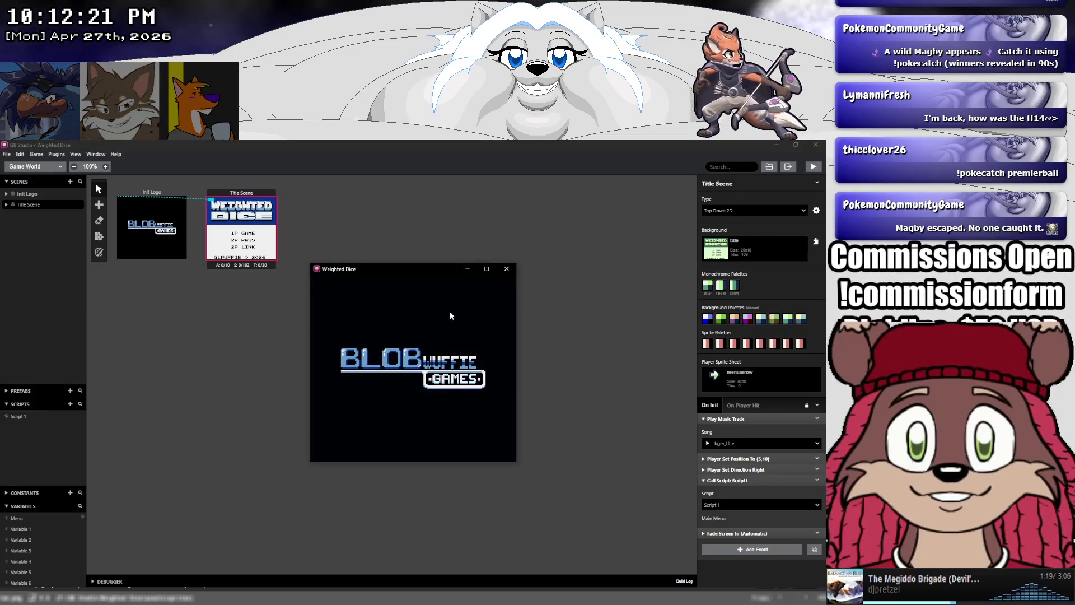
# Close the game window, go back to the Sprites editor, and open menuarrow.png in Aseprite
pyautogui.click(507, 269)
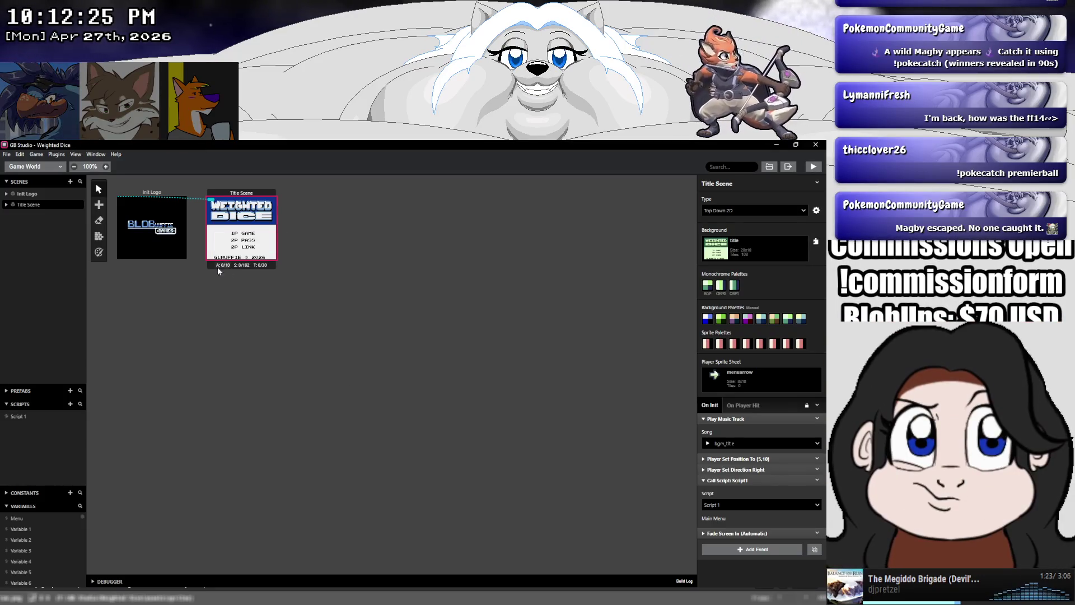
pyautogui.click(34, 167)
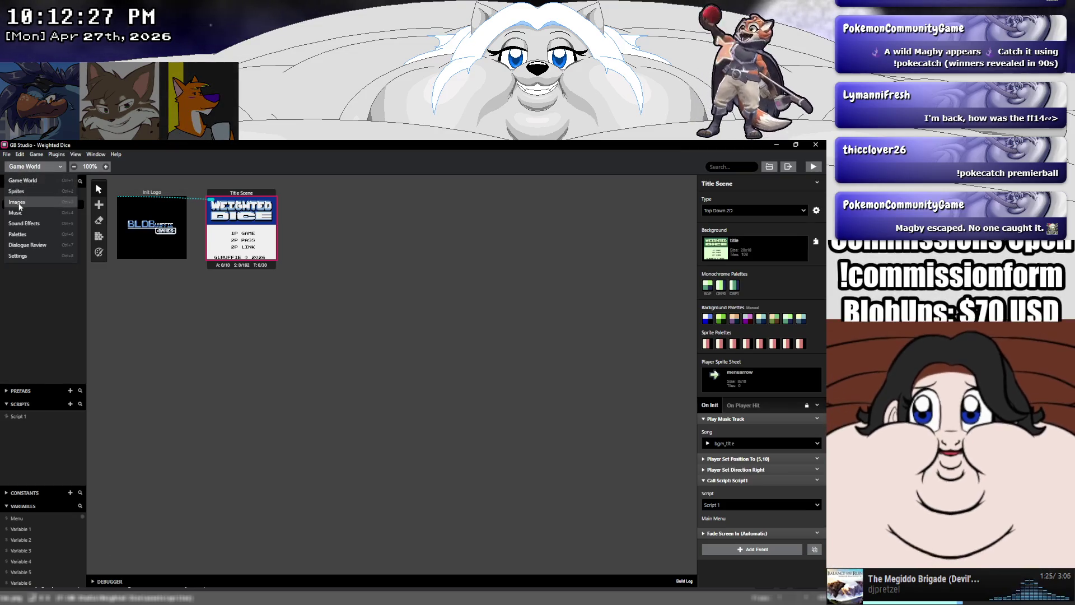
pyautogui.click(28, 203)
pyautogui.click(59, 175)
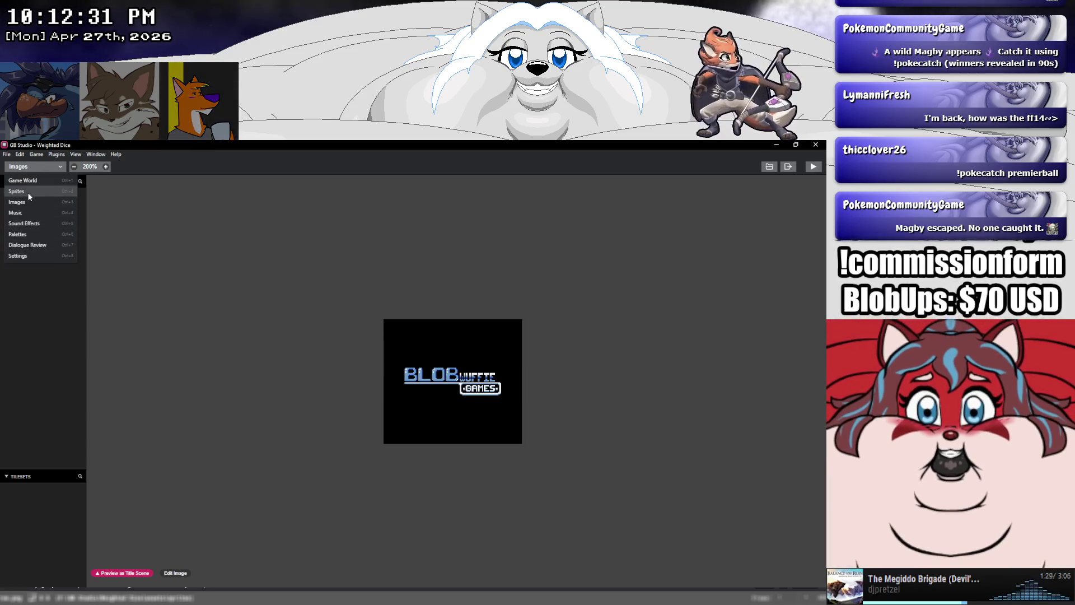
pyautogui.click(28, 191)
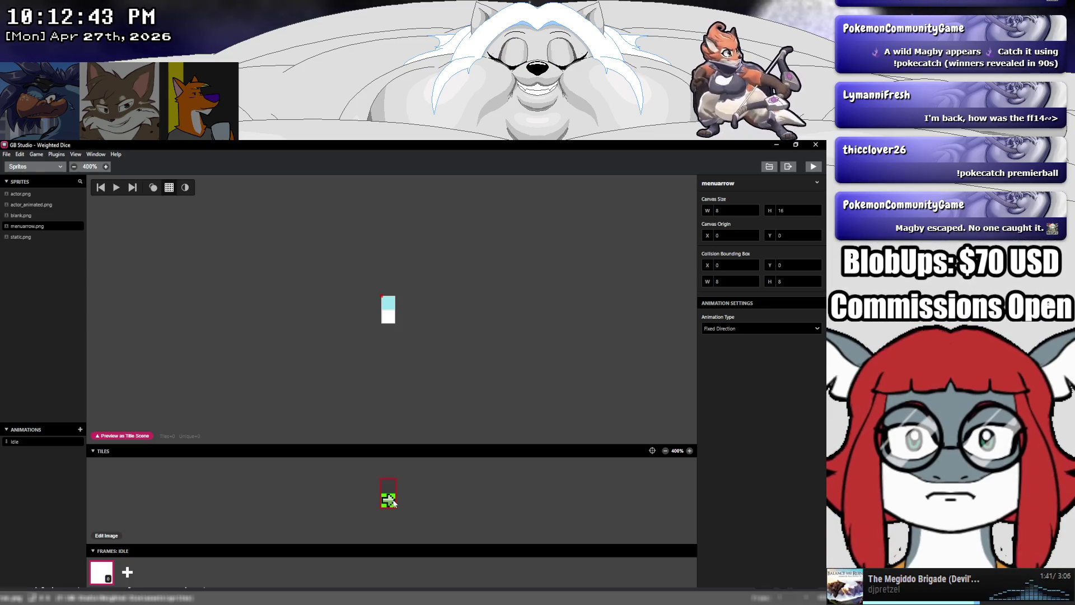
pyautogui.click(107, 536)
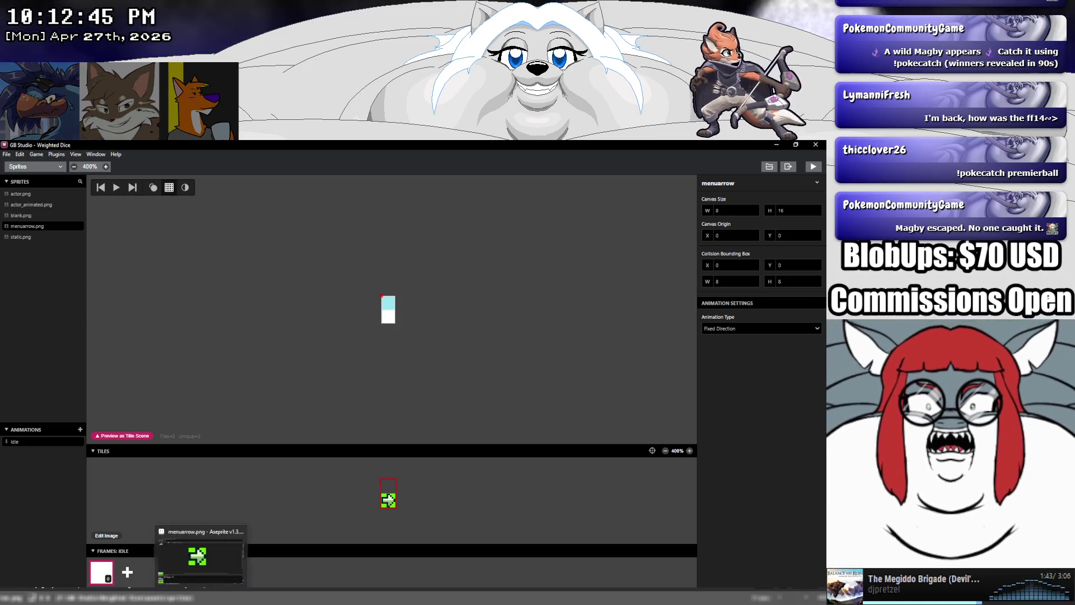
# Resize menuarrow.png's canvas to 16 pixels tall in Aseprite and save it
pyautogui.click(9, 155)
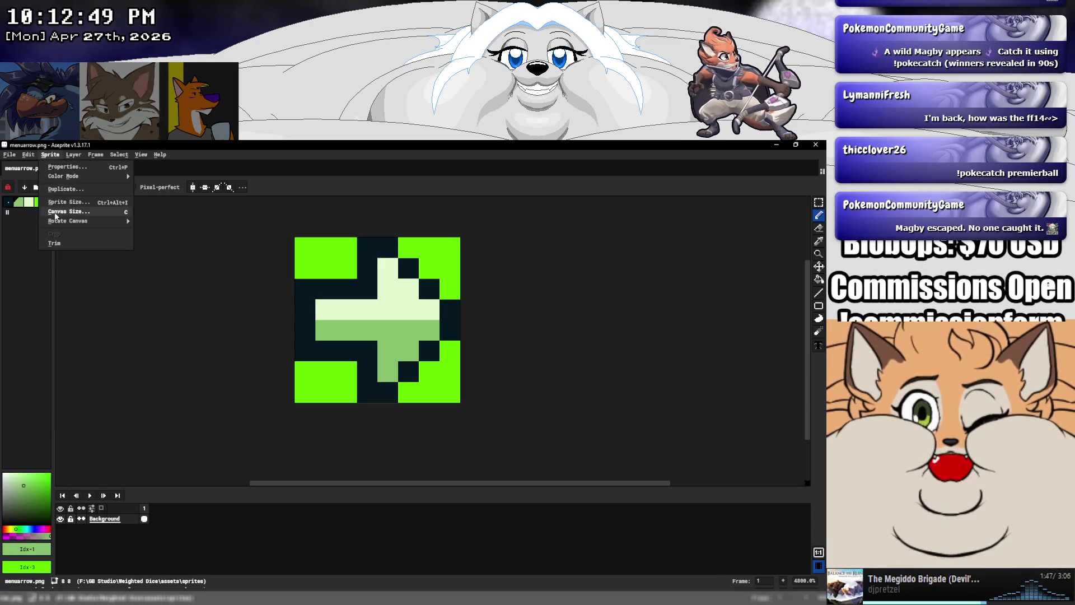
pyautogui.click(67, 211)
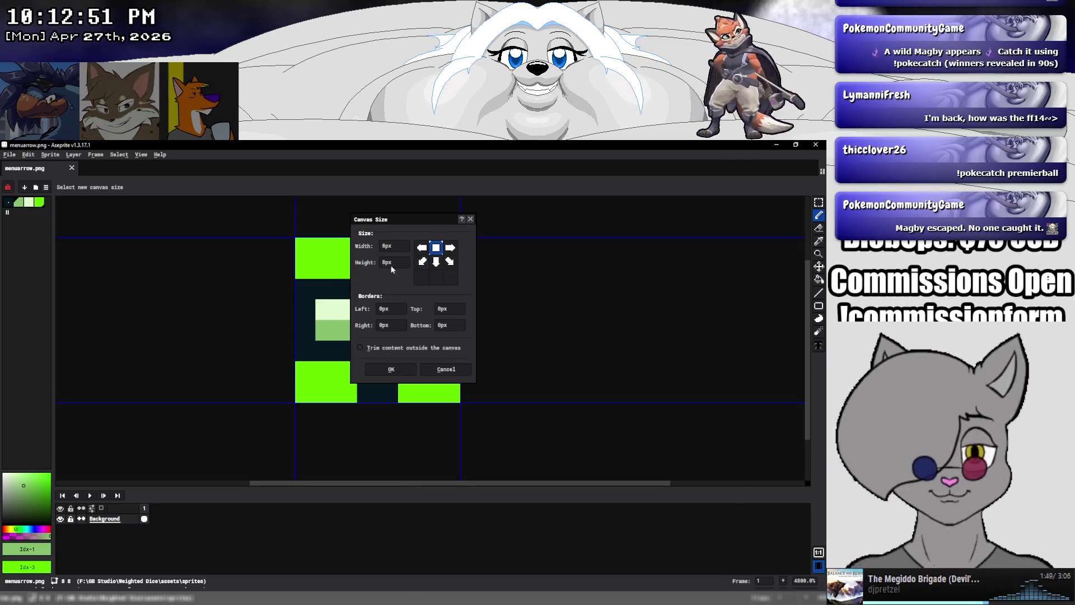
pyautogui.write('16')
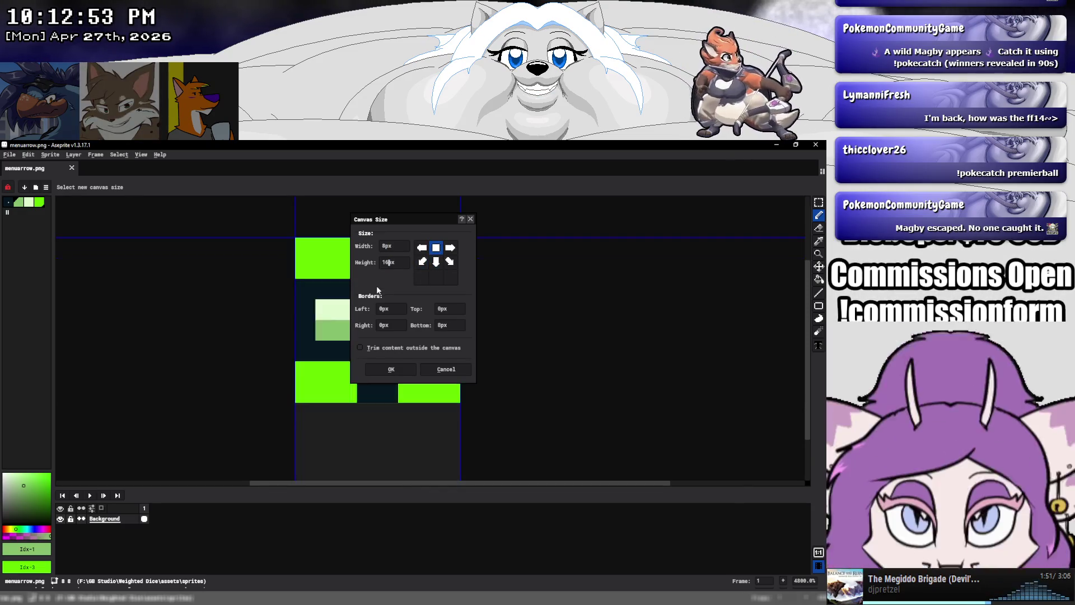
pyautogui.click(376, 369)
pyautogui.scroll(-5, 428, 344)
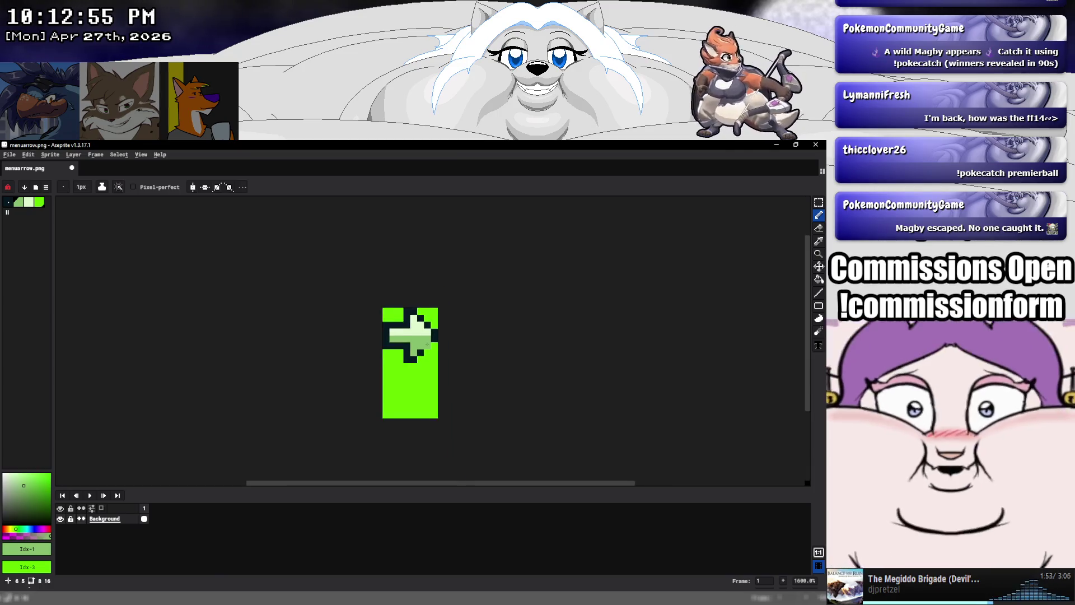
pyautogui.click(9, 155)
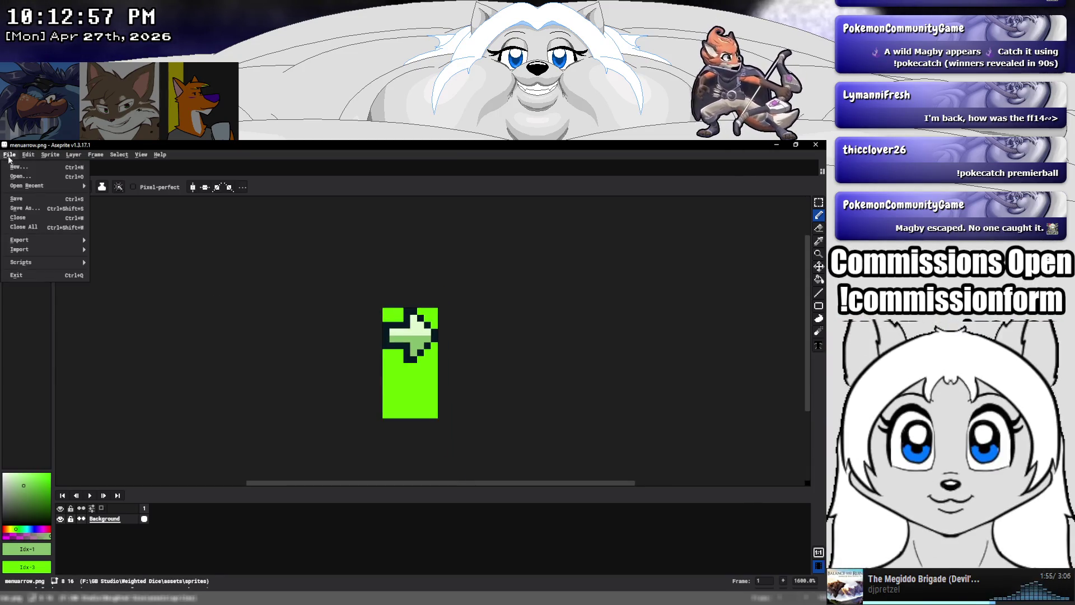
pyautogui.click(56, 207)
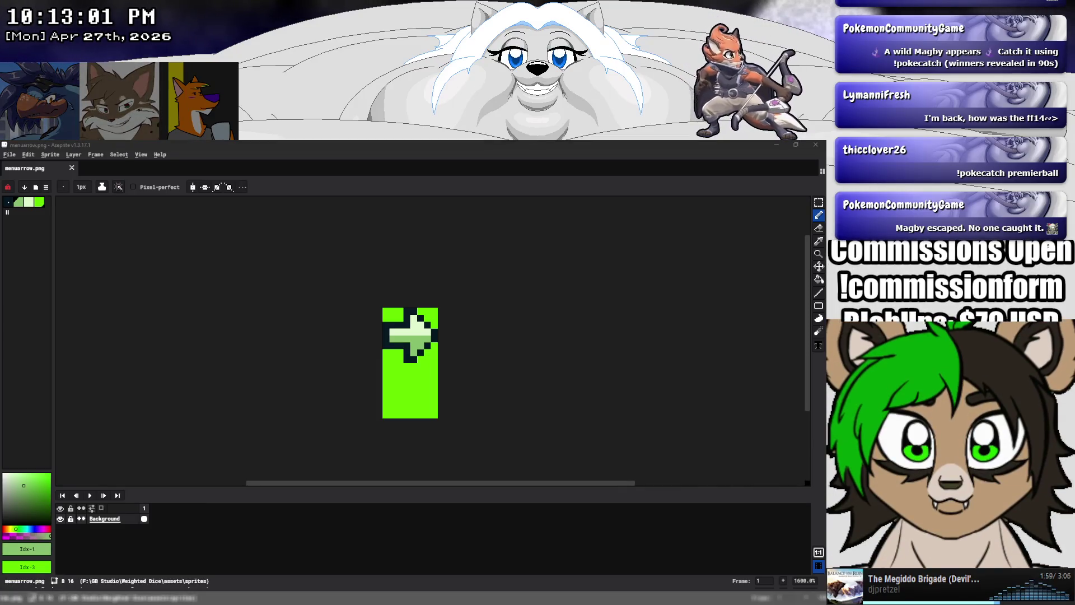
pyautogui.hotkey('alt', 'Tab')
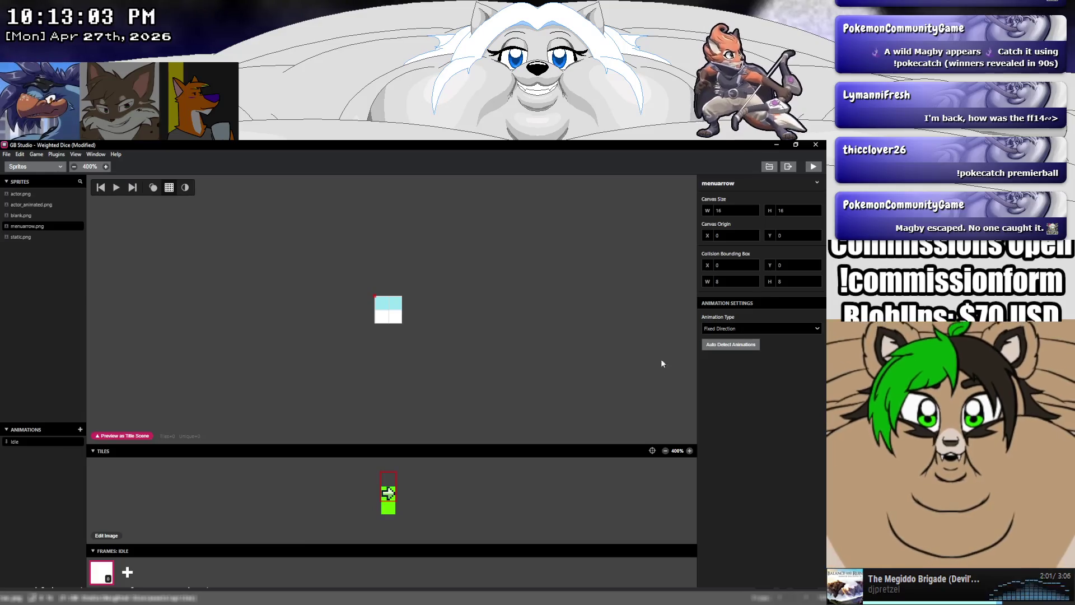
# Set the menuarrow sprite's canvas width to 8, making its canvas 8×16
pyautogui.press('Tab')
pyautogui.write('8')
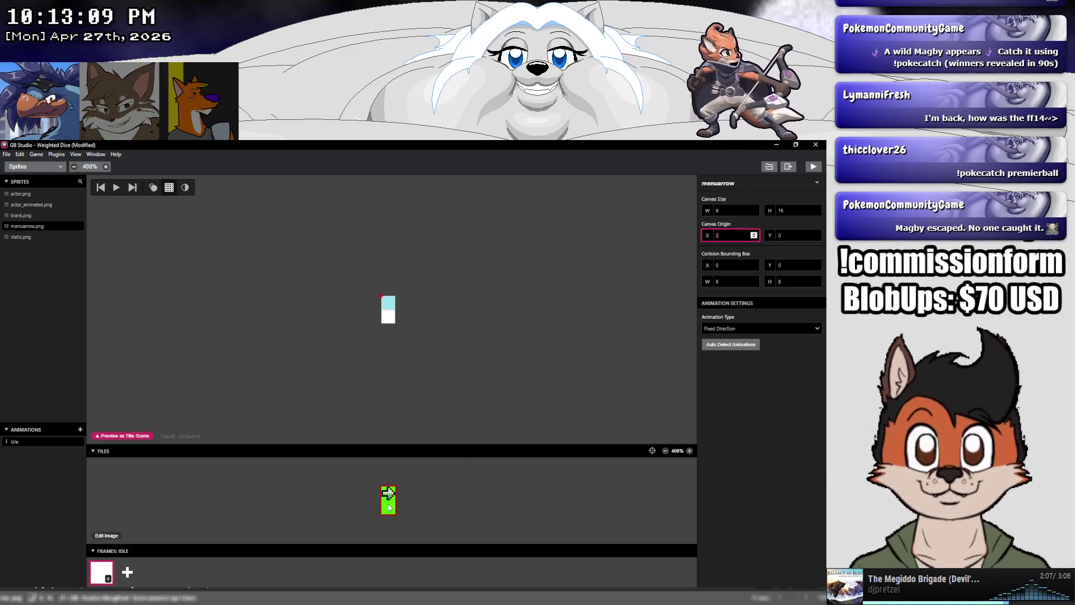
pyautogui.click(390, 505)
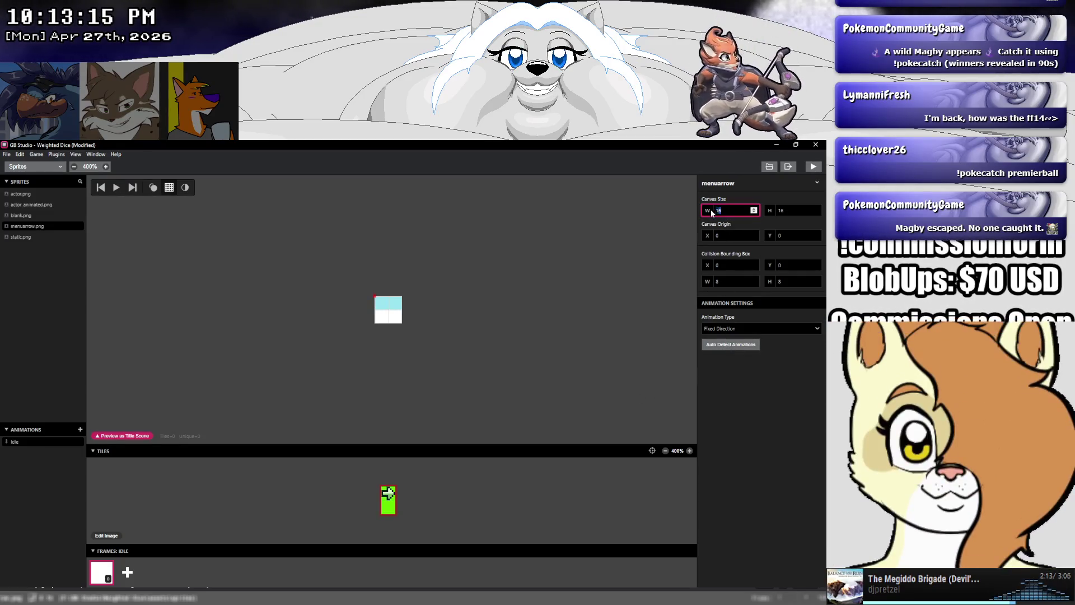
pyautogui.write('8')
pyautogui.click(451, 485)
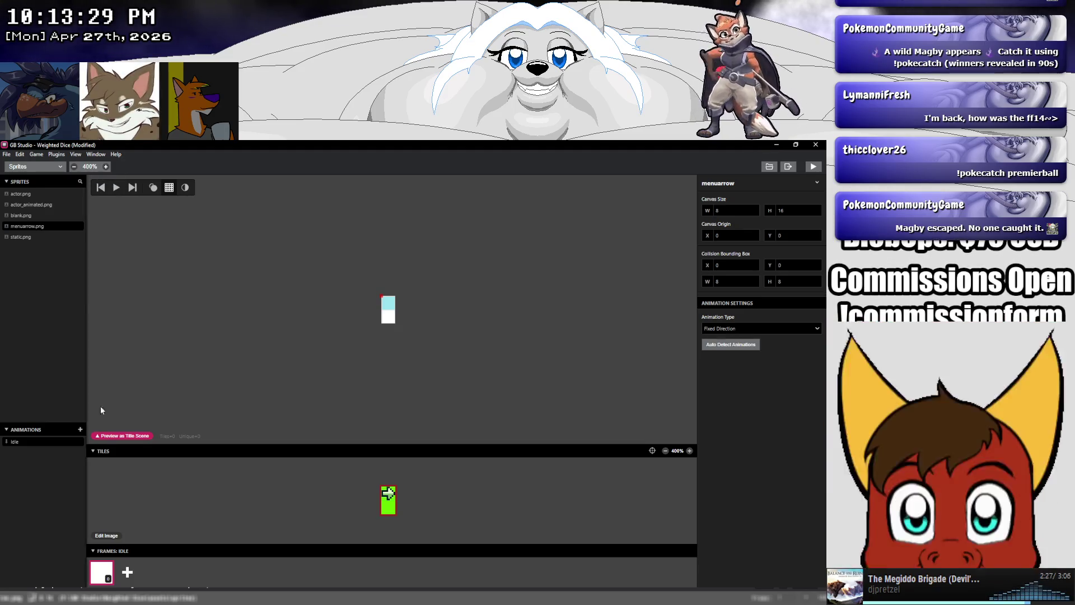
pyautogui.moveTo(75, 597)
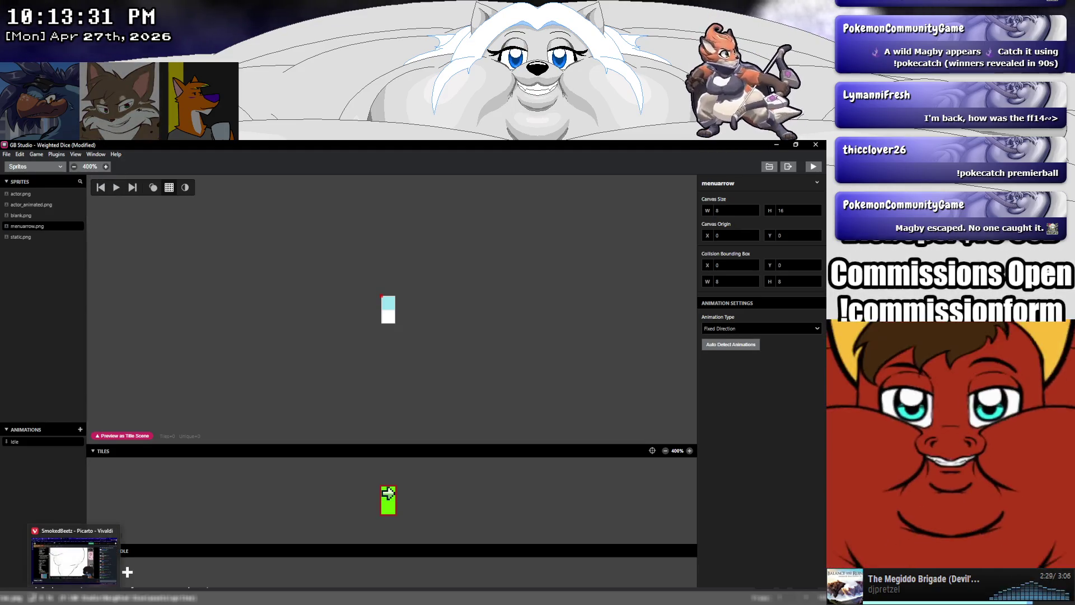
pyautogui.click(74, 560)
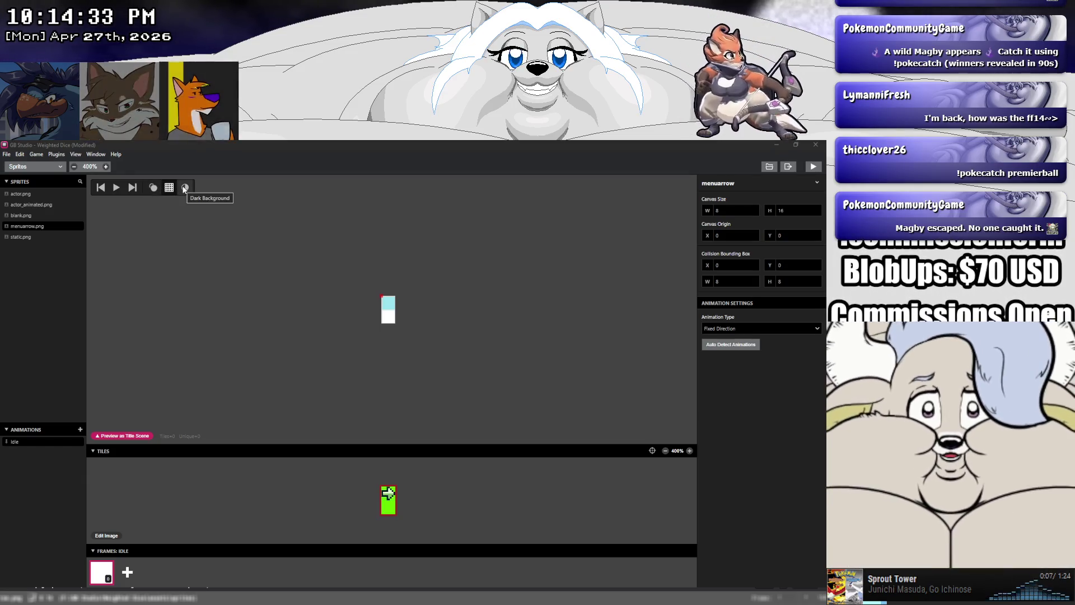
# Compare the actor and menuarrow sprites, then open menuarrow.png in Aseprite from the sprites folder
pyautogui.click(25, 193)
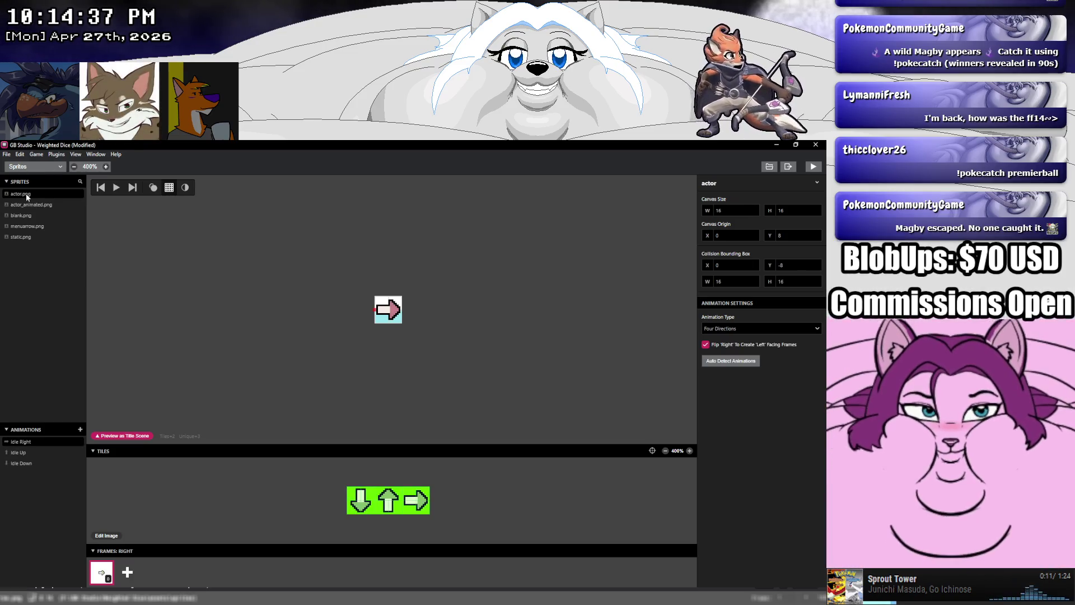
pyautogui.click(26, 226)
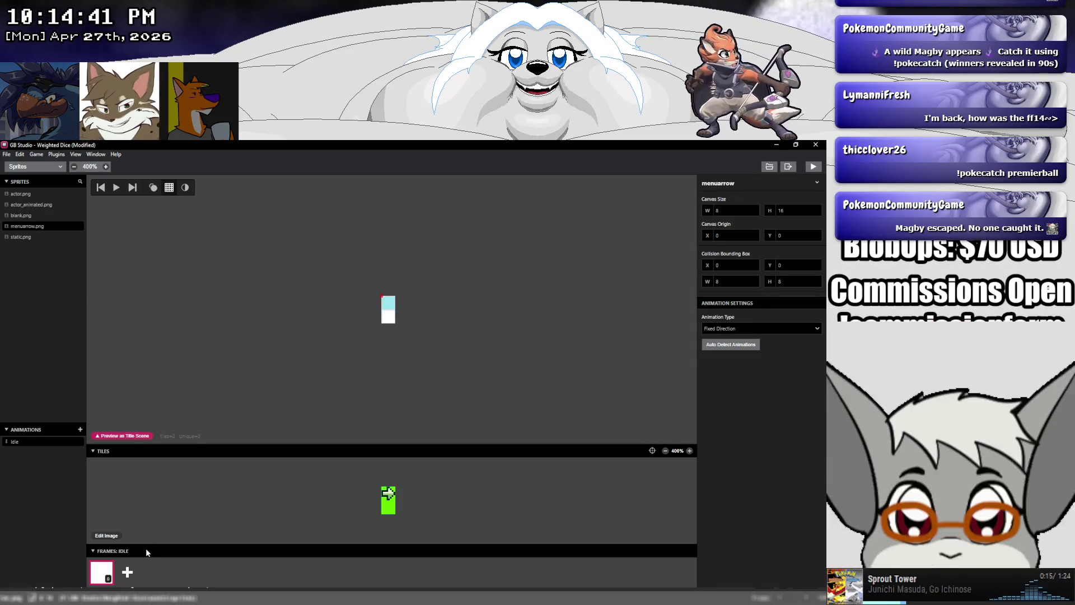
pyautogui.click(28, 193)
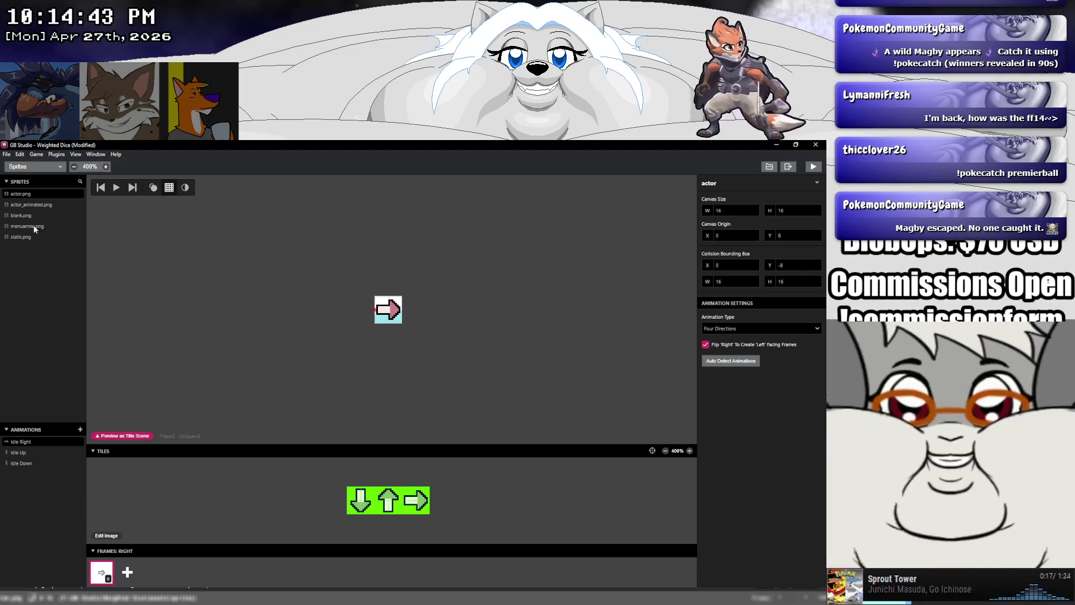
pyautogui.click(34, 226)
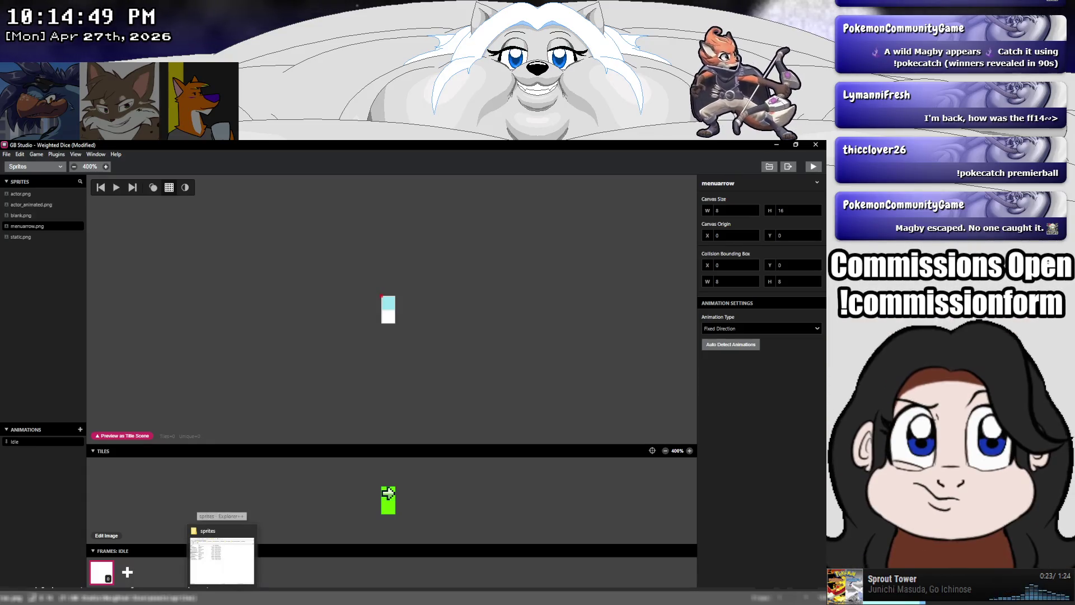
pyautogui.click(221, 560)
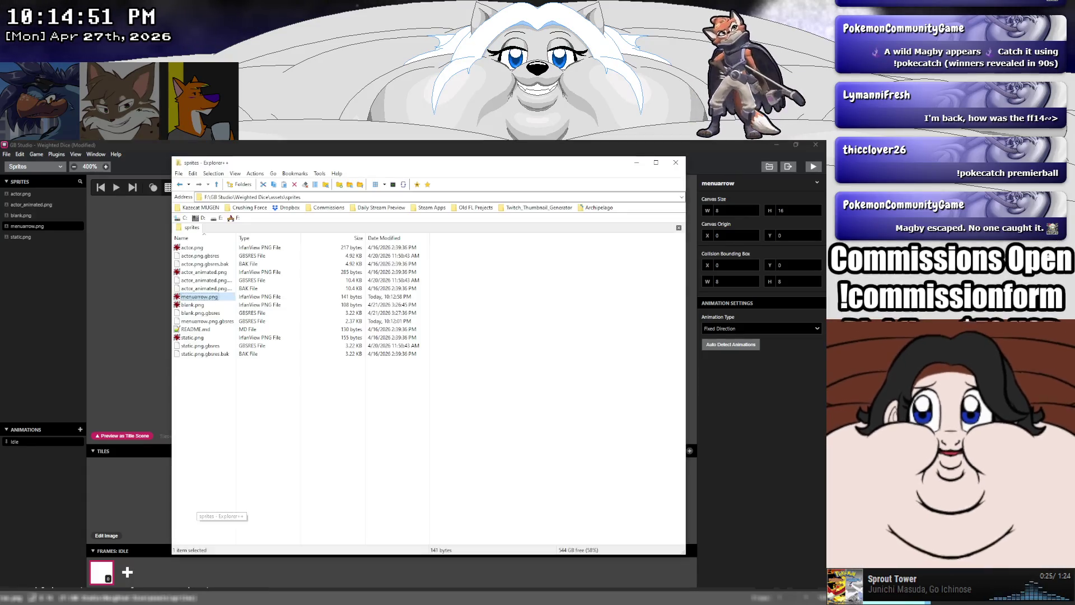
pyautogui.doubleClick(207, 235)
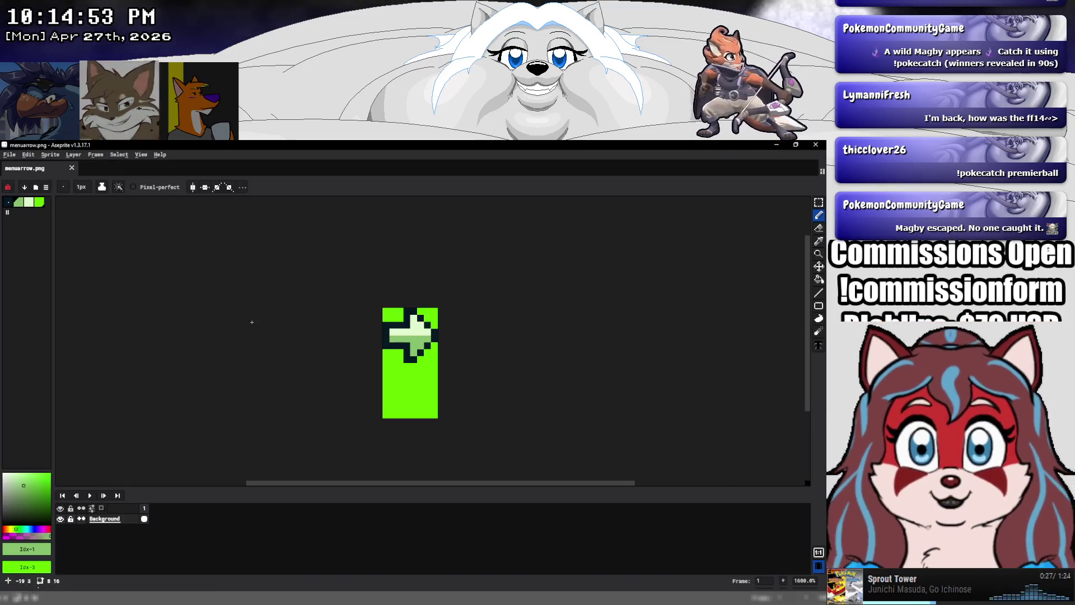
# Widen the menuarrow canvas to 24 pixels, anchored at the top-left corner
pyautogui.click(73, 155)
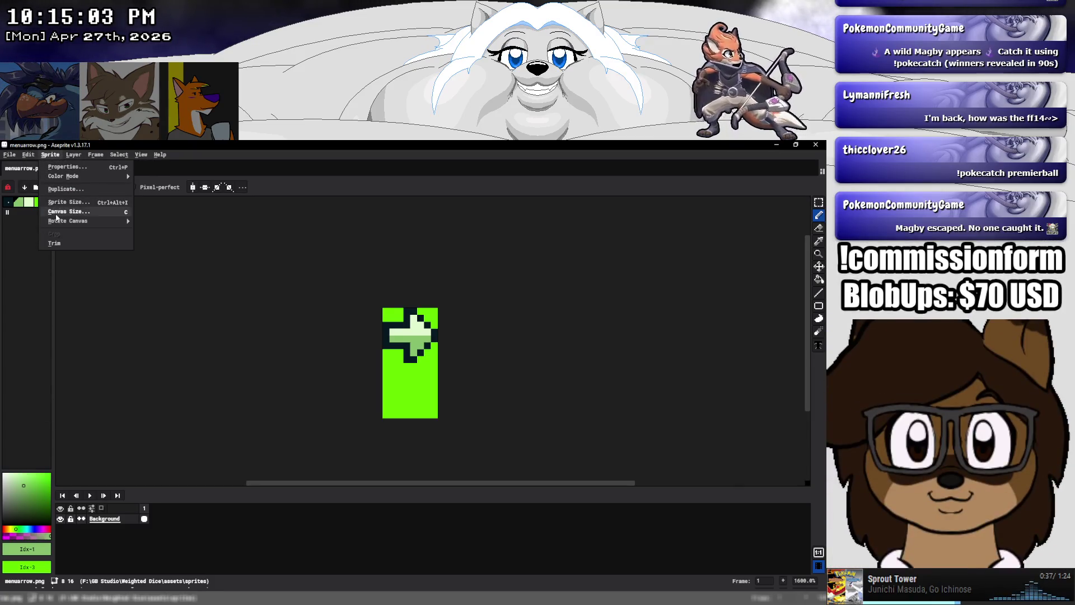
pyautogui.click(56, 210)
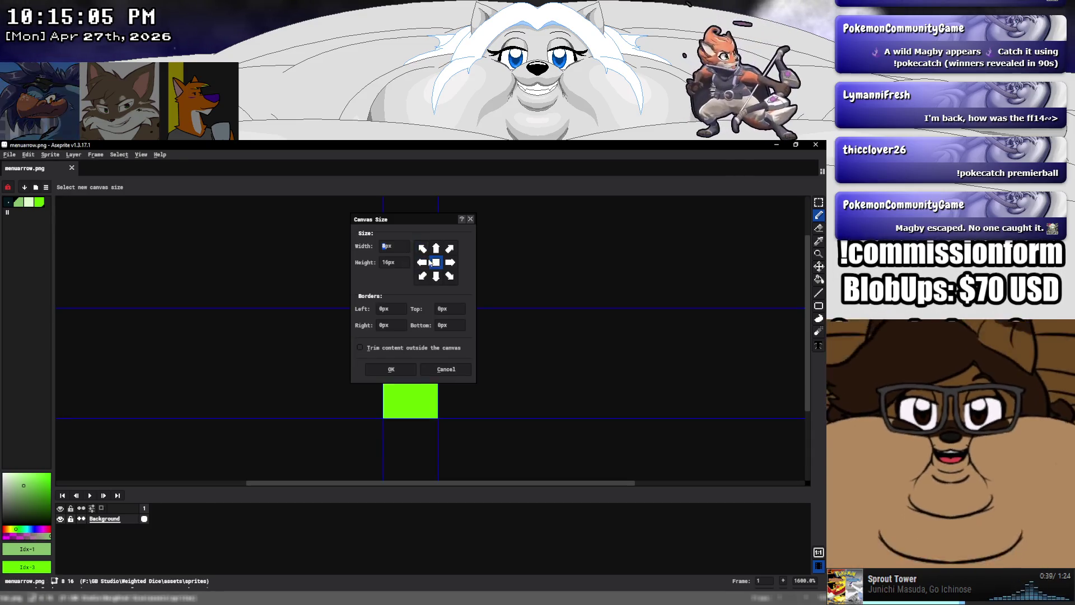
pyautogui.click(423, 248)
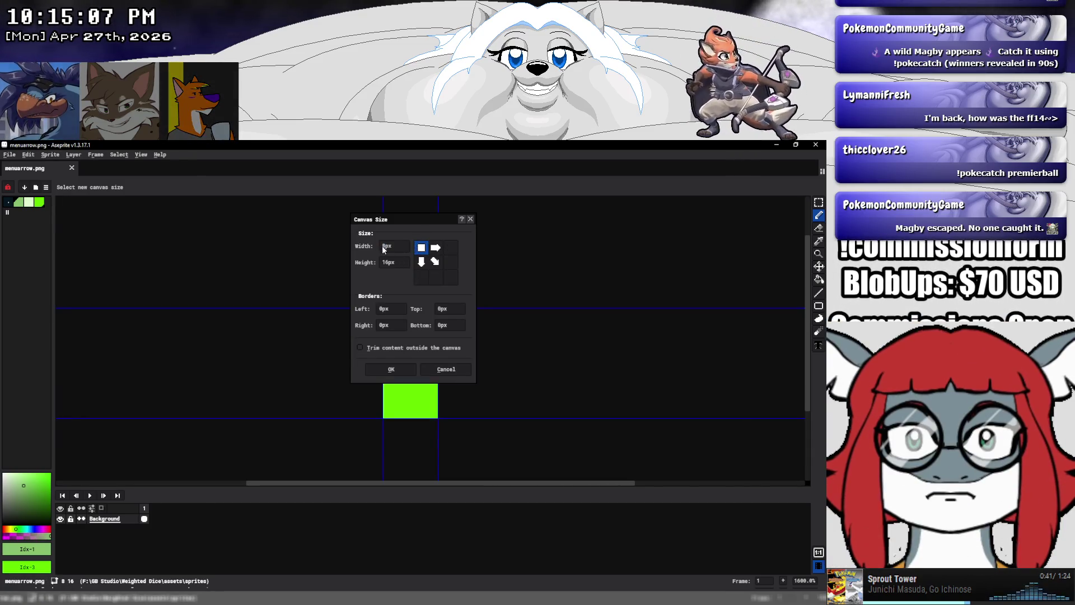
pyautogui.moveTo(386, 246); pyautogui.dragTo(374, 248)
pyautogui.write('24')
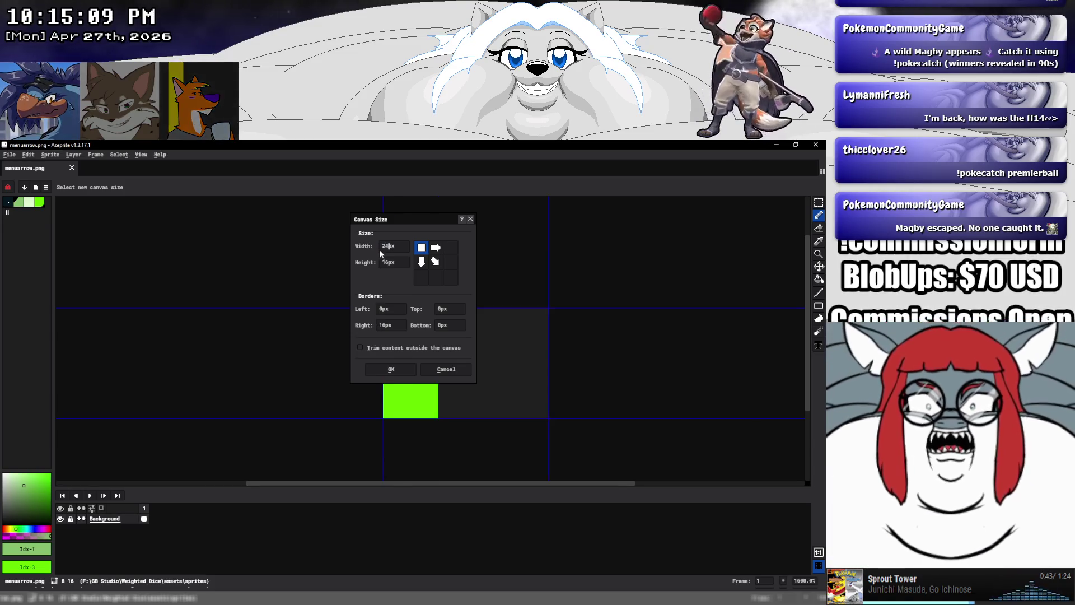
pyautogui.click(391, 369)
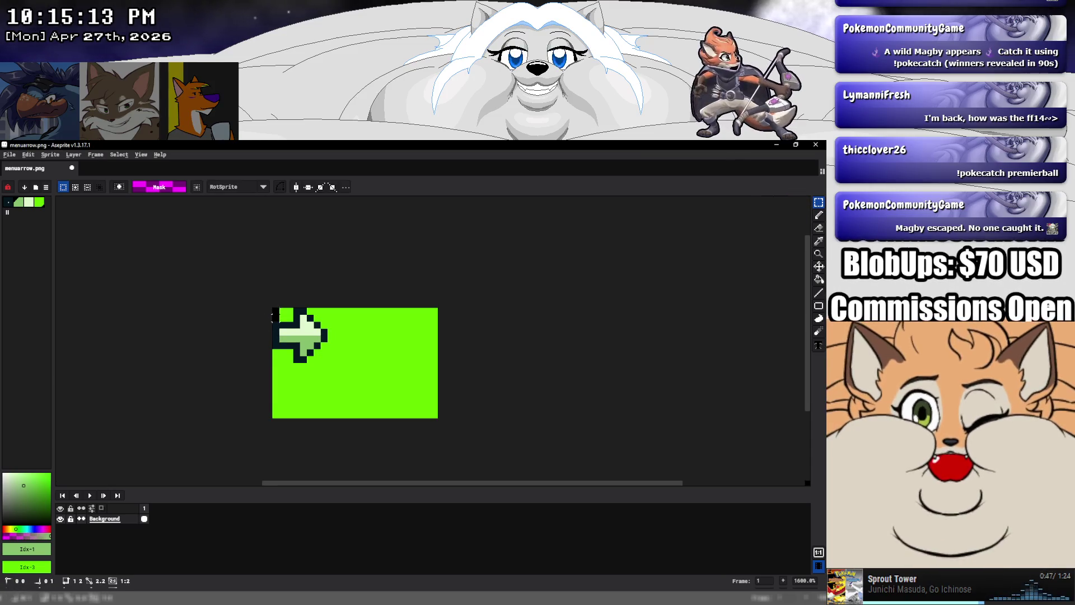
# Line up three copies of the arrow along the canvas bottom and save the sprite
pyautogui.moveTo(273, 308); pyautogui.dragTo(329, 418)
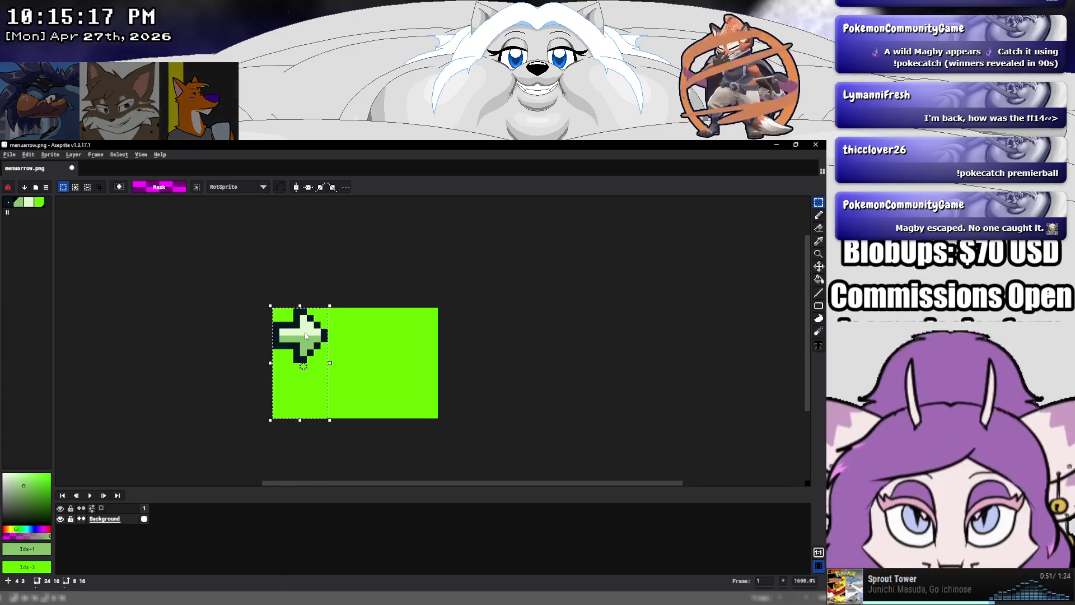
pyautogui.moveTo(304, 330); pyautogui.dragTo(303, 385)
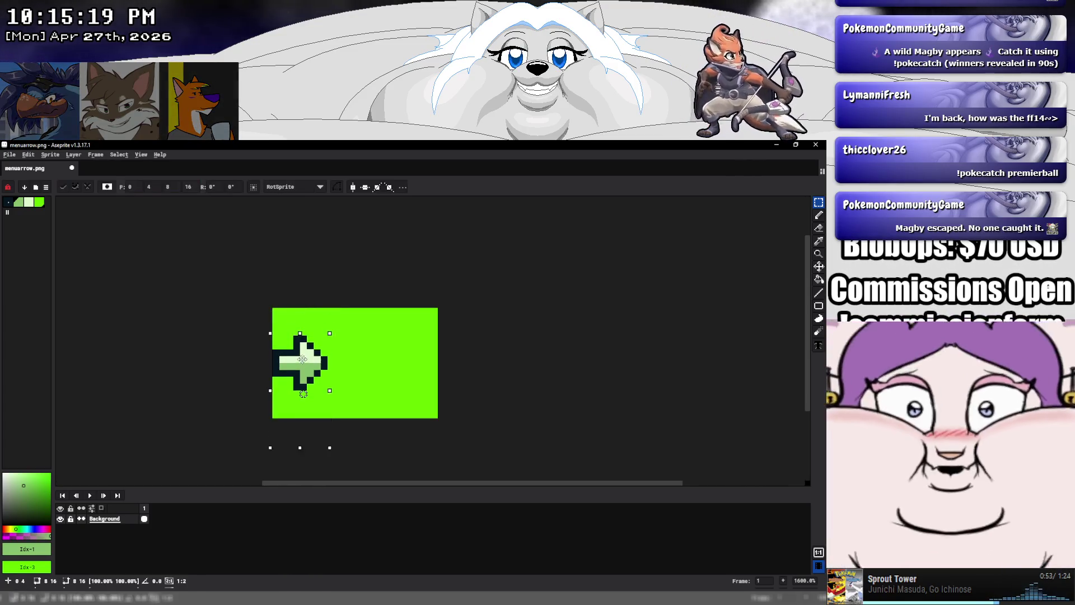
pyautogui.hotkey('ctrl', 'z')
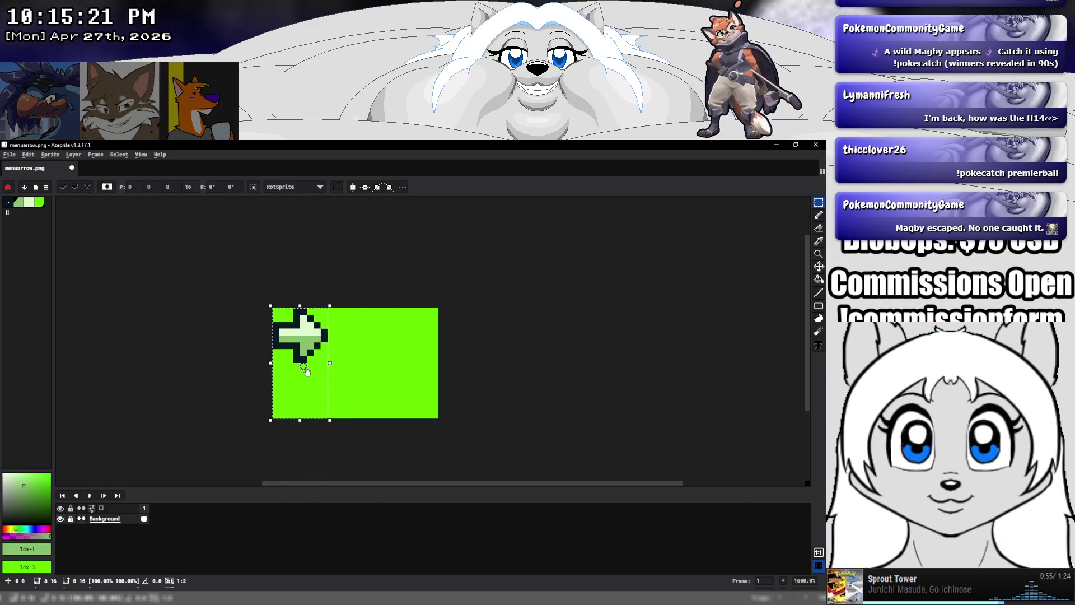
pyautogui.moveTo(302, 347)
pyautogui.mouseDown()
pyautogui.moveTo(325, 386)
pyautogui.moveTo(405, 387)
pyautogui.mouseUp()
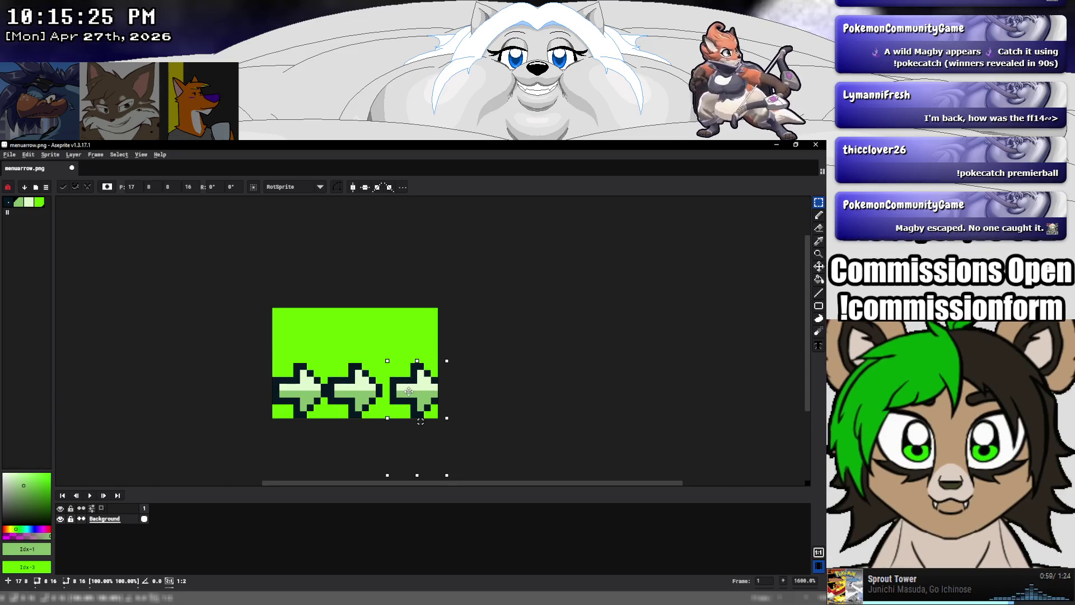
pyautogui.click(179, 284)
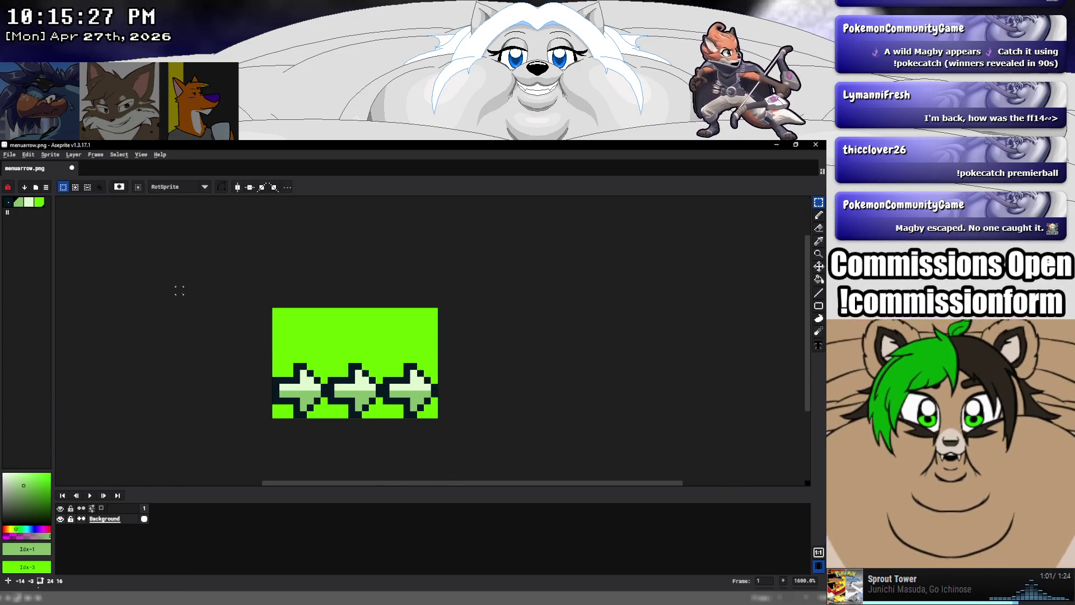
pyautogui.hotkey('ctrl', 's')
pyautogui.hotkey('alt', 'Tab')
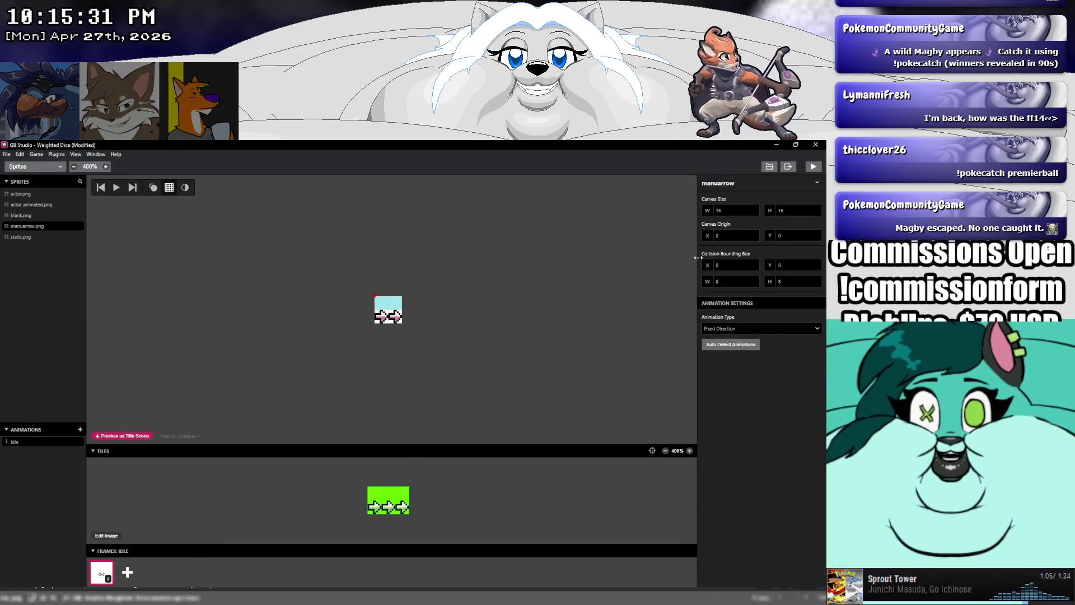
# Set the canvas width to 8 and switch to Four Directions animation with Flip Right ticked
pyautogui.doubleClick(731, 210)
pyautogui.write('8')
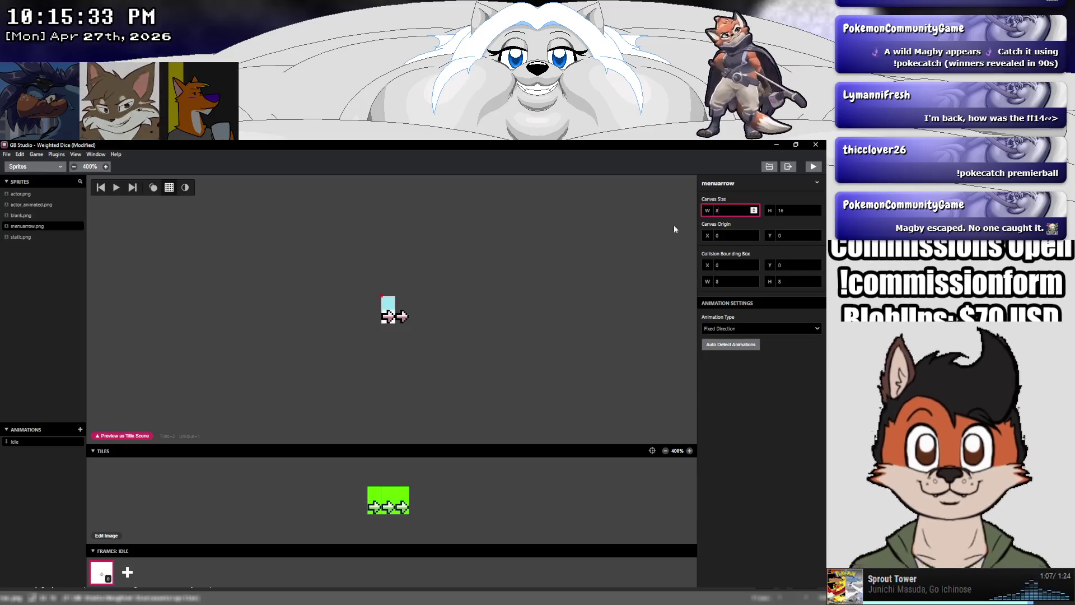
pyautogui.click(533, 307)
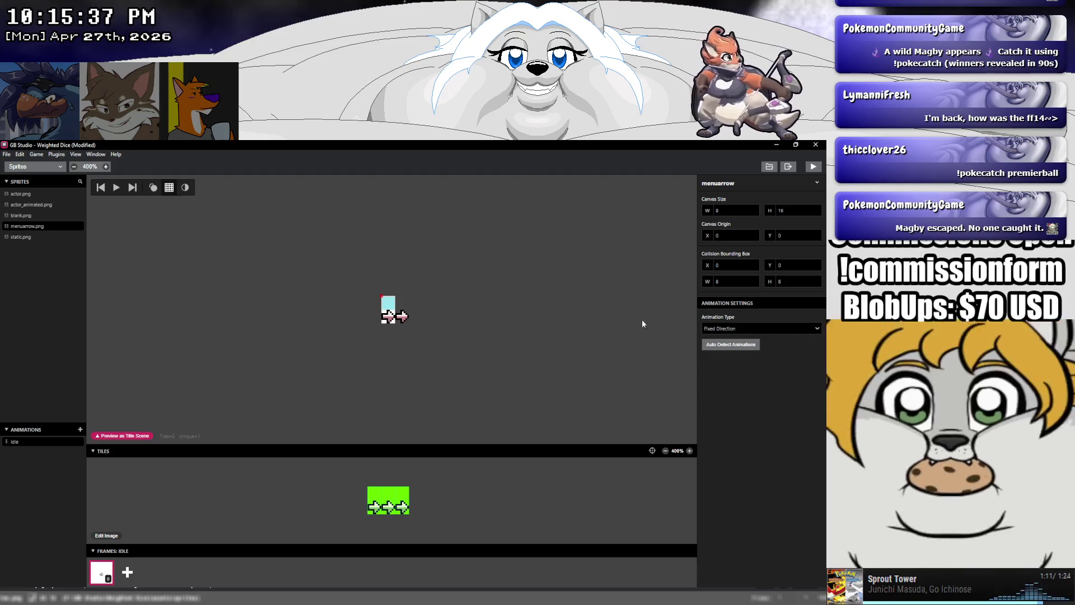
pyautogui.click(714, 332)
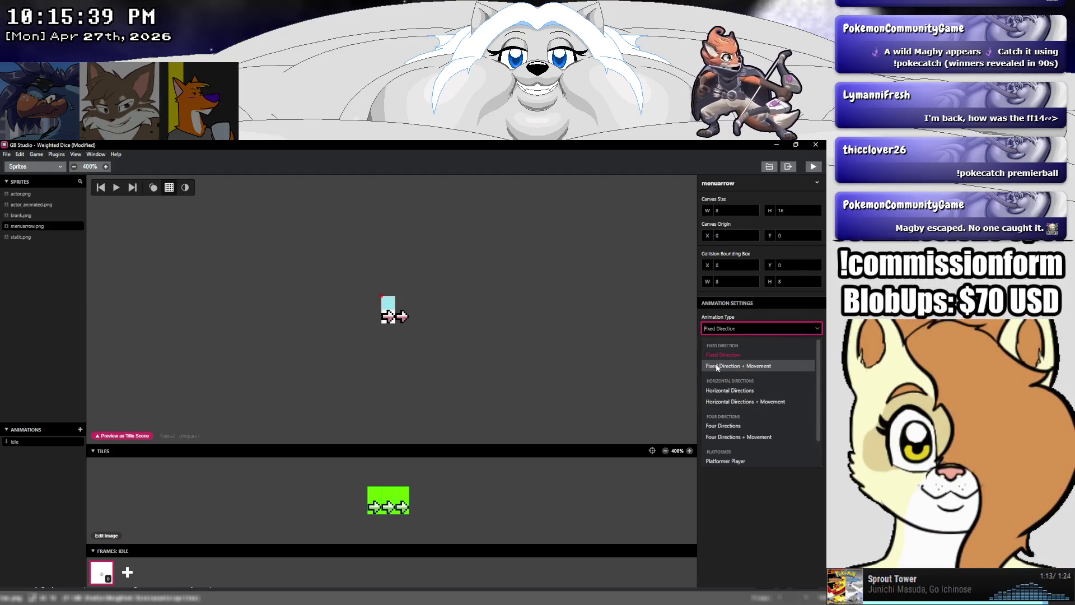
pyautogui.scroll(-1, 726, 414)
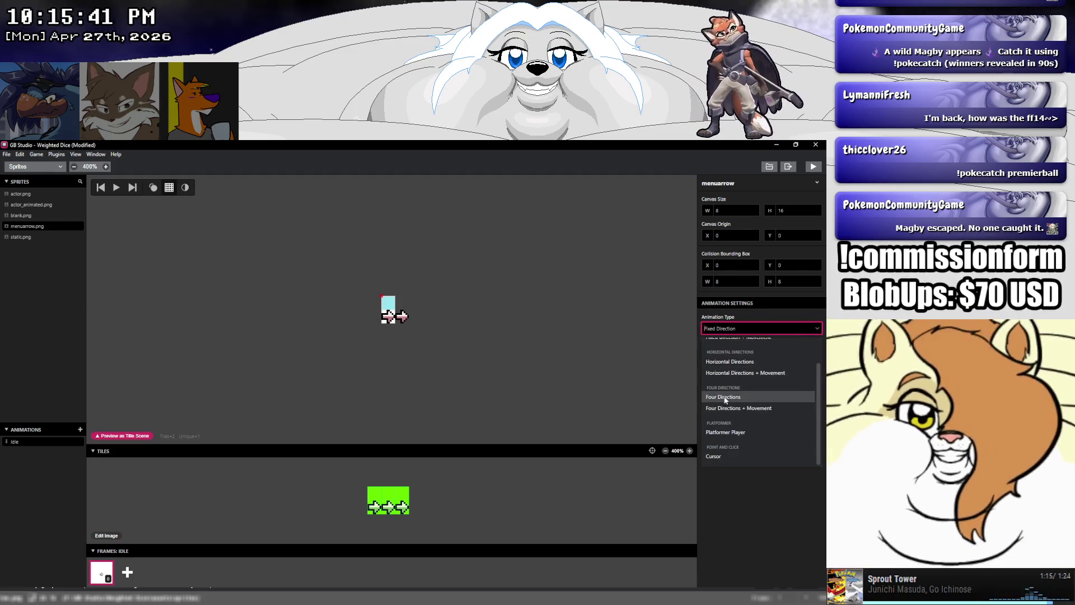
pyautogui.click(724, 398)
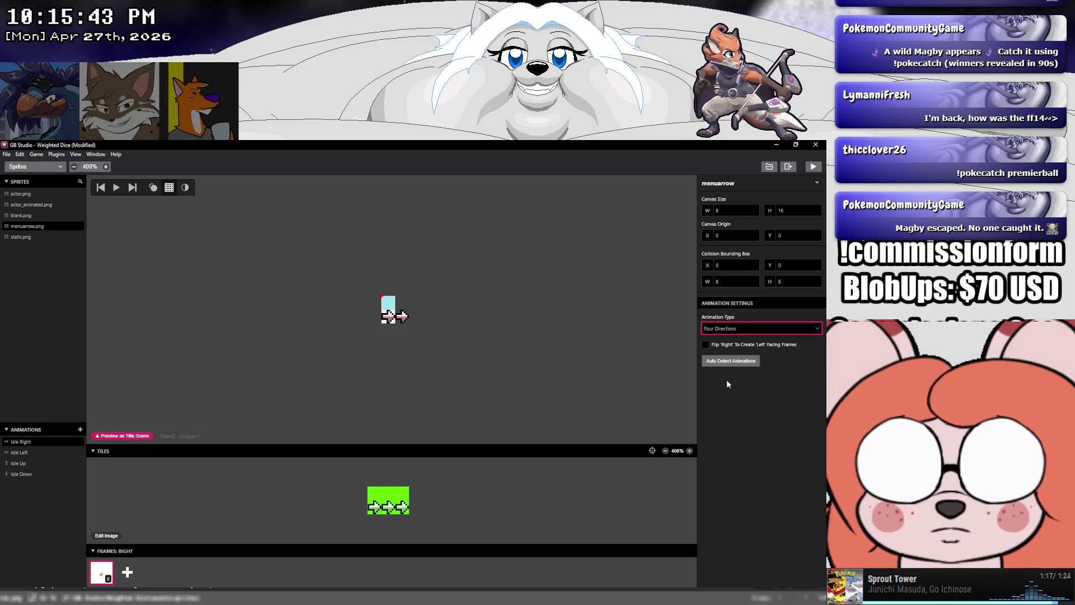
pyautogui.click(710, 347)
pyautogui.click(706, 345)
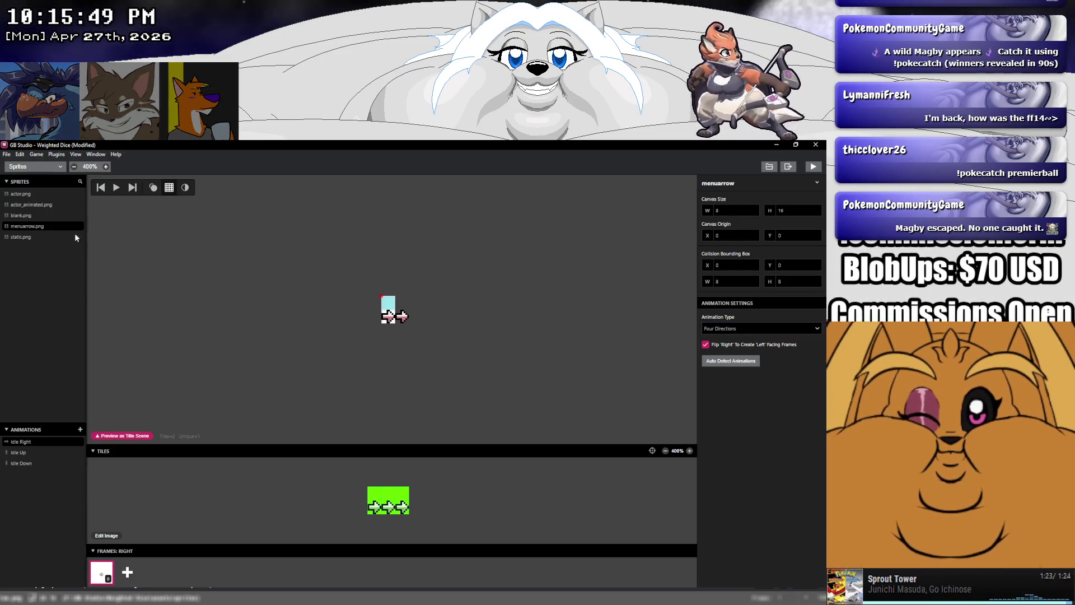
# Save the project, then set the animation type back to Fixed Direction
pyautogui.click(6, 154)
pyautogui.click(23, 197)
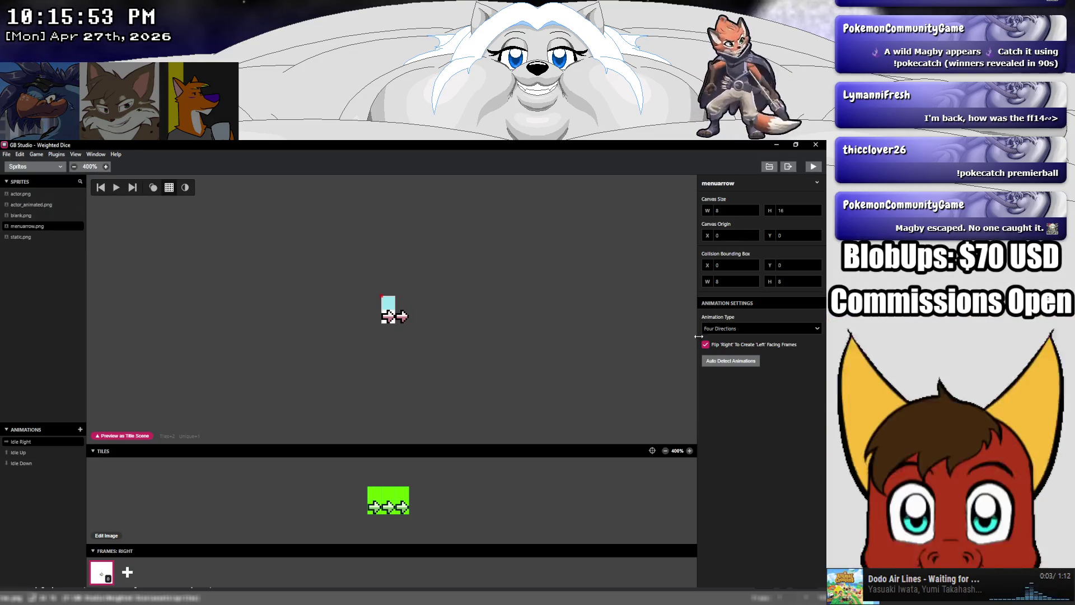
pyautogui.click(751, 329)
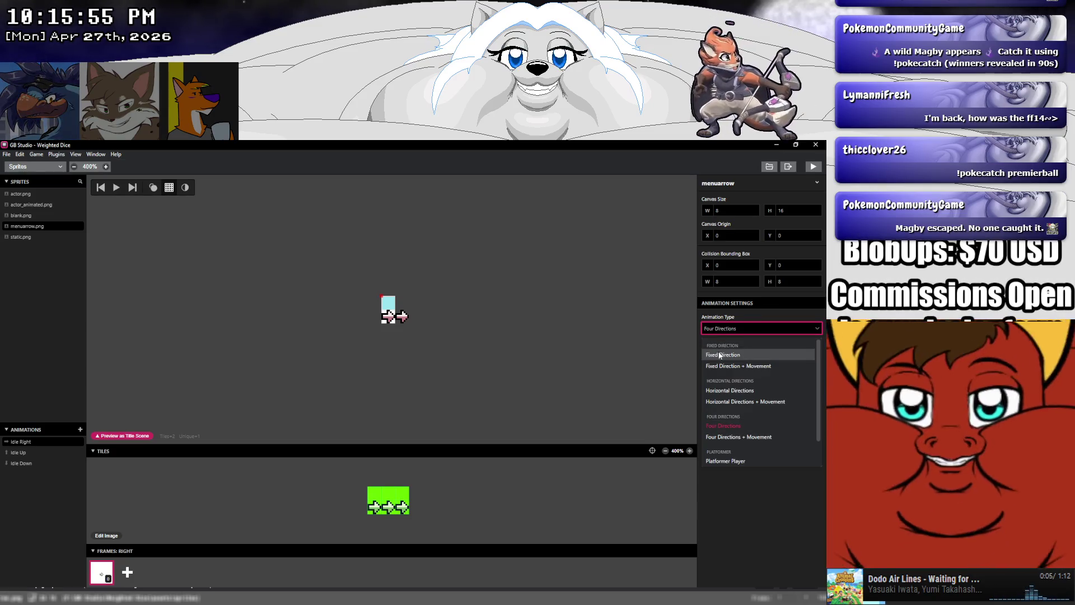
pyautogui.click(721, 355)
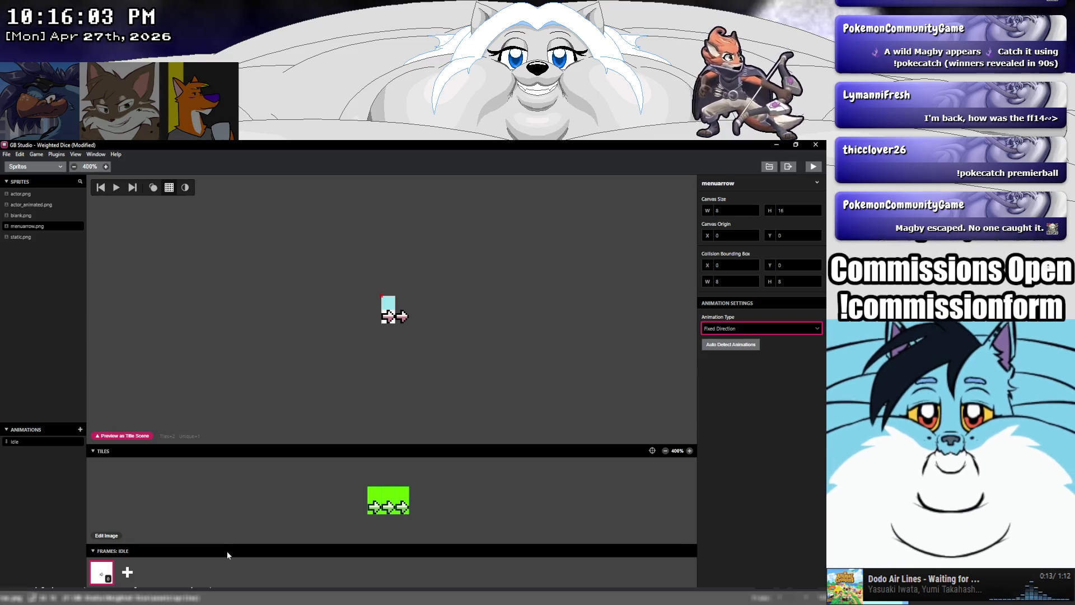
pyautogui.click(230, 563)
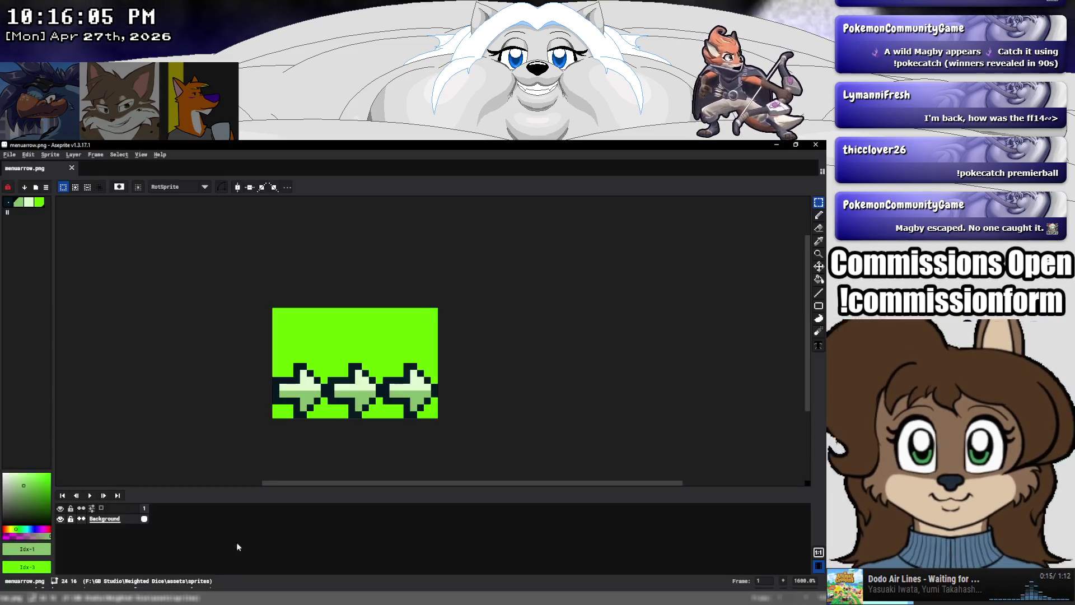
# Crop menuarrow.png to a 16×16 canvas anchored top-left, keeping two arrows, and save
pyautogui.click(50, 155)
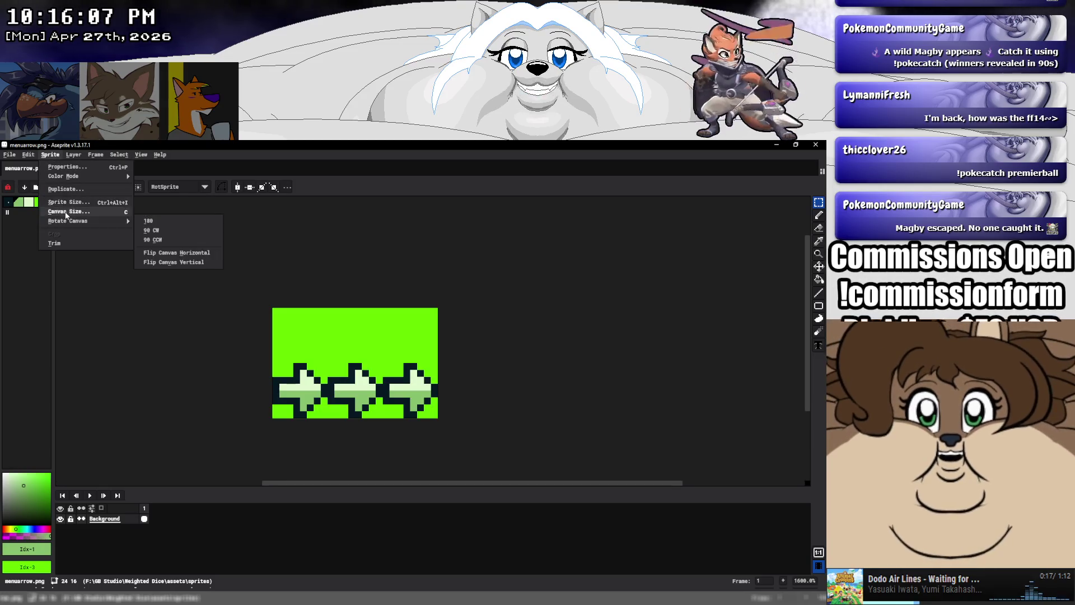
pyautogui.click(67, 209)
pyautogui.write('4')
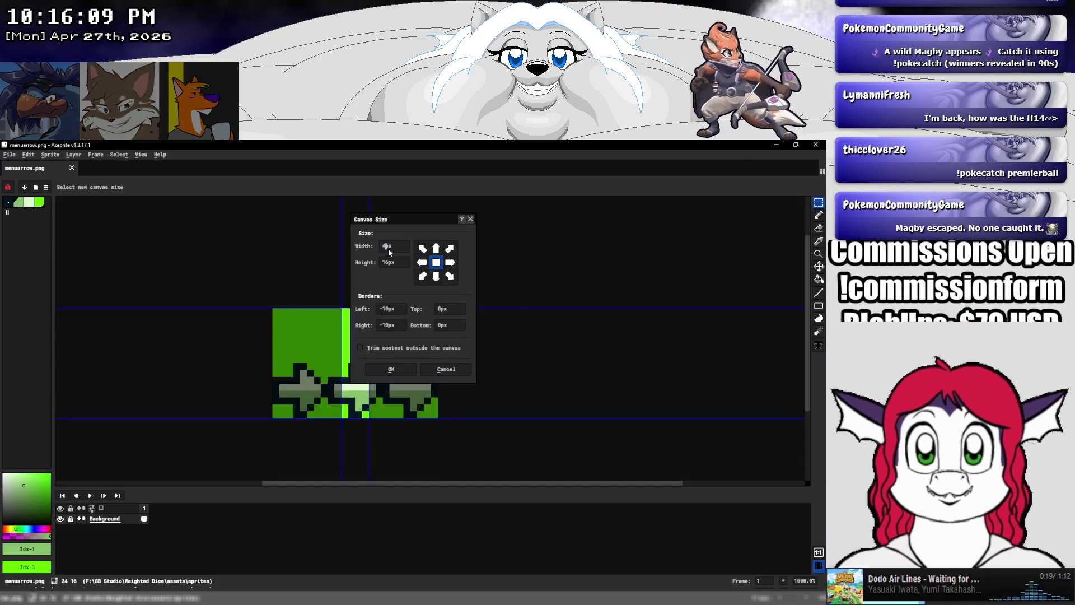
pyautogui.write('6')
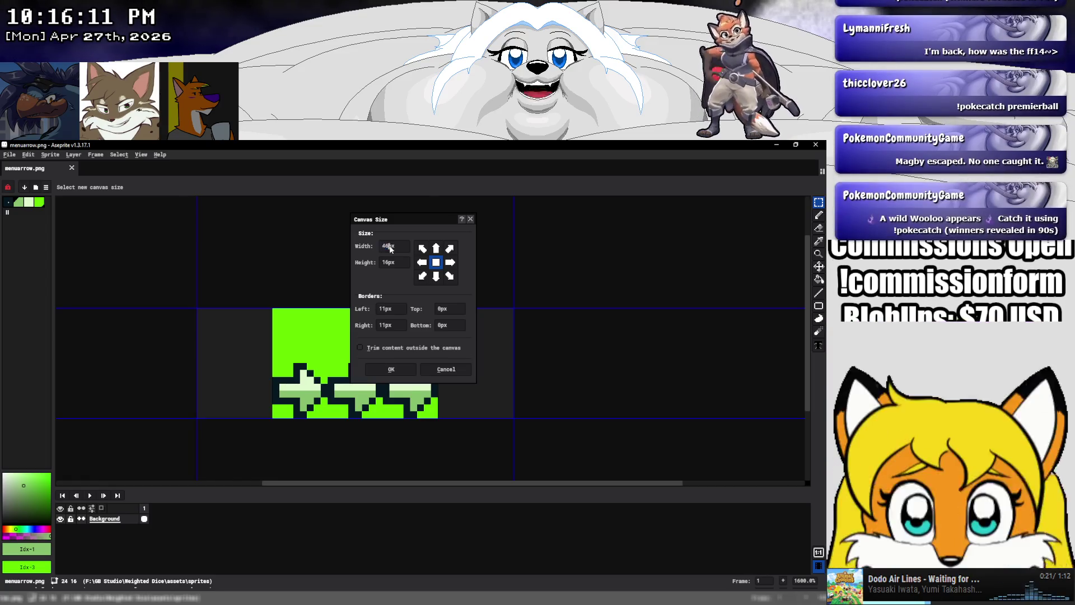
pyautogui.doubleClick(384, 246)
pyautogui.write('16')
pyautogui.click(421, 249)
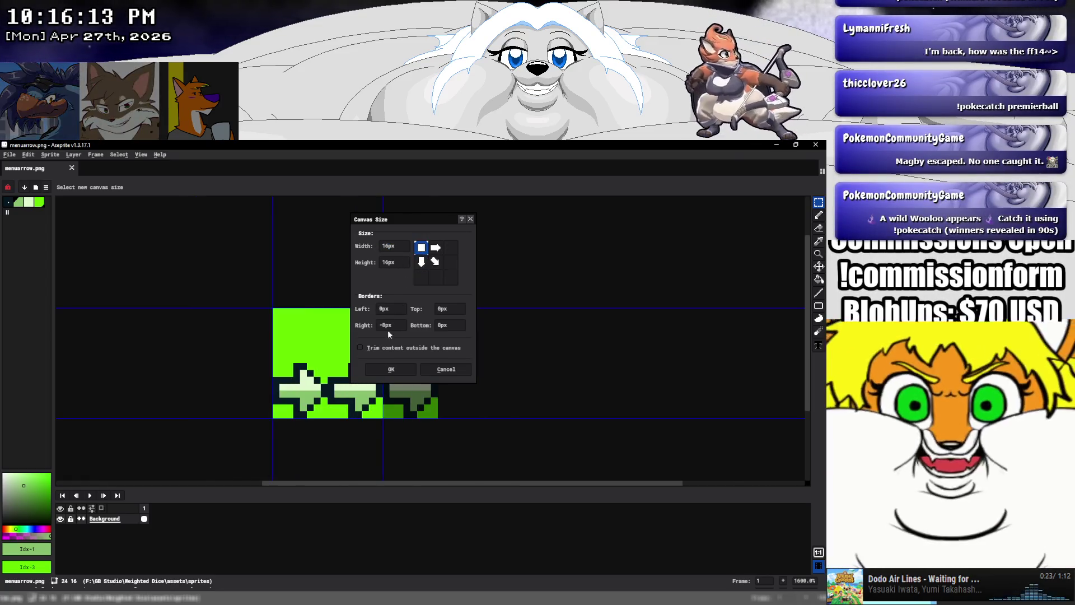
pyautogui.click(412, 369)
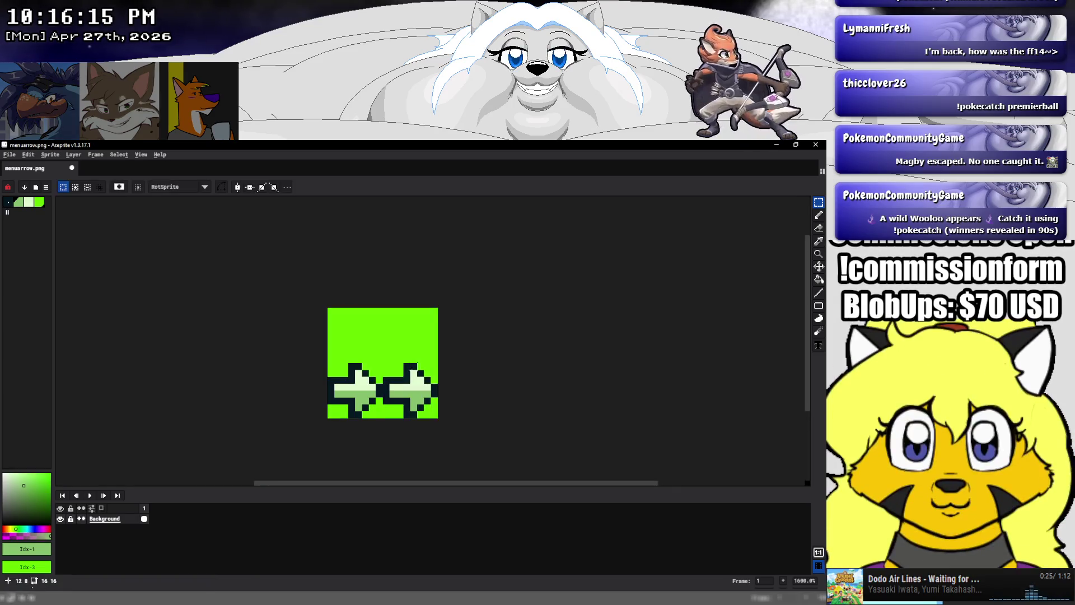
pyautogui.hotkey('ctrl', 's')
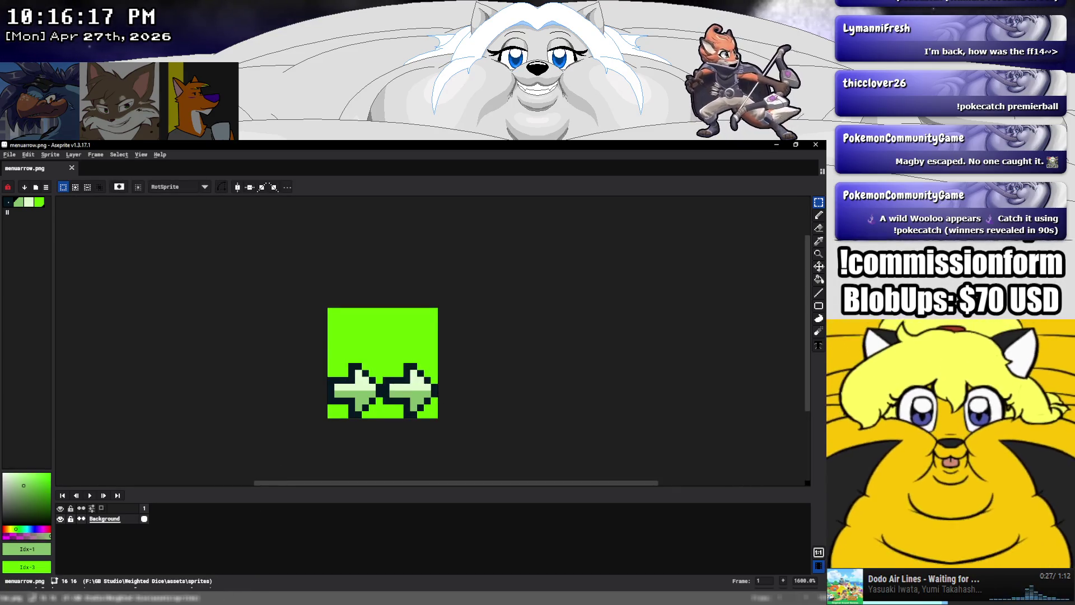
pyautogui.hotkey('alt', 'Tab')
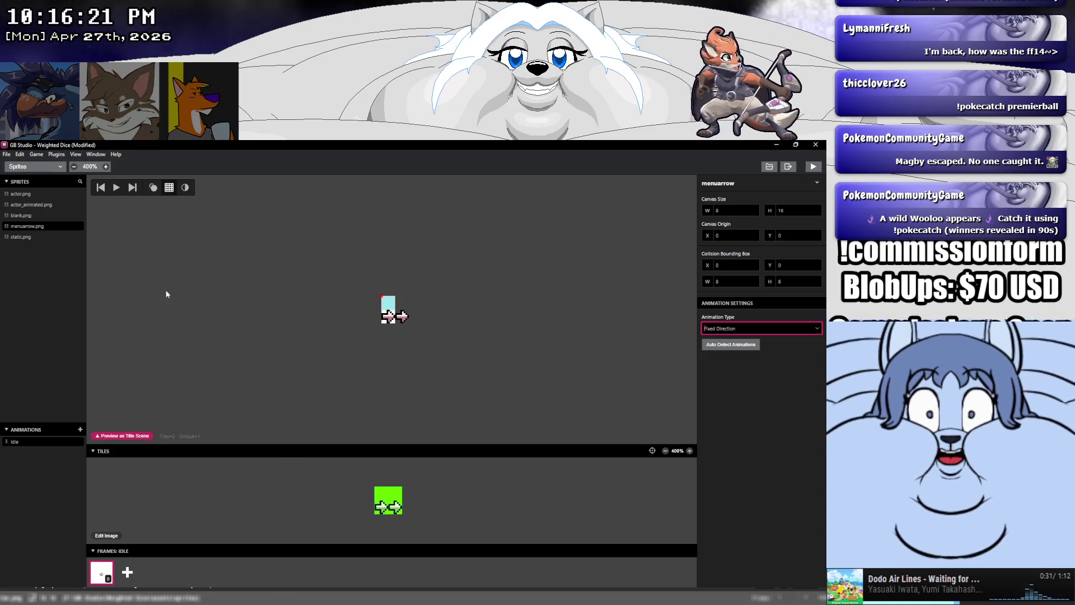
# Save the project and start a test run of the game
pyautogui.click(6, 154)
pyautogui.click(22, 197)
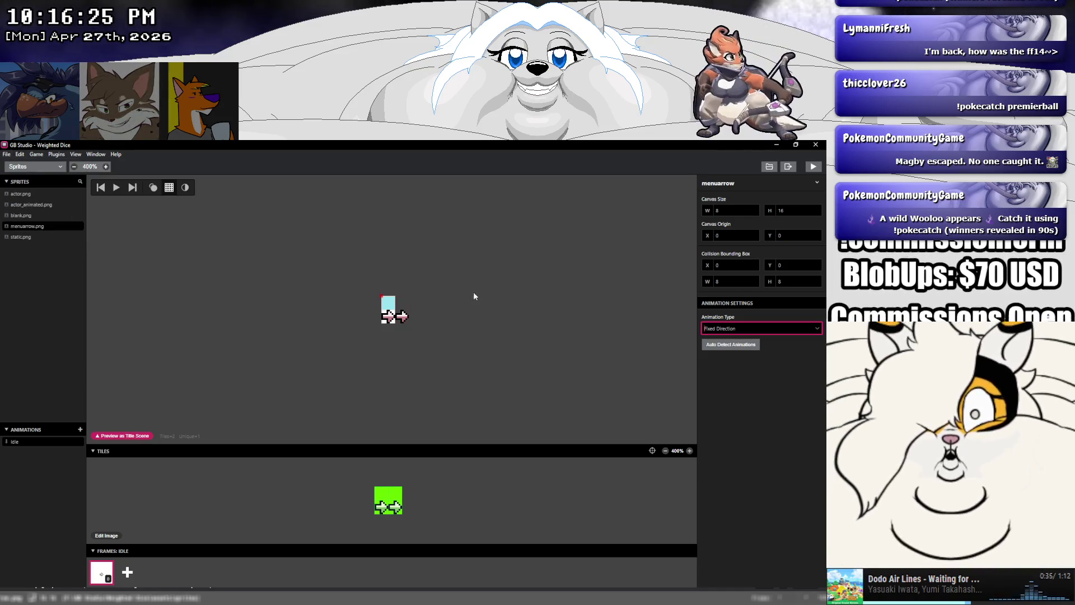
pyautogui.click(814, 166)
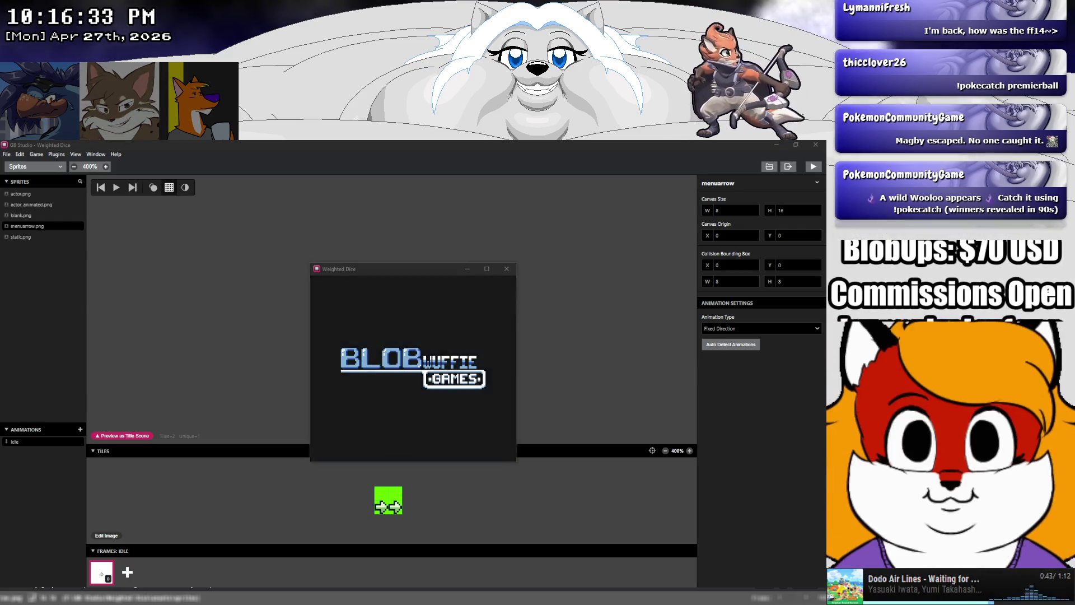
# Move the title-menu arrow down, close the preview, and open menuarrow.png in Aseprite
pyautogui.click(372, 367)
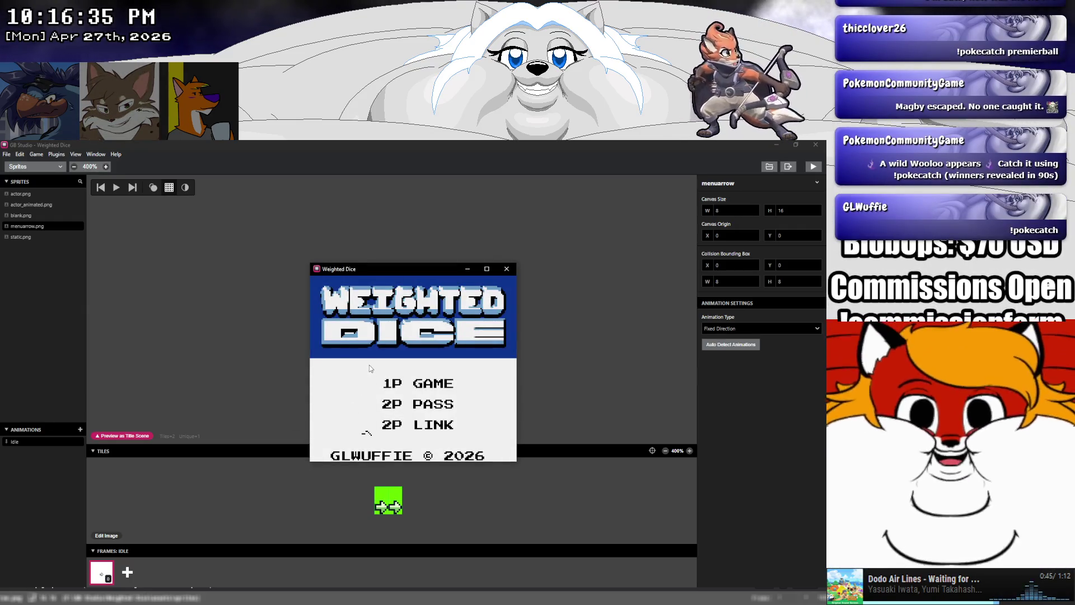
pyautogui.press('Down')
pyautogui.press('Down')
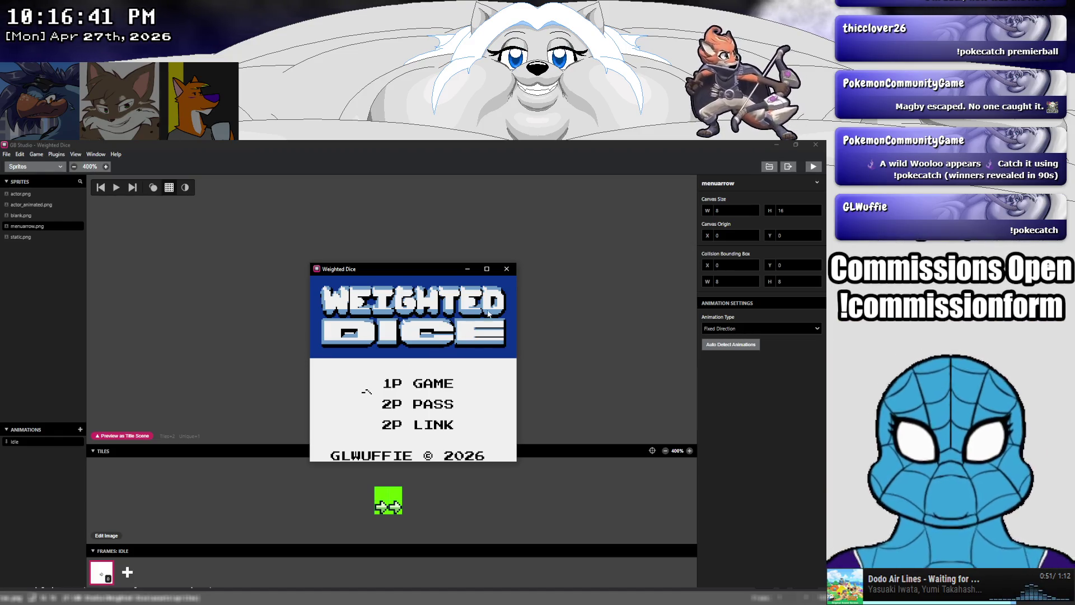
pyautogui.click(506, 270)
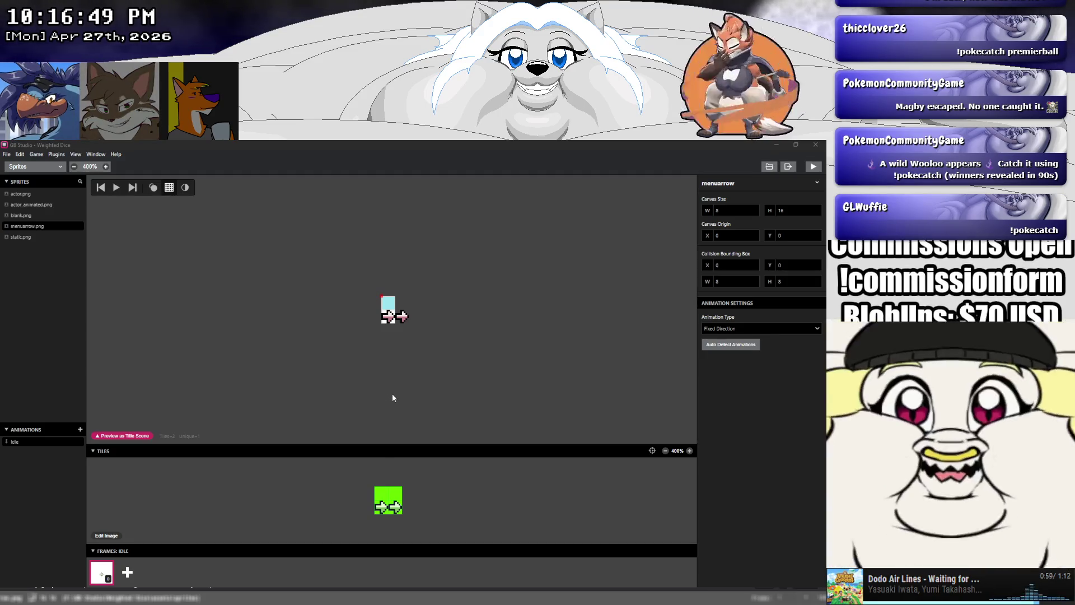
pyautogui.doubleClick(379, 500)
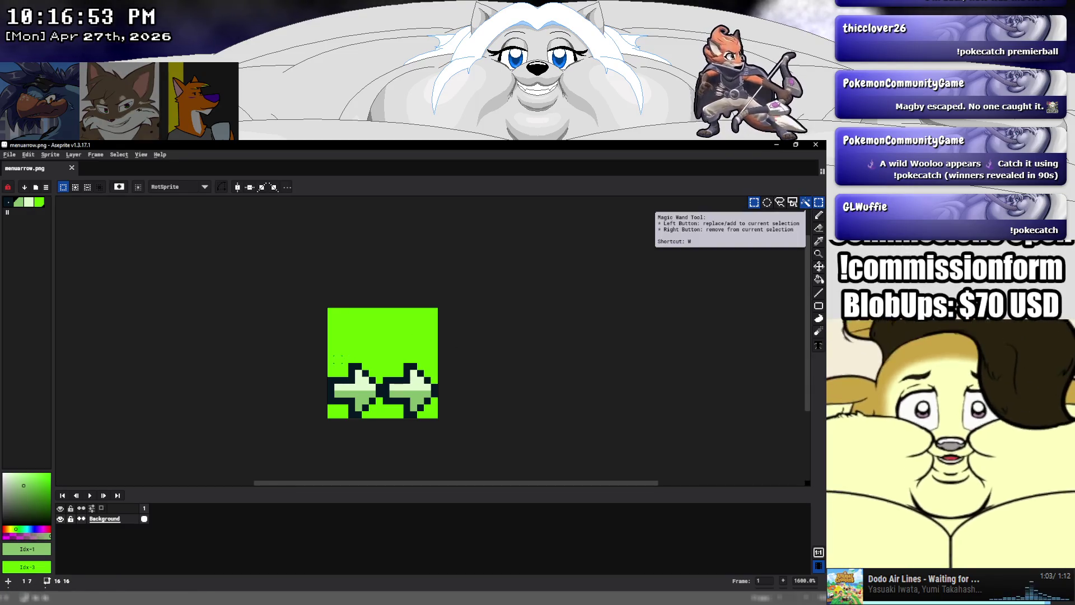
# Move menuarrow.png's two arrows to the top of the 16×16 image, save, and return to GB Studio
pyautogui.moveTo(330, 365)
pyautogui.mouseDown()
pyautogui.moveTo(440, 419)
pyautogui.moveTo(421, 359)
pyautogui.mouseUp()
pyautogui.click(487, 367)
pyautogui.hotkey('ctrl', 's')
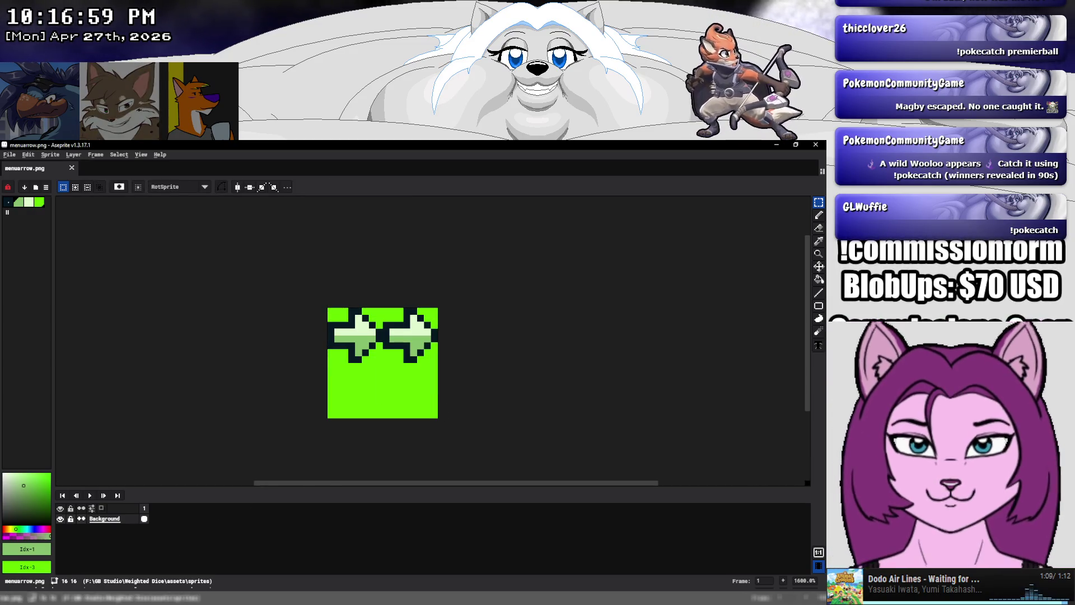
pyautogui.click(179, 555)
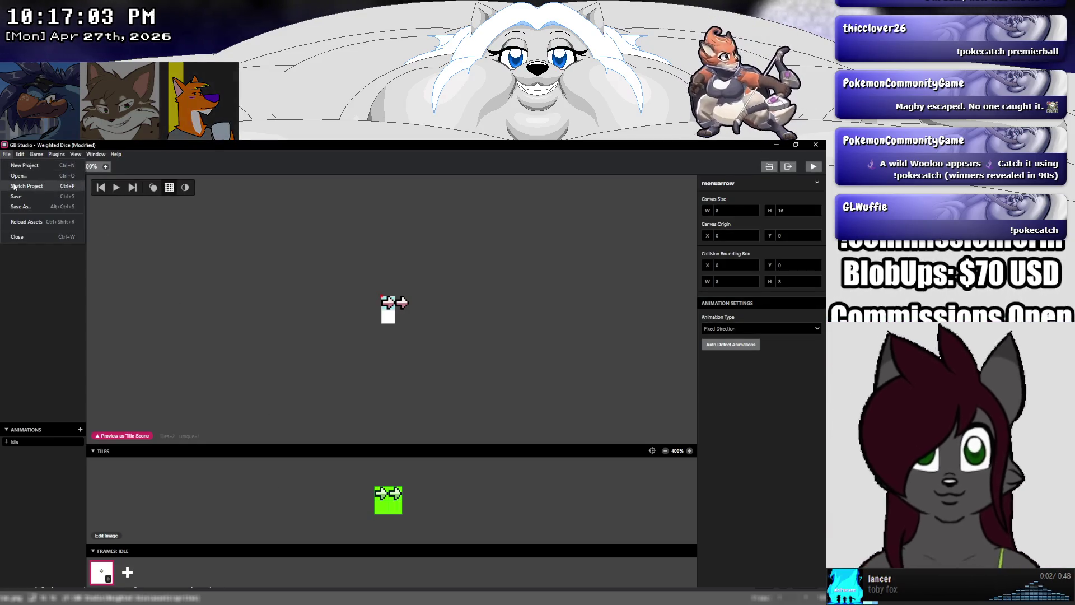
# Test-play the title menu, cycling the arrow down and up, then go back to the sprite in Aseprite
pyautogui.click(814, 167)
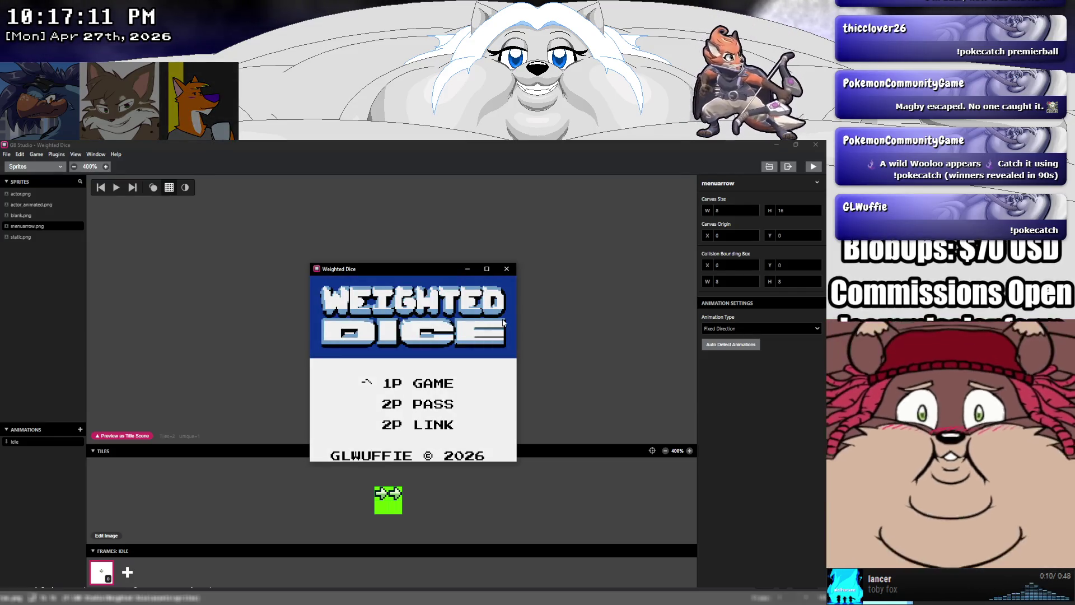
pyautogui.press('Down')
pyautogui.press('Down')
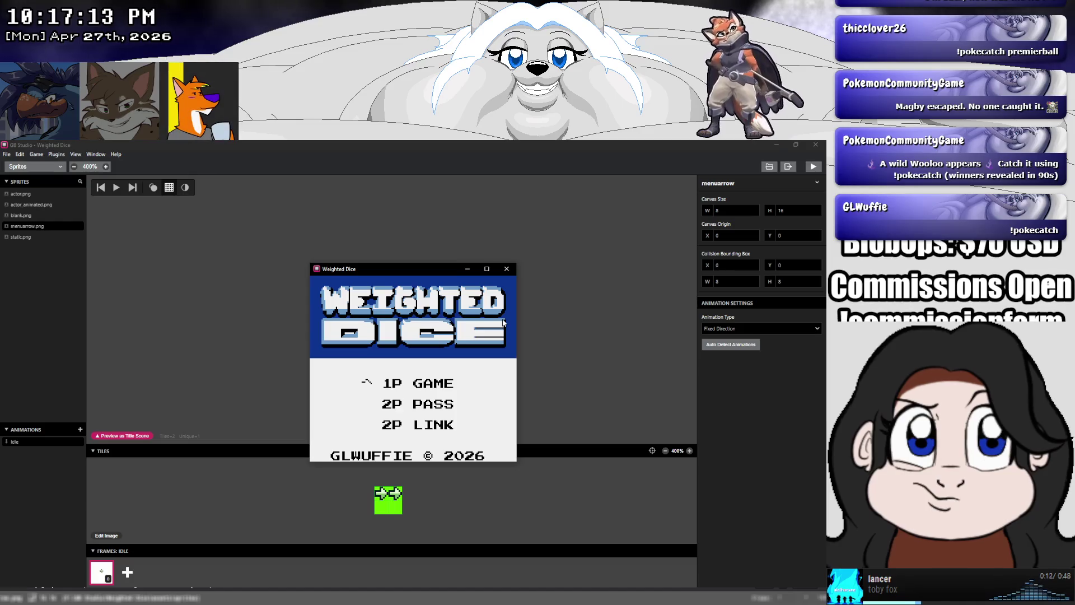
pyautogui.press('Up')
pyautogui.press('Up')
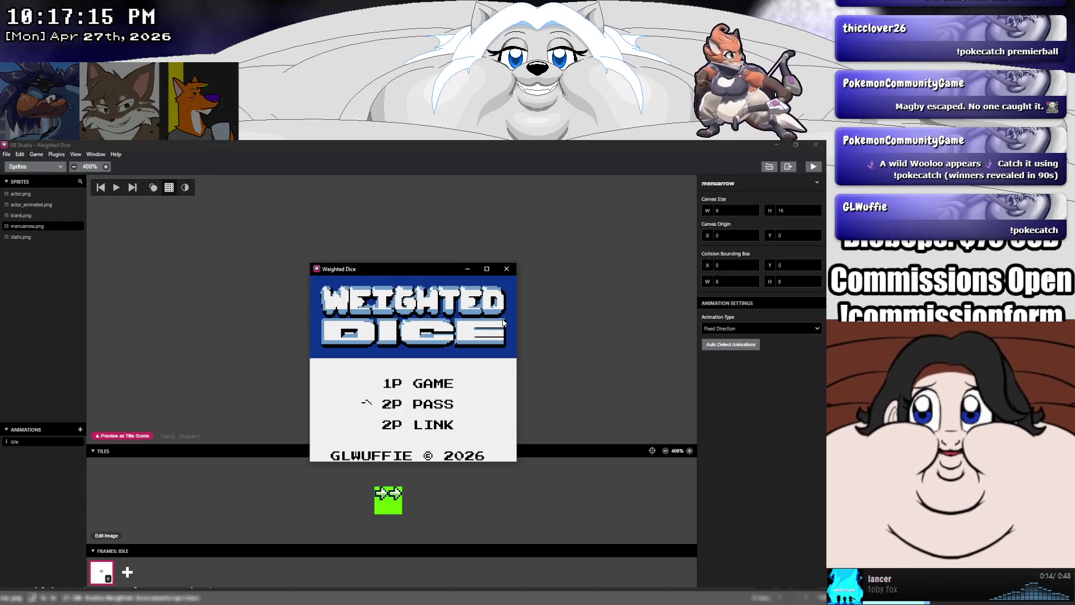
pyautogui.click(507, 270)
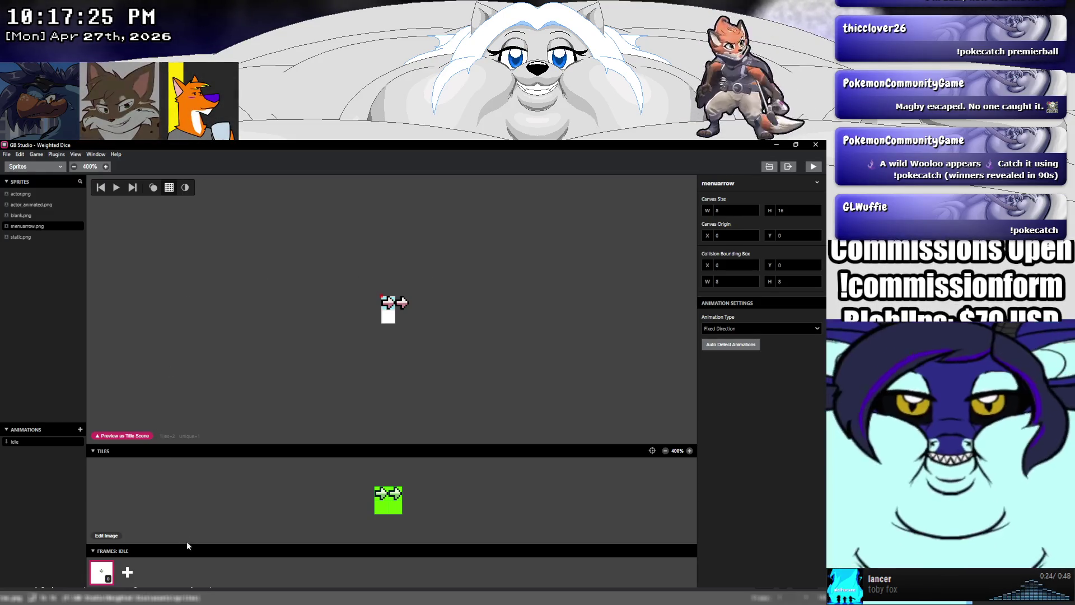
pyautogui.moveTo(221, 597)
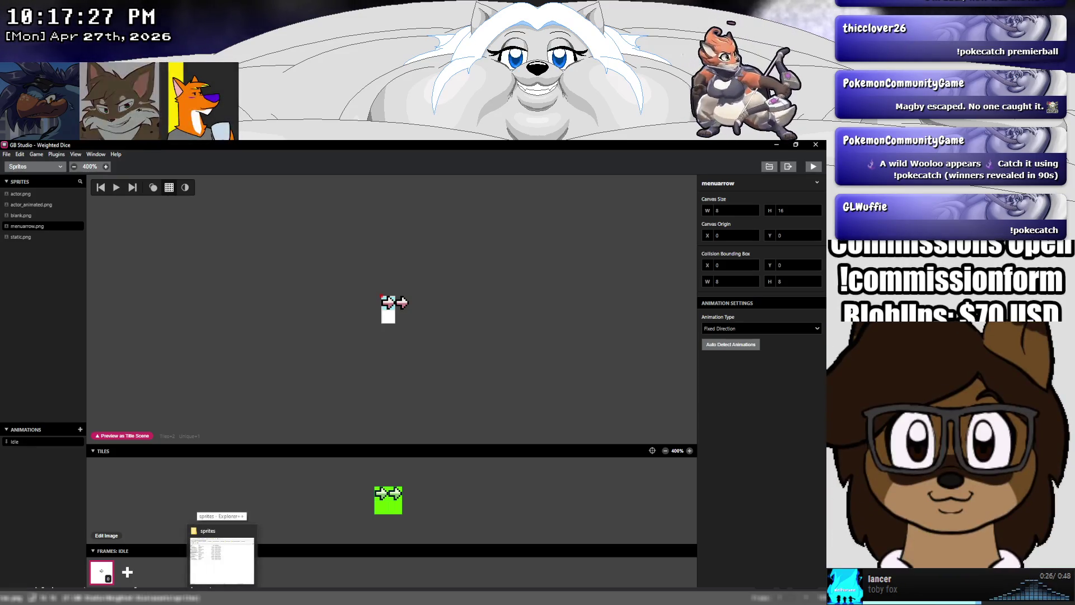
pyautogui.click(106, 536)
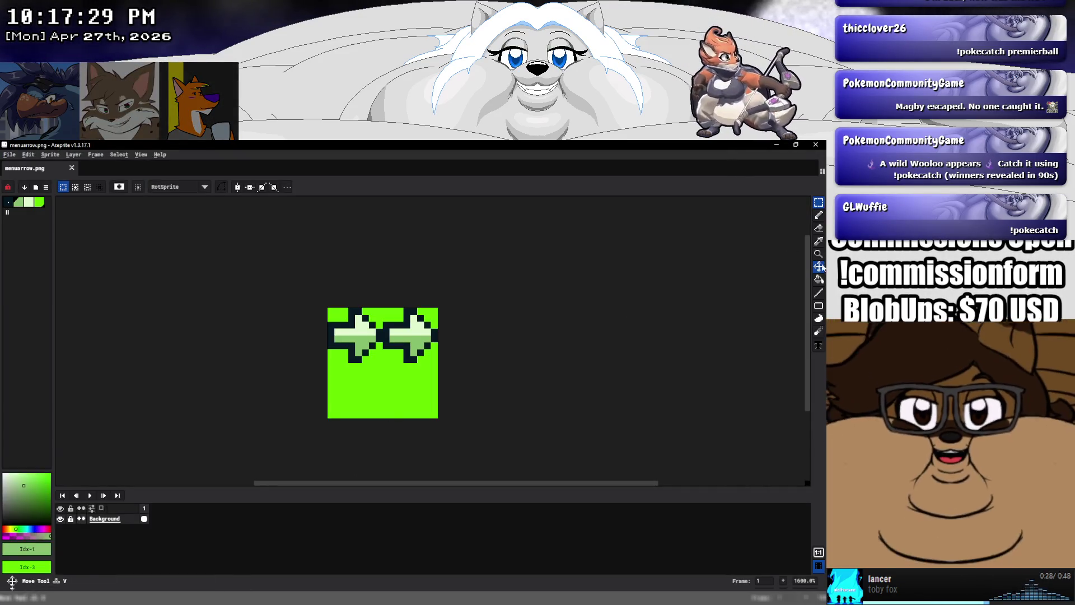
# Bucket-fill the left arrow's interior dark, save menuarrow.png, and return to GB Studio
pyautogui.click(819, 279)
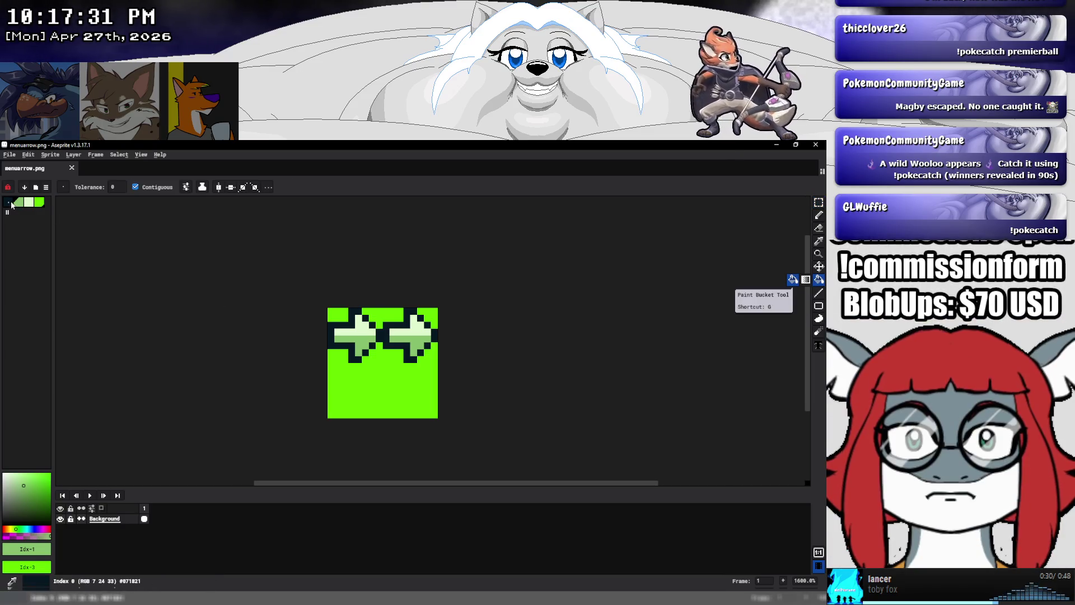
pyautogui.click(12, 203)
pyautogui.click(353, 335)
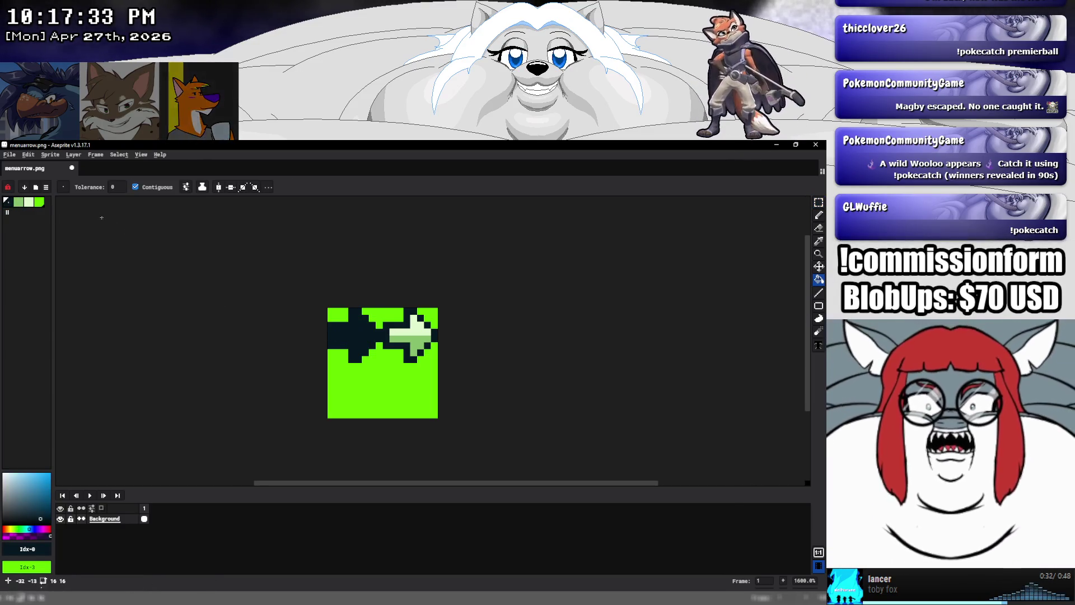
pyautogui.click(9, 154)
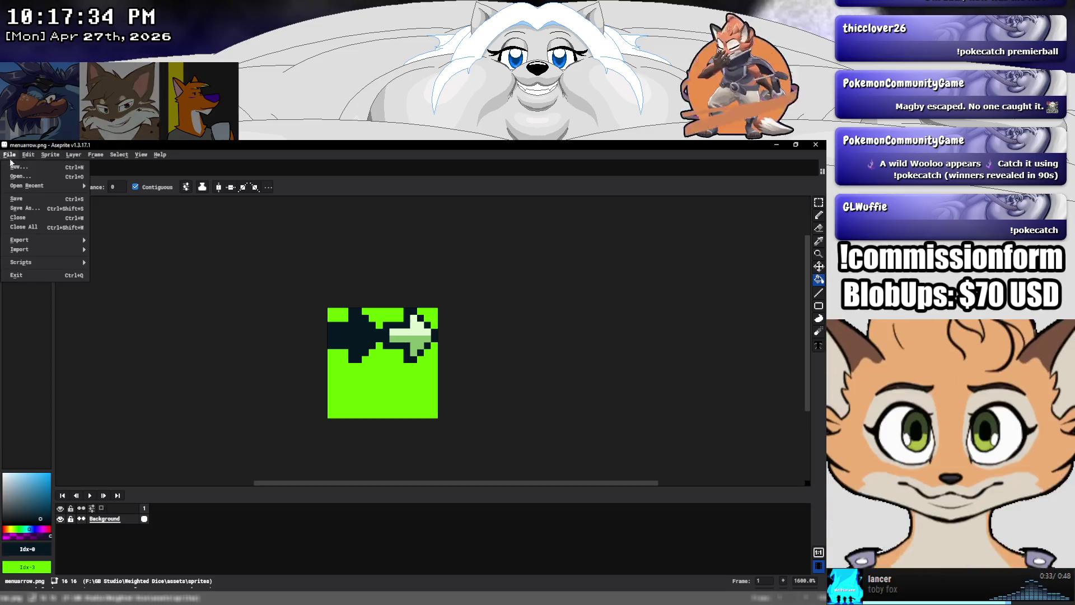
pyautogui.click(16, 199)
pyautogui.hotkey('alt', 'Tab')
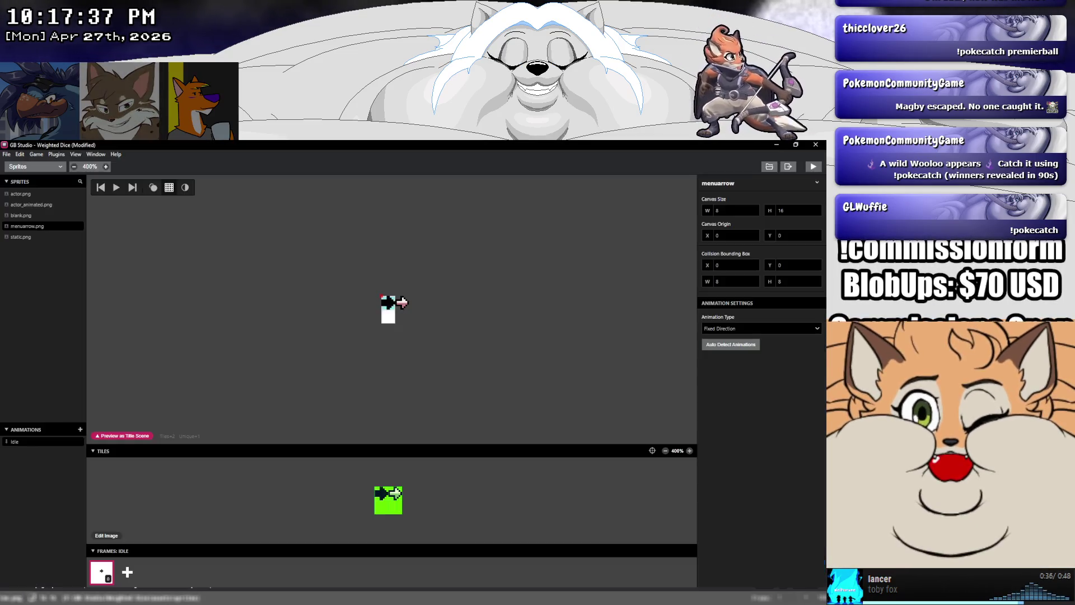
# Test-run the game, close it, and reopen menuarrow.png in Aseprite
pyautogui.click(810, 168)
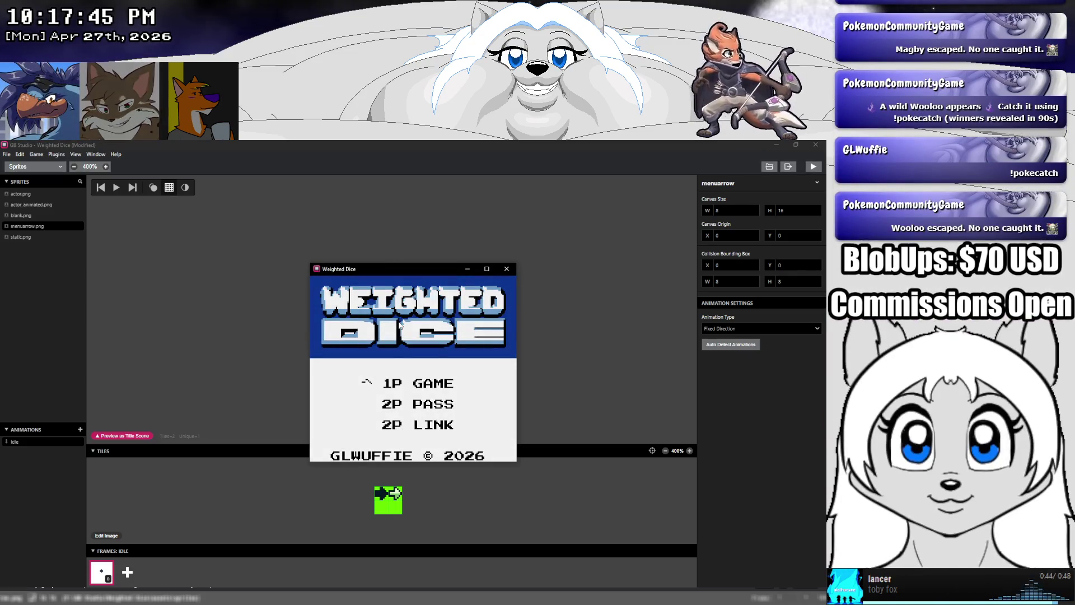
pyautogui.click(506, 269)
pyautogui.click(106, 536)
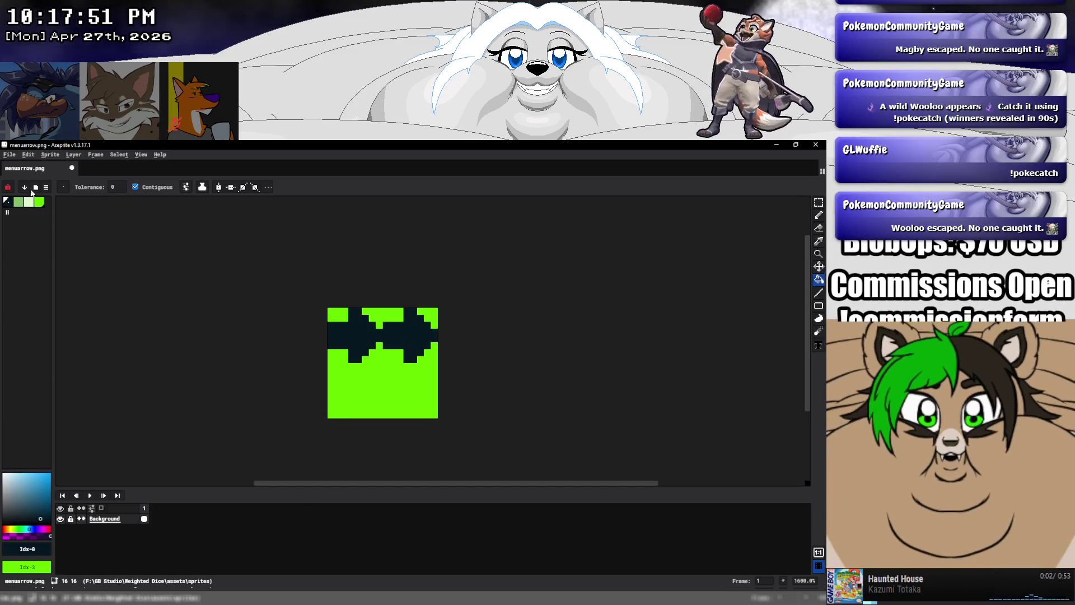
# Save menuarrow.png in Aseprite, then save the GB Studio project
pyautogui.hotkey('alt', 'f')
pyautogui.press('s')
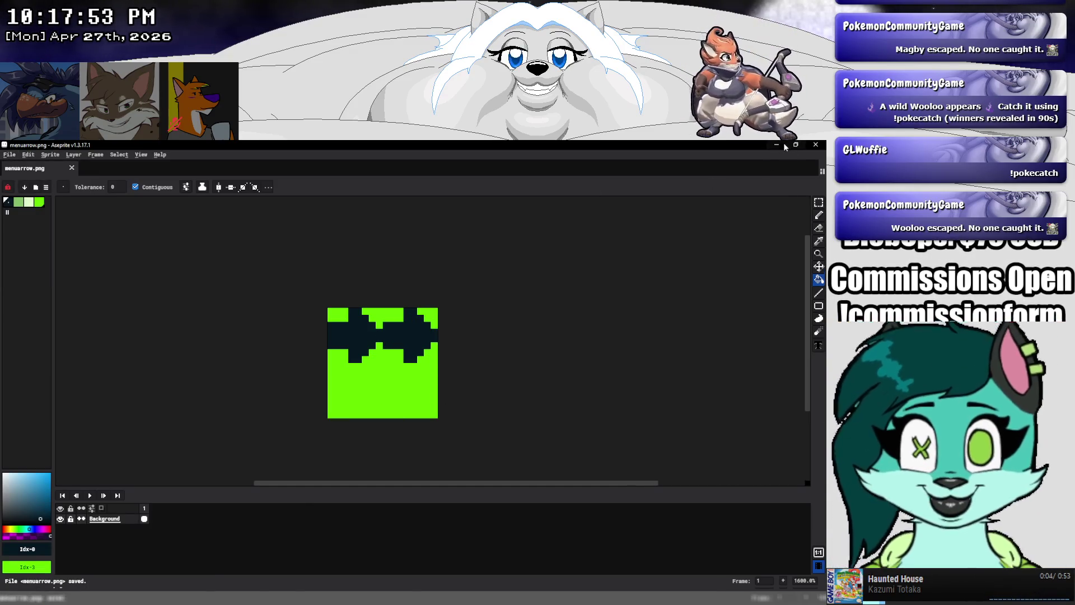
pyautogui.hotkey('alt', 'Tab')
pyautogui.click(6, 154)
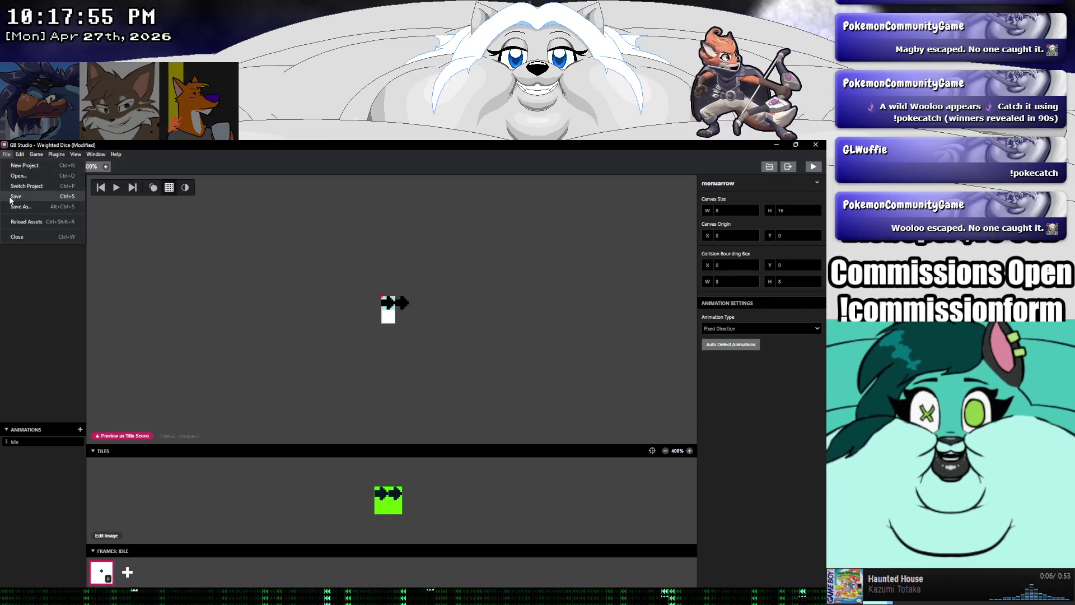
pyautogui.click(11, 197)
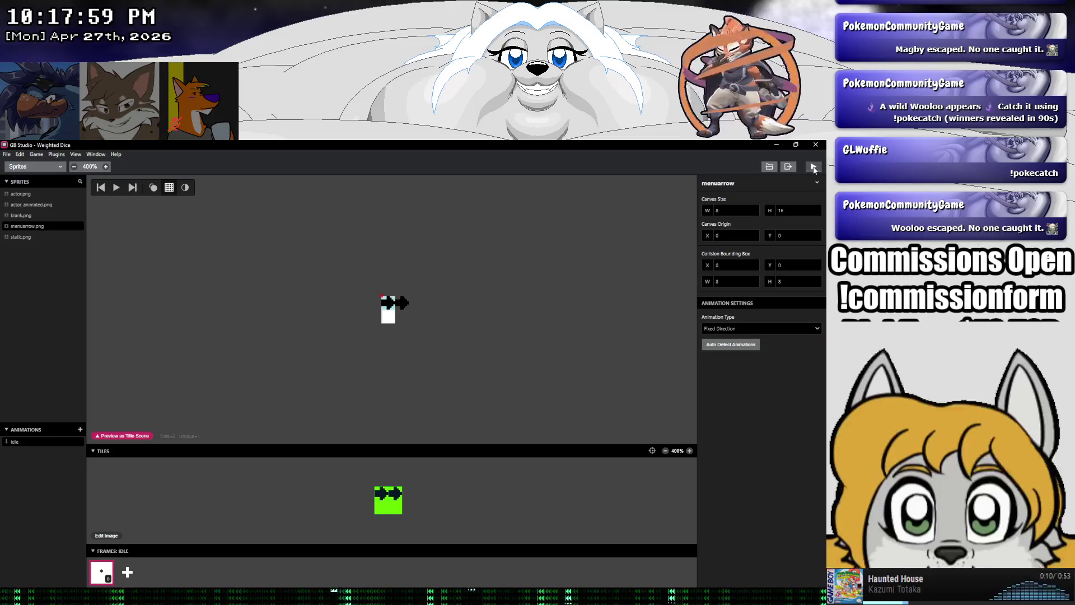
# Test-run the game, close it, and return to the scenes world view
pyautogui.click(813, 167)
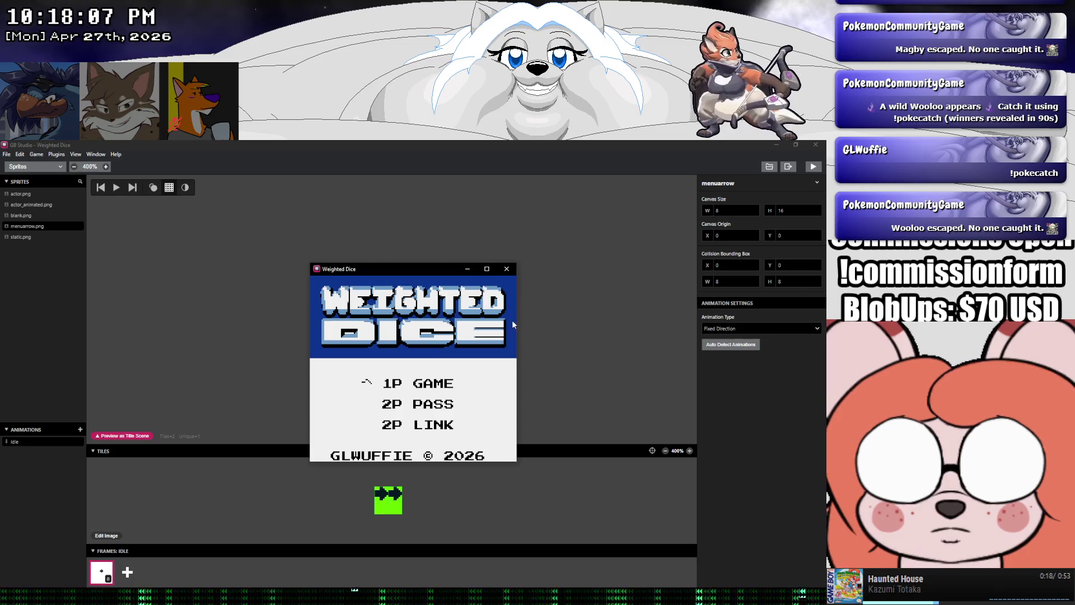
pyautogui.click(506, 268)
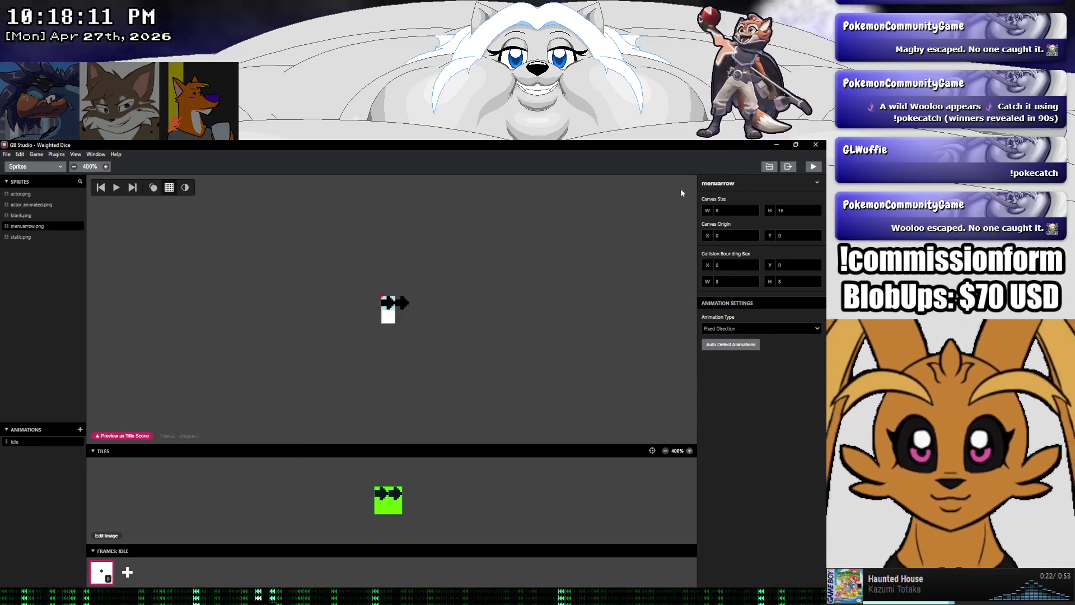
pyautogui.click(23, 166)
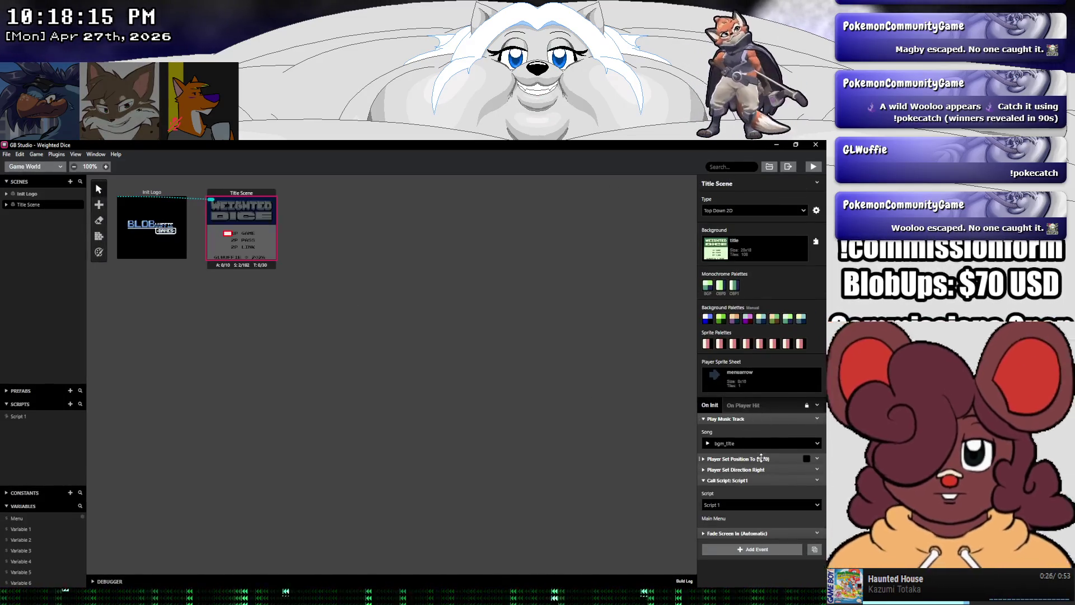
# Disable the Title Scene's Player Set Direction Right event, save, and test-run the menu
pyautogui.moveTo(738, 458)
pyautogui.rightClick(761, 464)
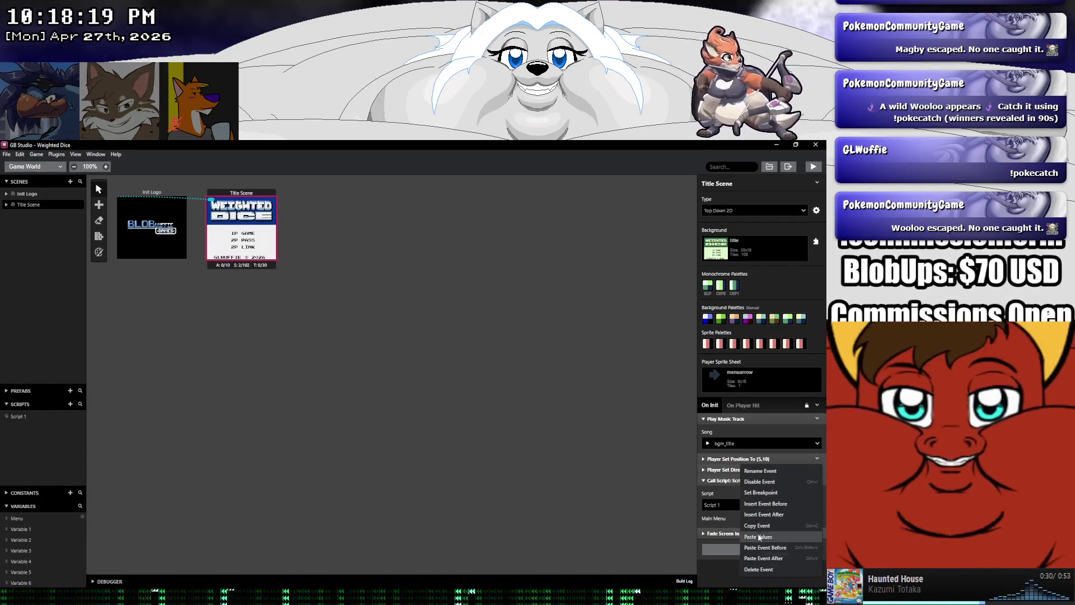
pyautogui.click(757, 482)
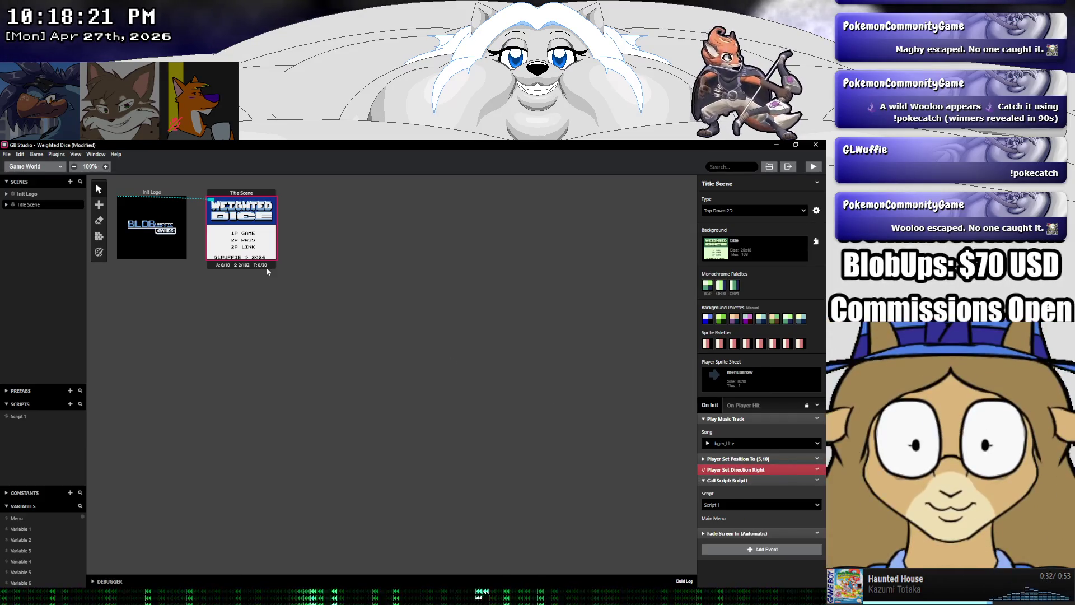
pyautogui.click(5, 156)
pyautogui.click(16, 196)
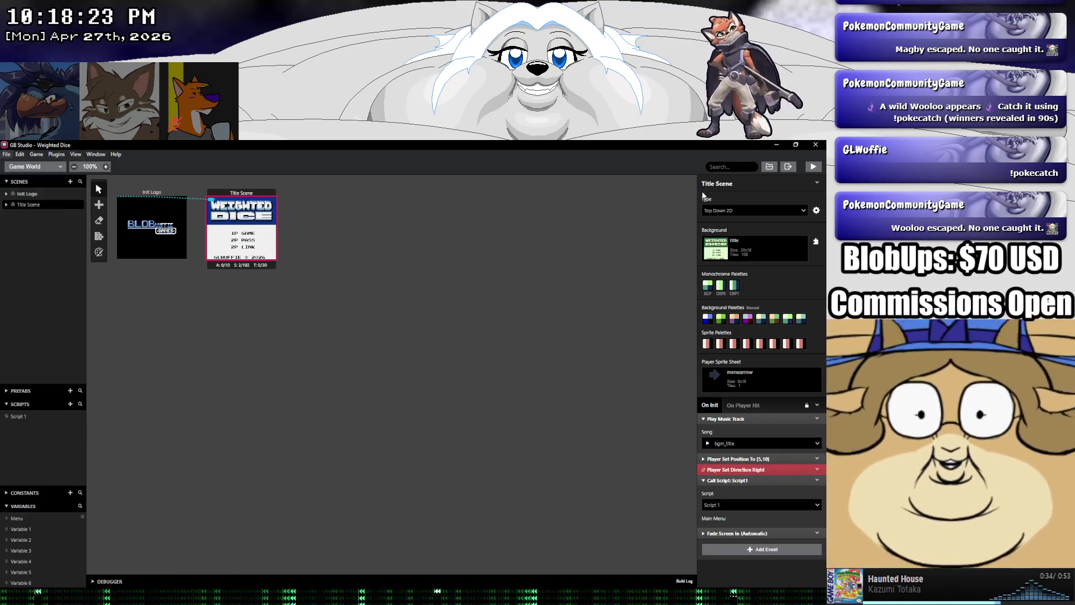
pyautogui.click(815, 168)
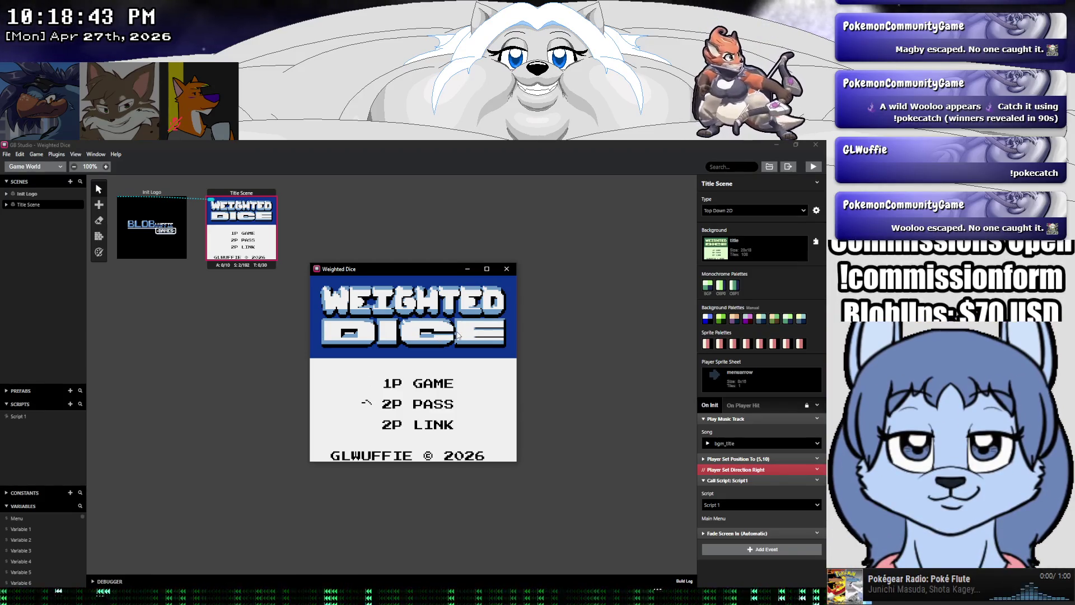
pyautogui.click(505, 270)
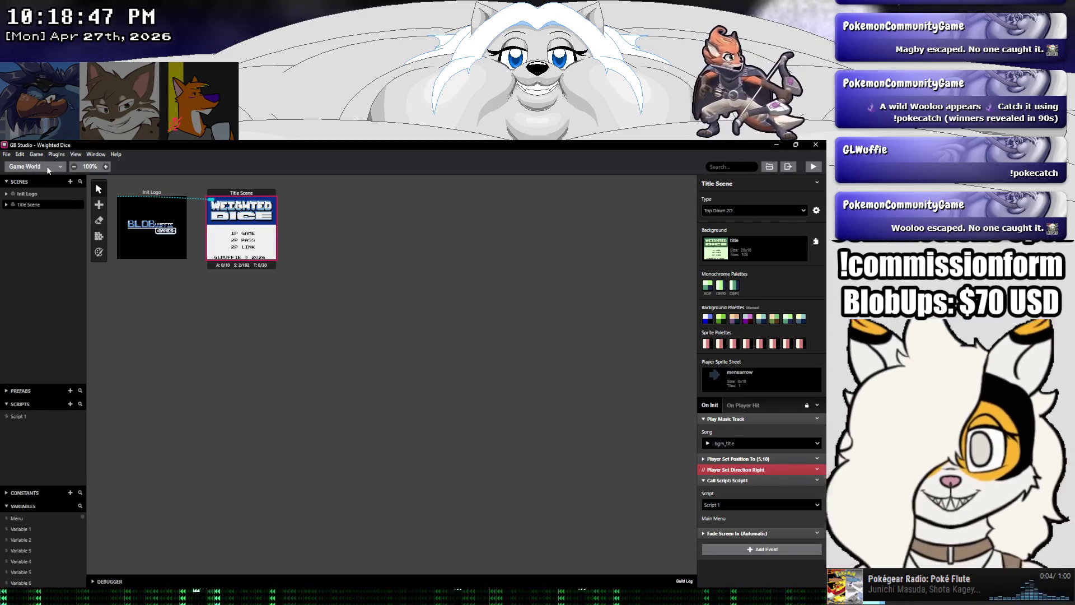
# In the Sprites view, set menuarrow's collision box width and height to 0
pyautogui.click(48, 170)
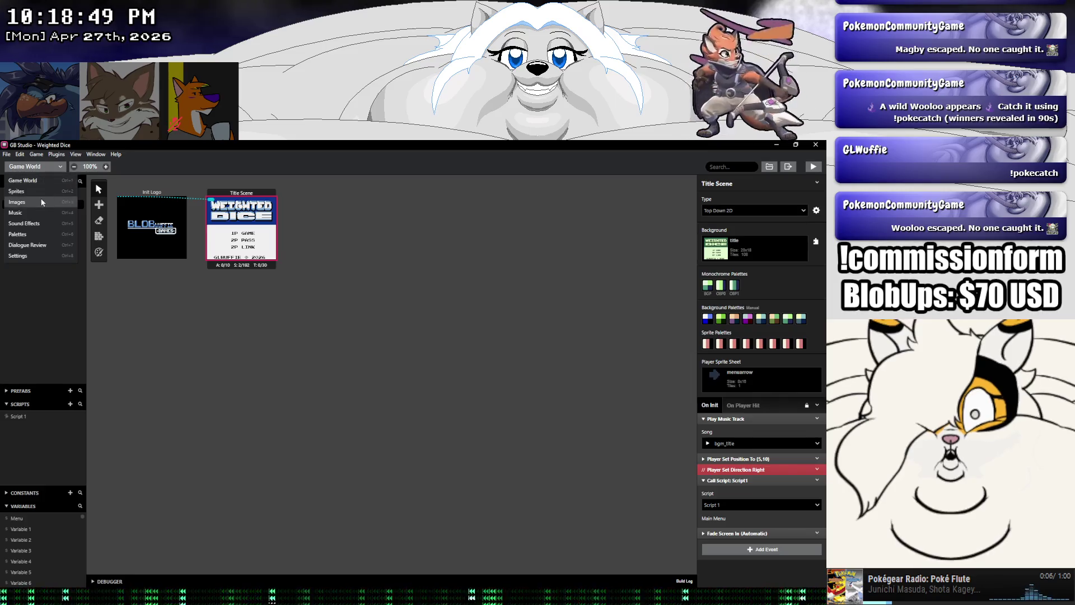
pyautogui.click(39, 190)
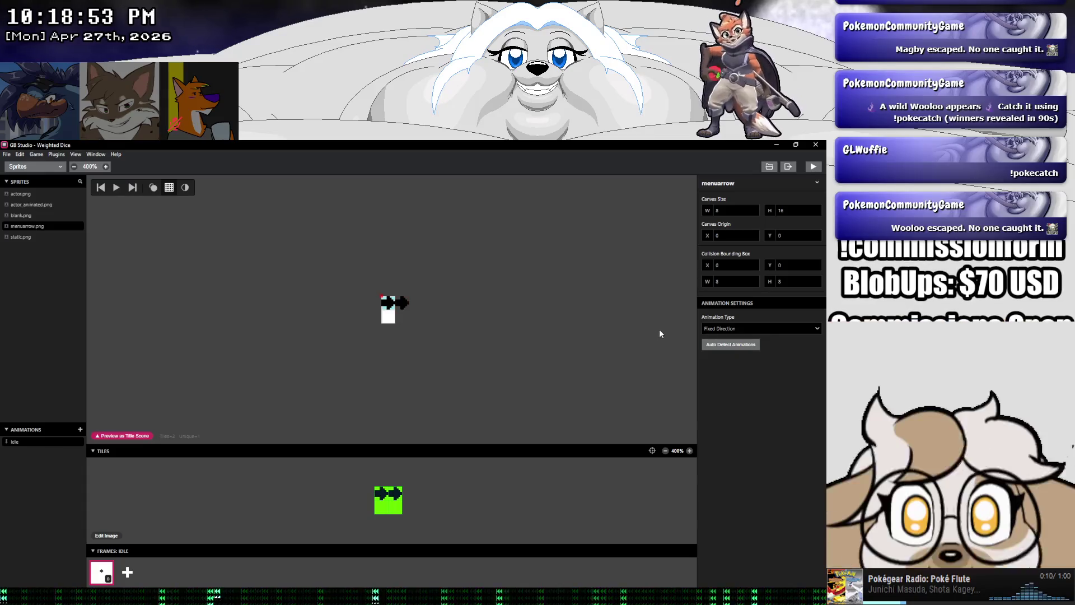
pyautogui.moveTo(790, 281)
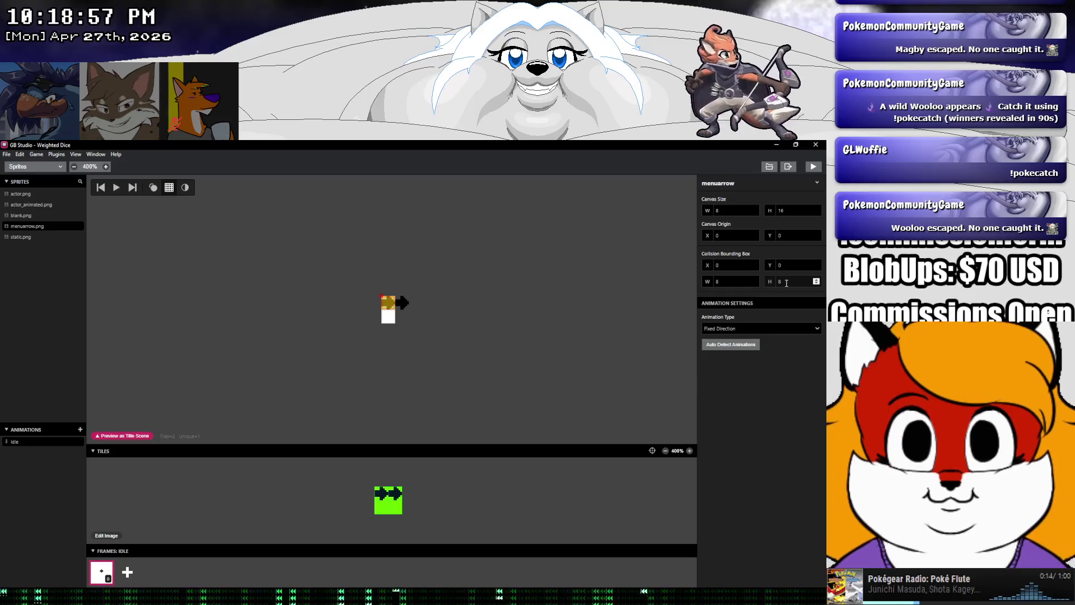
pyautogui.doubleClick(786, 283)
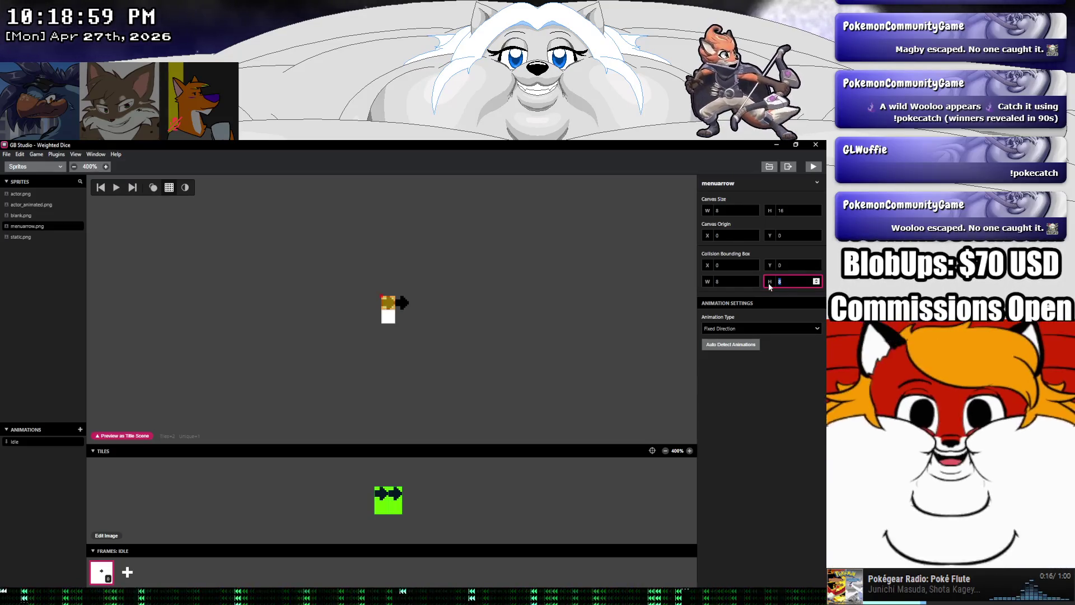
pyautogui.write('0')
pyautogui.doubleClick(728, 282)
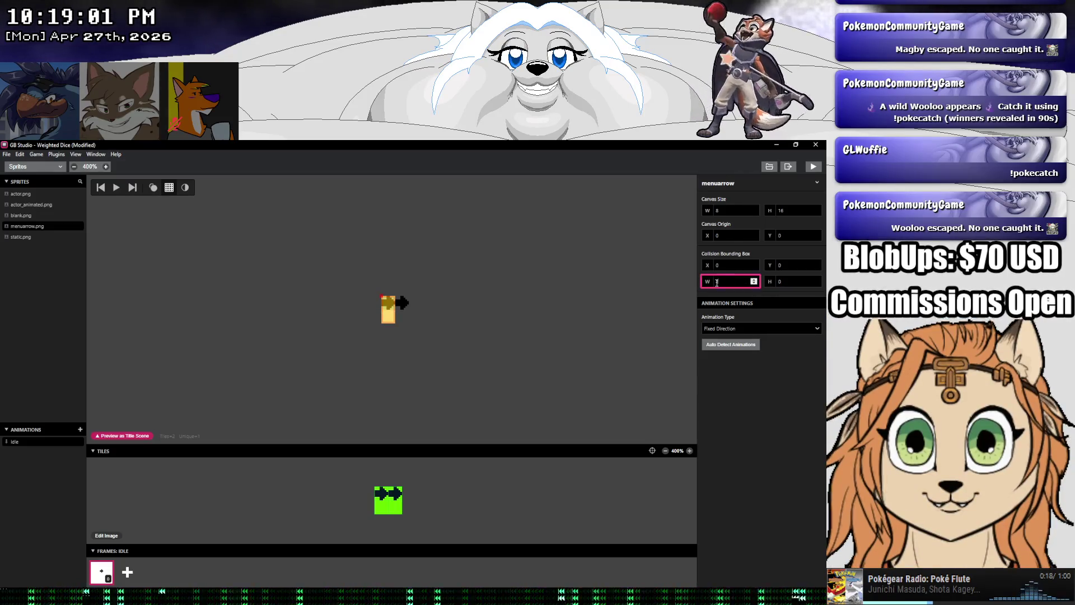
pyautogui.write('0')
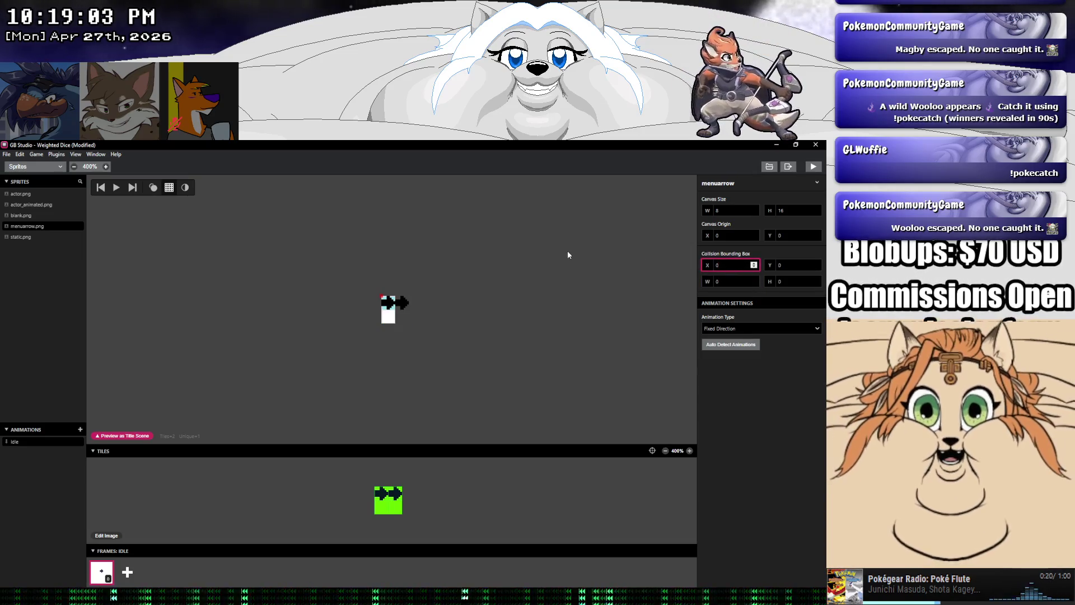
# Save the project and open menuarrow.png in Aseprite
pyautogui.click(788, 267)
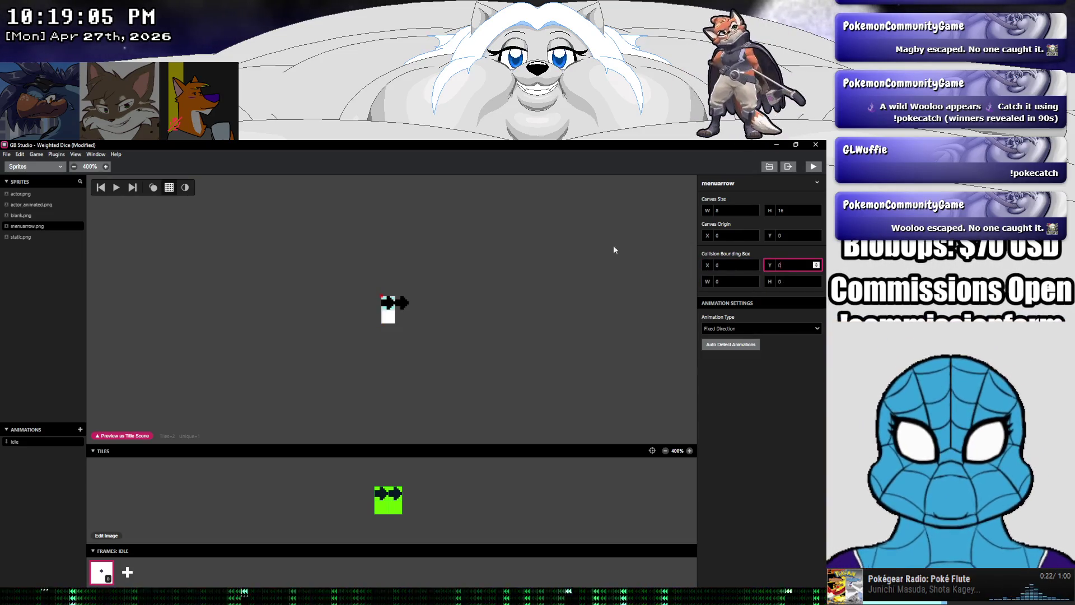
pyautogui.hotkey('ctrl', 's')
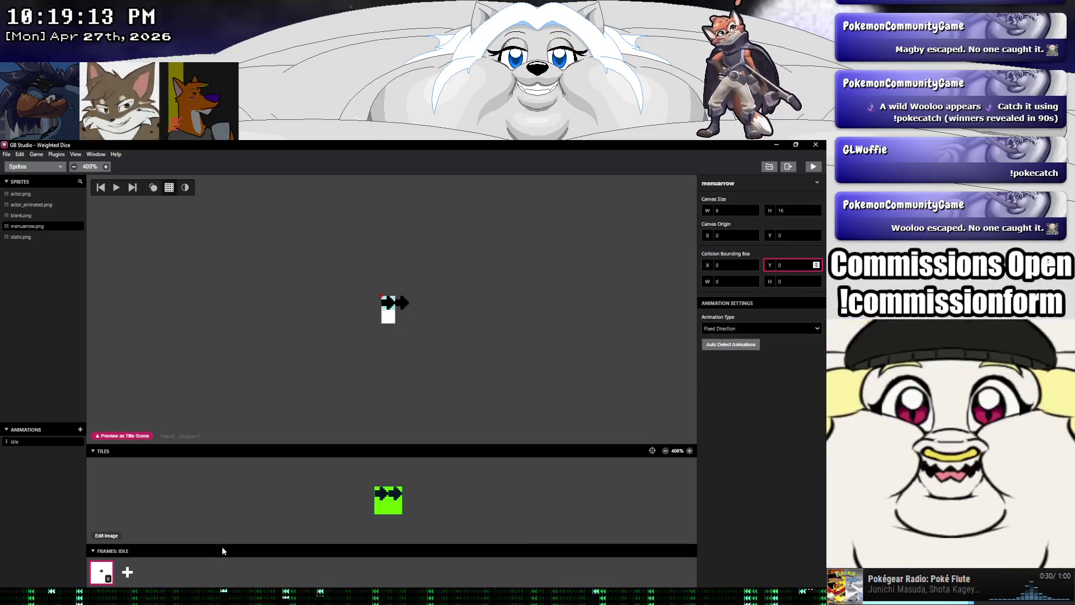
pyautogui.click(107, 535)
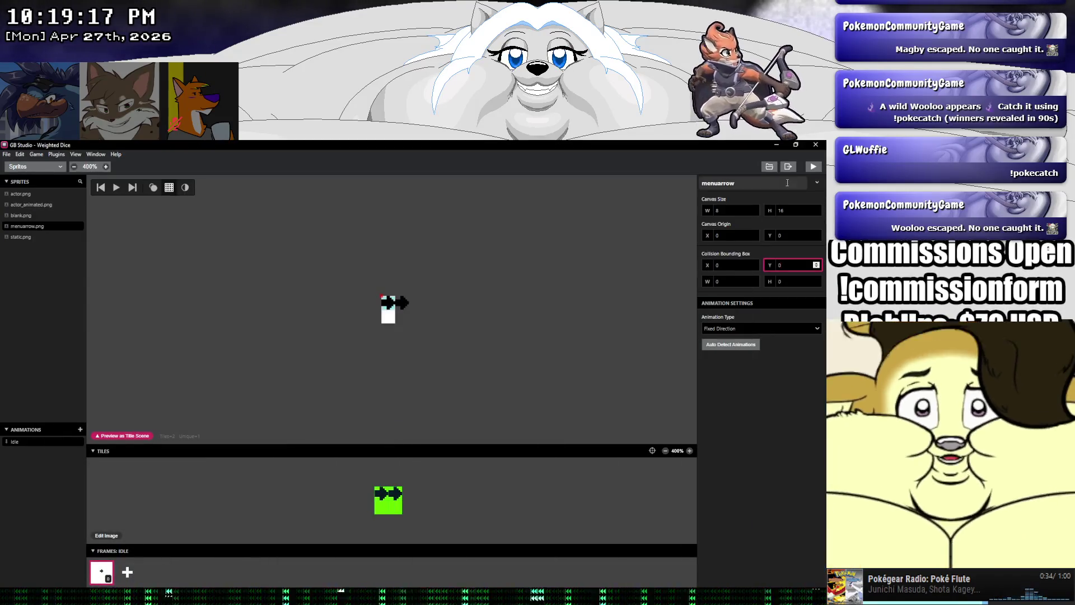
# Test-run the menu down to 2P PASS, recheck menuarrow.png, then return to the sprite editor
pyautogui.click(814, 167)
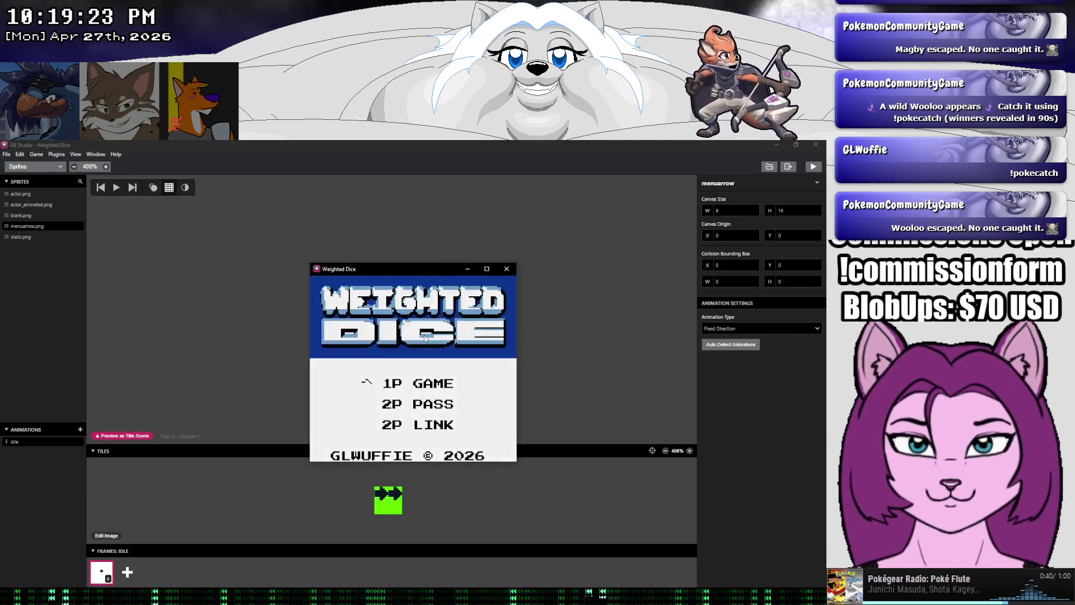
pyautogui.press('Down')
pyautogui.click(512, 272)
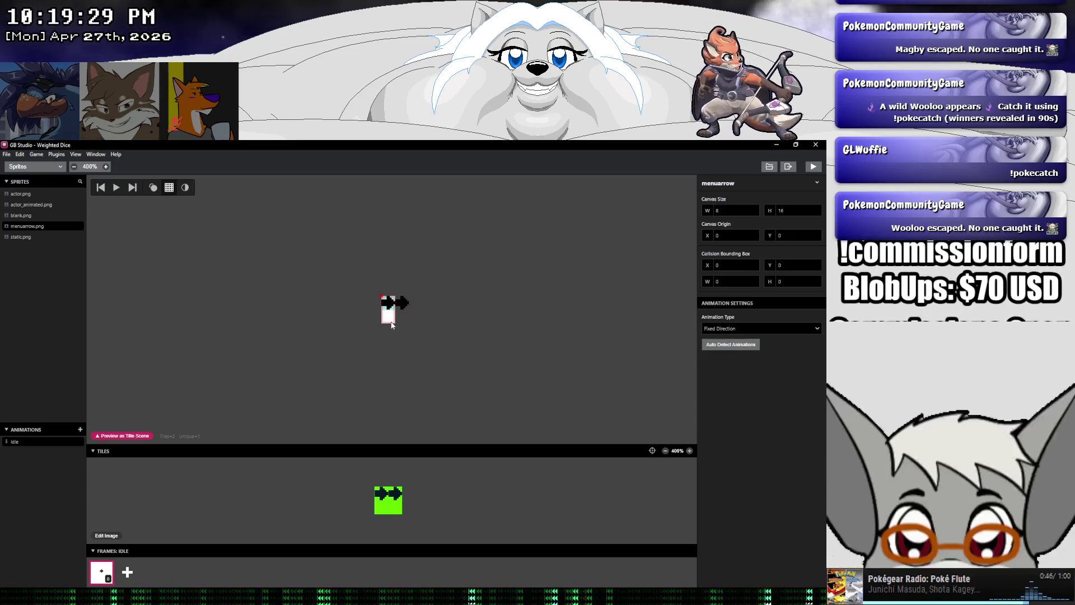
pyautogui.click(106, 536)
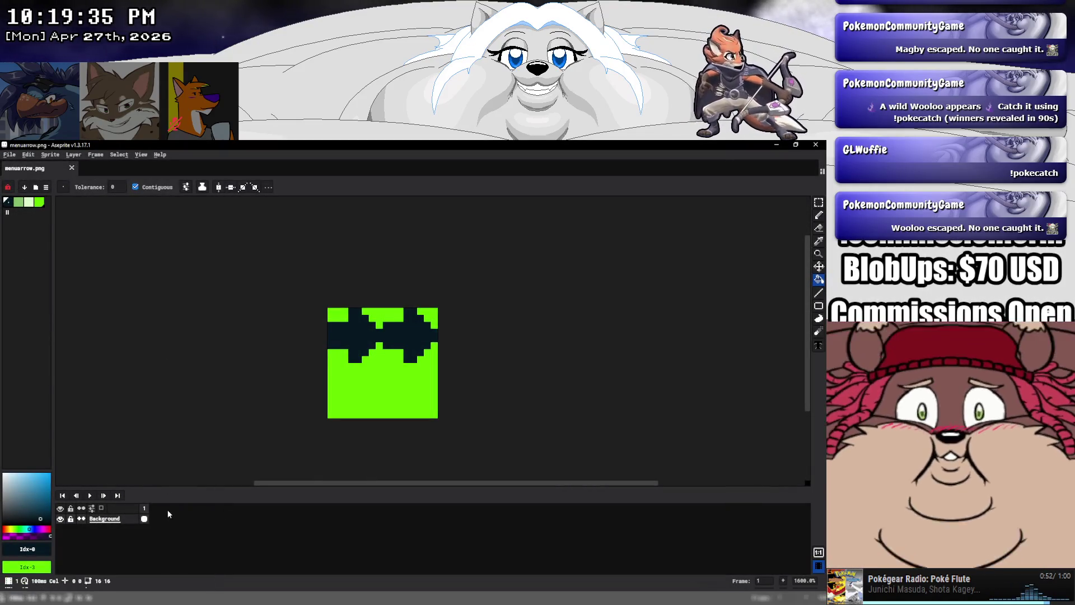
pyautogui.hotkey('alt', 'Tab')
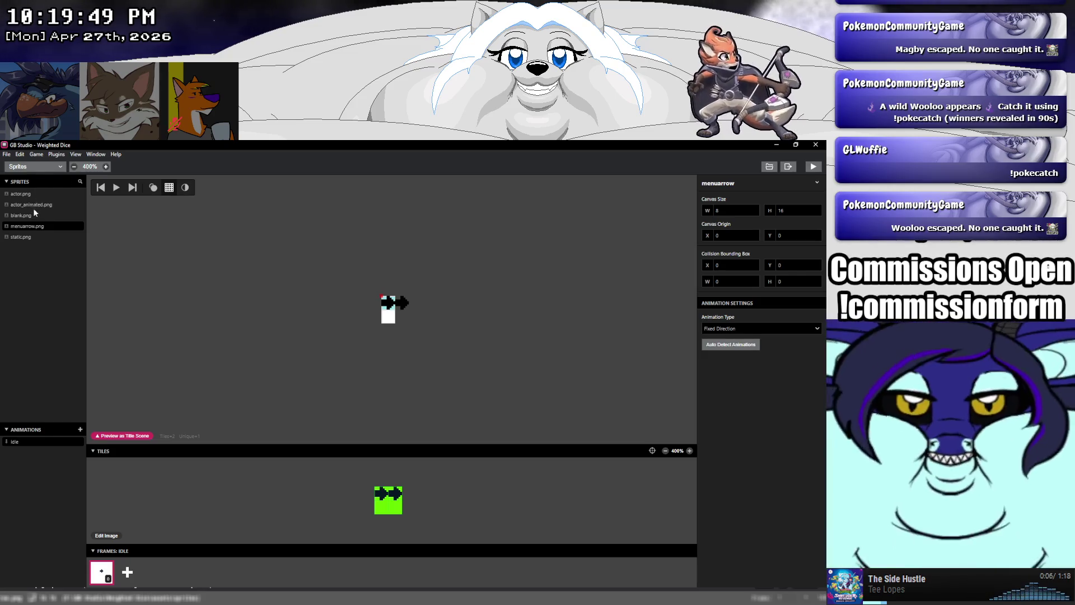
# In the world view, switch the Title Scene's player sprite to actor and back to menuarrow
pyautogui.click(34, 166)
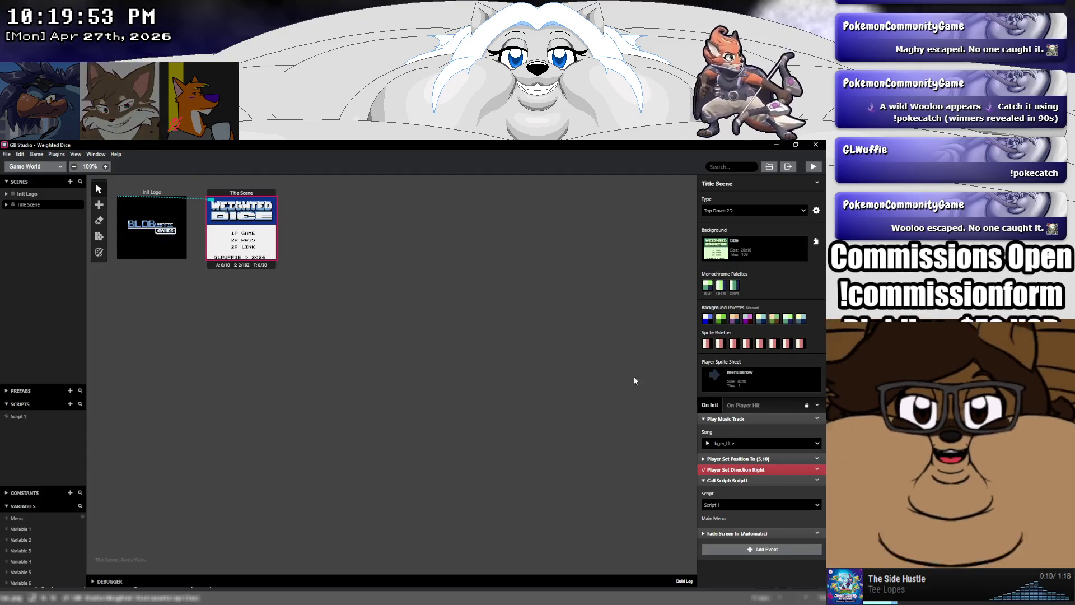
pyautogui.click(753, 382)
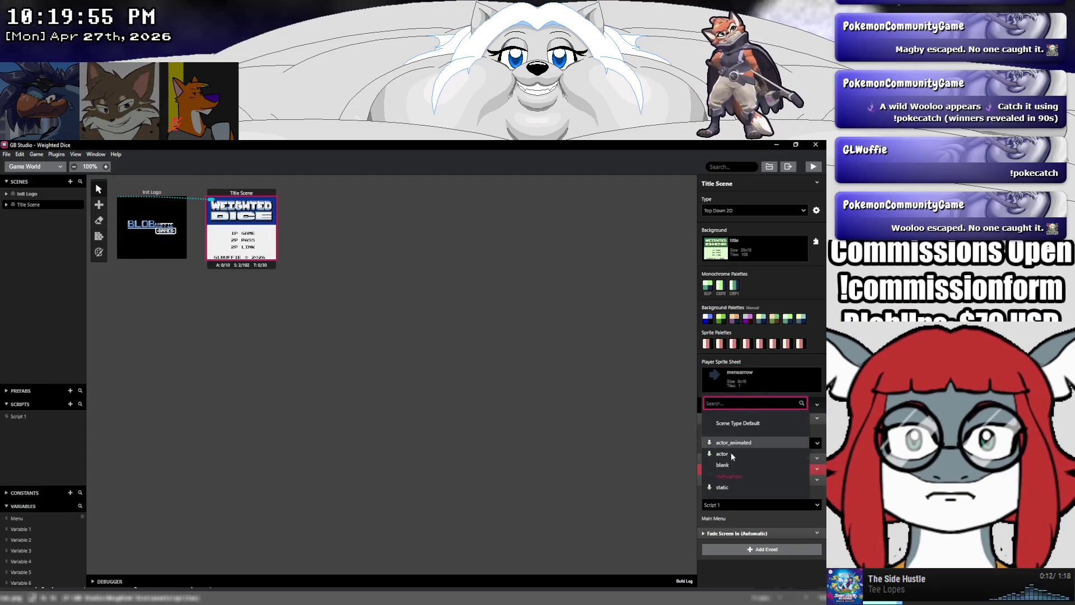
pyautogui.click(731, 455)
pyautogui.click(739, 383)
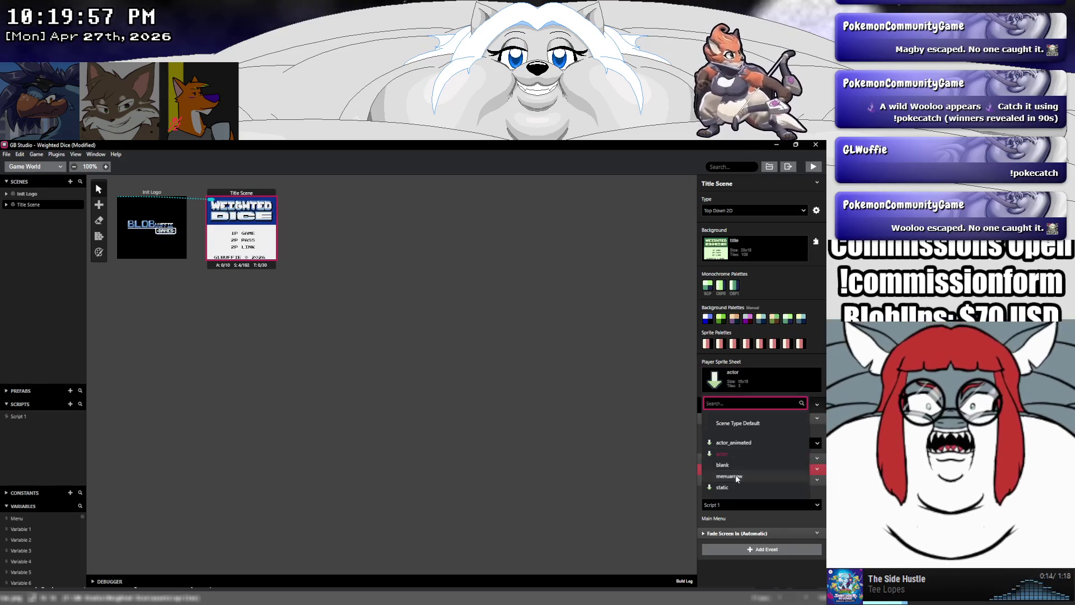
pyautogui.click(729, 476)
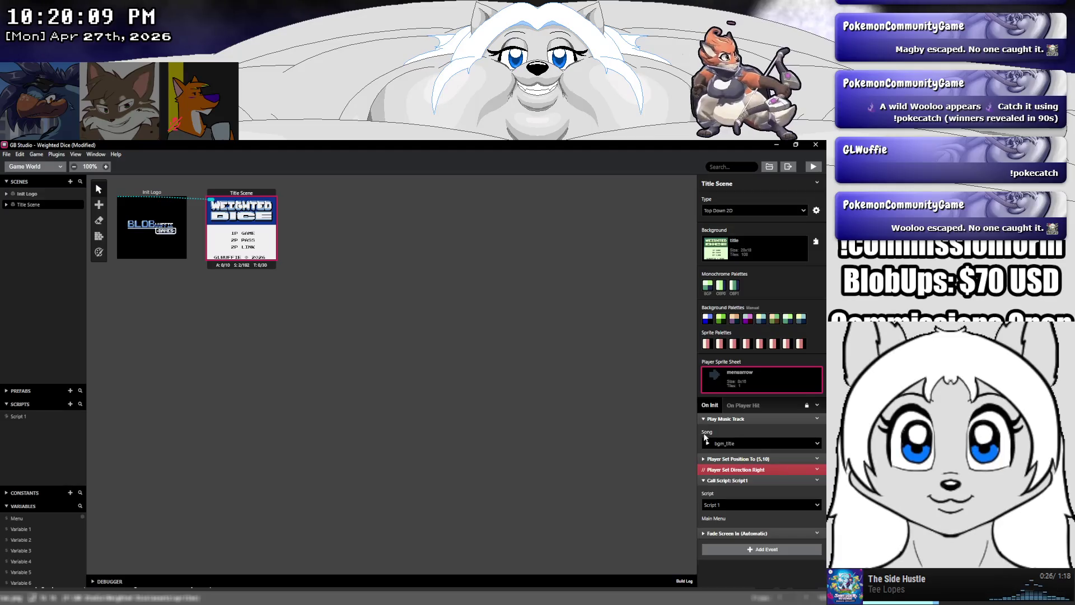
# Collapse the Title Scene's events, save the project, and list the first sprite palette's colours
pyautogui.click(703, 419)
pyautogui.click(702, 430)
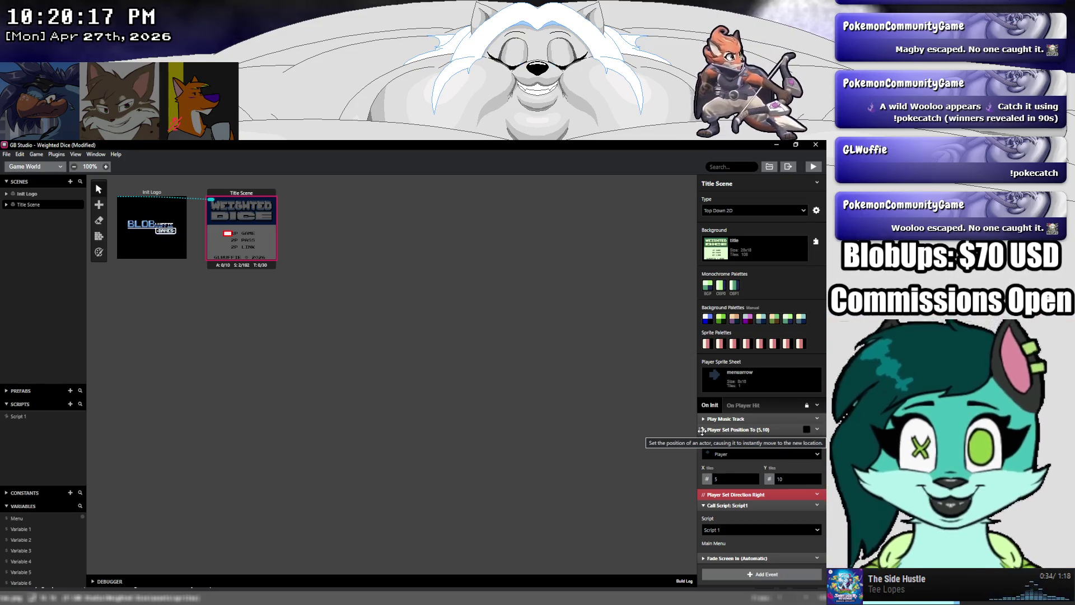
pyautogui.click(703, 429)
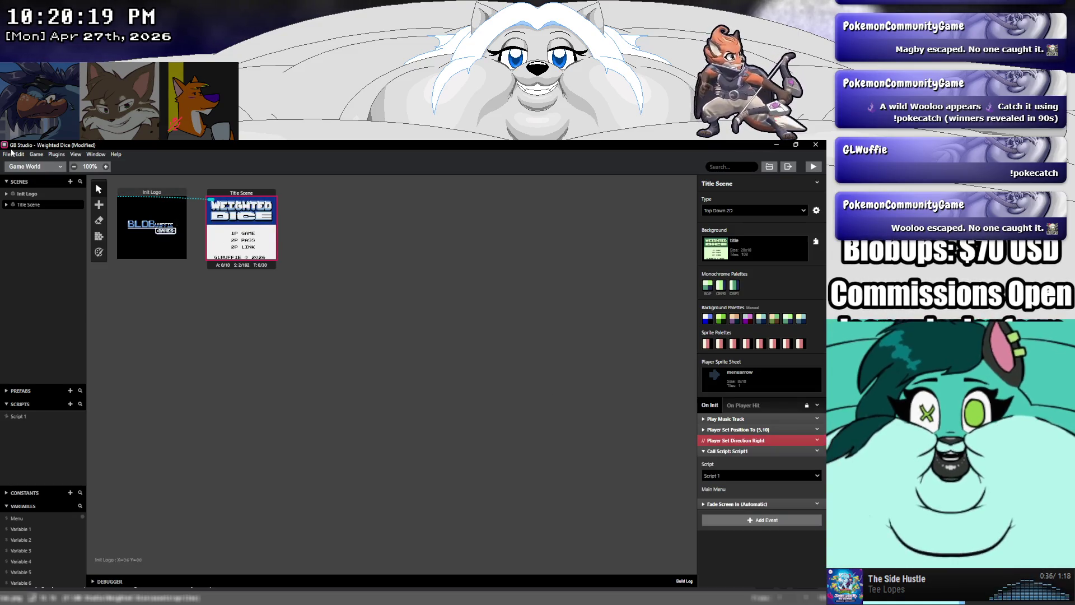
pyautogui.click(7, 158)
pyautogui.click(22, 196)
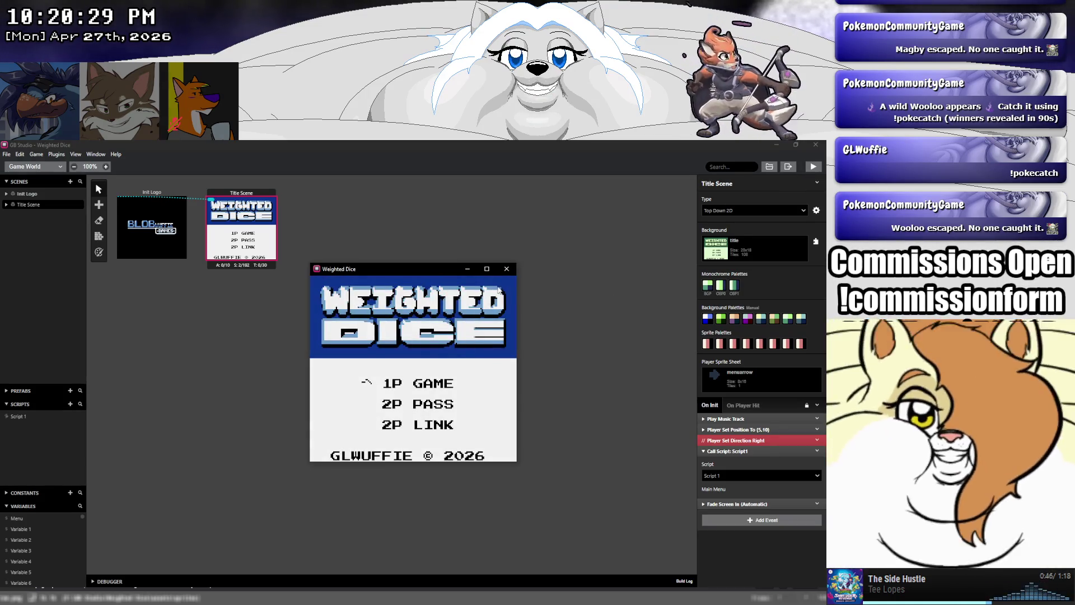
pyautogui.click(706, 344)
pyautogui.click(706, 344)
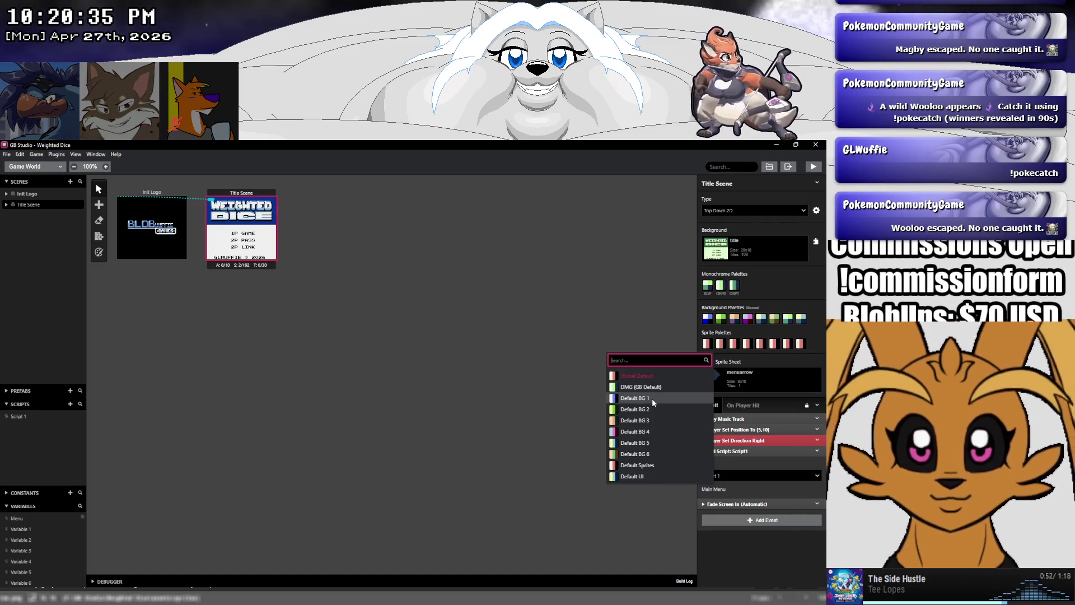
# Give the first sprite palette the Default BG 1 colours, save Weighted Dice, and close the test game
pyautogui.click(652, 398)
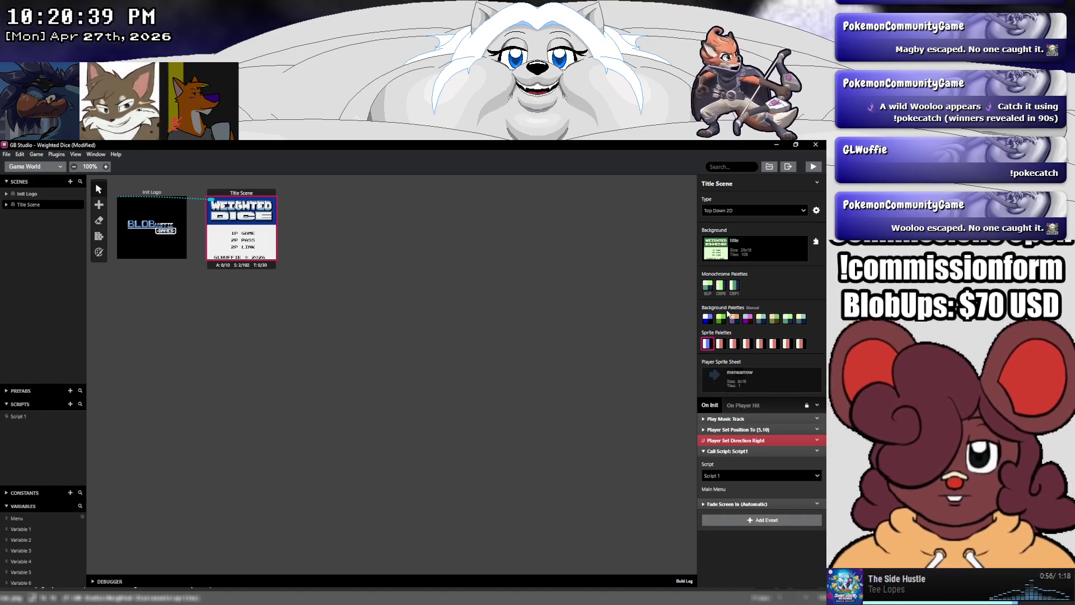
pyautogui.click(7, 155)
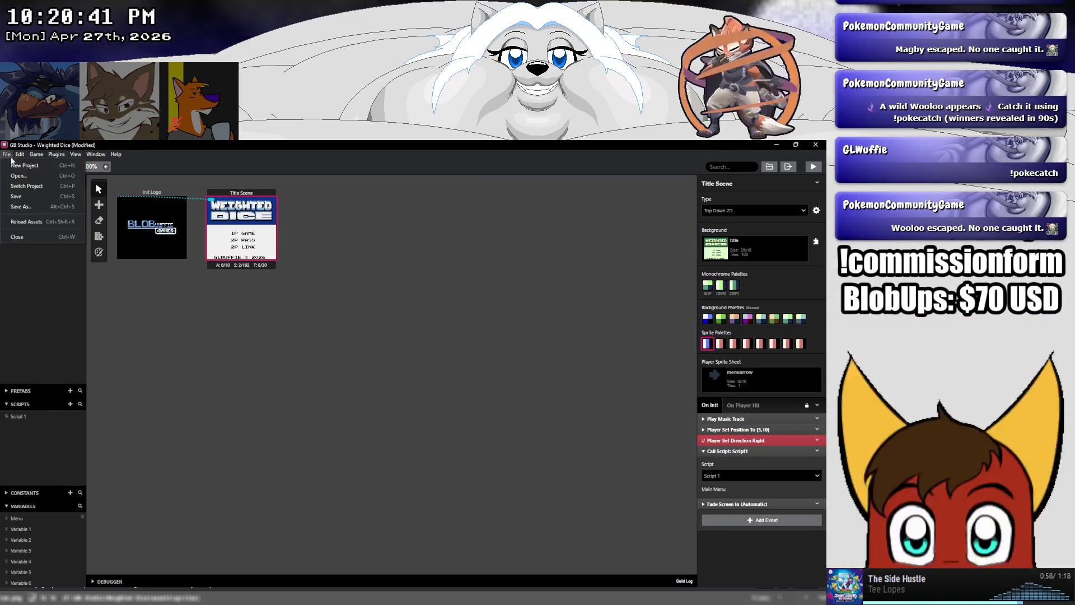
pyautogui.click(15, 195)
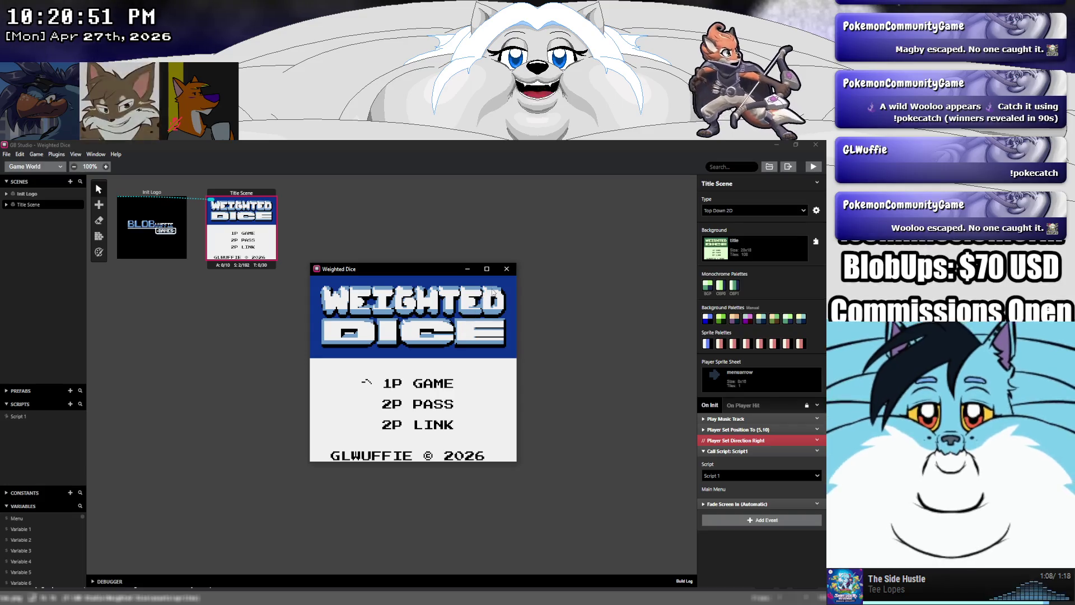
pyautogui.hotkey('alt', 'F4')
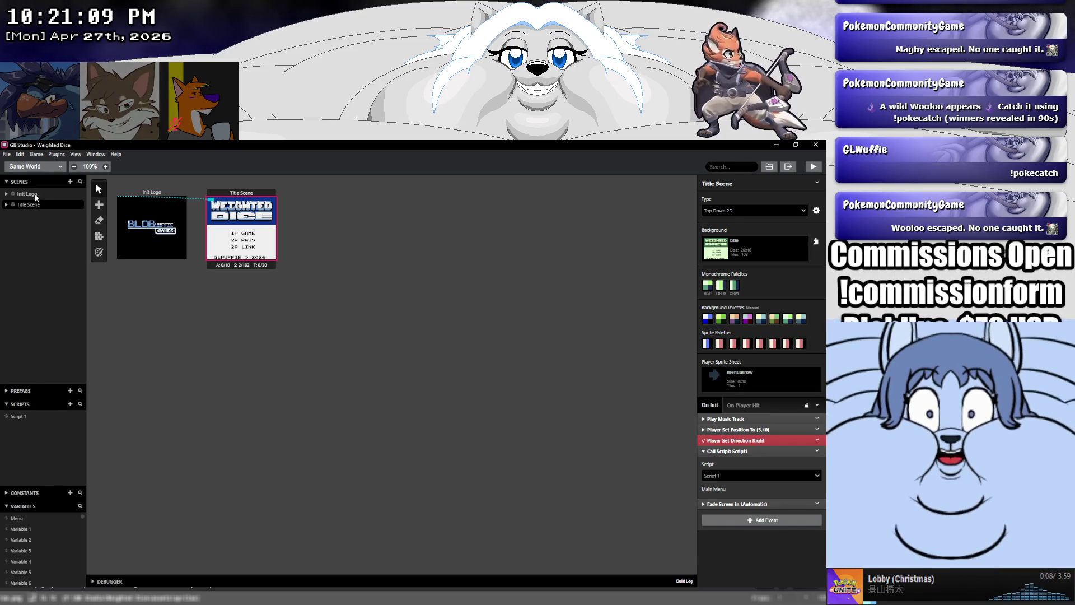
# Check the Init Logo and Title Scene scenes, then switch the editor to the Sprites section
pyautogui.click(35, 195)
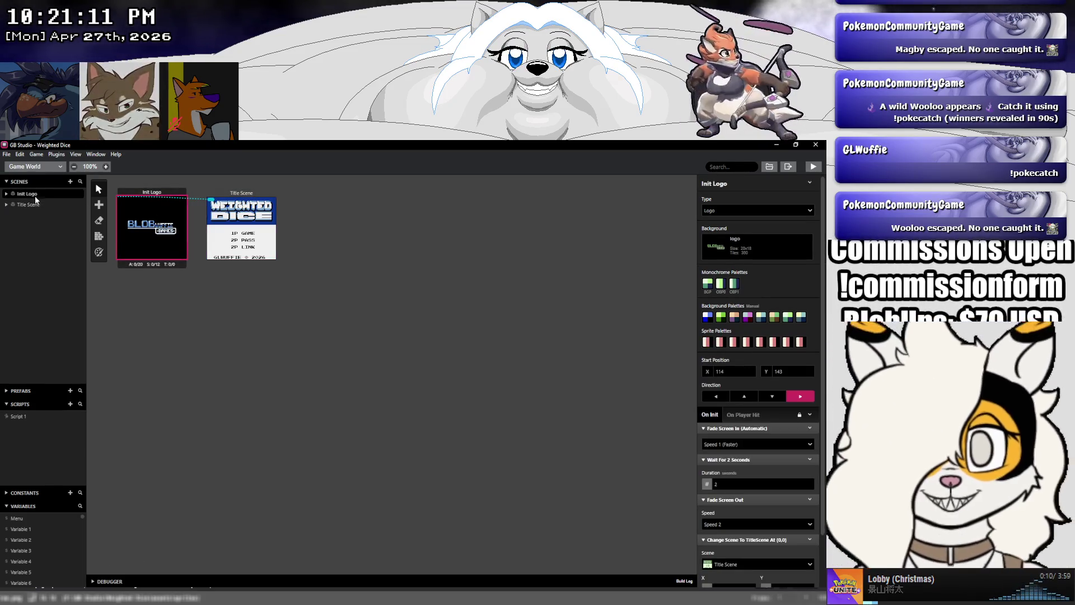
pyautogui.click(37, 204)
pyautogui.click(46, 170)
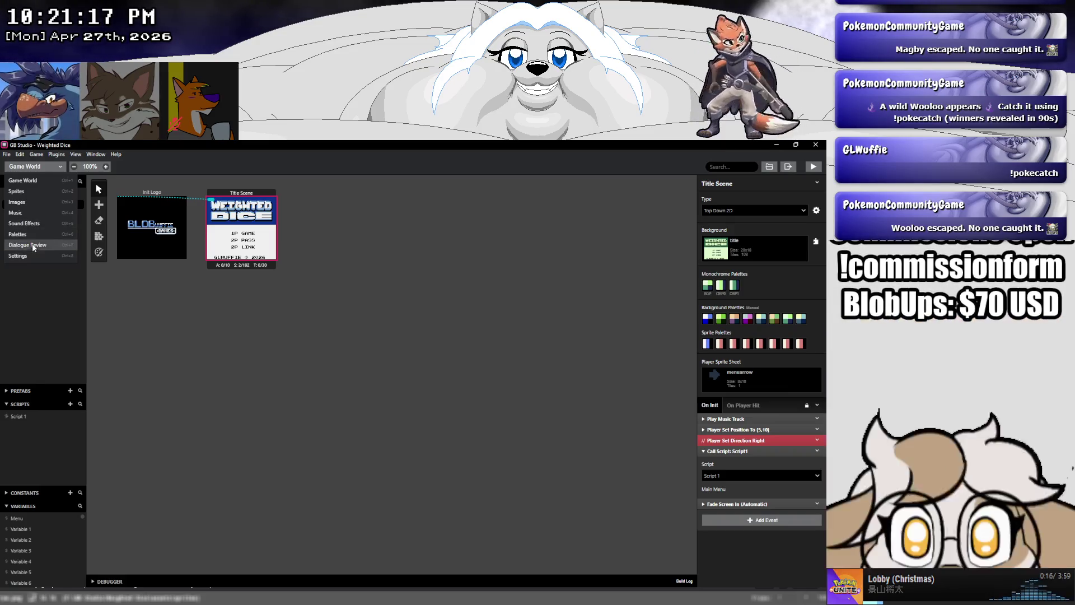
pyautogui.click(31, 189)
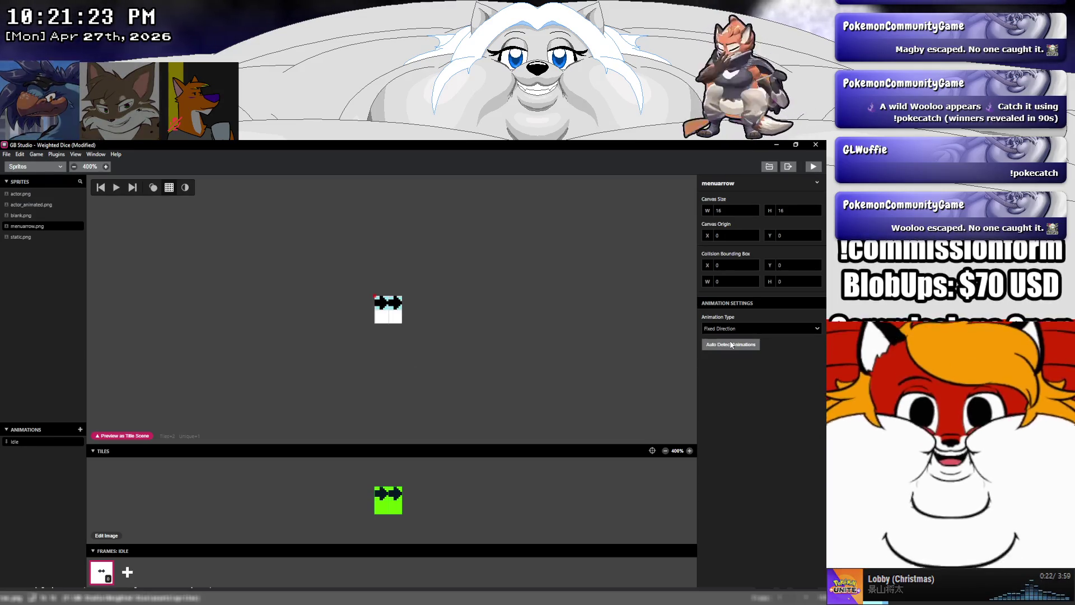
# Save the project and briefly check the menuarrow sprite in Aseprite
pyautogui.hotkey('ctrl', 's')
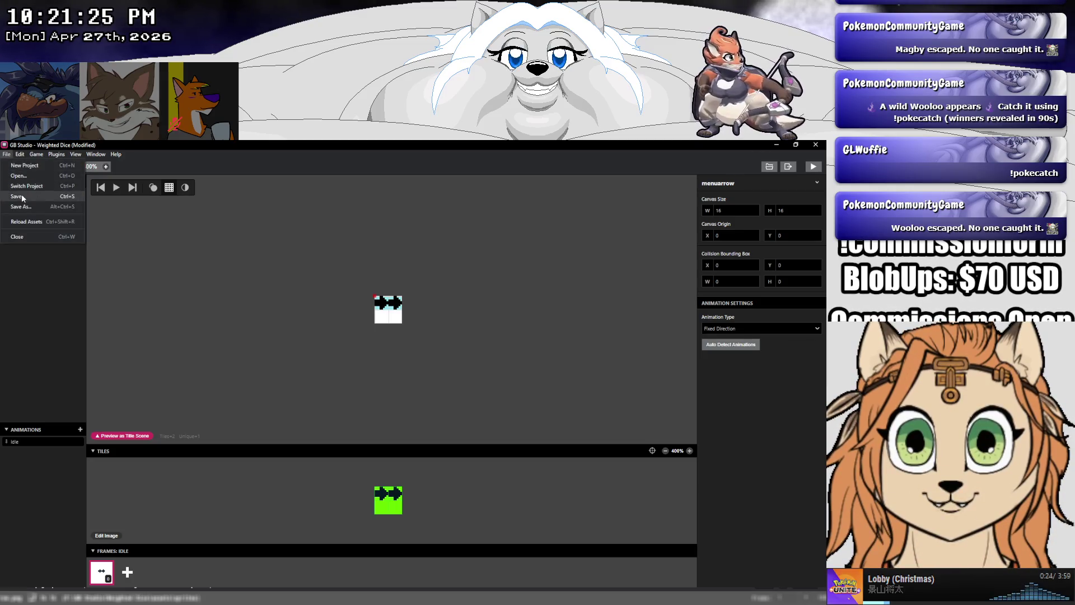
pyautogui.hotkey('alt', 'Tab')
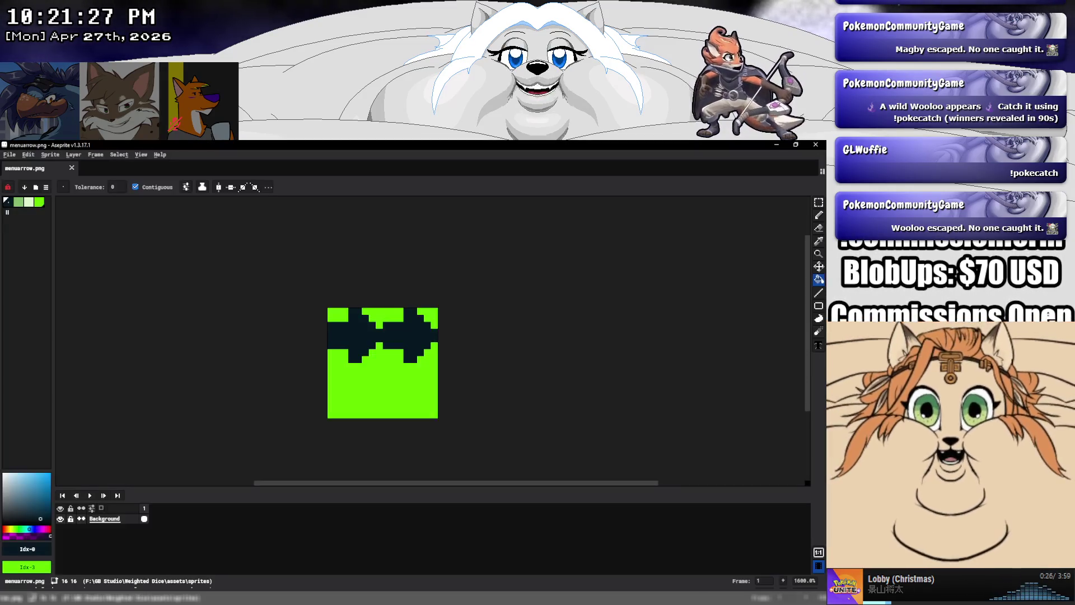
pyautogui.click(238, 588)
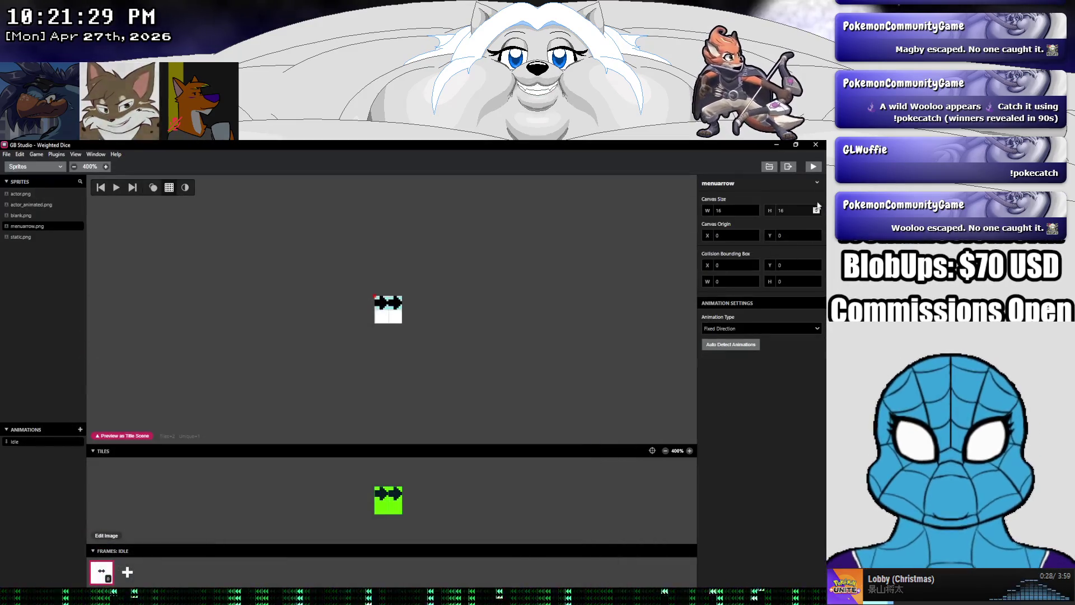
# Play-test the game to check the menu arrow beside 1P GAME, then close it
pyautogui.click(813, 167)
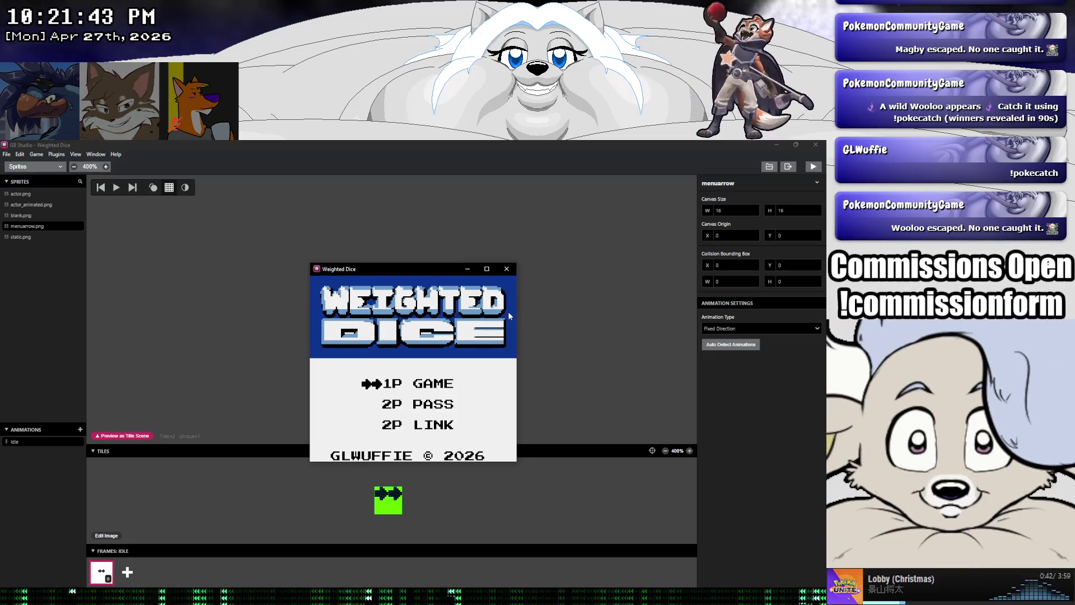
pyautogui.click(508, 269)
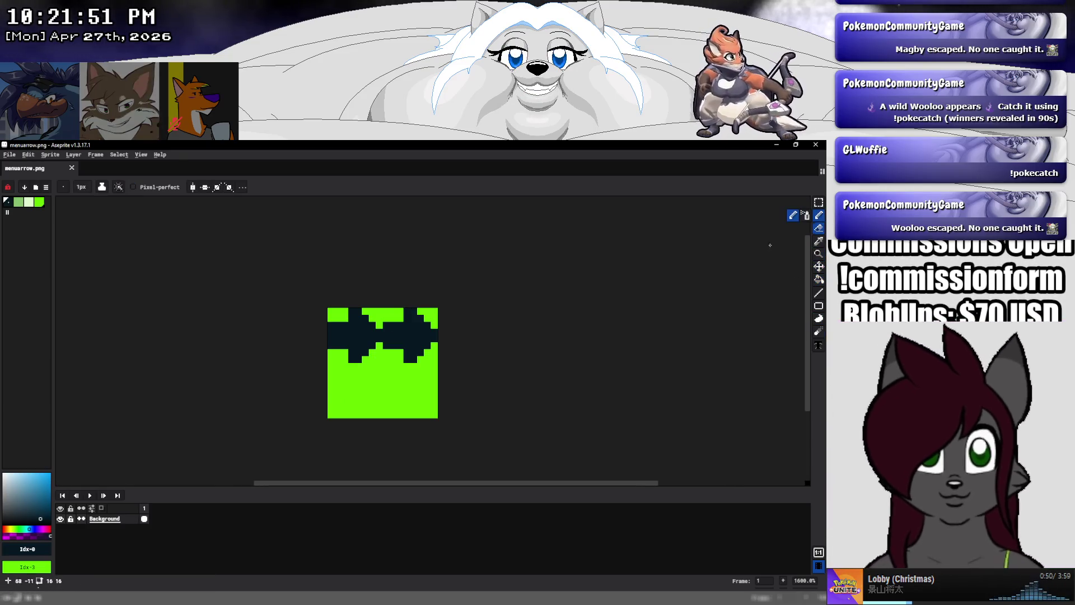
# Paint out the second arrow in green and fill the first with light green and near-white pixels
pyautogui.keyDown('alt'); pyautogui.click(407, 373); pyautogui.keyUp('alt')
pyautogui.moveTo(387, 325)
pyautogui.mouseDown()
pyautogui.moveTo(421, 318)
pyautogui.moveTo(435, 338)
pyautogui.moveTo(397, 351)
pyautogui.mouseUp()
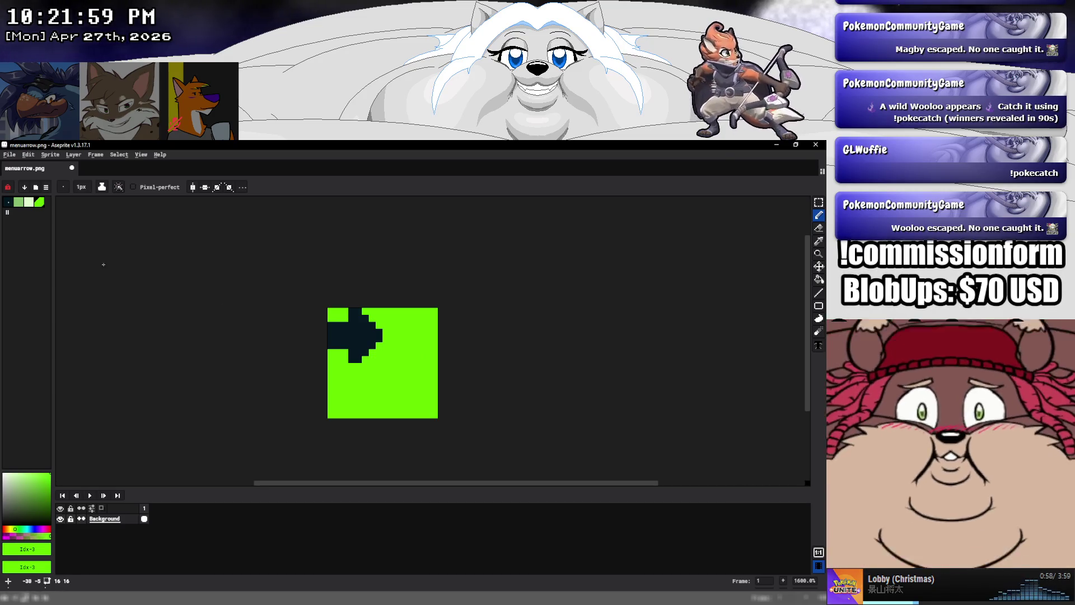
pyautogui.click(18, 201)
pyautogui.moveTo(337, 338)
pyautogui.mouseDown()
pyautogui.moveTo(373, 338)
pyautogui.moveTo(342, 345)
pyautogui.mouseUp()
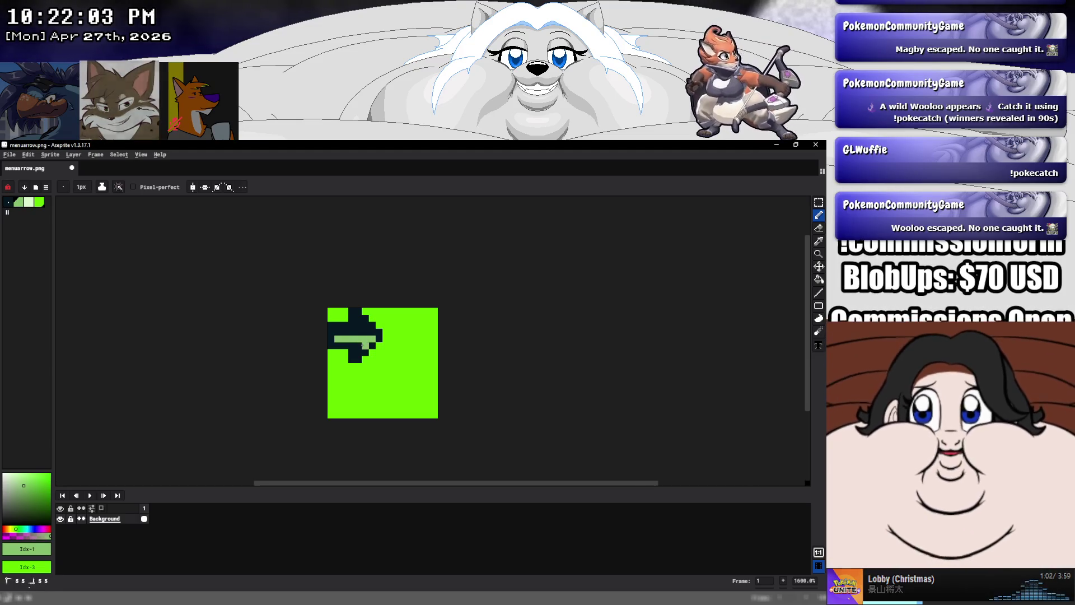
pyautogui.click(29, 202)
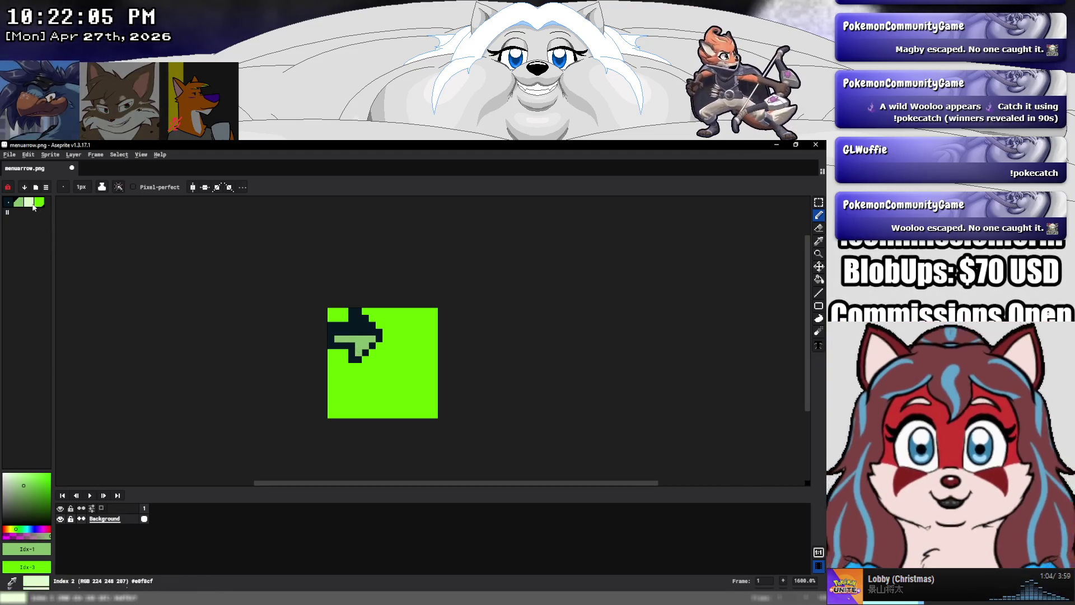
pyautogui.moveTo(337, 331); pyautogui.dragTo(359, 343)
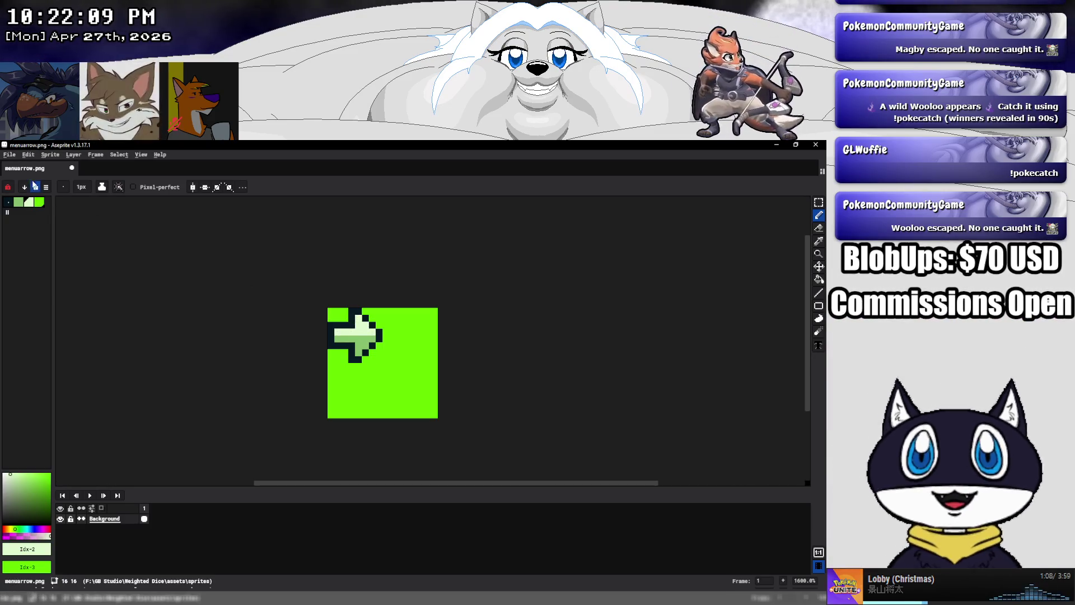
# Save menuarrow.png and return to GB Studio
pyautogui.click(9, 154)
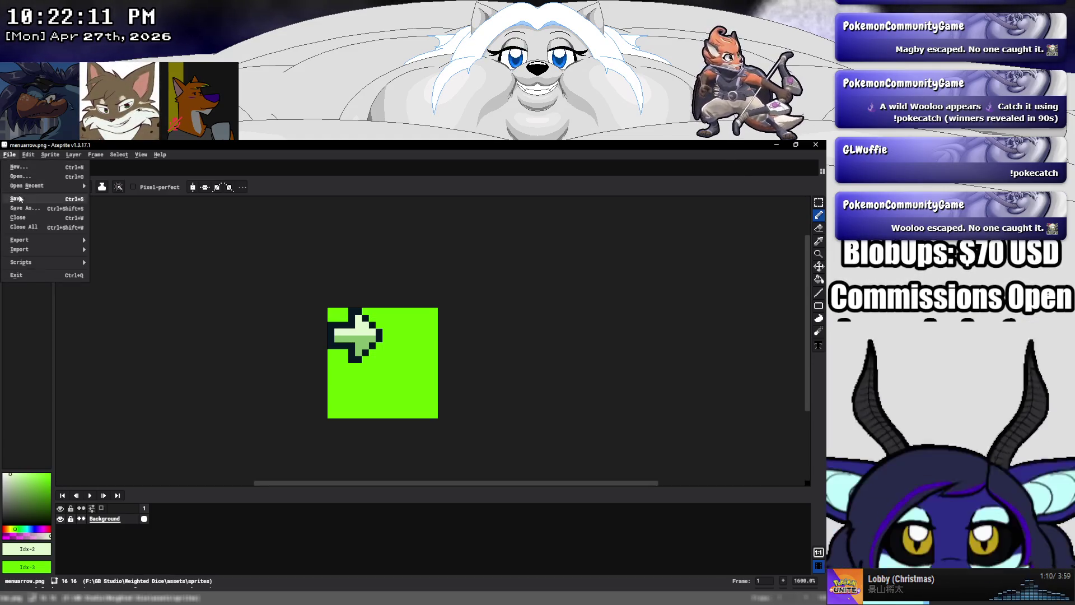
pyautogui.click(18, 199)
pyautogui.hotkey('alt', 'Tab')
pyautogui.click(818, 167)
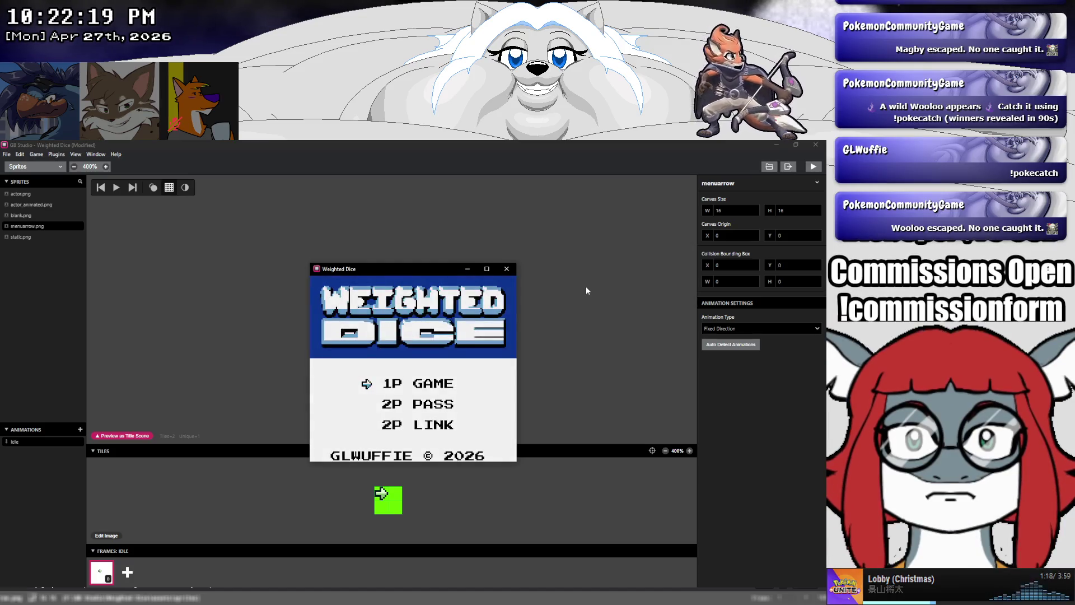
pyautogui.press('Down')
pyautogui.press('Down')
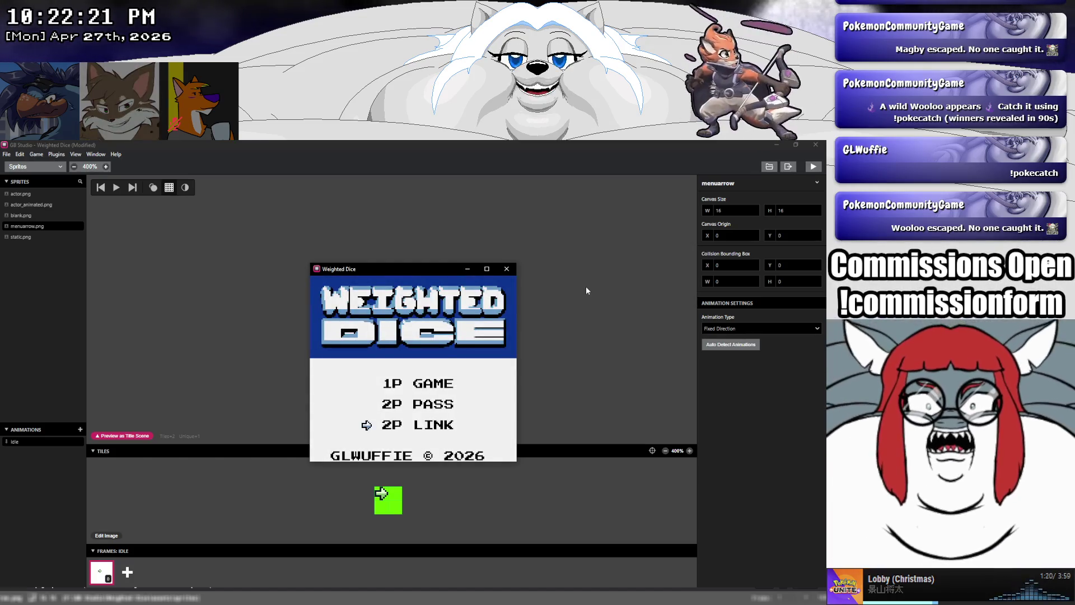
pyautogui.press('Up')
pyautogui.press('Up')
pyautogui.press('Down')
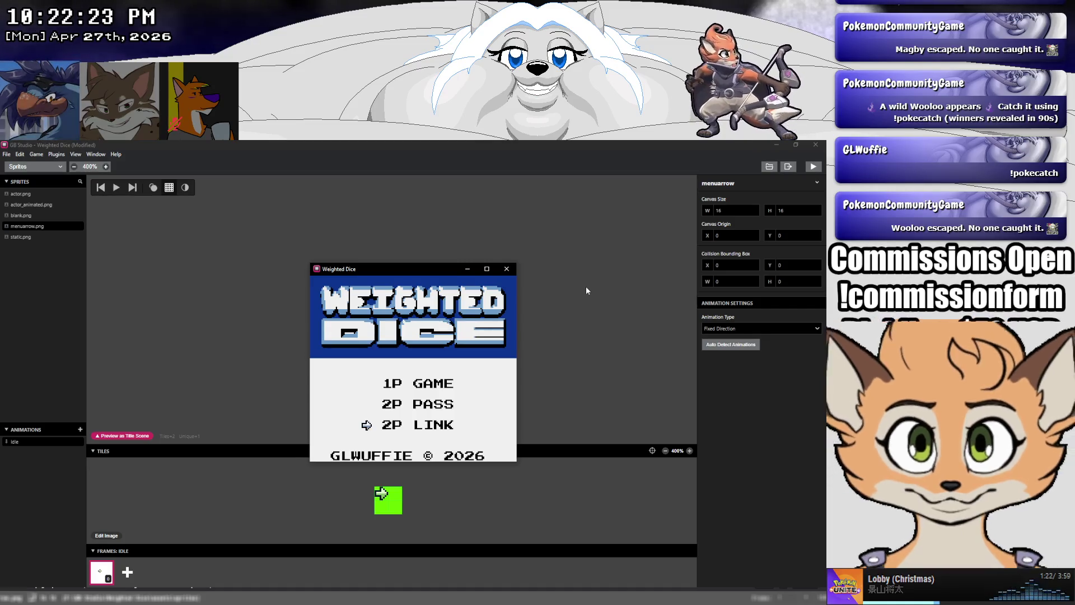
pyautogui.press('Up')
pyautogui.press('Up')
pyautogui.press('Down')
pyautogui.press('Up')
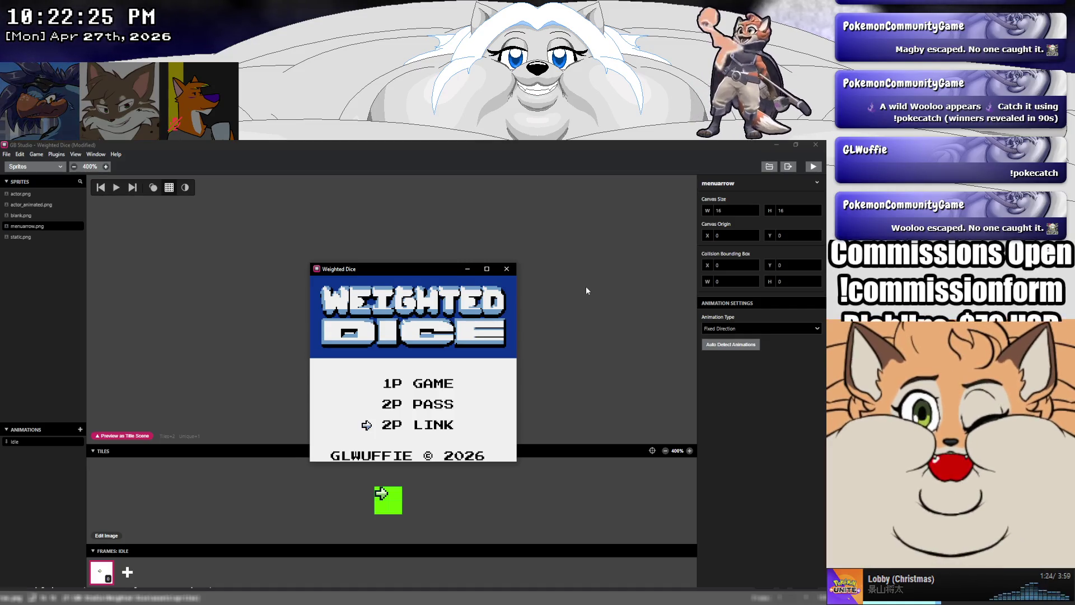
pyautogui.press('Down')
pyautogui.press('Down')
pyautogui.press('Up')
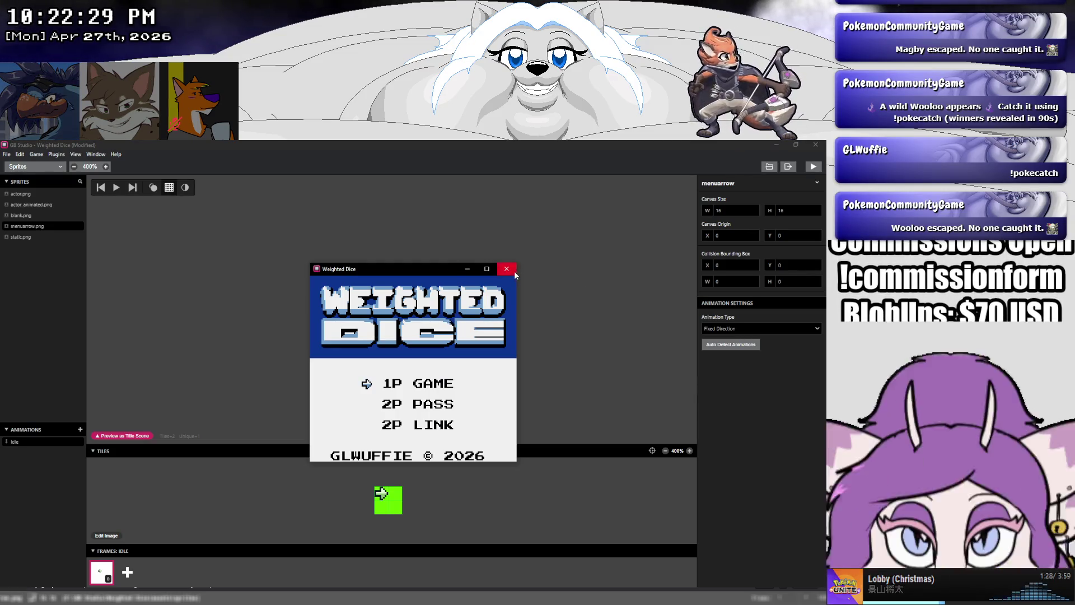
pyautogui.click(509, 269)
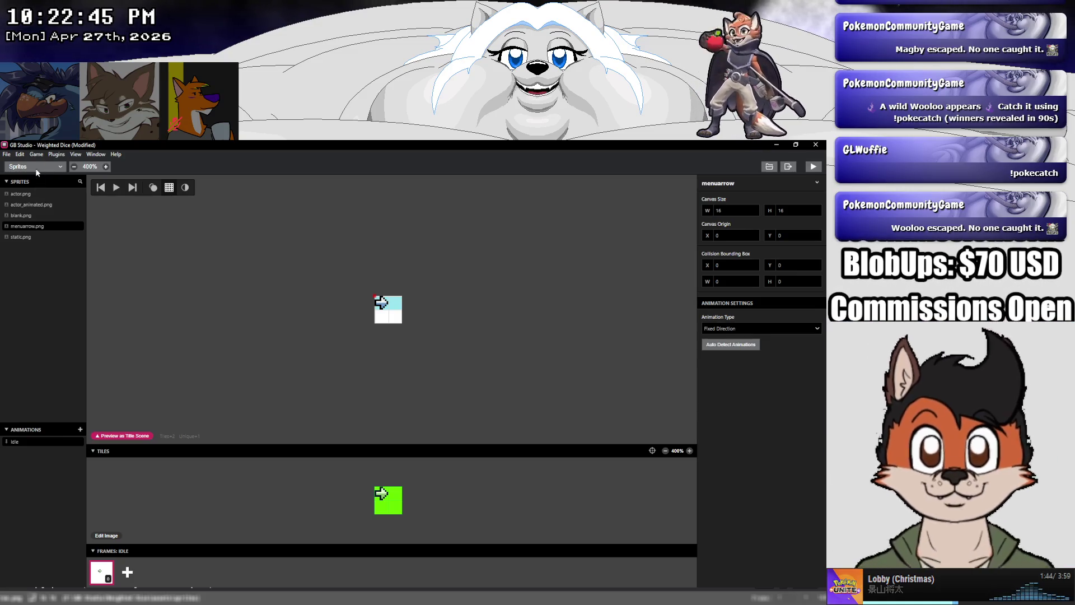
# Show the Weighted Dice title image in the Images section, then bring up the sprites folder in a file browser
pyautogui.click(35, 166)
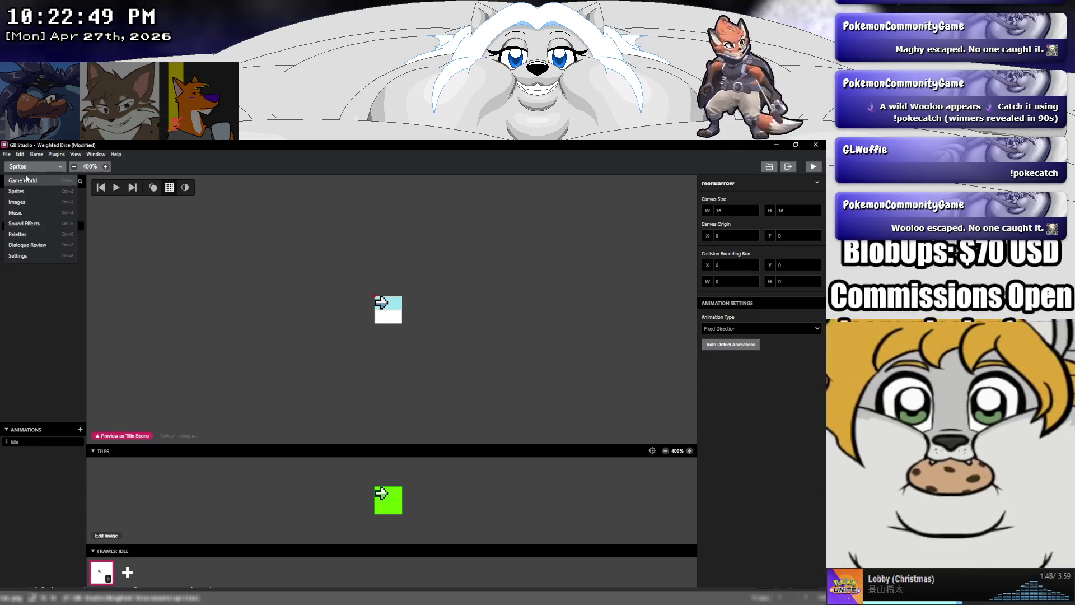
pyautogui.click(28, 201)
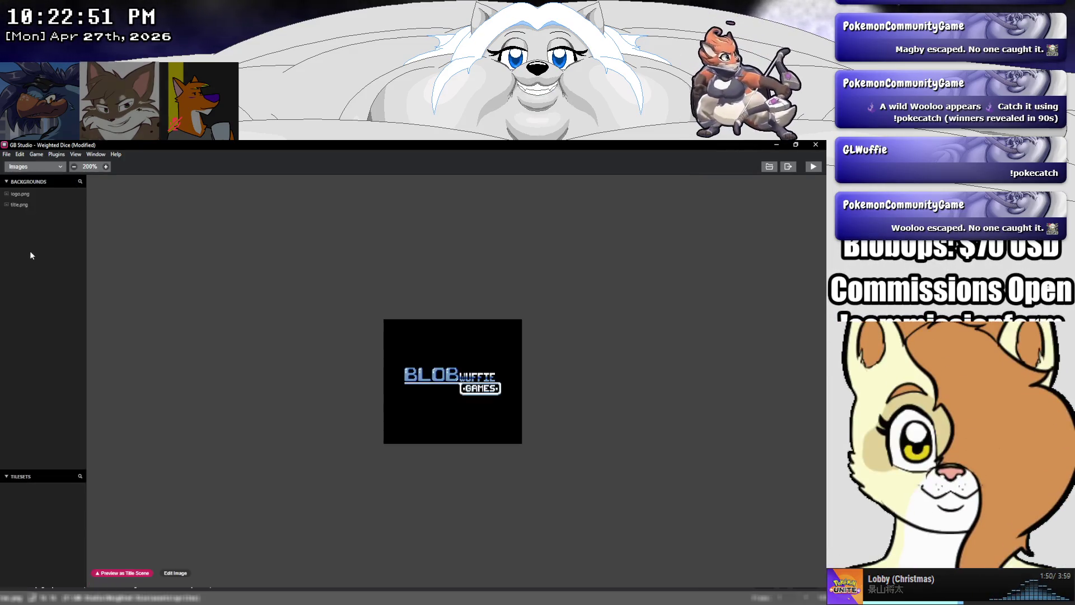
pyautogui.click(22, 204)
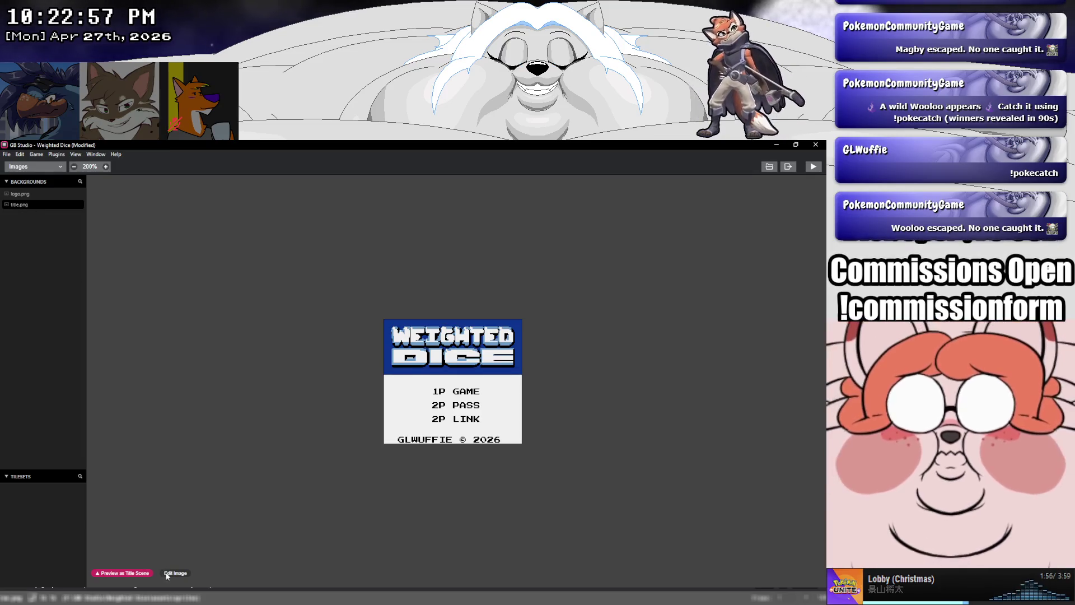
pyautogui.hotkey('alt', 'Tab')
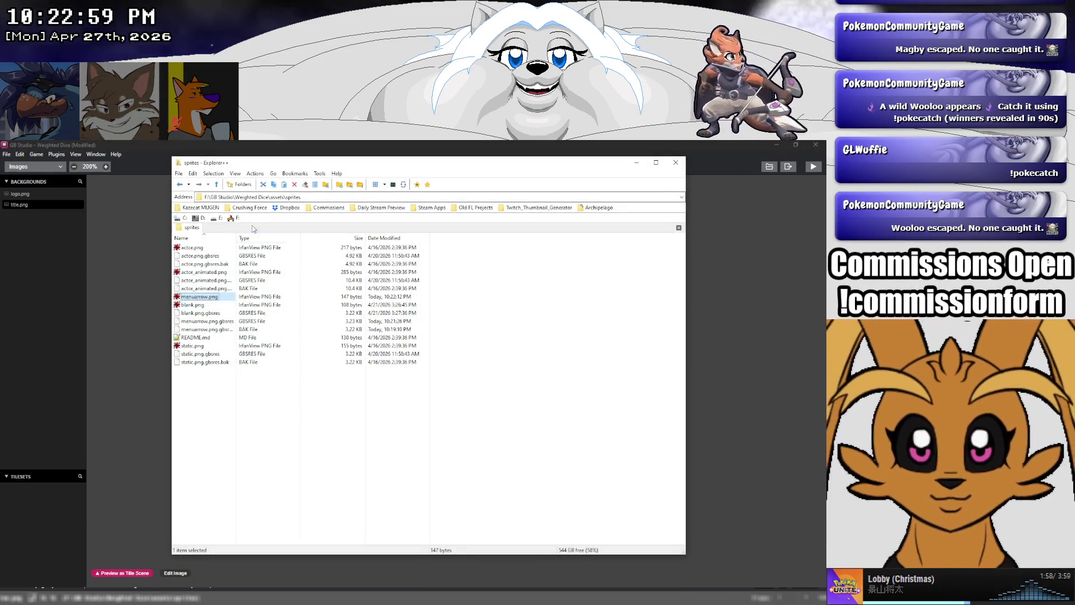
# In the backgrounds folder, duplicate title.png and rename the copy gamesetup.png
pyautogui.press('BackSpace')
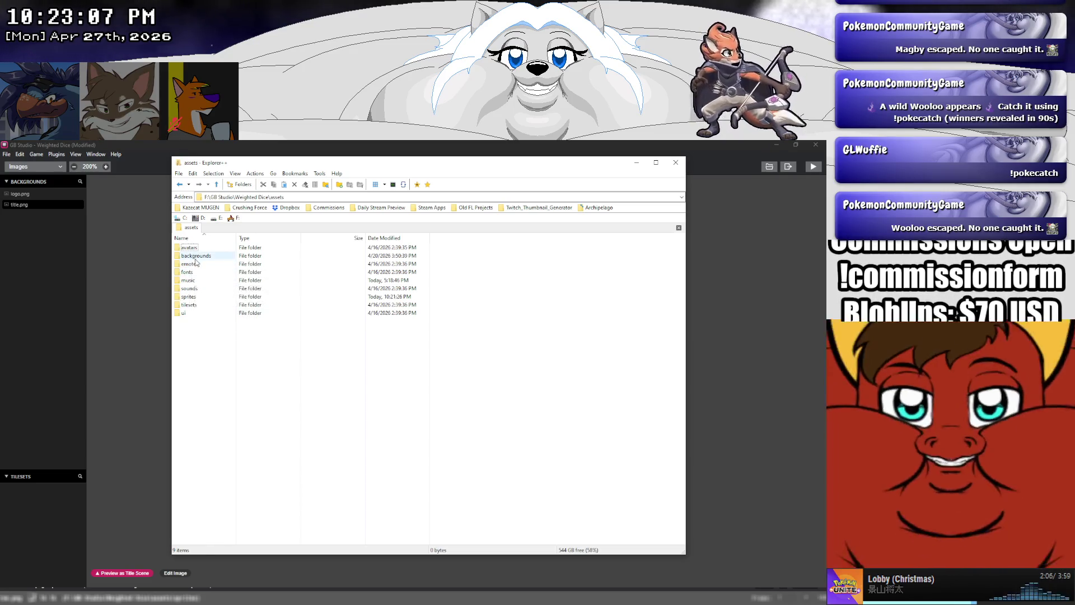
pyautogui.doubleClick(193, 255)
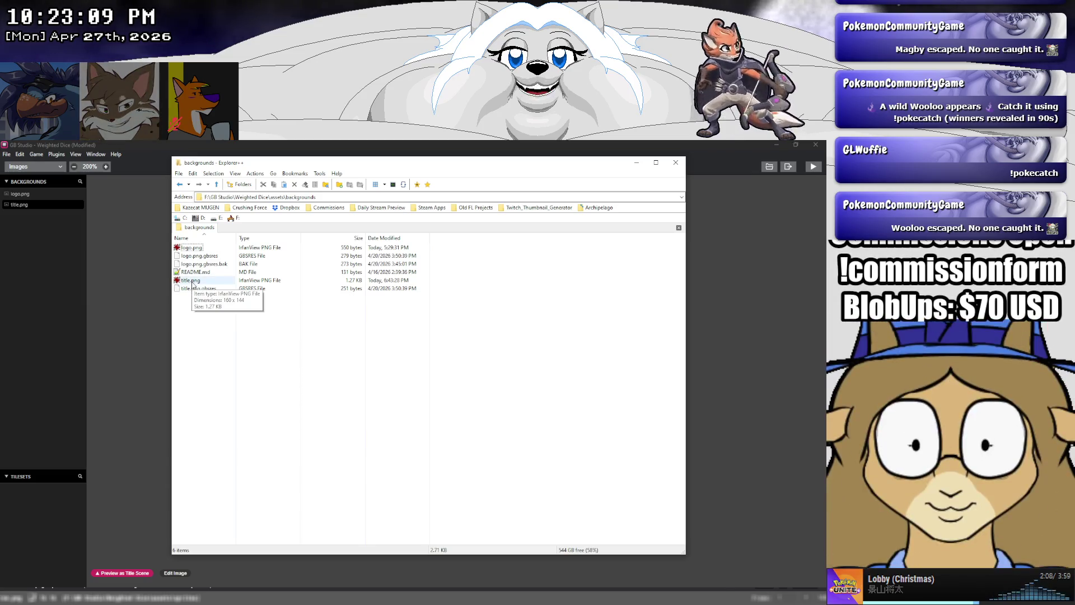
pyautogui.click(192, 283)
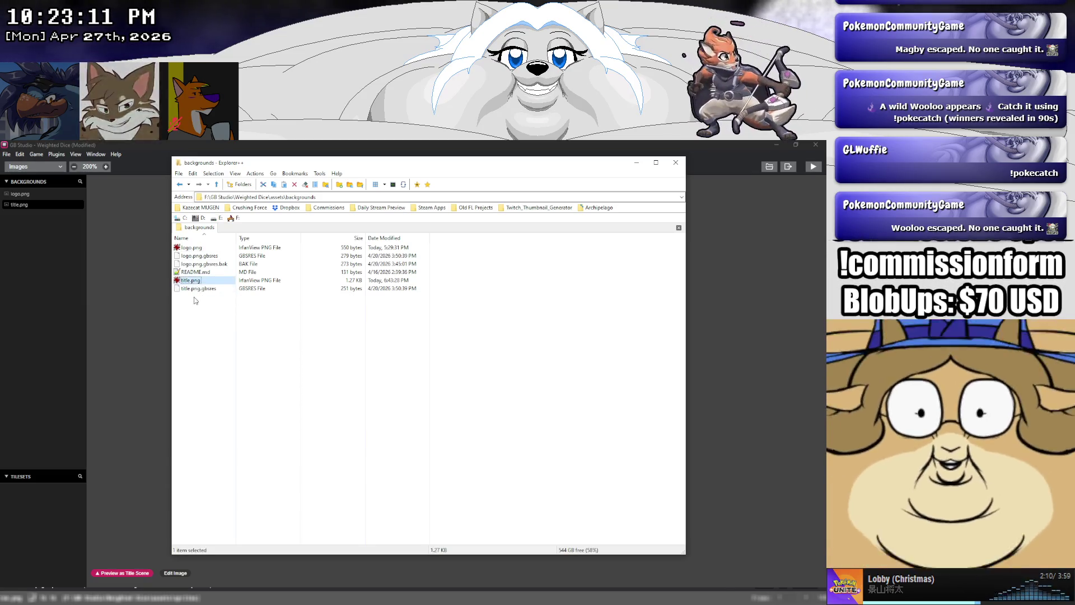
pyautogui.hotkey('ctrl', 'c')
pyautogui.hotkey('ctrl', 'v')
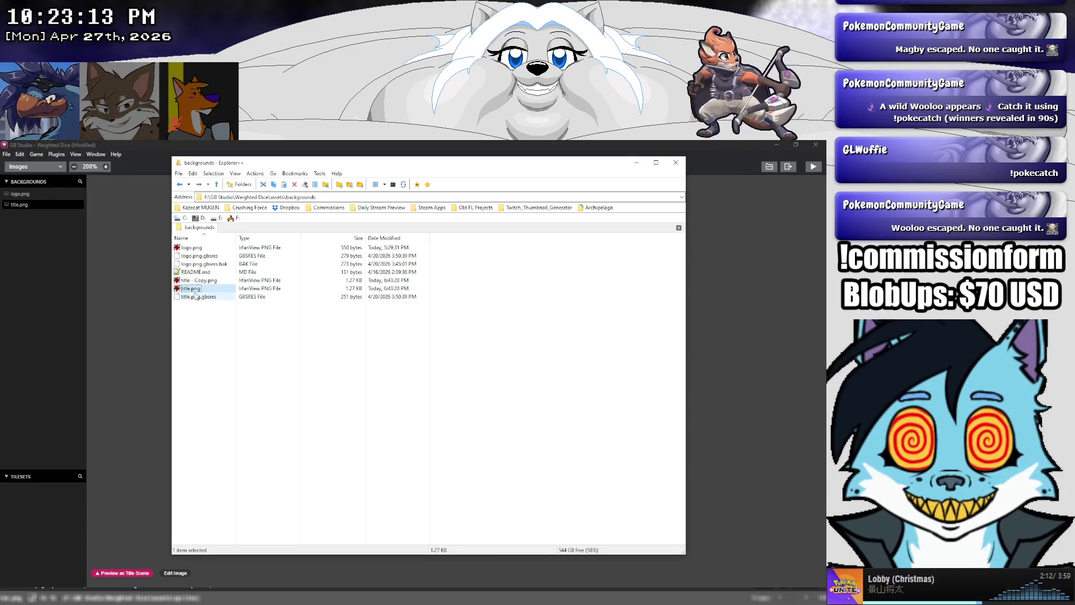
pyautogui.press('F2')
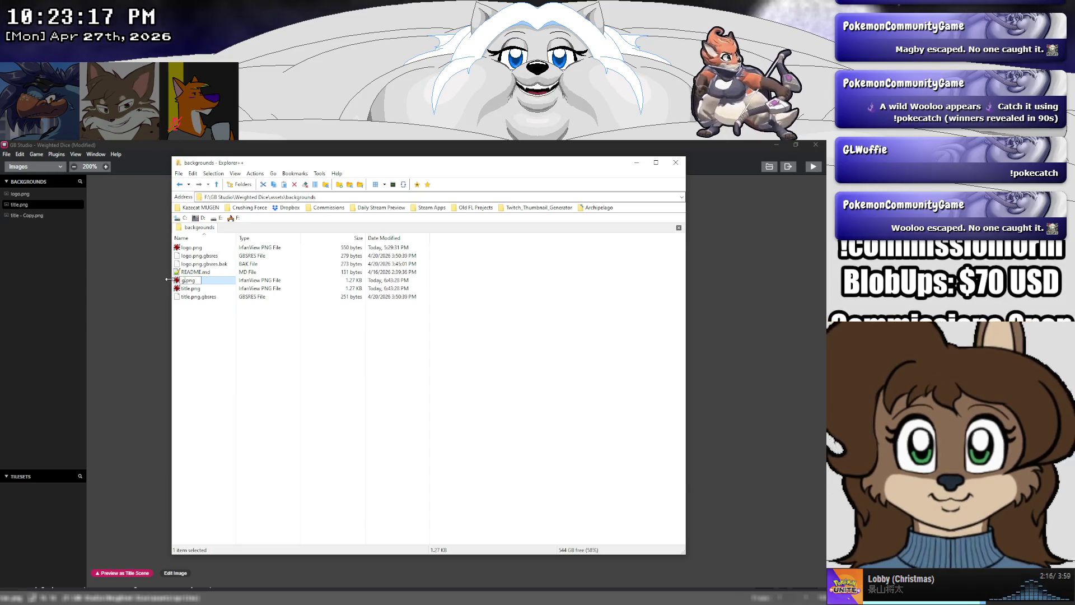
pyautogui.write('amesetup')
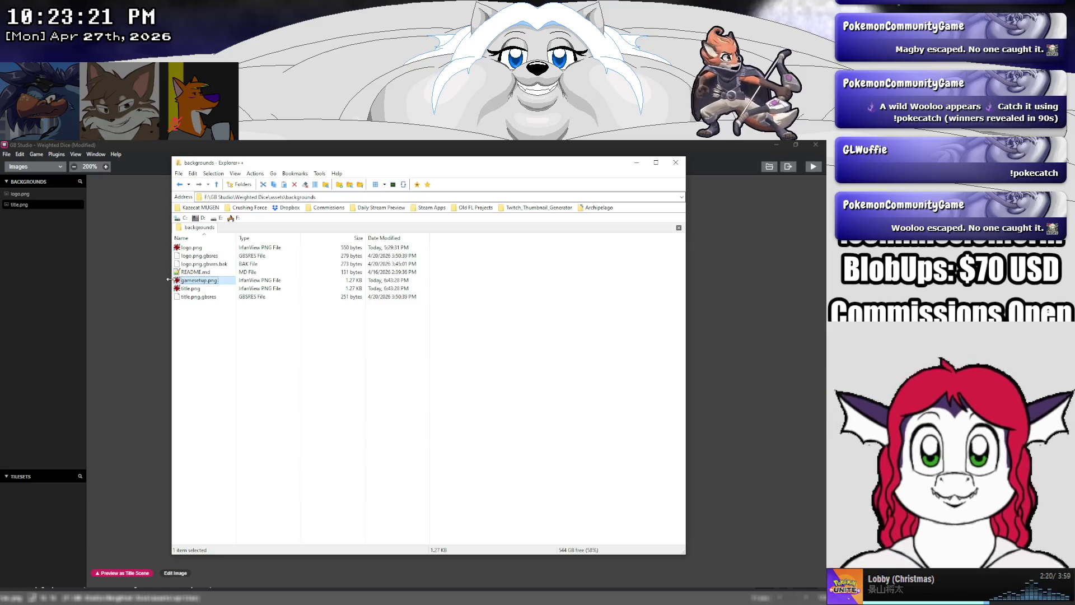
pyautogui.press('Return')
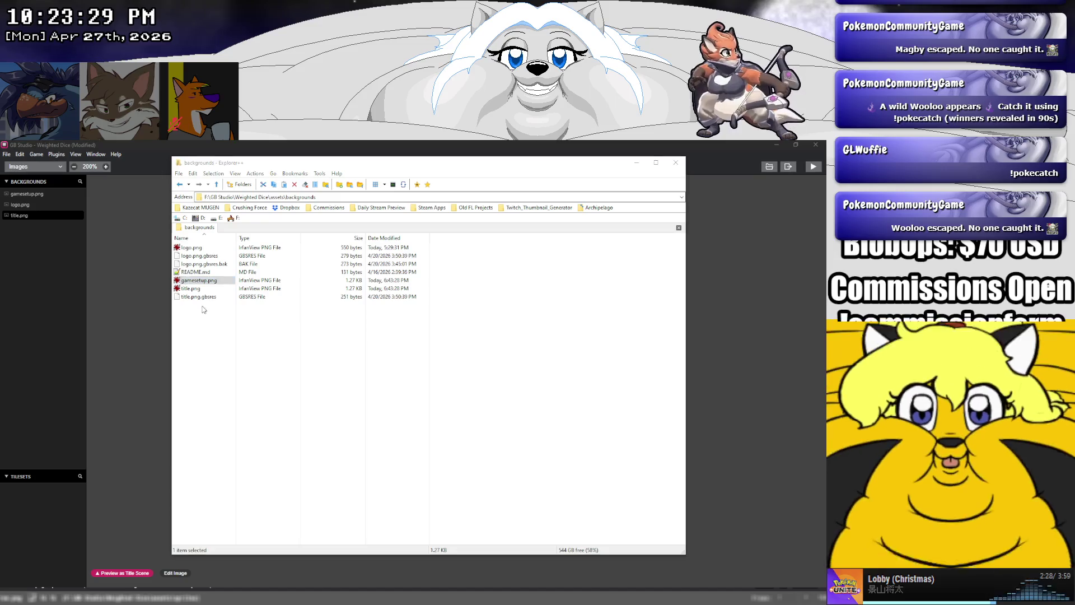
# Duplicate gamesetup.png and rename the copy gameplay.png
pyautogui.hotkey('ctrl', 'c')
pyautogui.hotkey('ctrl', 'v')
pyautogui.click(203, 248)
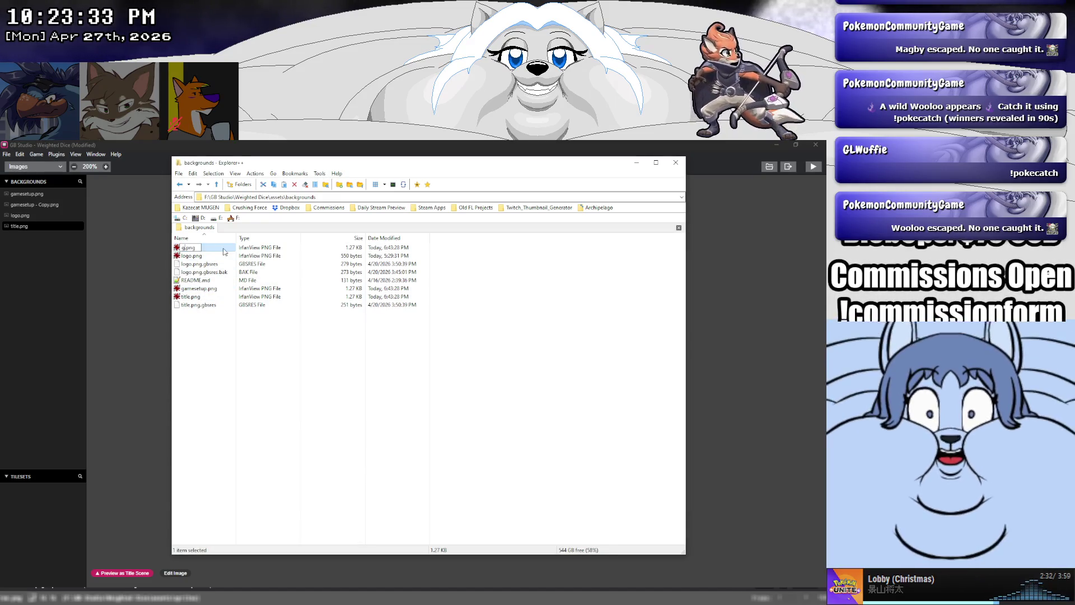
pyautogui.write('ameplay')
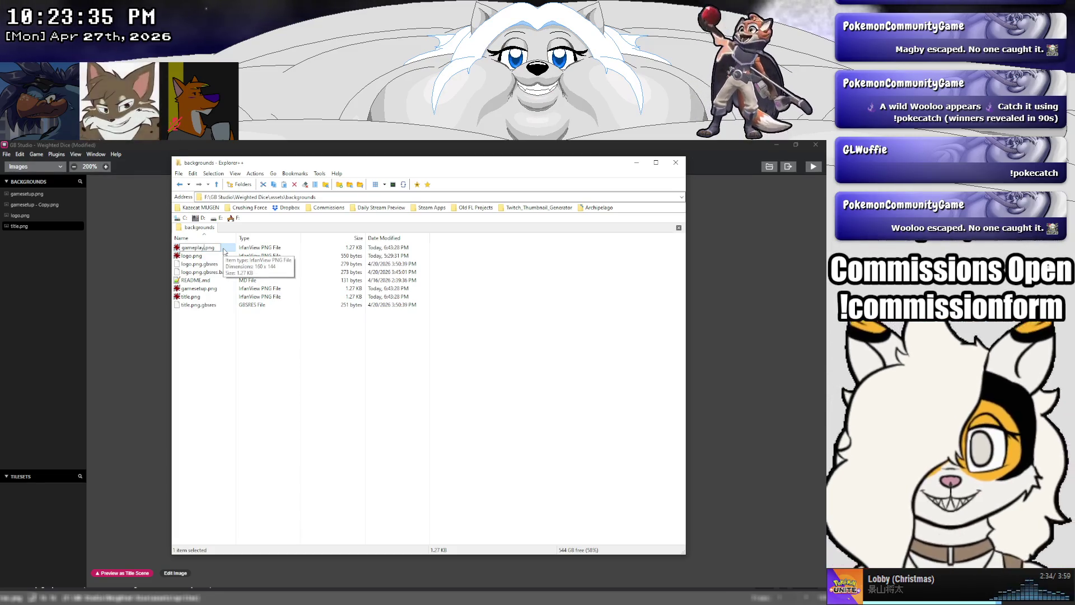
pyautogui.press('Return')
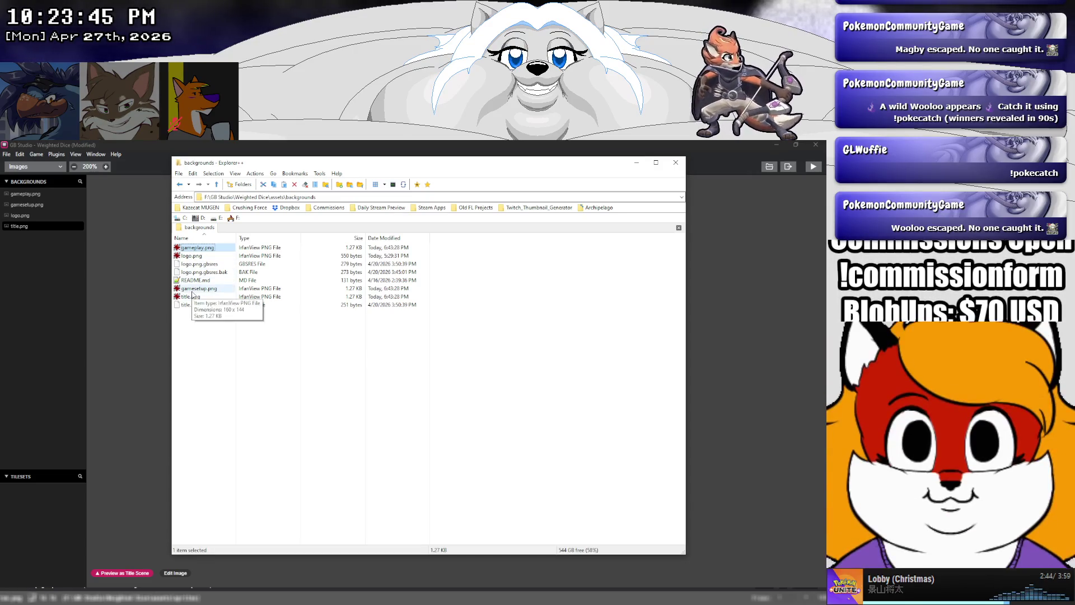
pyautogui.click(136, 307)
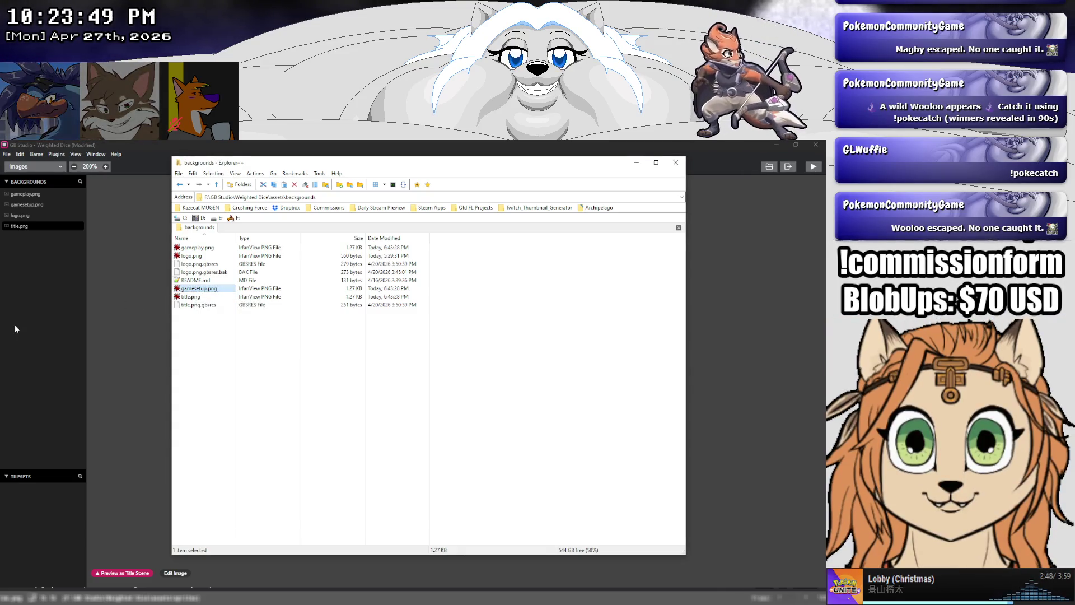
pyautogui.hotkey('alt', 'Tab')
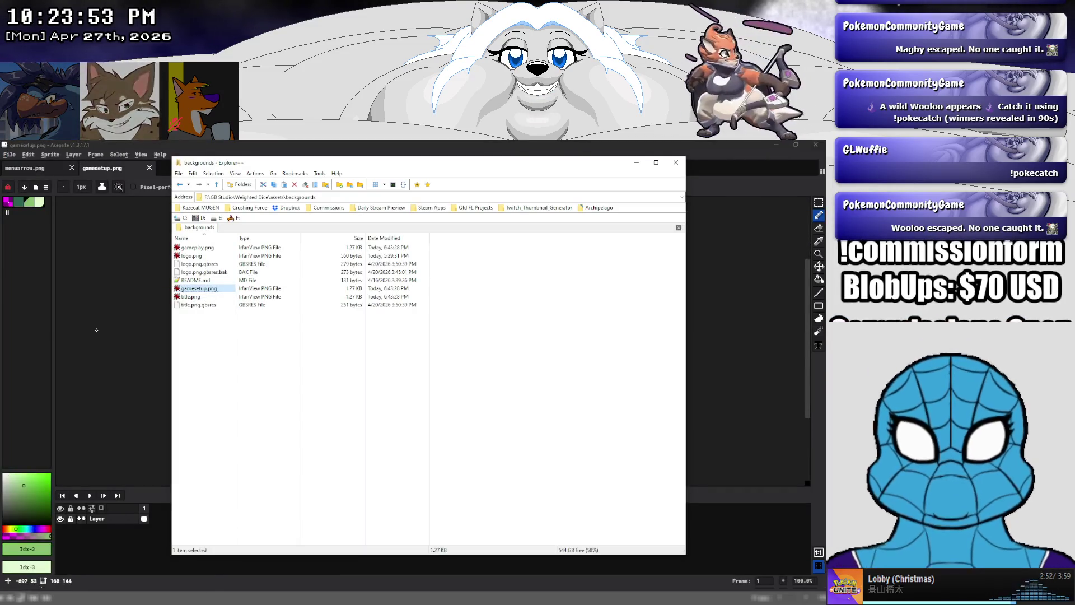
# Open gamesetup.png in Aseprite, zoom in, and add a new empty layer above the artwork
pyautogui.moveTo(90, 340); pyautogui.dragTo(274, 336)
pyautogui.scroll(2, 452, 349)
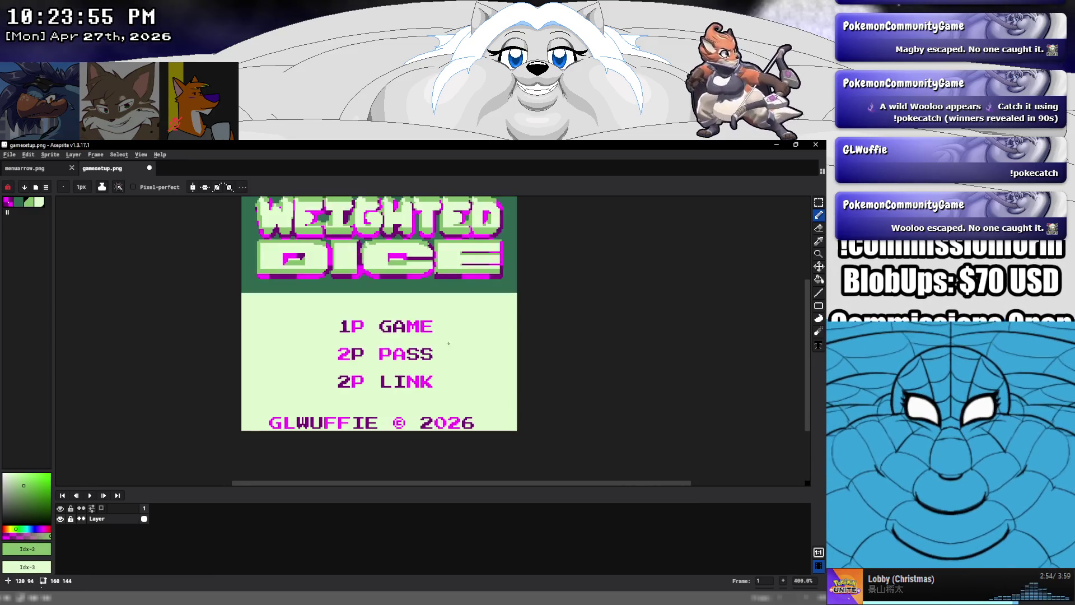
pyautogui.scroll(1, 401, 361)
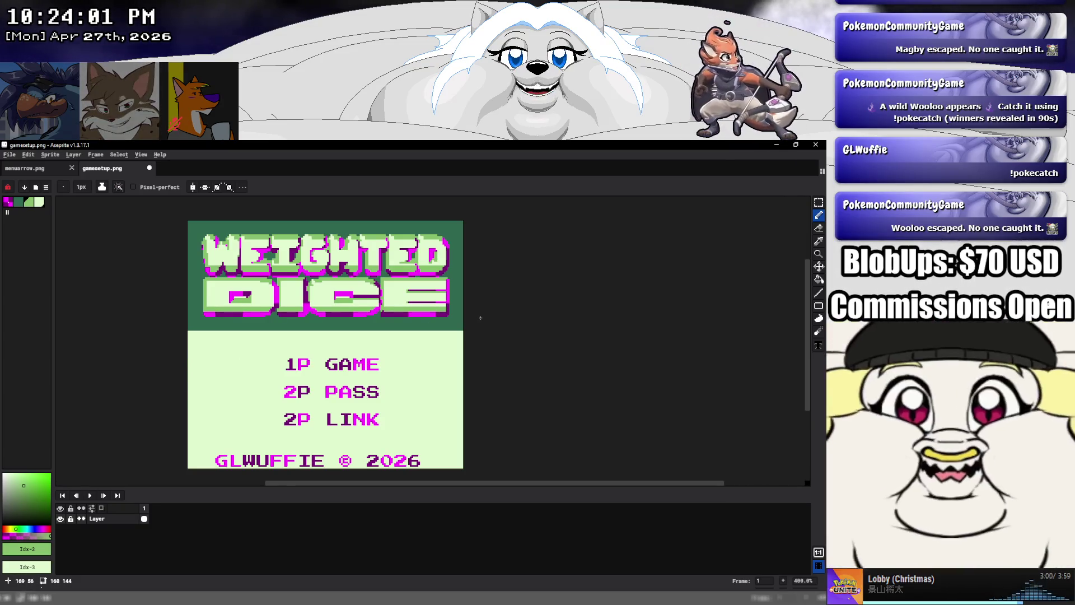
pyautogui.click(818, 280)
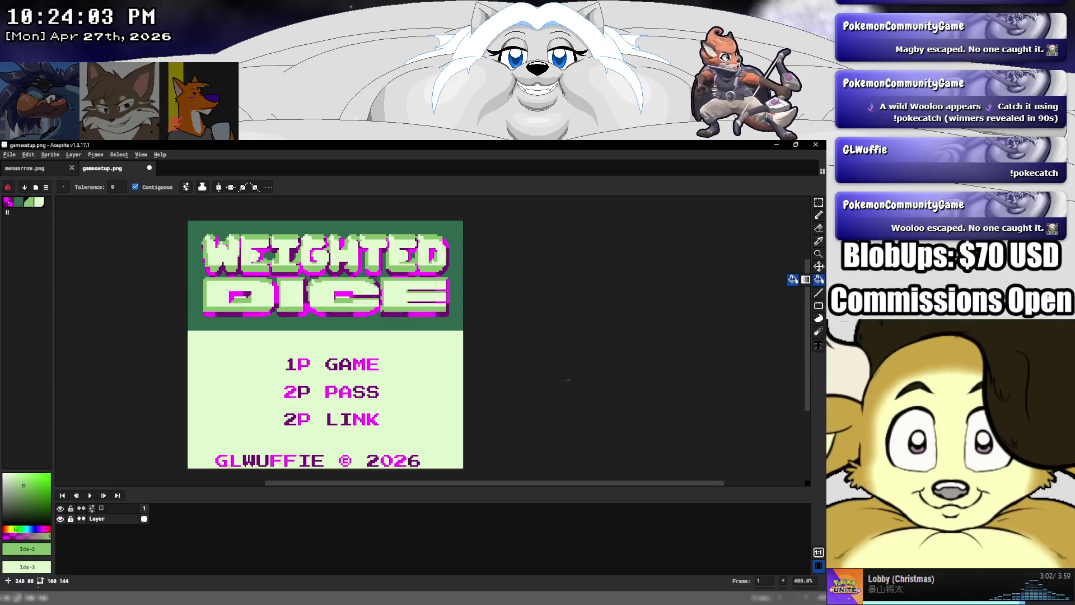
pyautogui.rightClick(123, 517)
pyautogui.moveTo(141, 519)
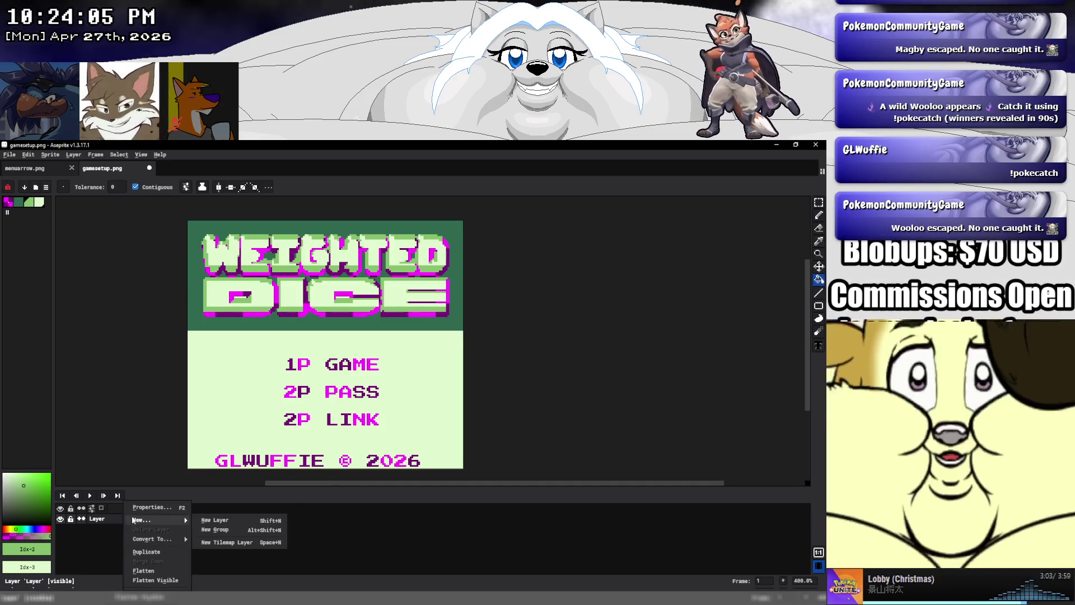
pyautogui.click(215, 521)
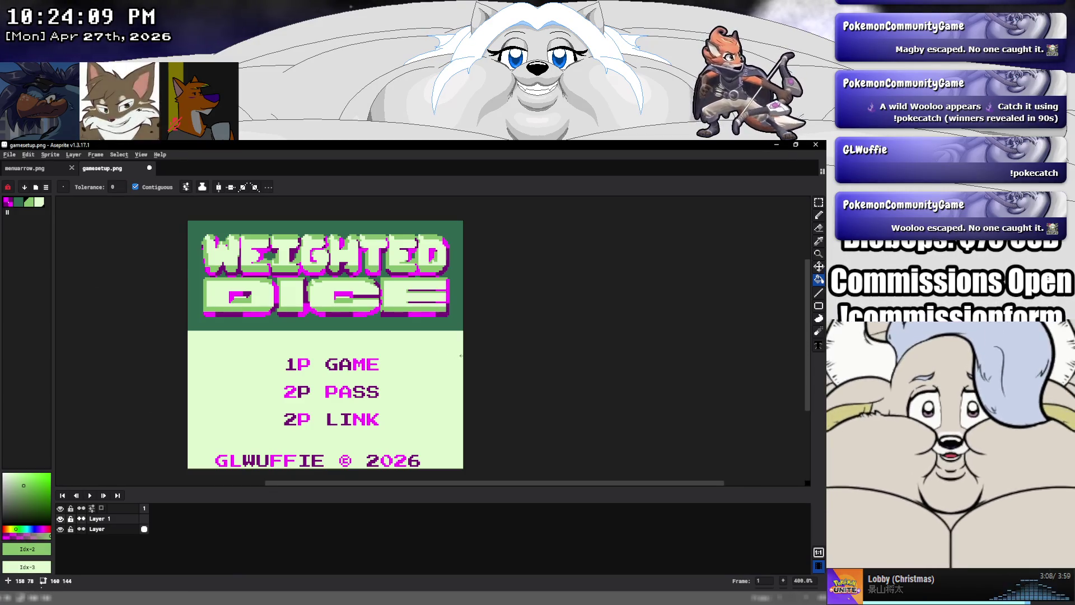
# Cover the whole canvas with a filled light green rectangle sampled from the background
pyautogui.click(819, 305)
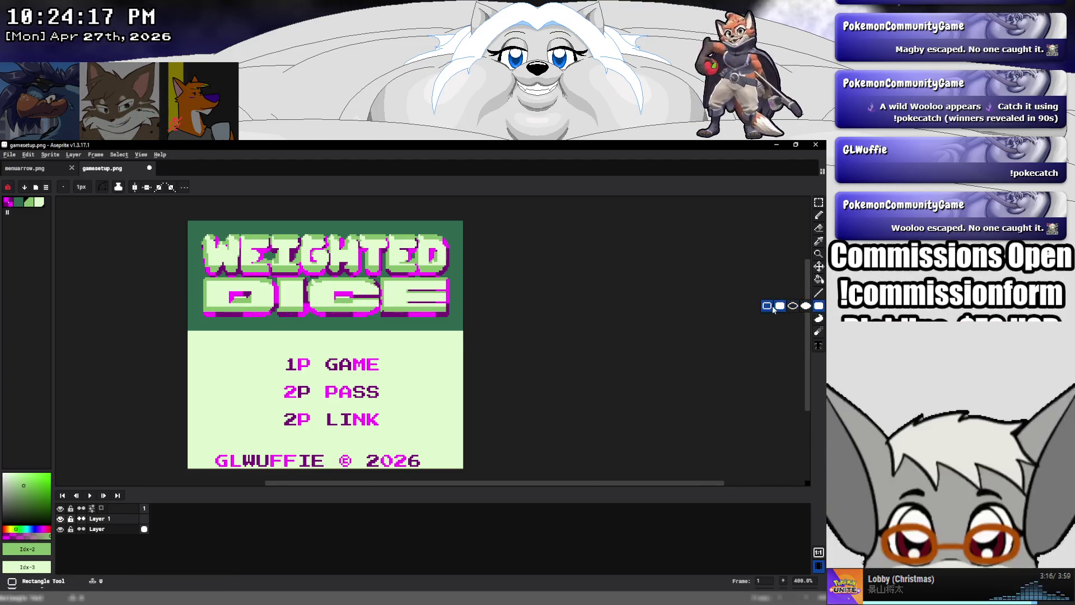
pyautogui.click(781, 306)
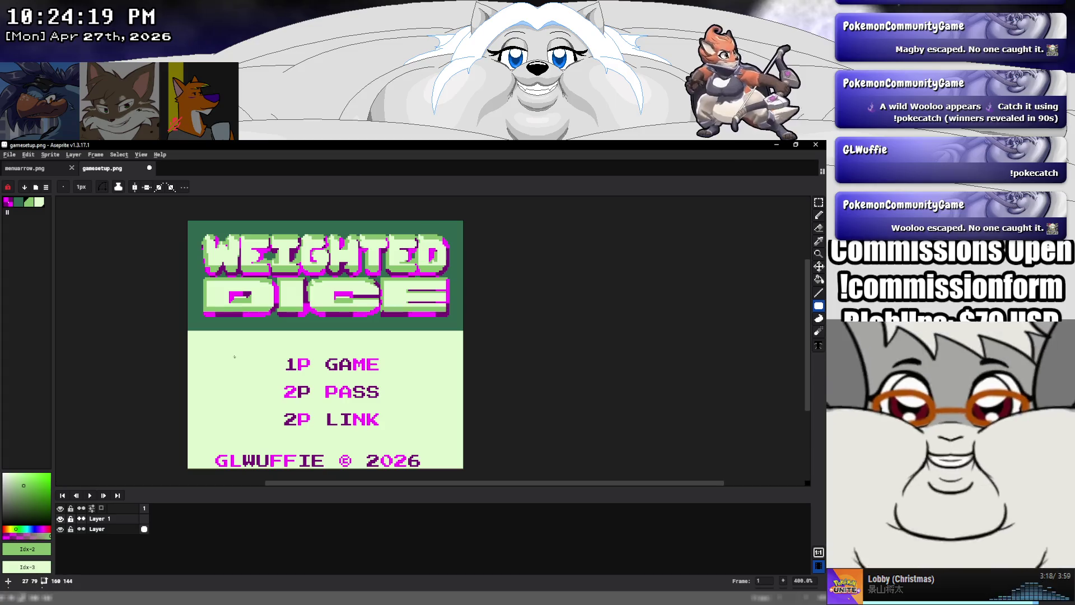
pyautogui.press('i')
pyautogui.press('u')
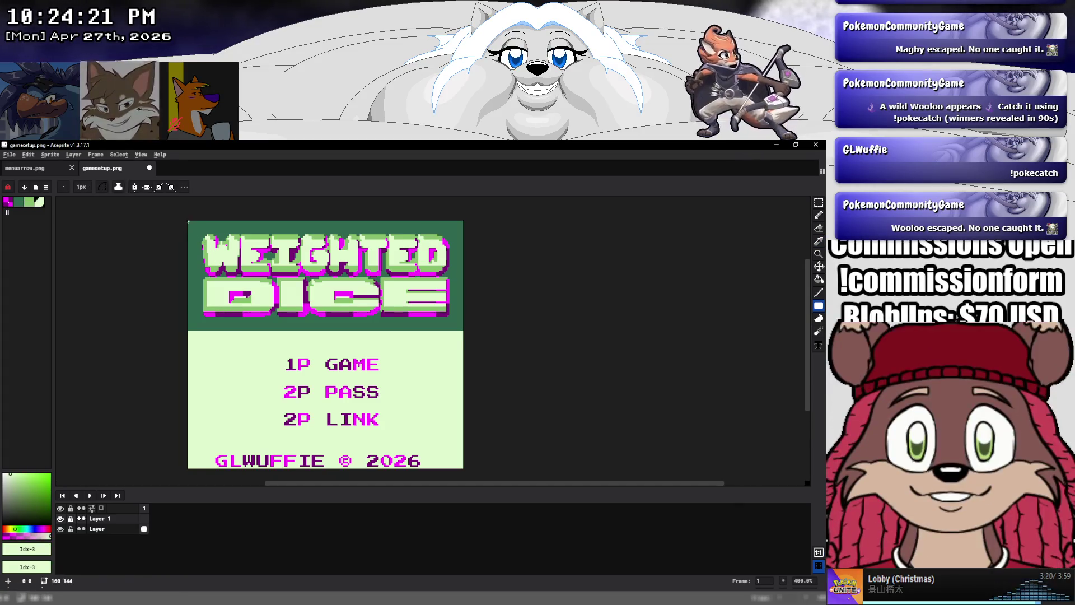
pyautogui.moveTo(188, 221)
pyautogui.mouseDown()
pyautogui.moveTo(384, 435)
pyautogui.moveTo(468, 474)
pyautogui.mouseUp()
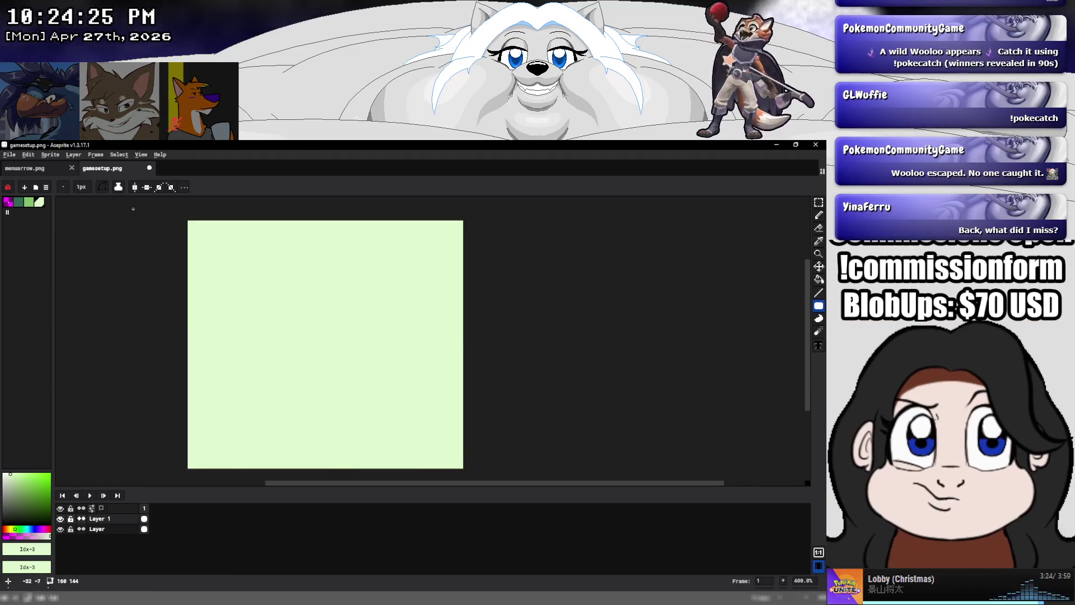
pyautogui.click(140, 155)
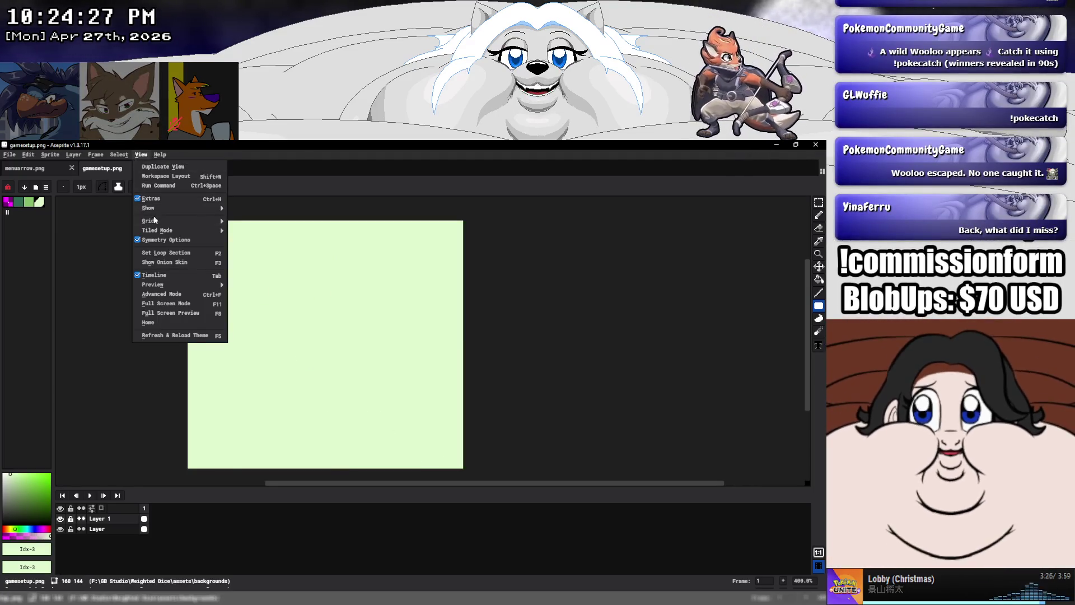
pyautogui.moveTo(147, 220)
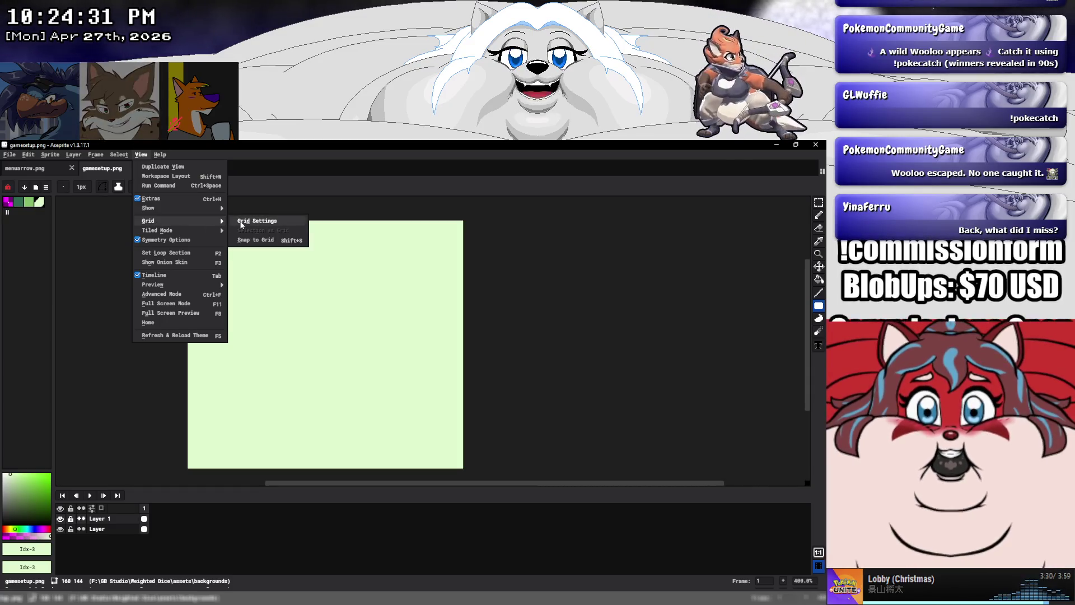
# Set the grid width and height to 8 in Grid Settings
pyautogui.click(241, 222)
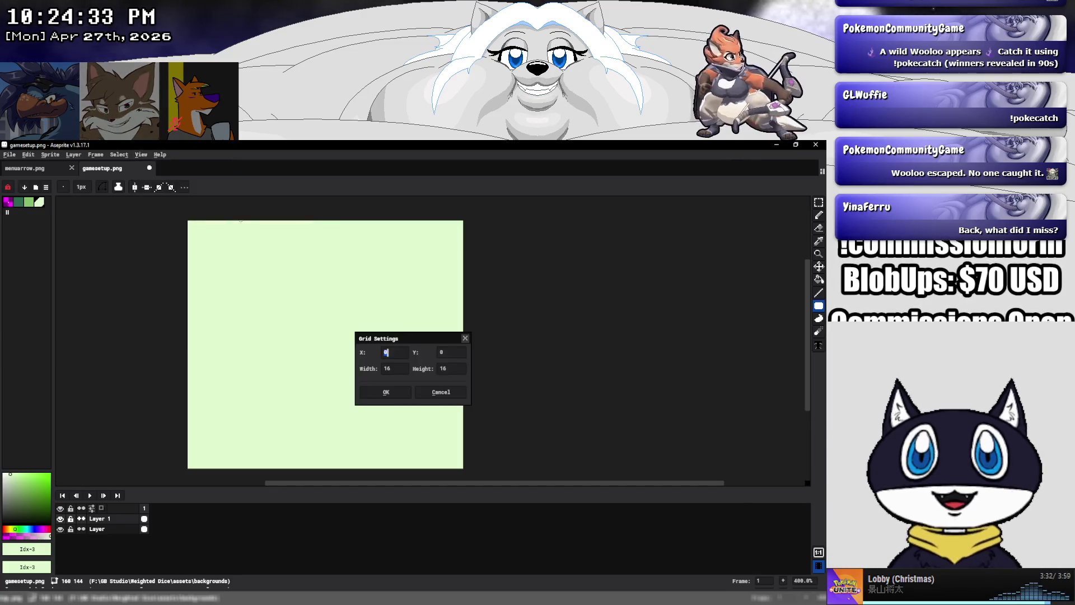
pyautogui.doubleClick(390, 369)
pyautogui.write('88')
pyautogui.click(392, 393)
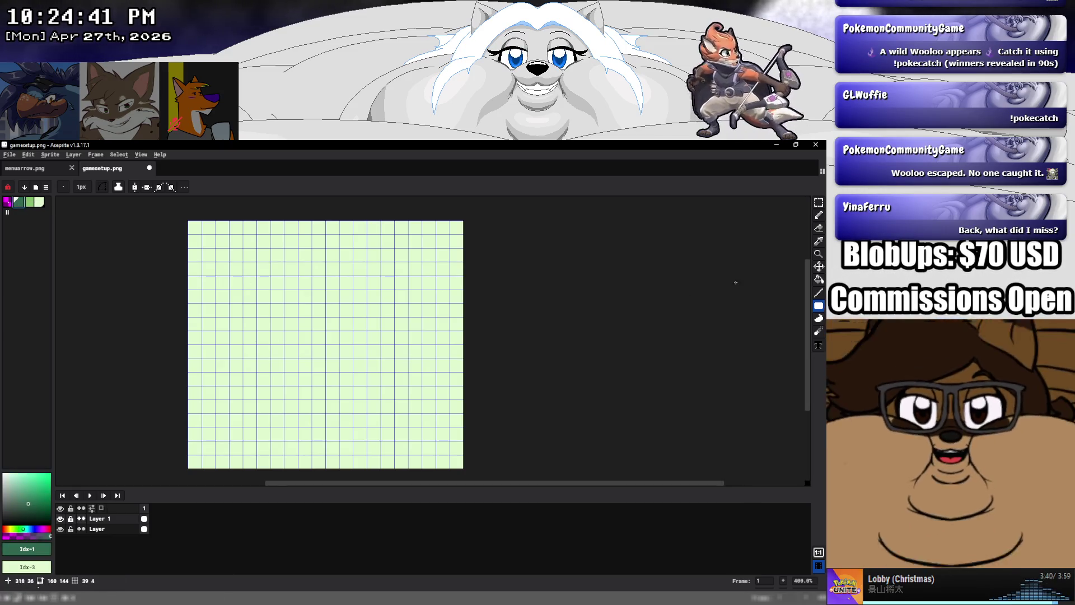
# Add Layer 2 and type the GAME SETUP heading text on the canvas
pyautogui.rightClick(119, 516)
pyautogui.click(224, 517)
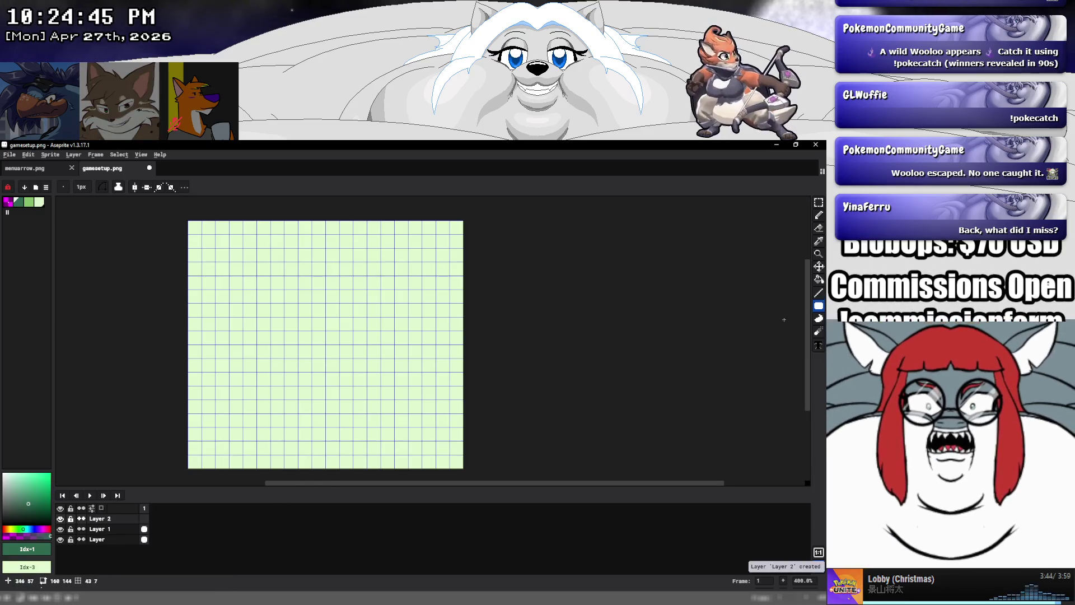
pyautogui.press('t')
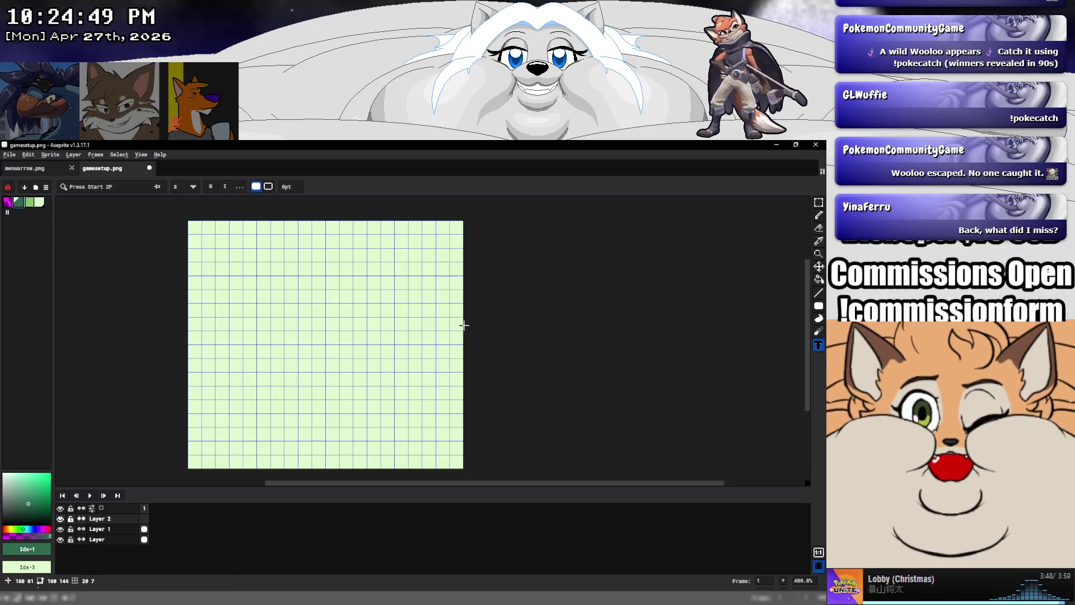
pyautogui.click(238, 309)
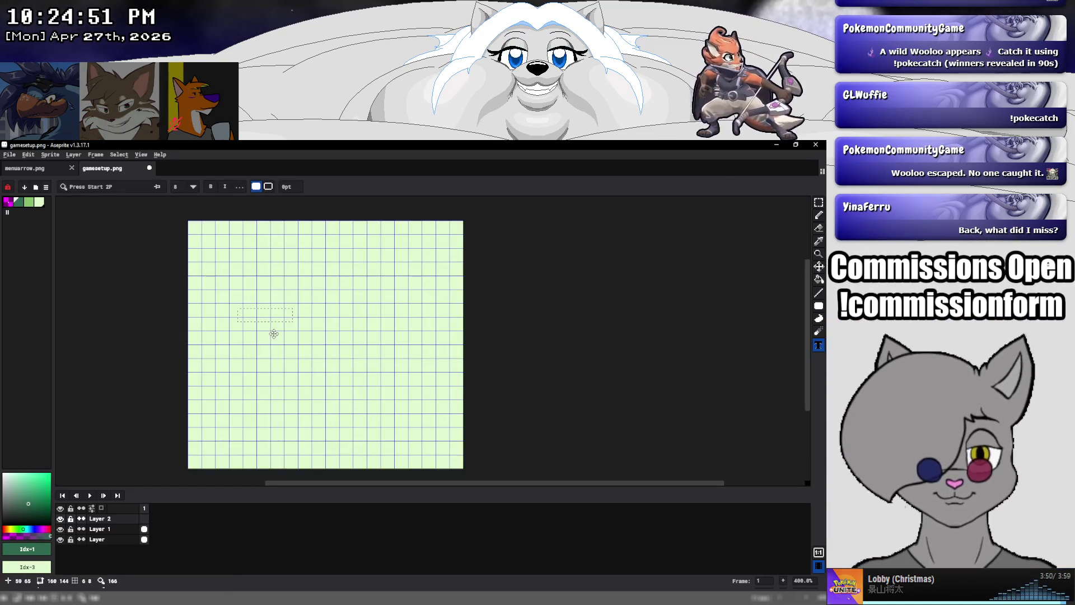
pyautogui.write('G')
pyautogui.write('YP')
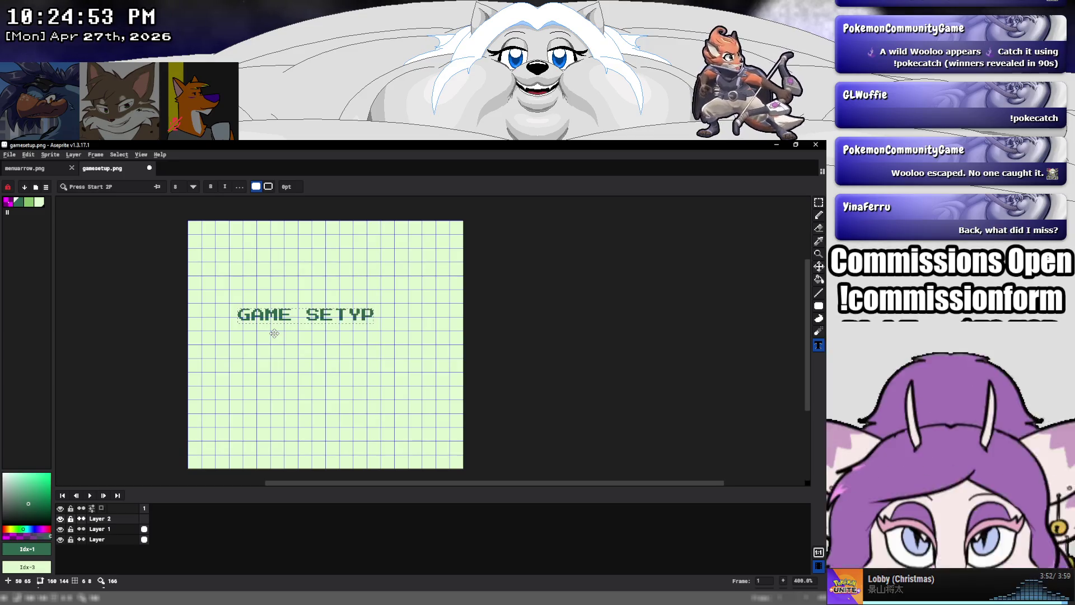
pyautogui.press('BackSpace')
pyautogui.press('BackSpace')
pyautogui.write('UP')
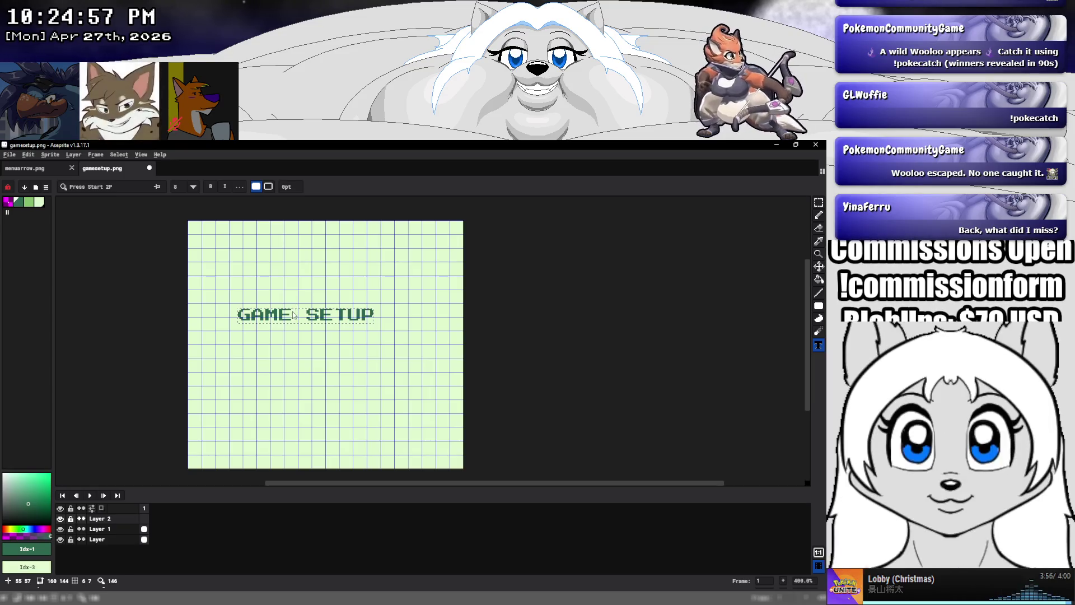
# Move the GAME SETUP heading to the top of the canvas and commit it
pyautogui.moveTo(297, 307); pyautogui.dragTo(317, 220)
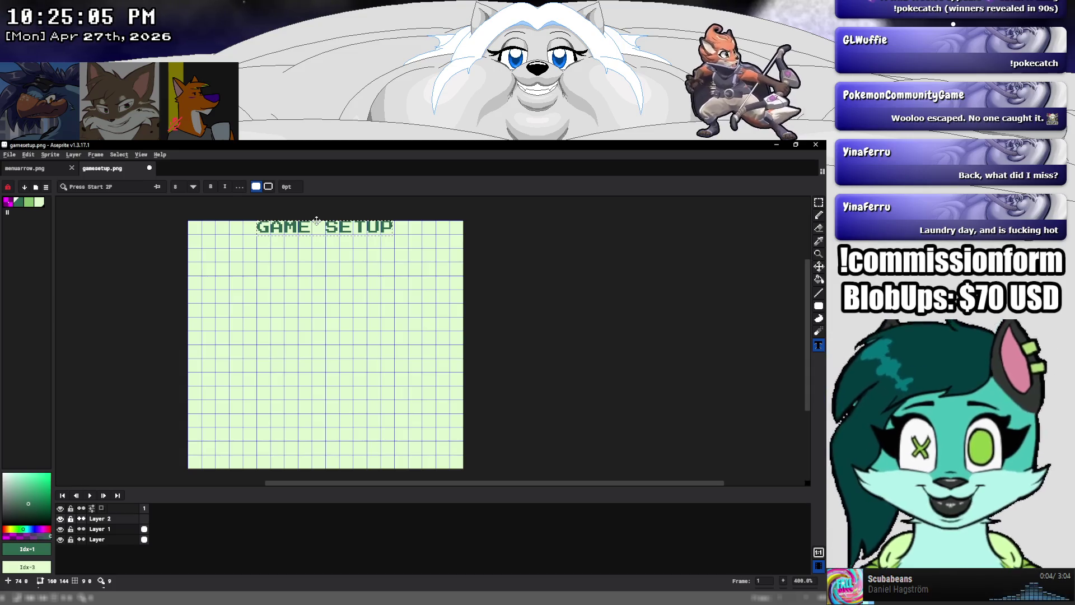
pyautogui.click(298, 274)
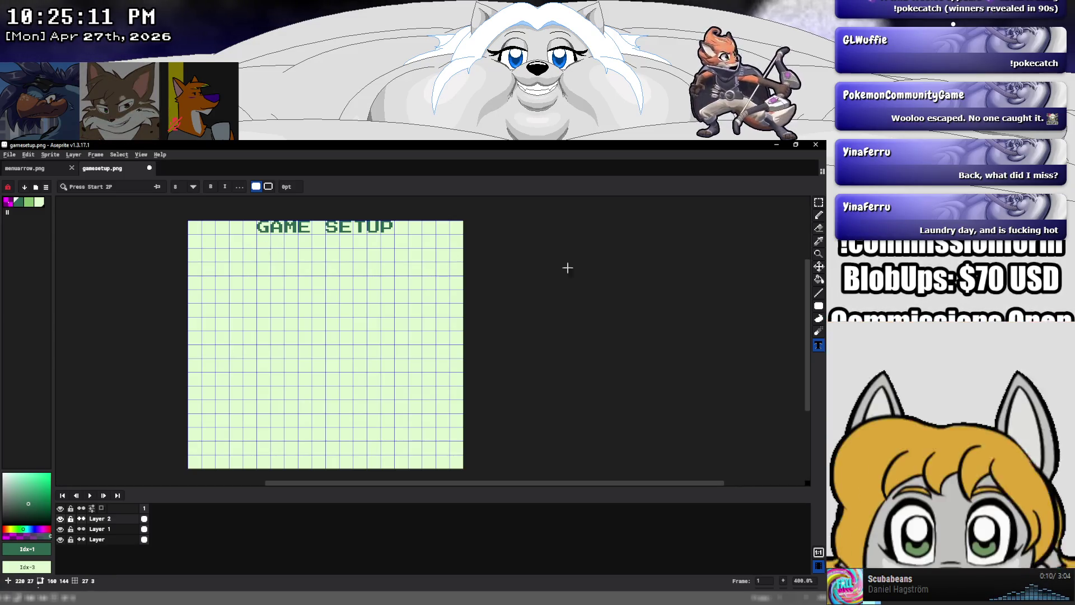
pyautogui.click(819, 294)
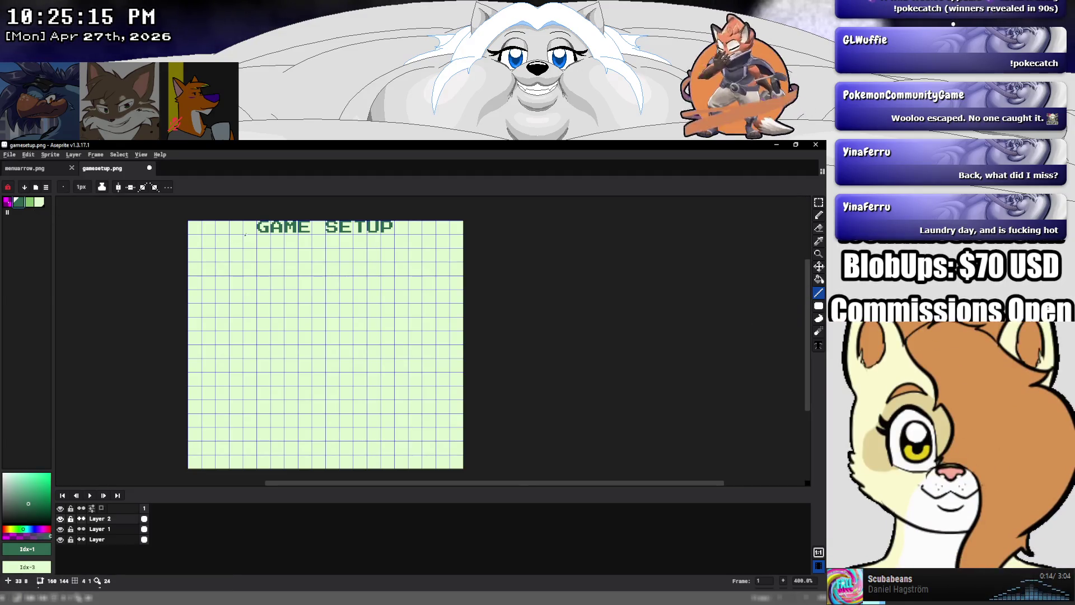
pyautogui.scroll(1, 245, 235)
pyautogui.scroll(1, 245, 236)
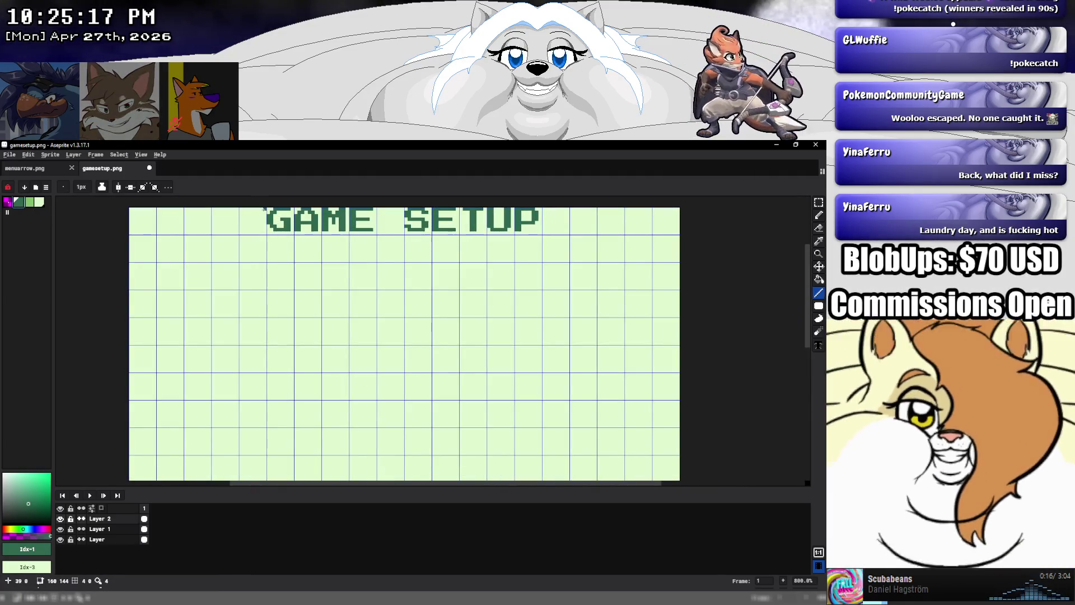
pyautogui.moveTo(261, 209); pyautogui.dragTo(134, 207)
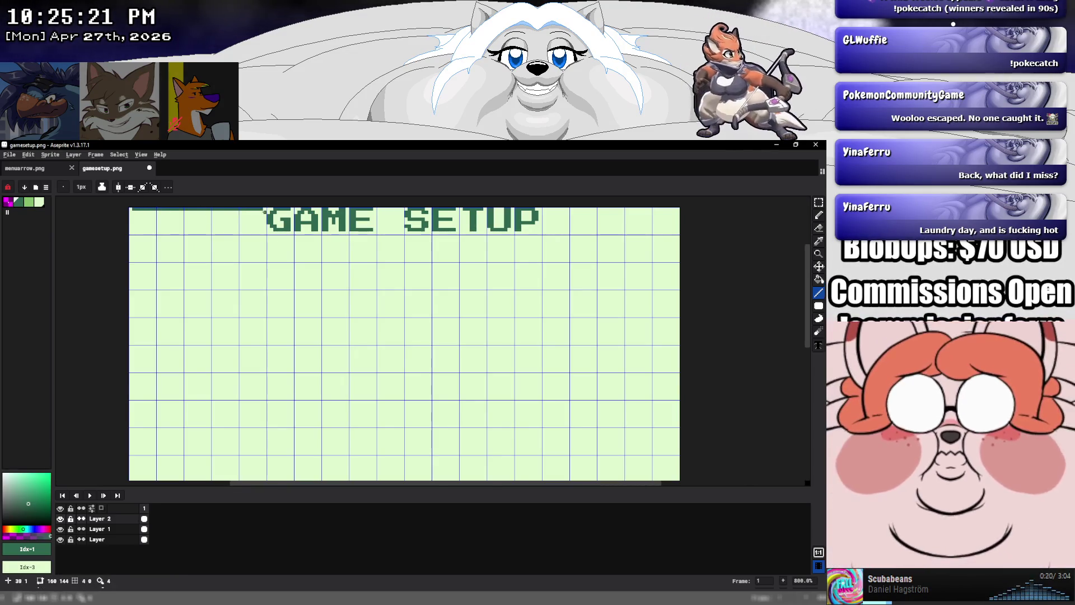
pyautogui.hotkey('ctrl', 'z')
pyautogui.moveTo(237, 211)
pyautogui.mouseDown()
pyautogui.moveTo(238, 230)
pyautogui.moveTo(154, 233)
pyautogui.mouseUp()
pyautogui.moveTo(233, 209)
pyautogui.mouseDown()
pyautogui.moveTo(131, 215)
pyautogui.moveTo(131, 303)
pyautogui.mouseUp()
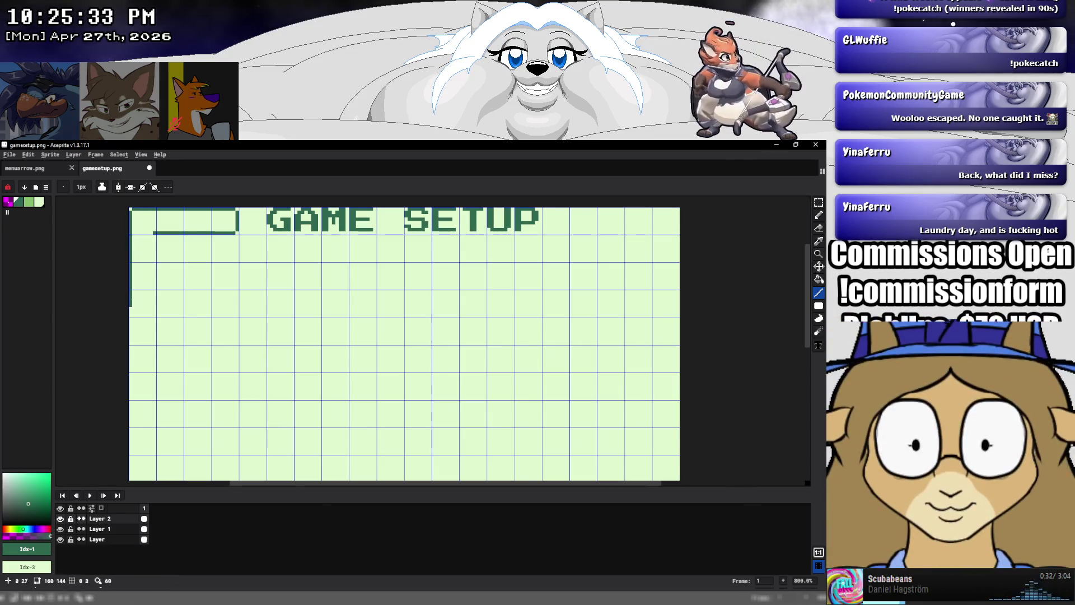
pyautogui.moveTo(154, 234); pyautogui.dragTo(154, 318)
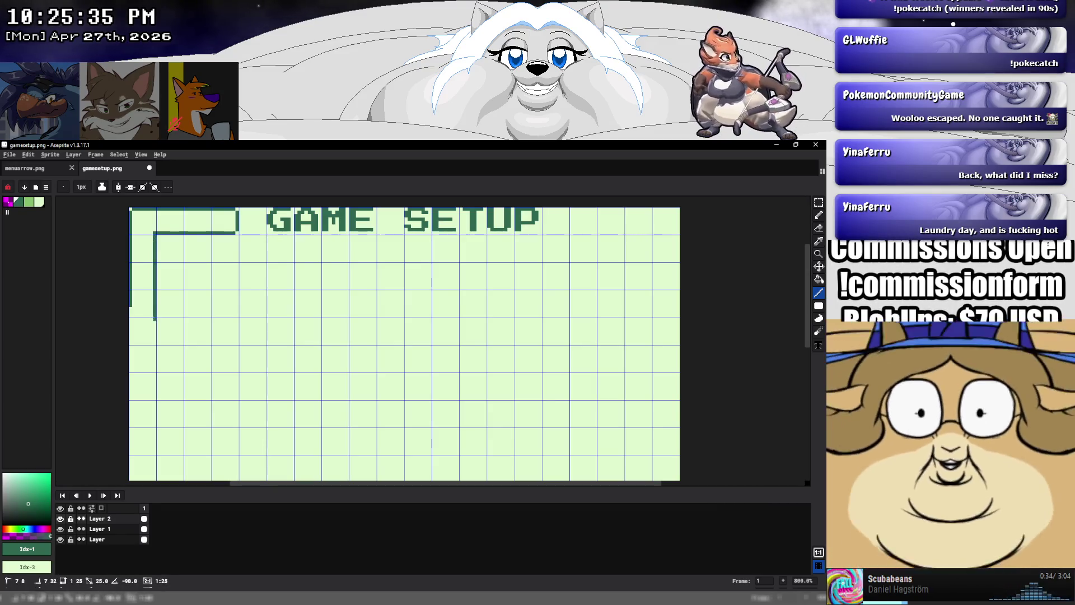
pyautogui.scroll(-4, 155, 319)
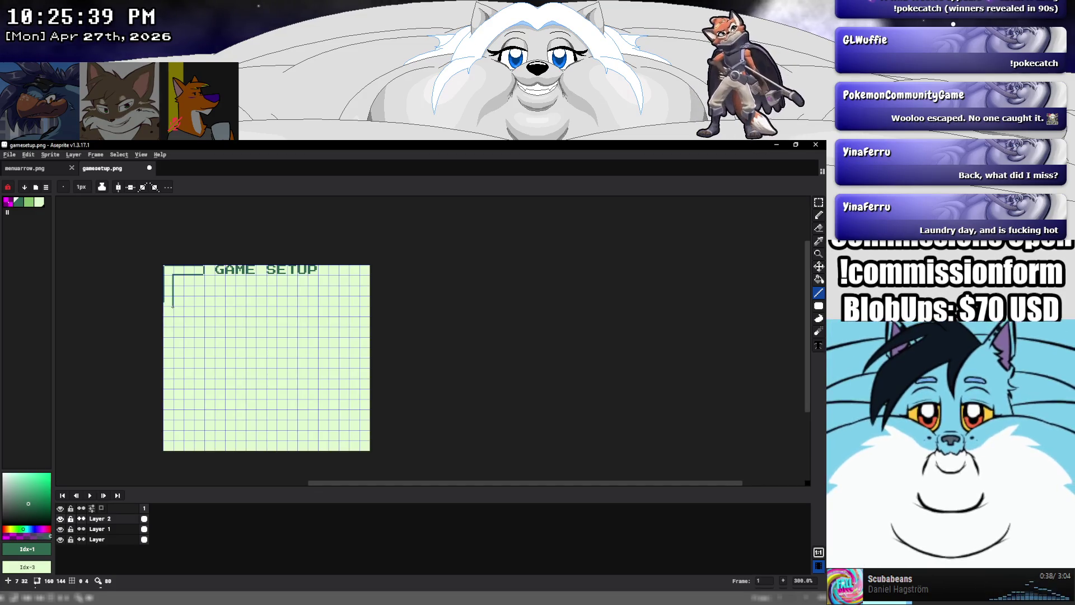
pyautogui.moveTo(173, 307); pyautogui.dragTo(168, 422)
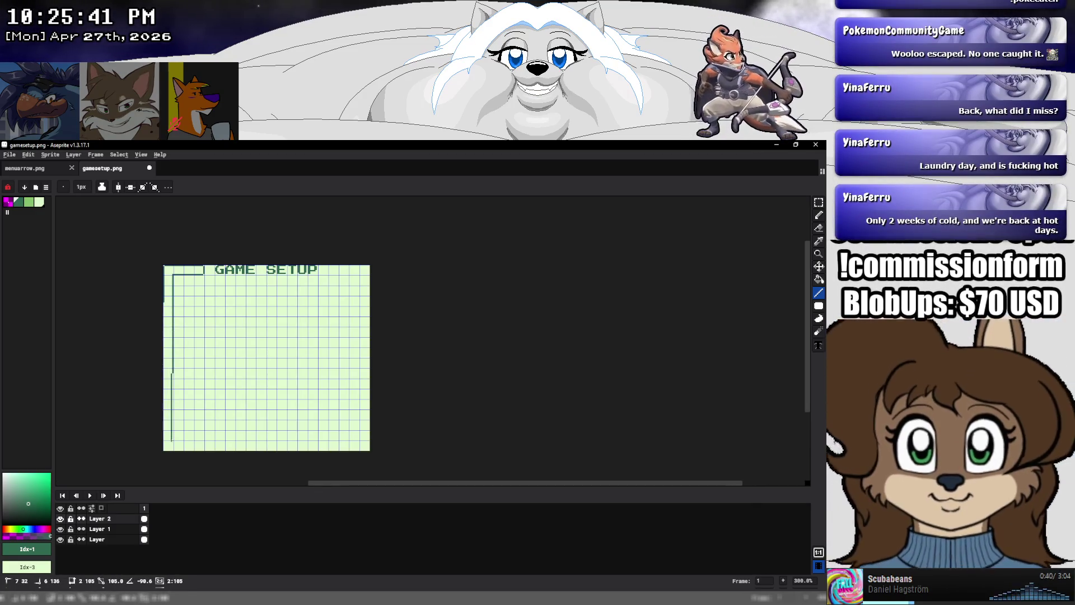
pyautogui.moveTo(172, 439); pyautogui.dragTo(172, 439)
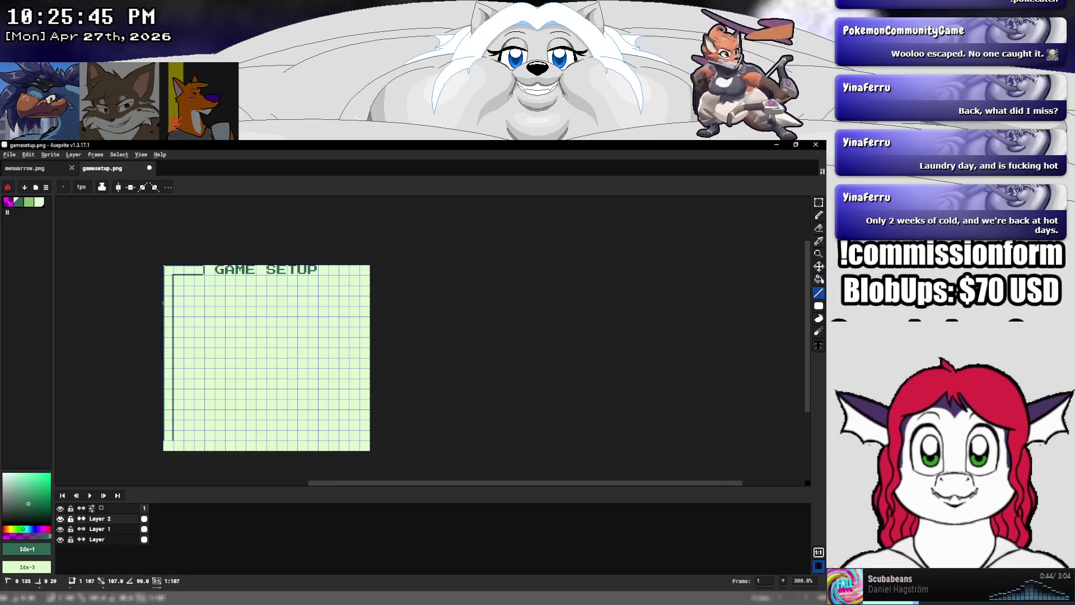
pyautogui.scroll(3, 176, 266)
pyautogui.scroll(4, 175, 265)
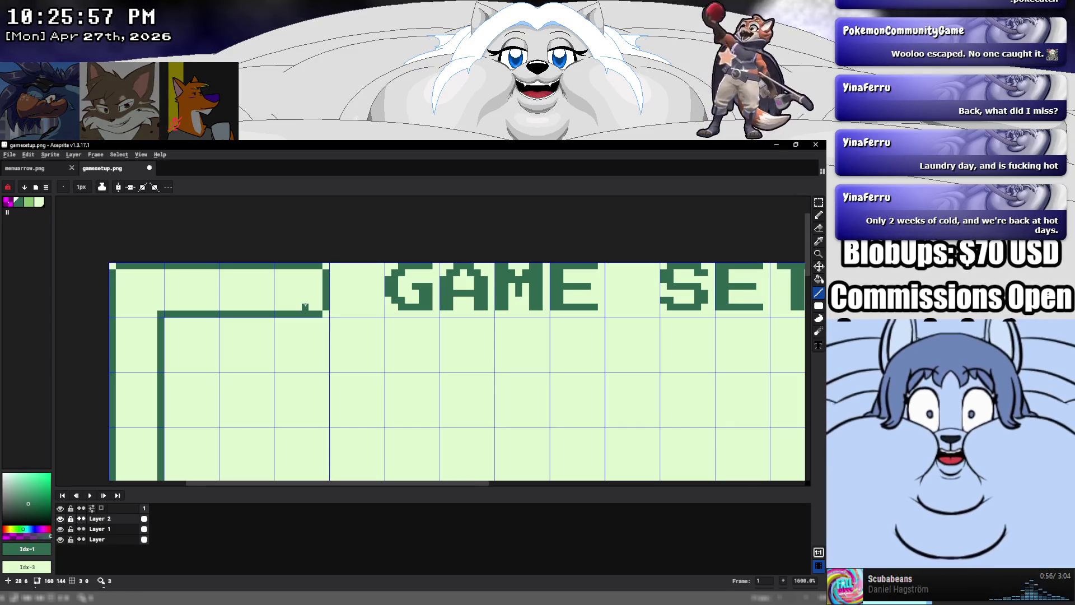
pyautogui.hotkey('ctrl', 'z')
pyautogui.hotkey('ctrl', 'z')
pyautogui.hotkey('ctrl', 'z')
pyautogui.hotkey('ctrl', 'z')
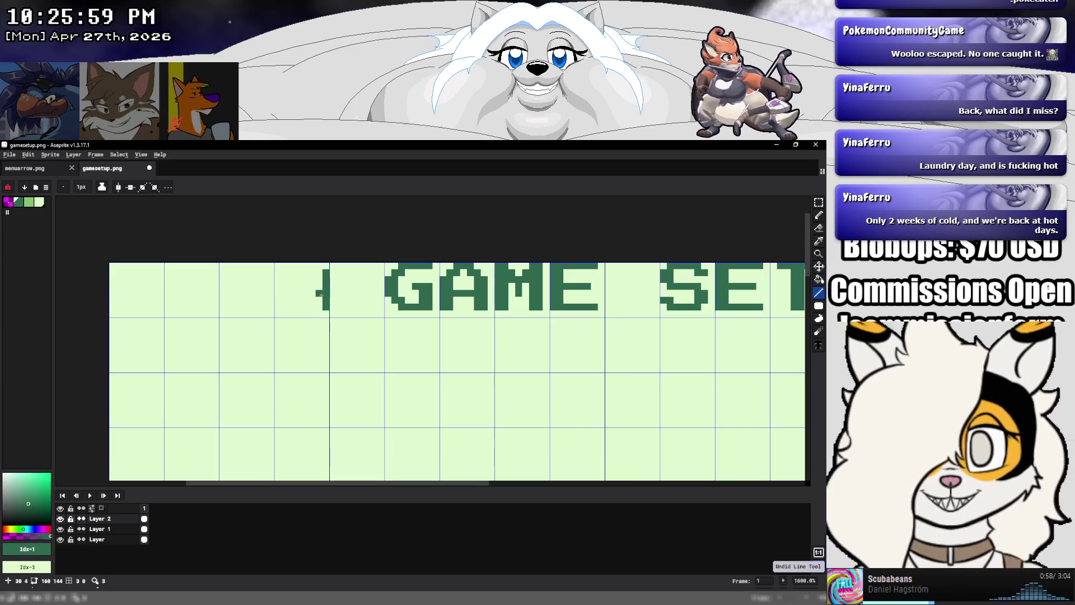
pyautogui.hotkey('ctrl', 'z')
# Draw the right die square with a centre pip and a bar extending left from it
pyautogui.moveTo(278, 266)
pyautogui.mouseDown()
pyautogui.moveTo(327, 314)
pyautogui.moveTo(327, 270)
pyautogui.moveTo(281, 266)
pyautogui.mouseUp()
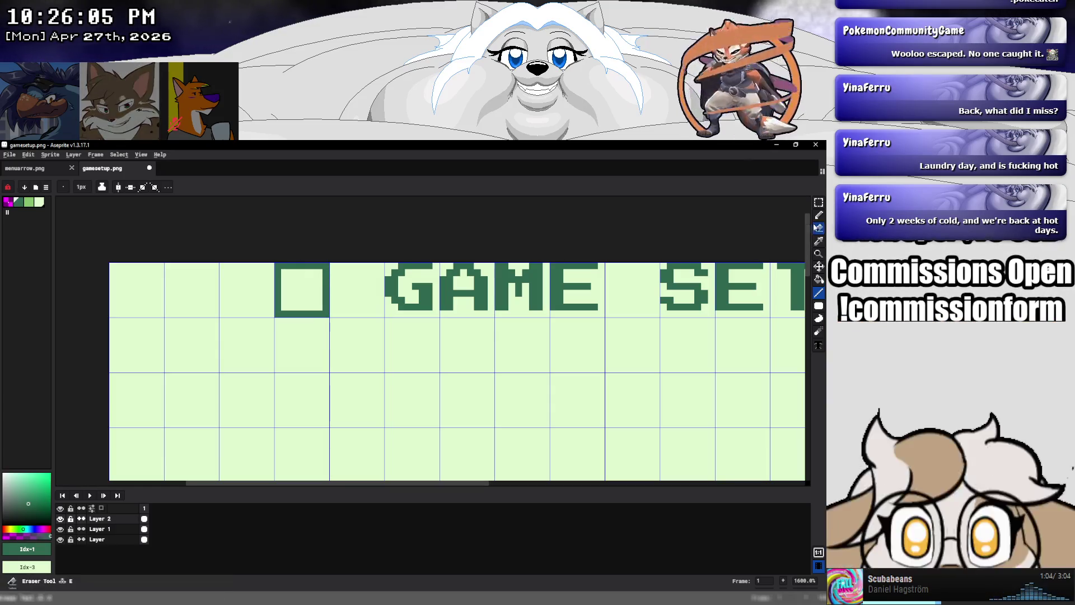
pyautogui.click(819, 214)
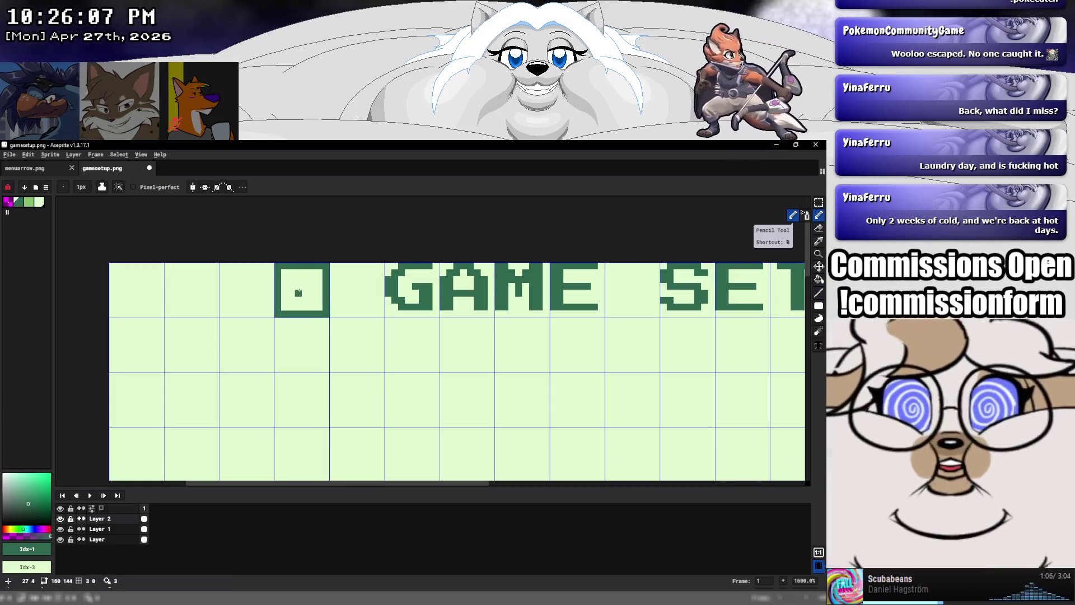
pyautogui.click(300, 288)
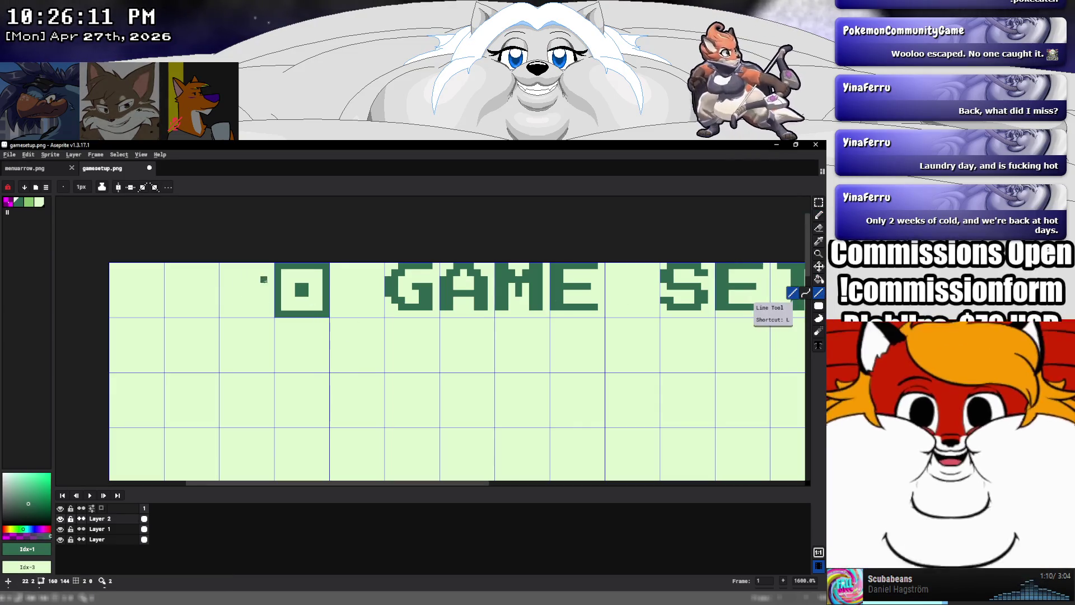
pyautogui.moveTo(270, 278); pyautogui.dragTo(167, 278)
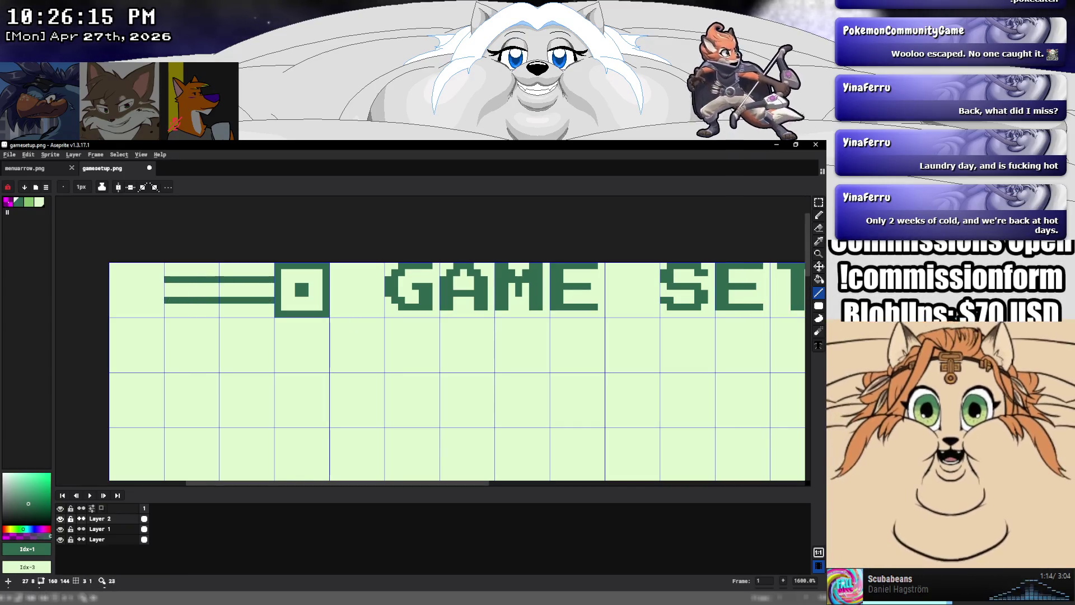
# Draw the left die square and add the remaining pips to both dice
pyautogui.click(819, 306)
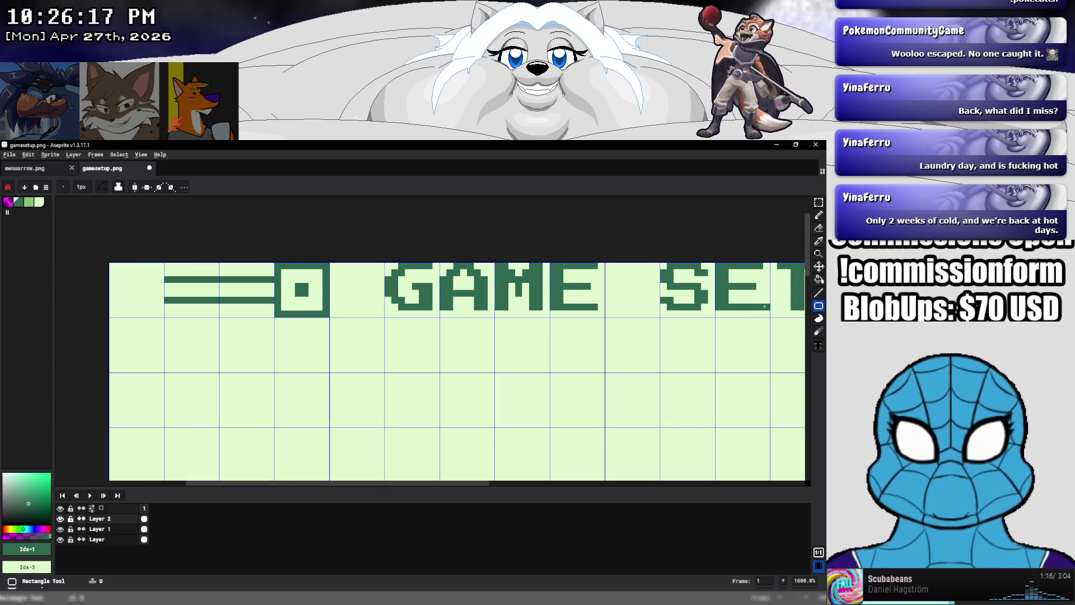
pyautogui.moveTo(126, 265); pyautogui.dragTo(159, 314)
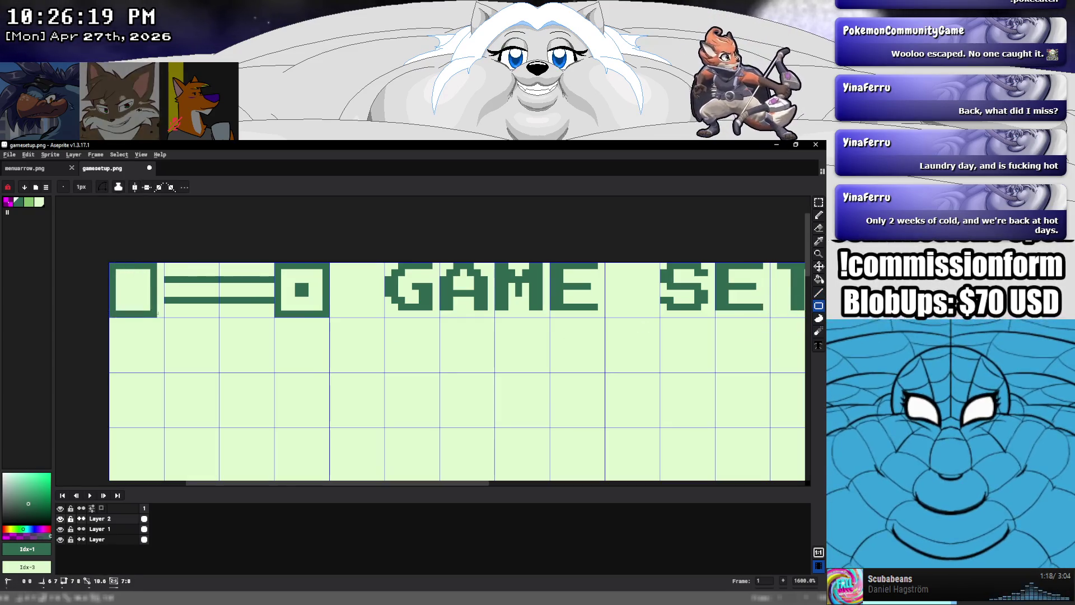
pyautogui.press('b')
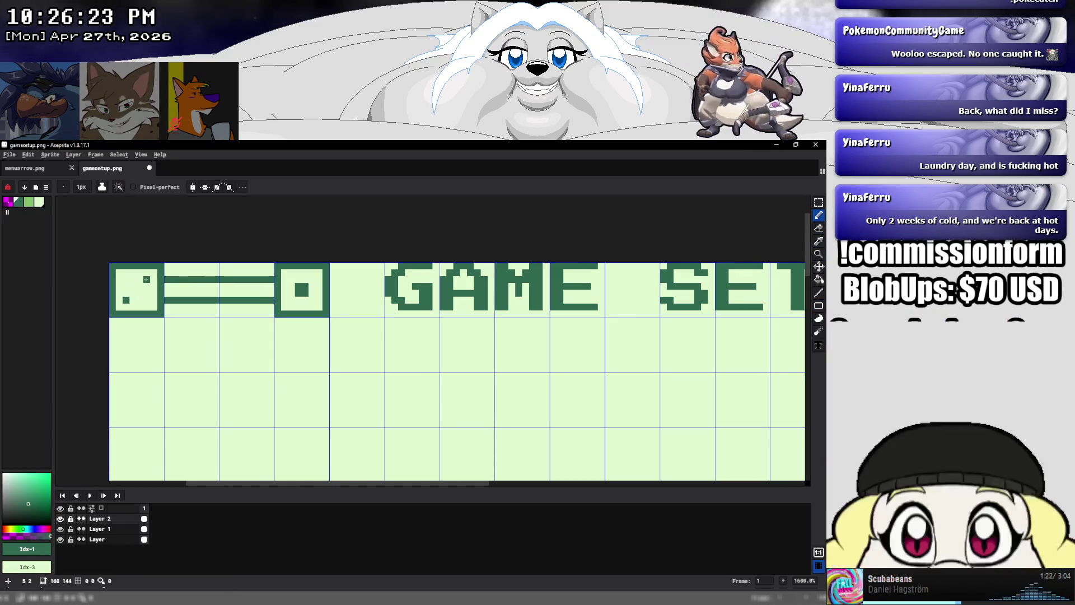
pyautogui.click(147, 294)
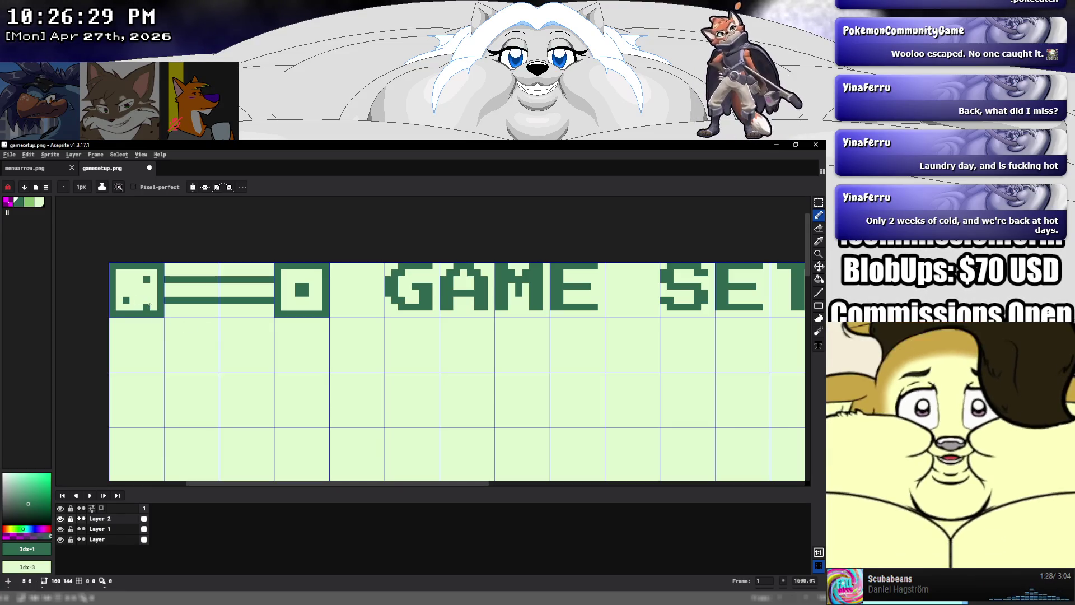
pyautogui.click(126, 279)
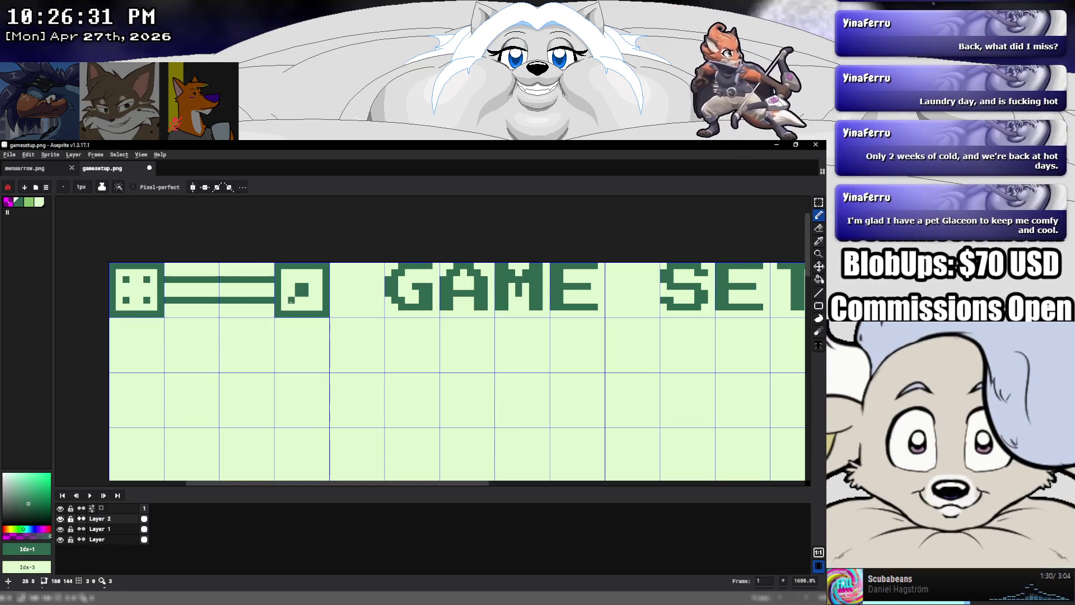
pyautogui.press('e')
pyautogui.press('b')
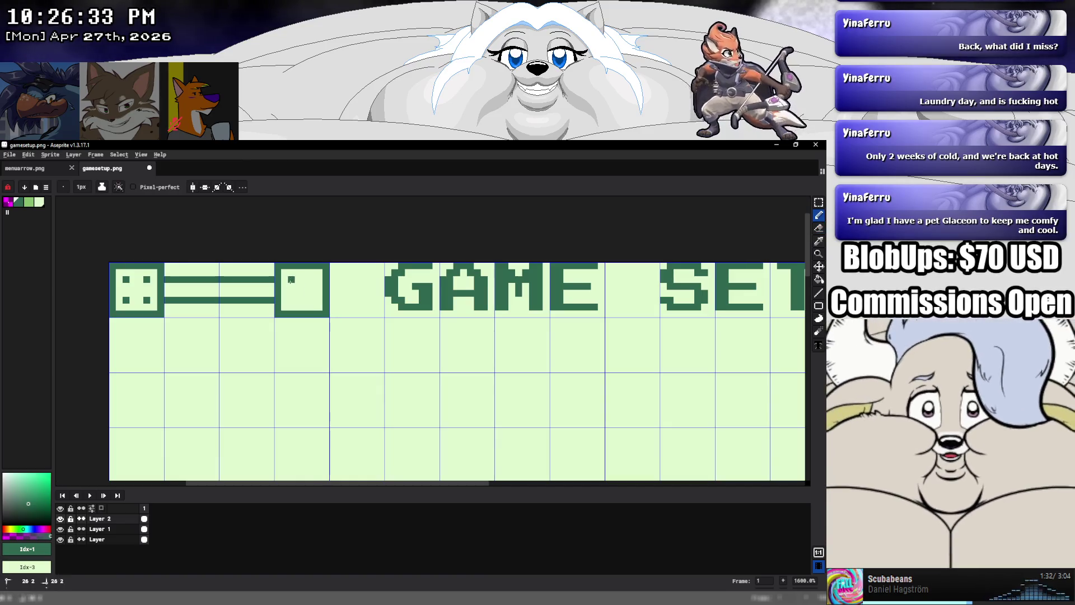
pyautogui.click(285, 279)
pyautogui.click(312, 300)
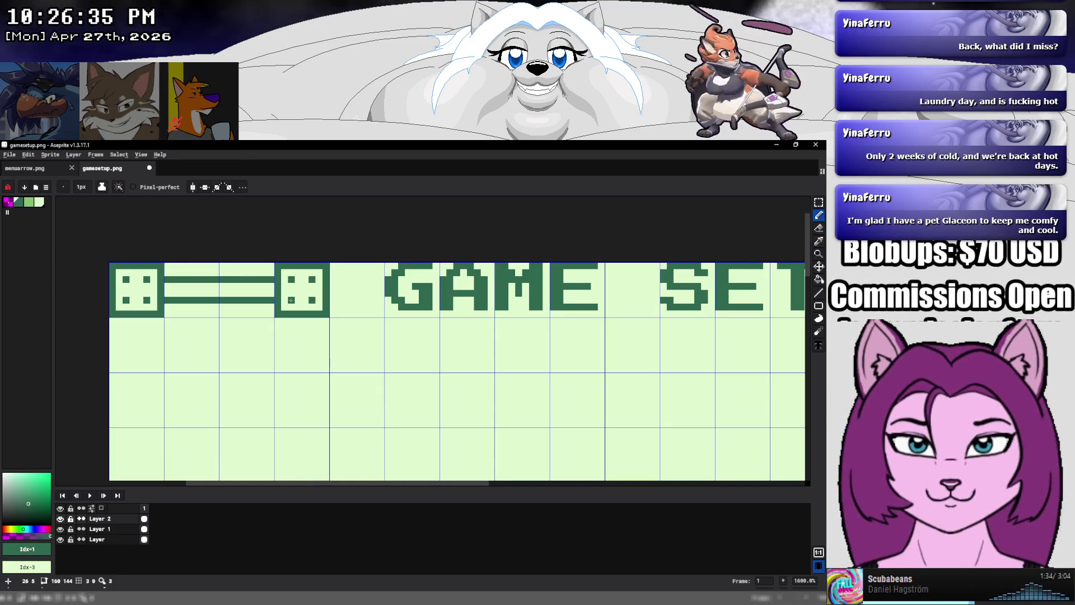
pyautogui.scroll(-5, 317, 308)
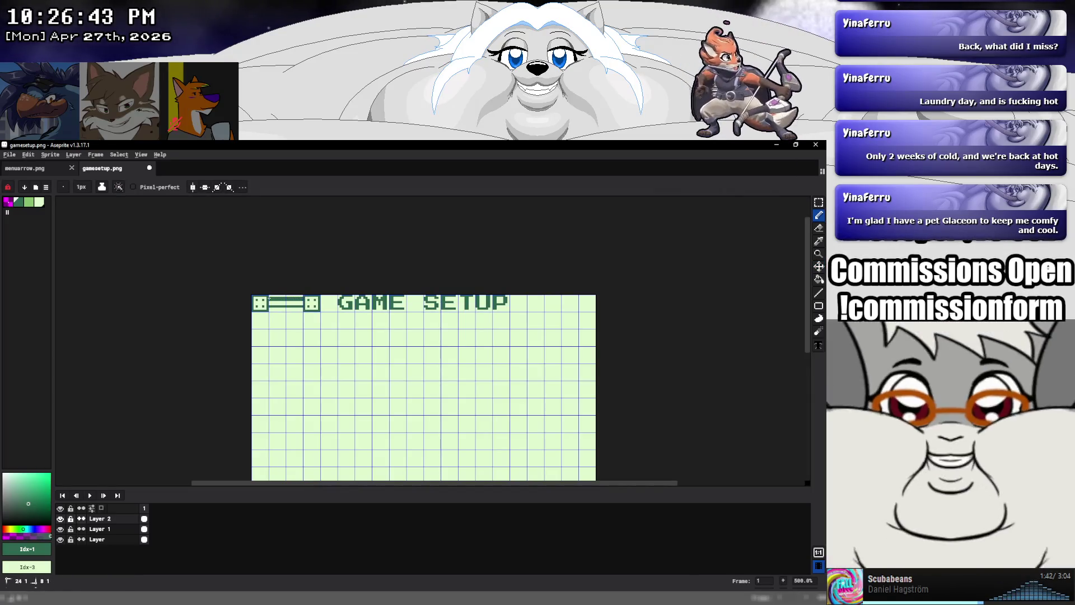
# Draw a dark stroke and a light green inner stripe along the double bar between the dice
pyautogui.moveTo(272, 308); pyautogui.dragTo(282, 308)
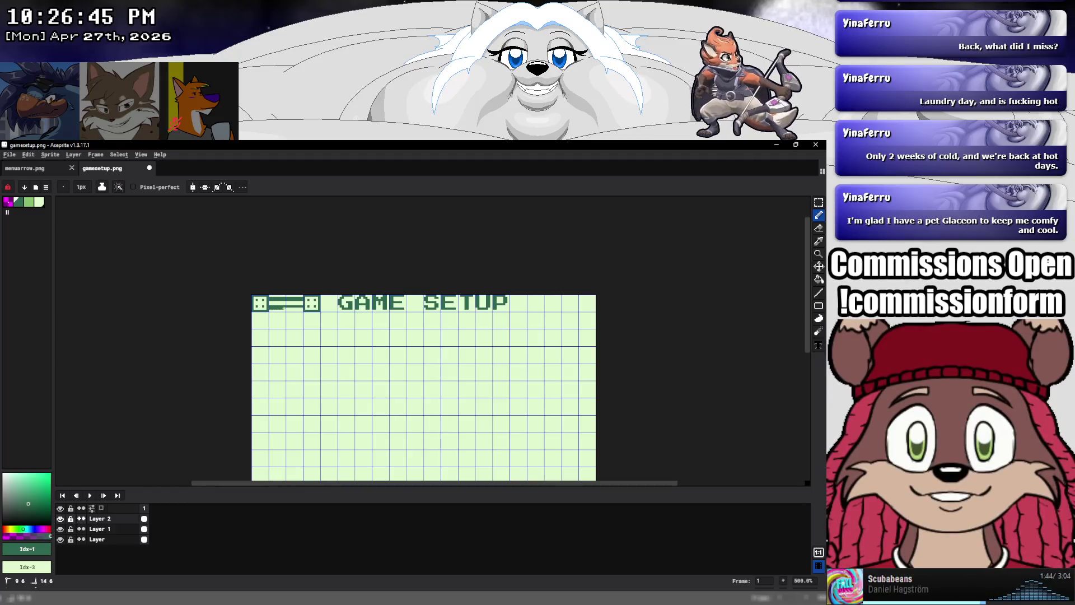
pyautogui.press(']')
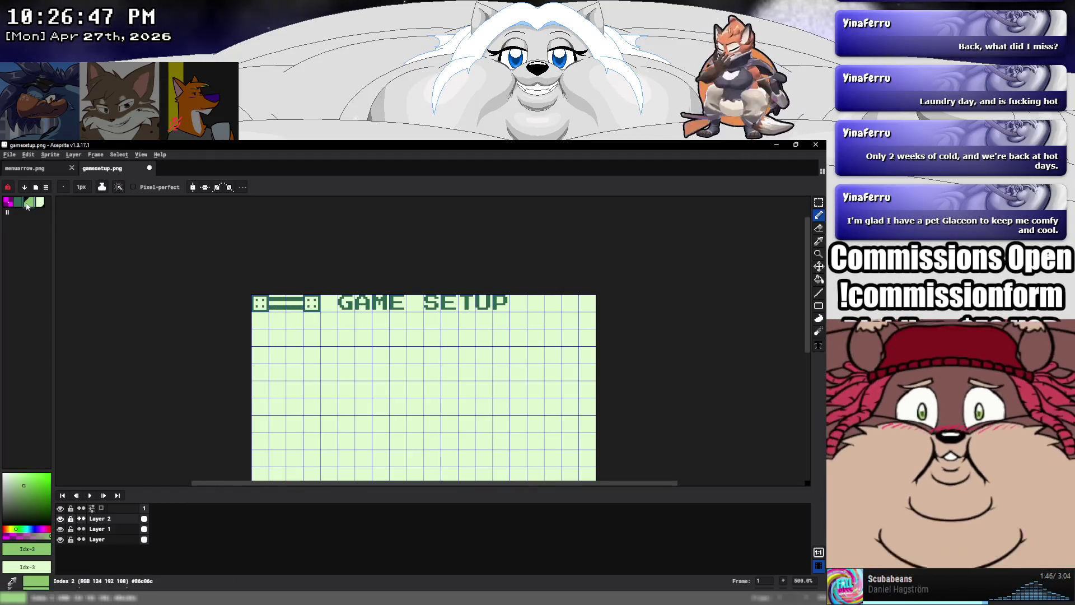
pyautogui.scroll(4, 269, 296)
pyautogui.scroll(3, 264, 308)
pyautogui.moveTo(261, 318)
pyautogui.mouseDown()
pyautogui.moveTo(370, 318)
pyautogui.moveTo(268, 288)
pyautogui.mouseUp()
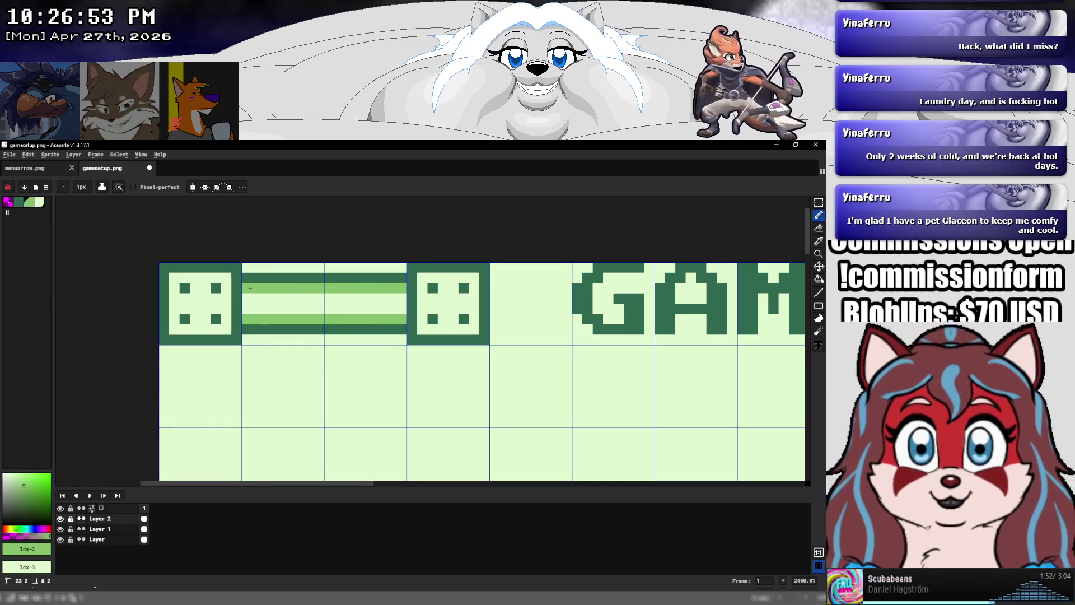
pyautogui.scroll(-5, 450, 353)
pyautogui.scroll(-2, 450, 353)
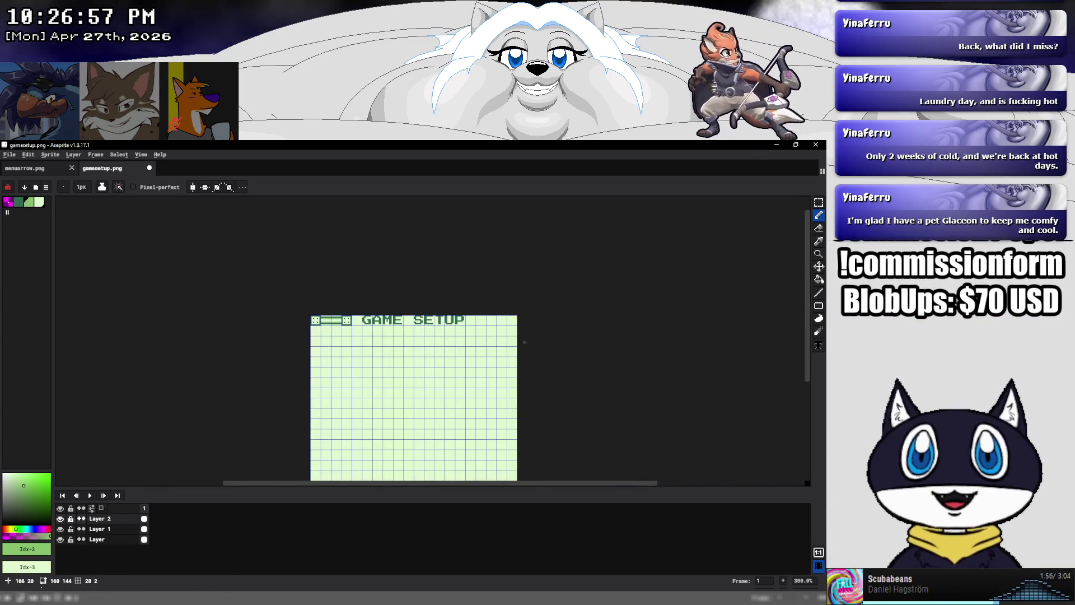
pyautogui.click(819, 202)
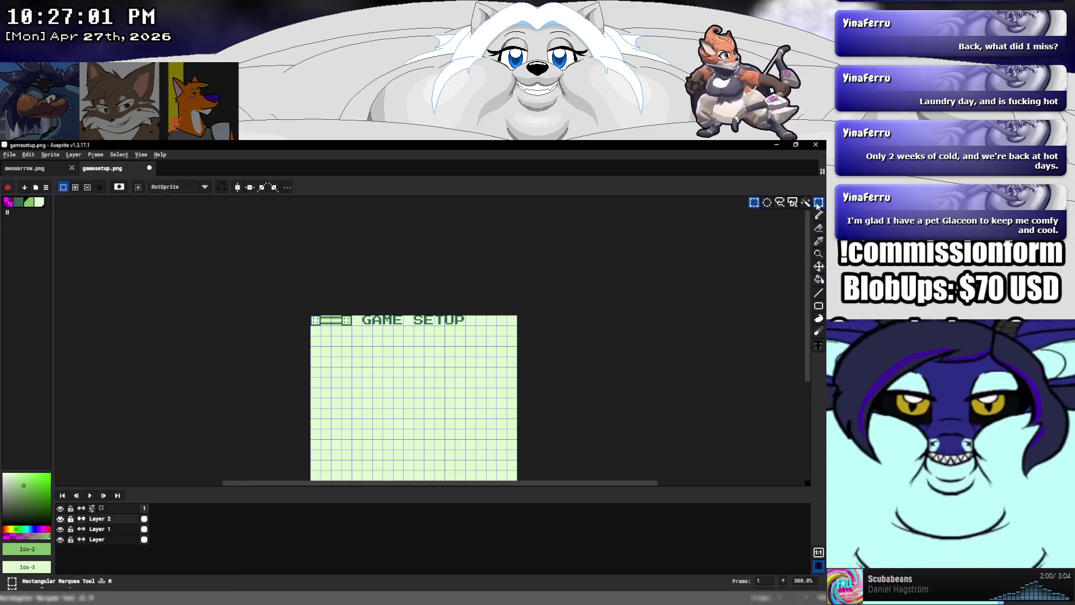
# Select the striped bar tile beside the dice and turn it into a brush
pyautogui.scroll(3, 352, 342)
pyautogui.scroll(3, 284, 288)
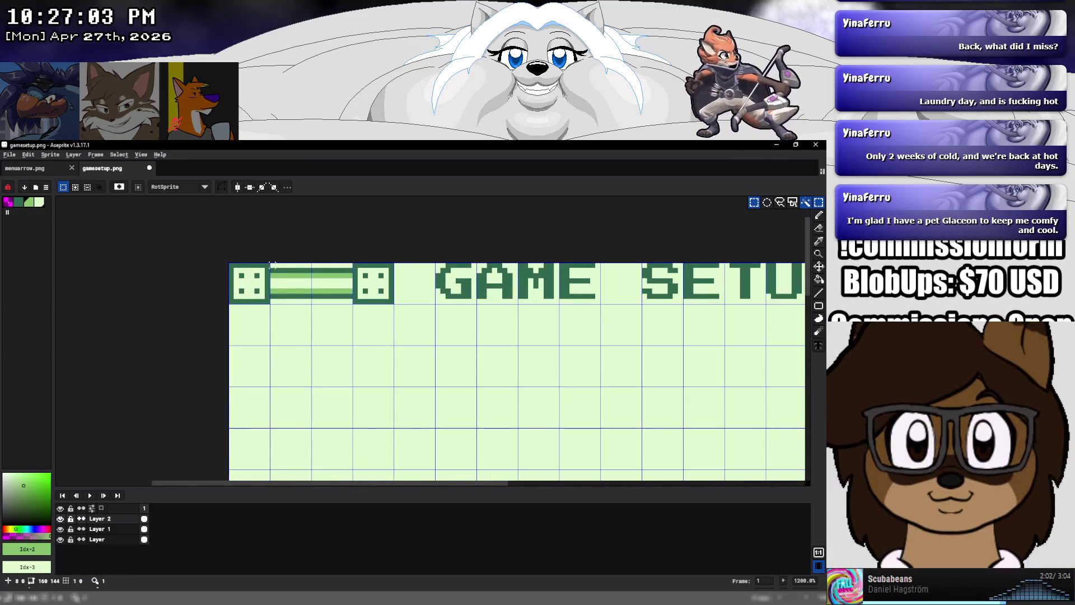
pyautogui.moveTo(271, 264); pyautogui.dragTo(306, 303)
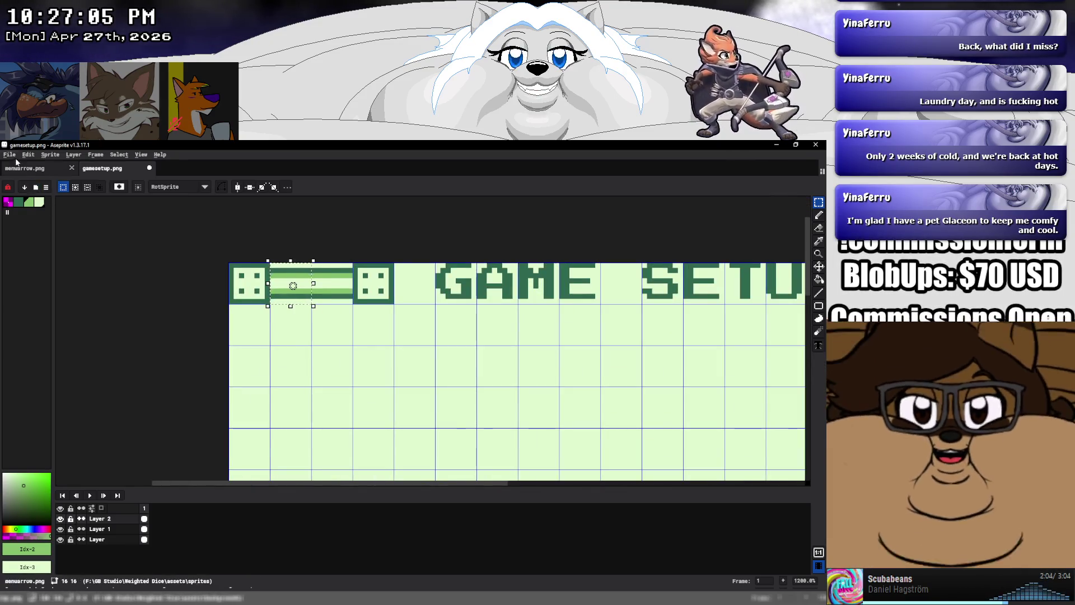
pyautogui.click(28, 155)
pyautogui.click(43, 332)
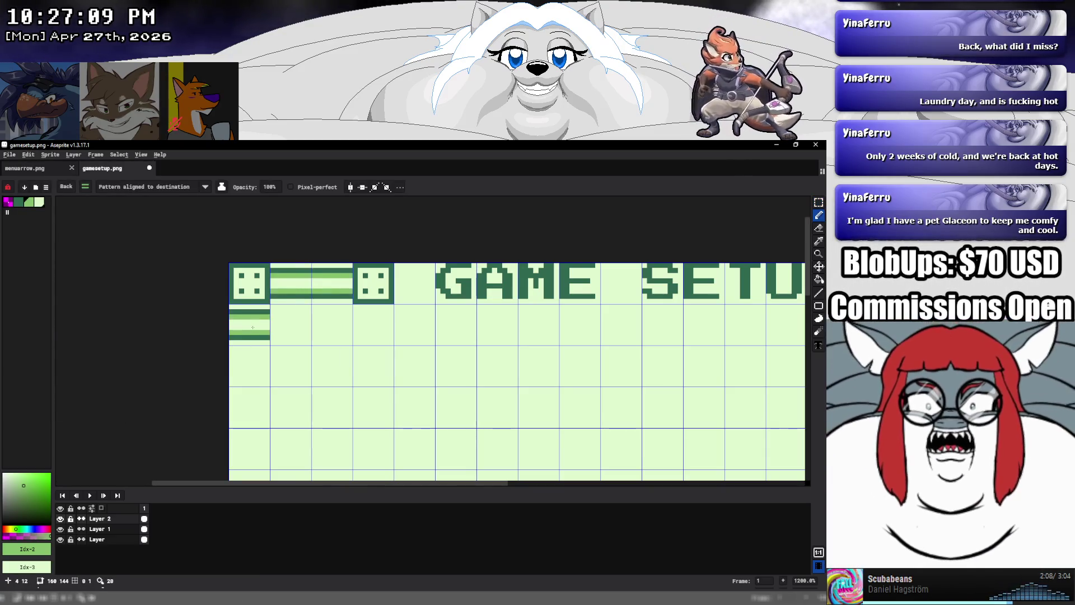
pyautogui.press('r')
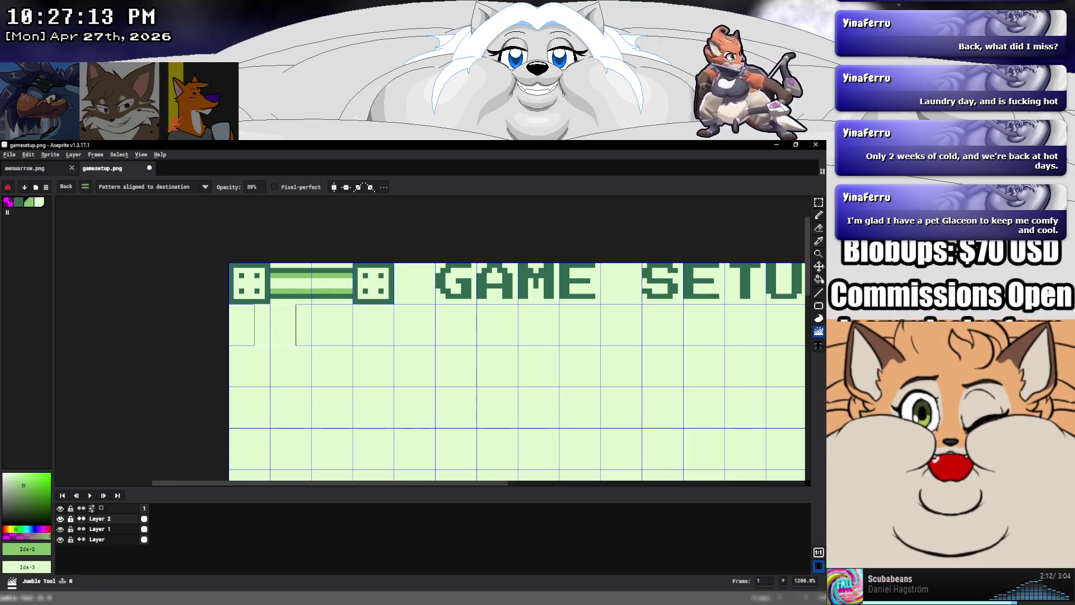
pyautogui.press('b')
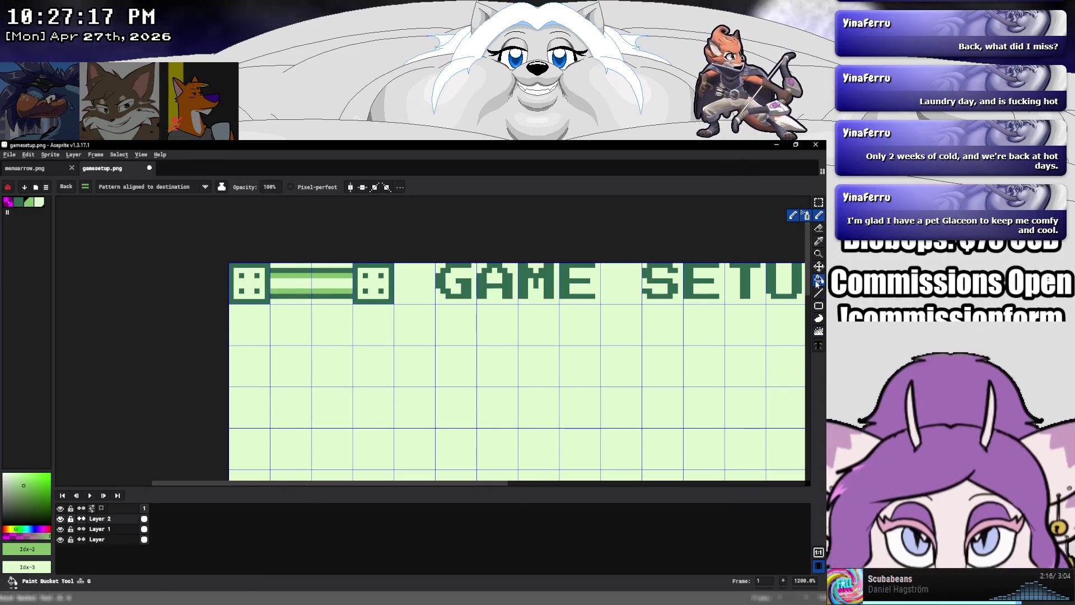
pyautogui.press('m')
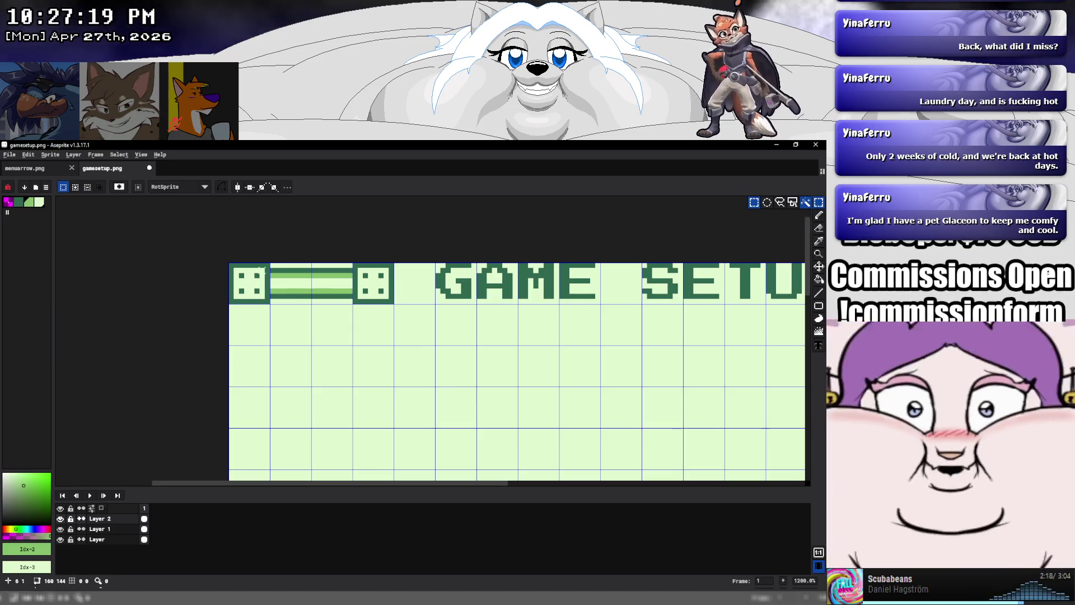
# Rotate a copy of the striped bar tile -90° so it stands vertically beneath the left die
pyautogui.moveTo(268, 261); pyautogui.dragTo(312, 305)
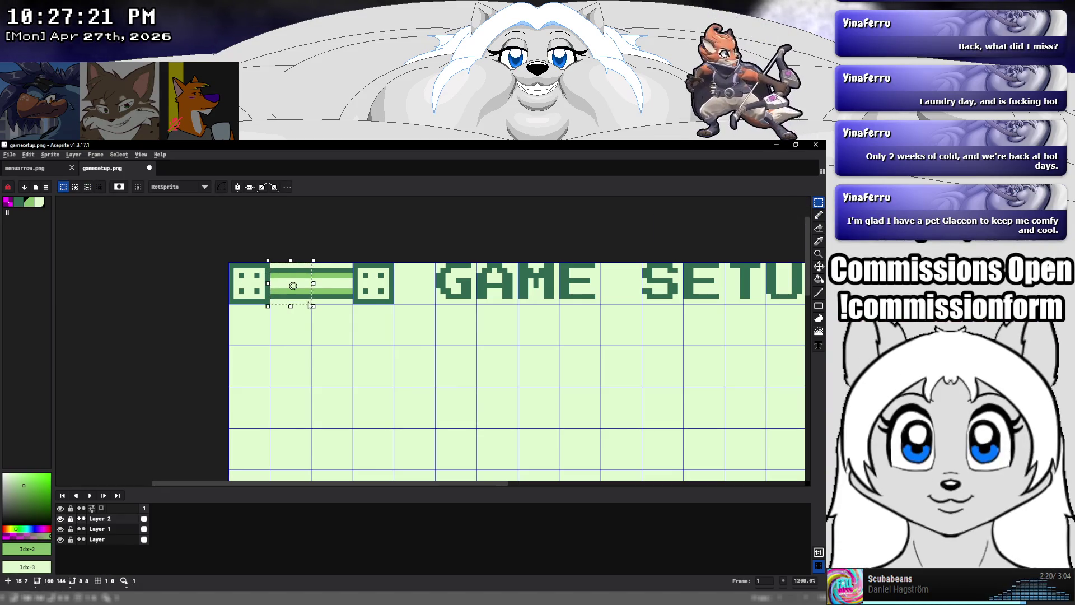
pyautogui.click(310, 305)
pyautogui.moveTo(317, 251)
pyautogui.mouseDown()
pyautogui.moveTo(324, 305)
pyautogui.moveTo(257, 339)
pyautogui.mouseUp()
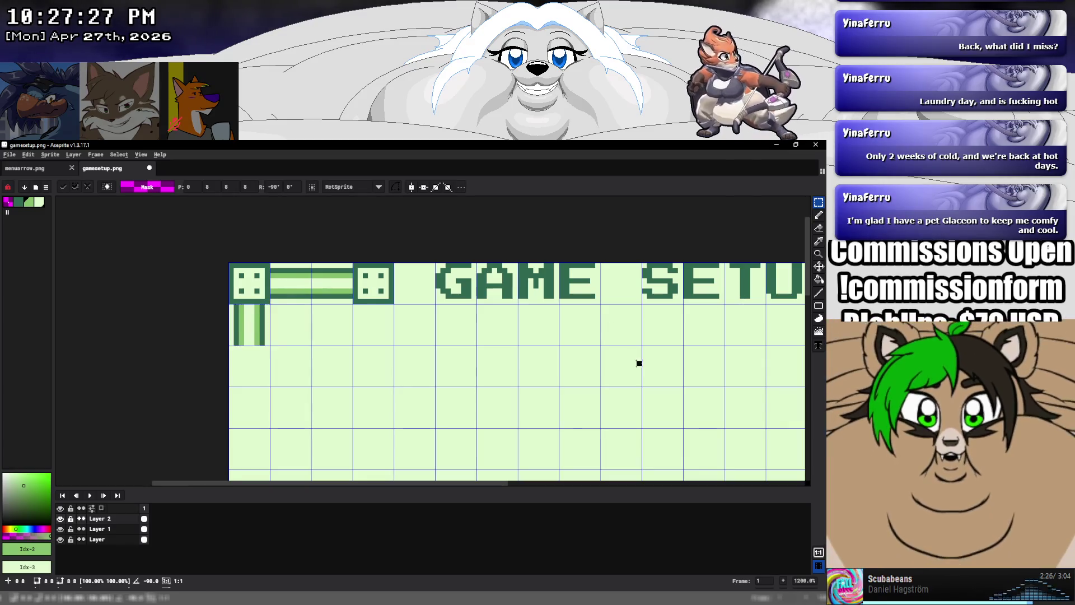
pyautogui.press('Return')
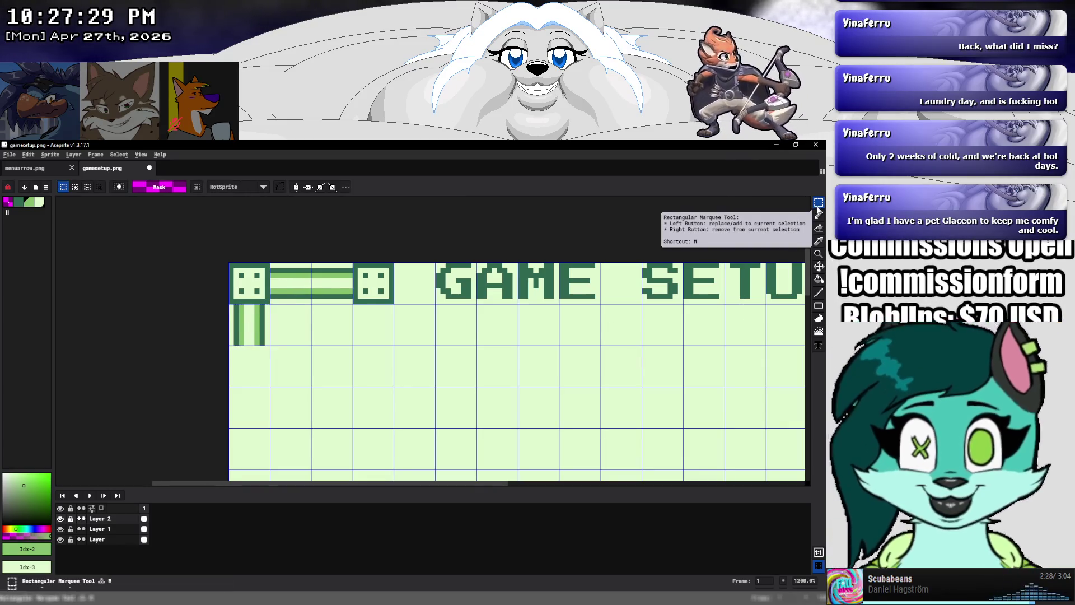
pyautogui.moveTo(820, 205); pyautogui.dragTo(764, 205)
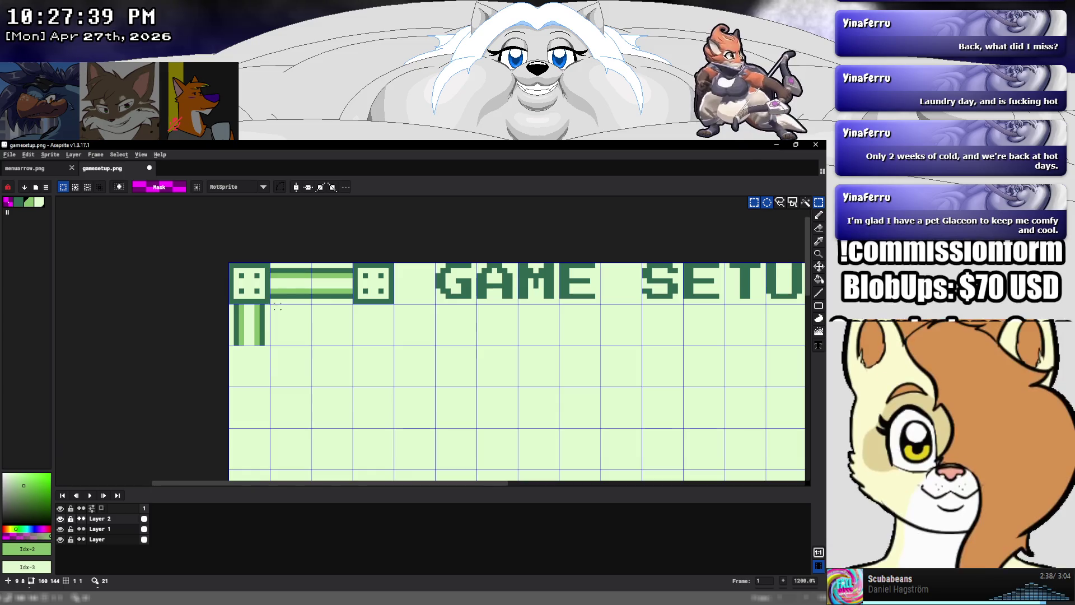
pyautogui.scroll(-3, 273, 306)
pyautogui.scroll(-2, 291, 308)
pyautogui.scroll(2, 295, 310)
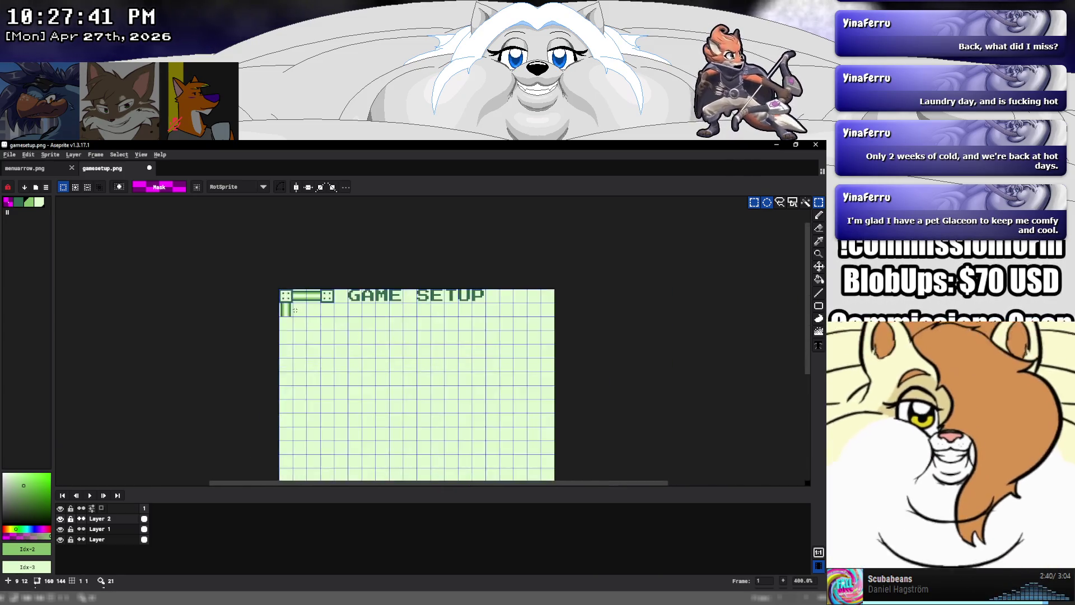
# Set the drawing colour to transparent and switch to the fill tool
pyautogui.scroll(5, 294, 310)
pyautogui.click(819, 215)
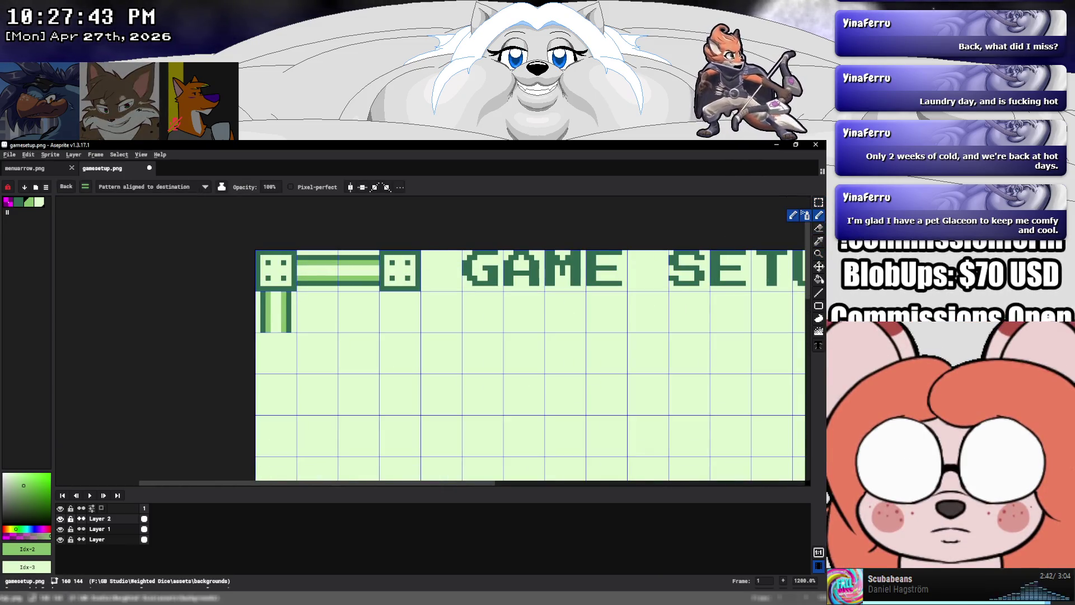
pyautogui.press('9')
pyautogui.press('9')
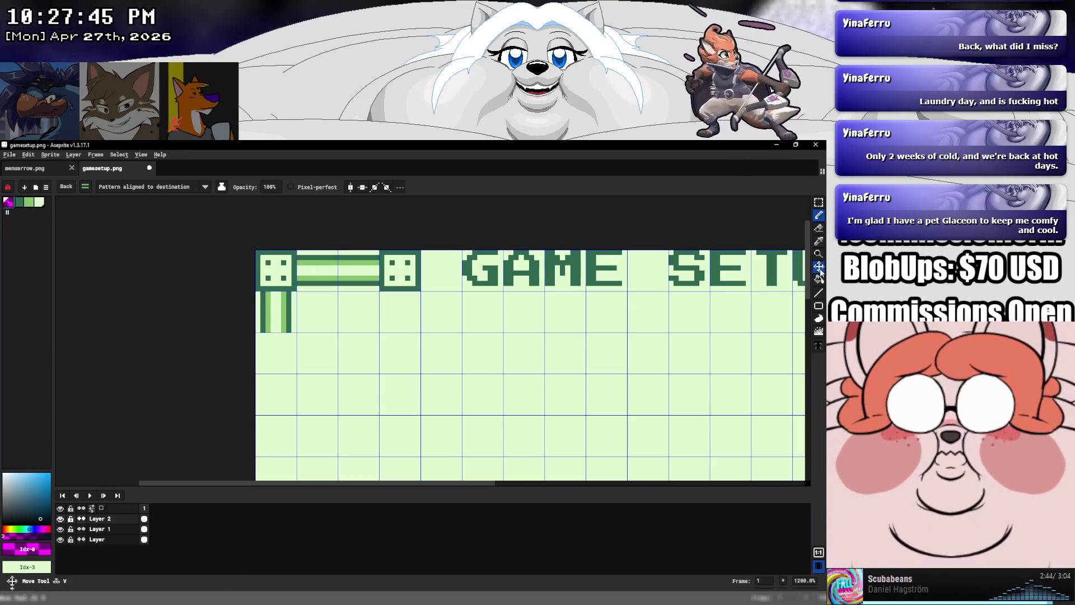
pyautogui.press('g')
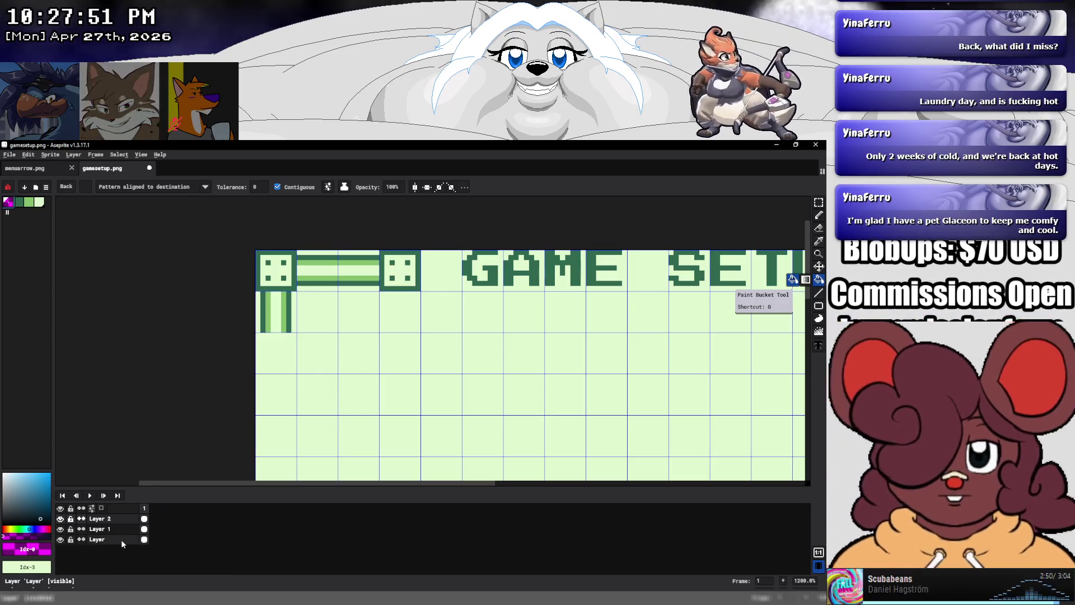
# Make Layer 2 active, pick the dark green colour, and save gamesetup.png
pyautogui.moveTo(121, 539); pyautogui.dragTo(119, 520)
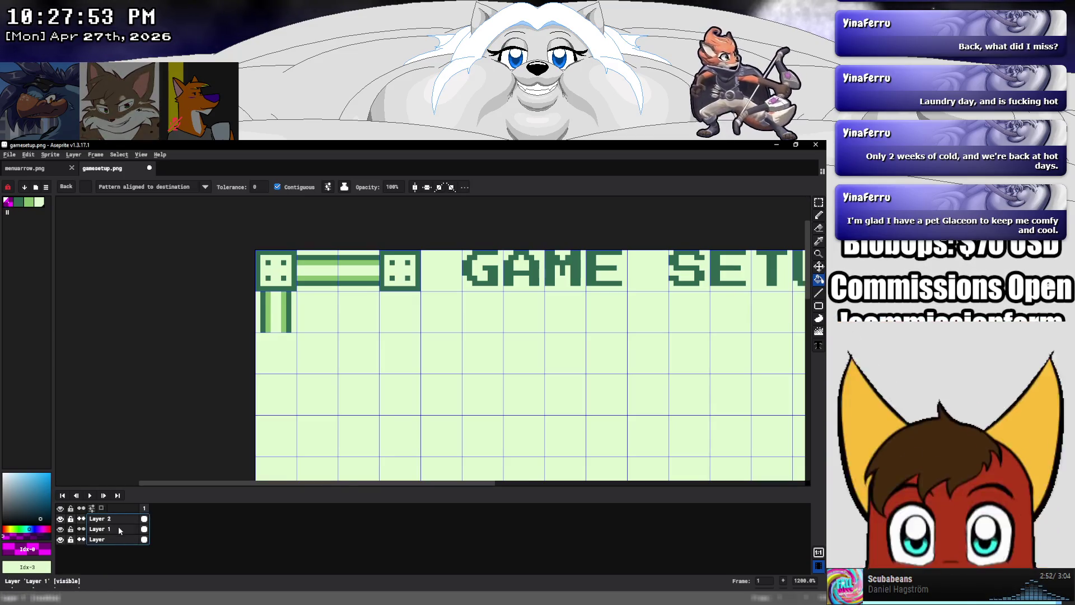
pyautogui.click(119, 528)
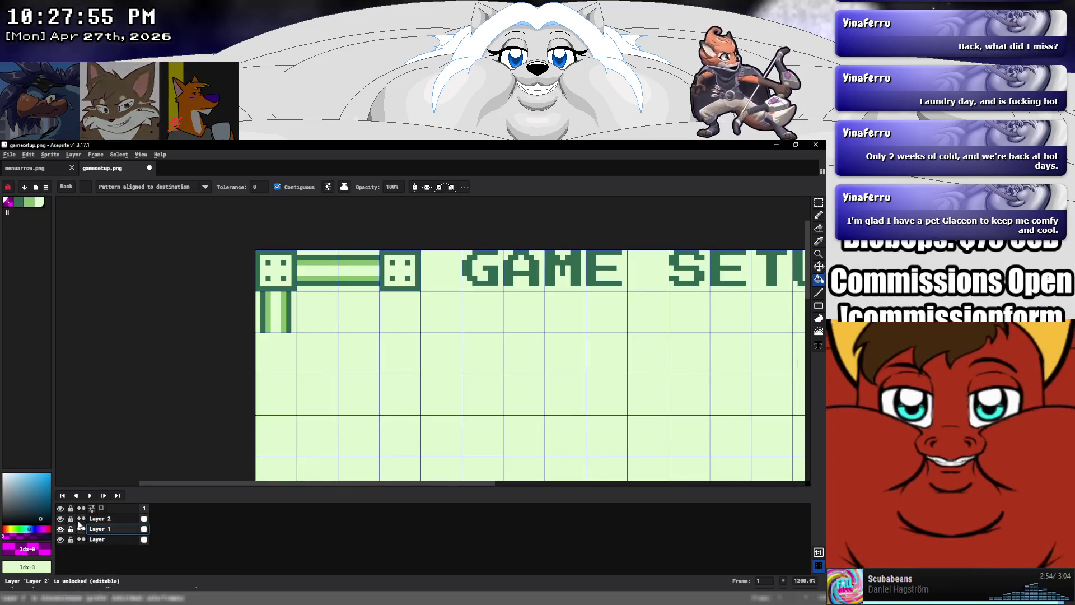
pyautogui.click(99, 518)
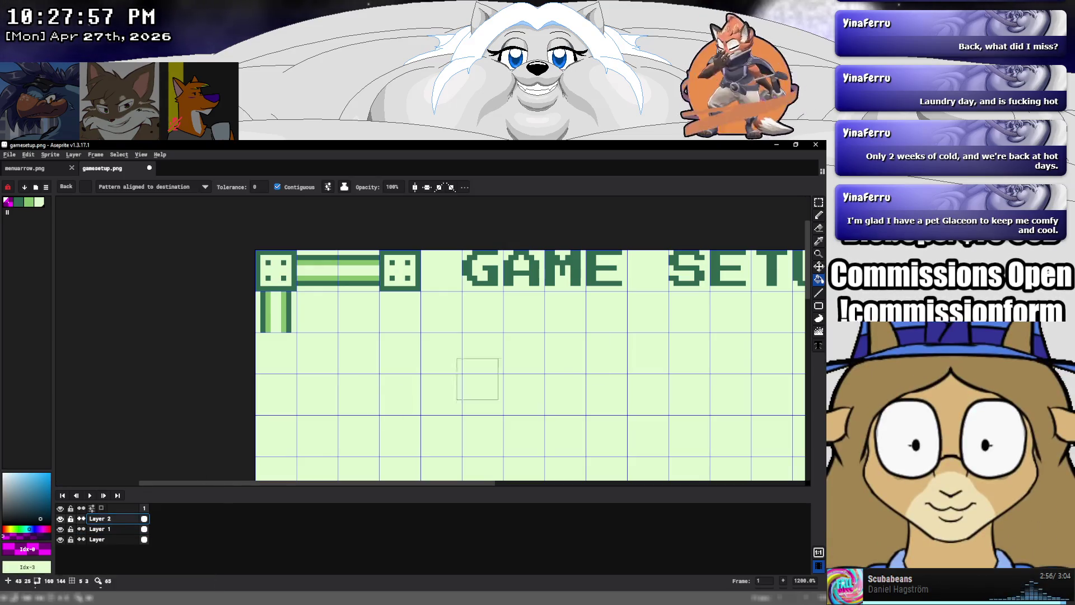
pyautogui.click(819, 346)
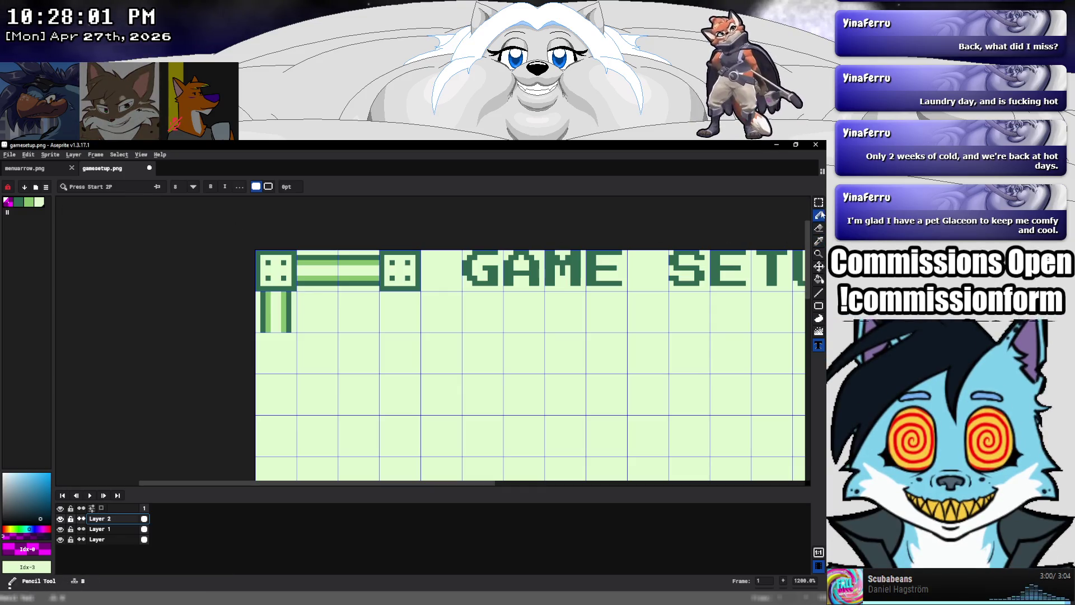
pyautogui.click(819, 216)
pyautogui.scroll(-4, 590, 230)
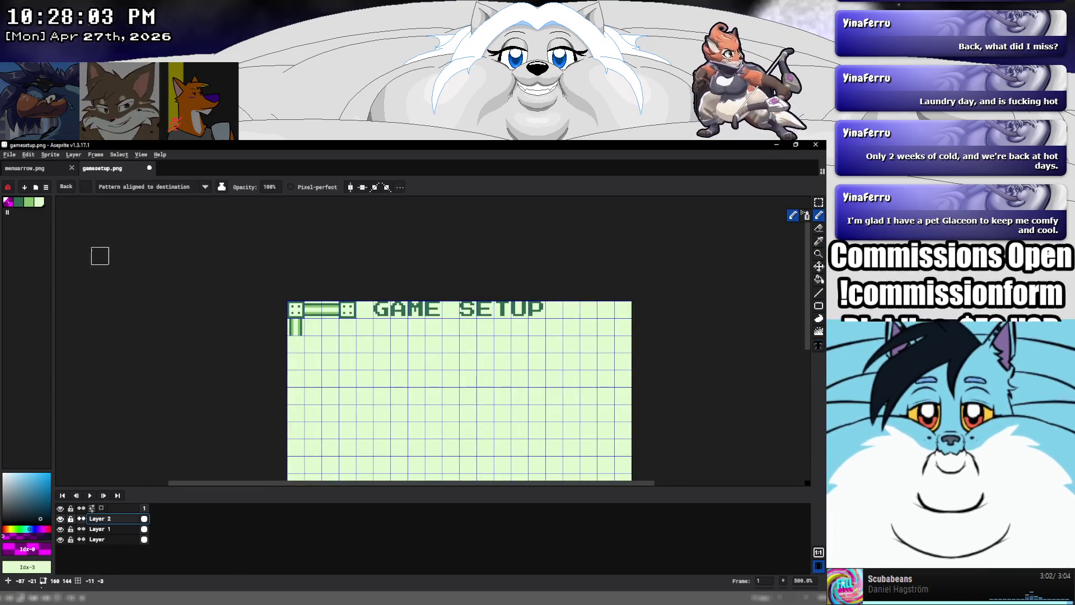
pyautogui.press(']')
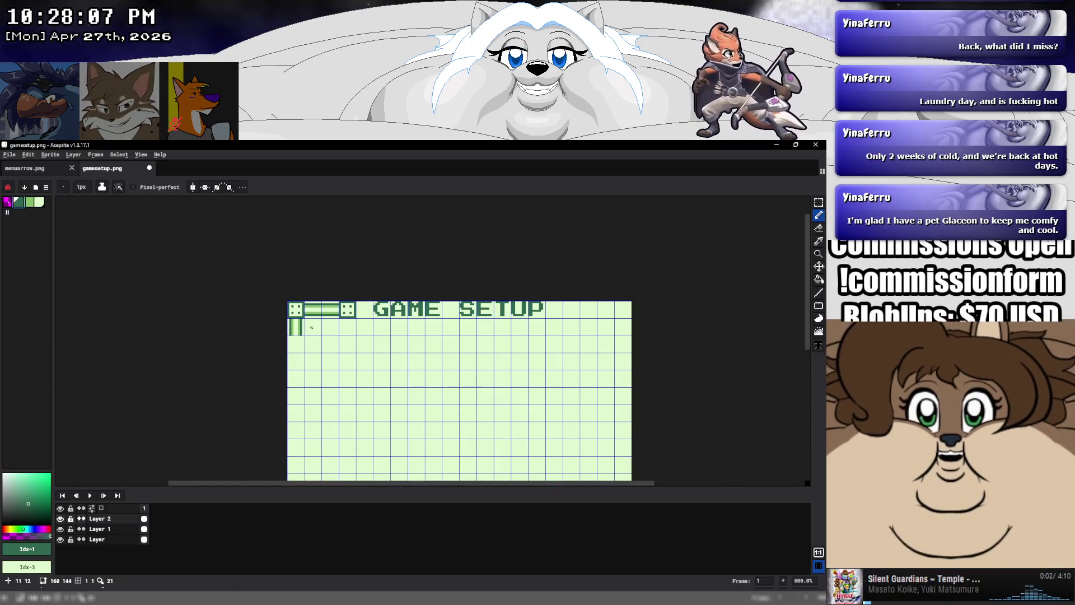
pyautogui.hotkey('ctrl', 's')
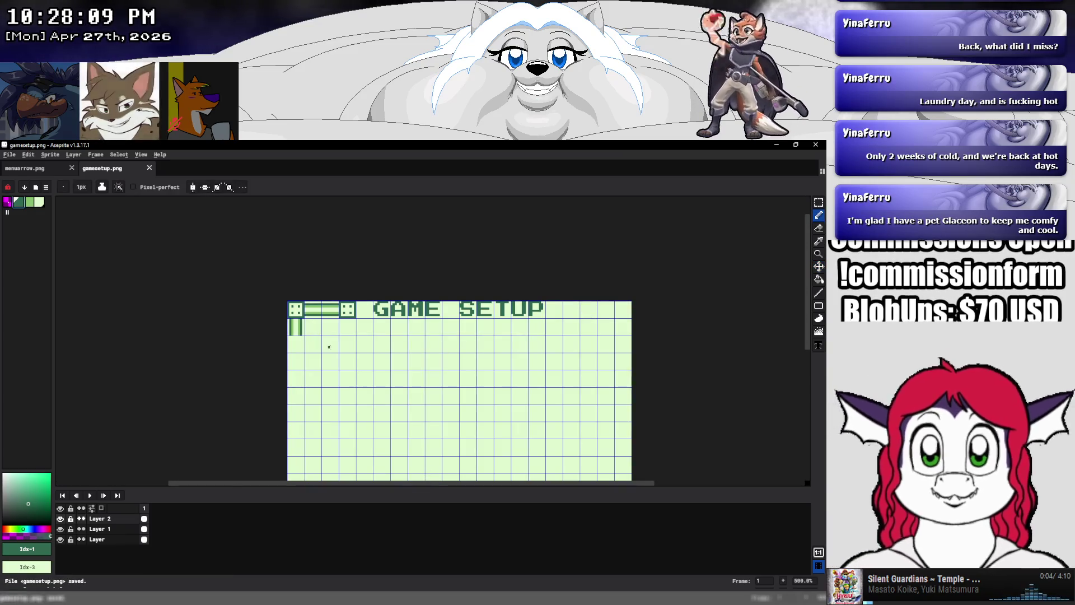
pyautogui.click(819, 346)
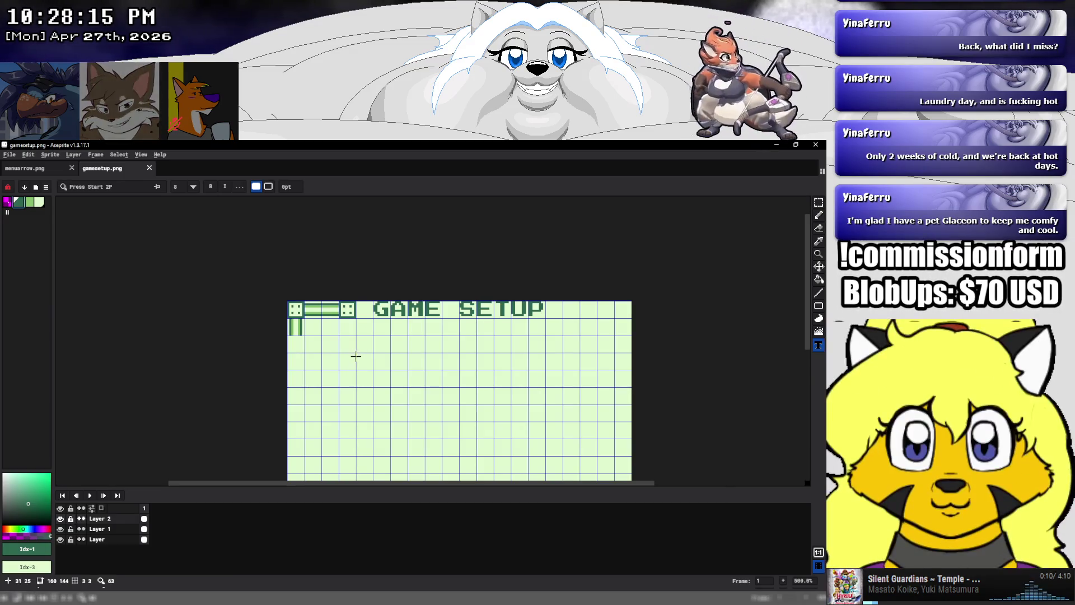
# Type a dark green 'GOAL:' label just below the GAME SETUP heading, slightly in from the left
pyautogui.click(356, 352)
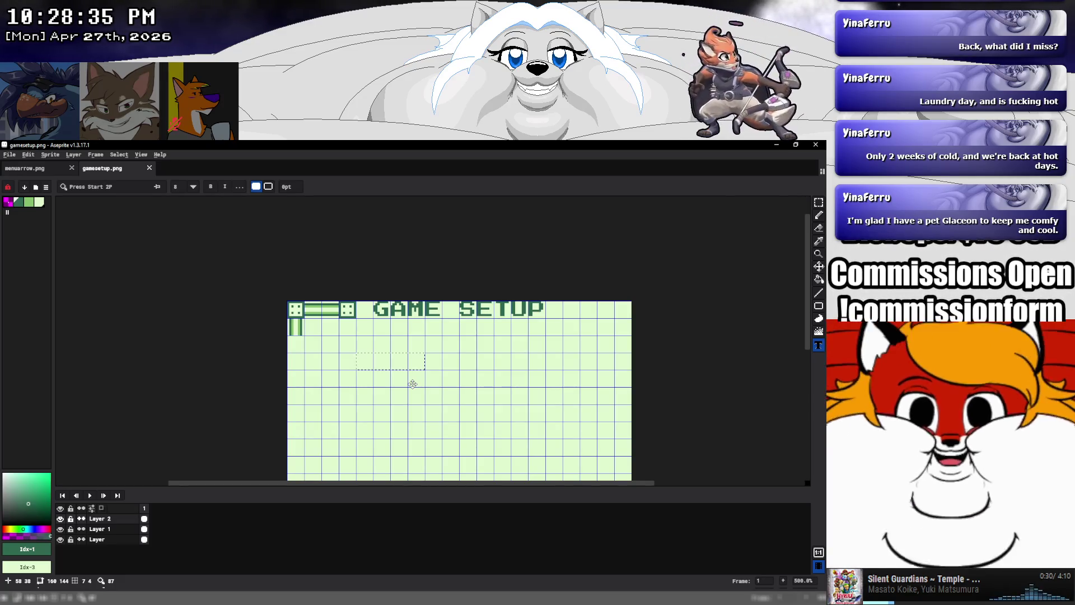
pyautogui.write('GOAL:')
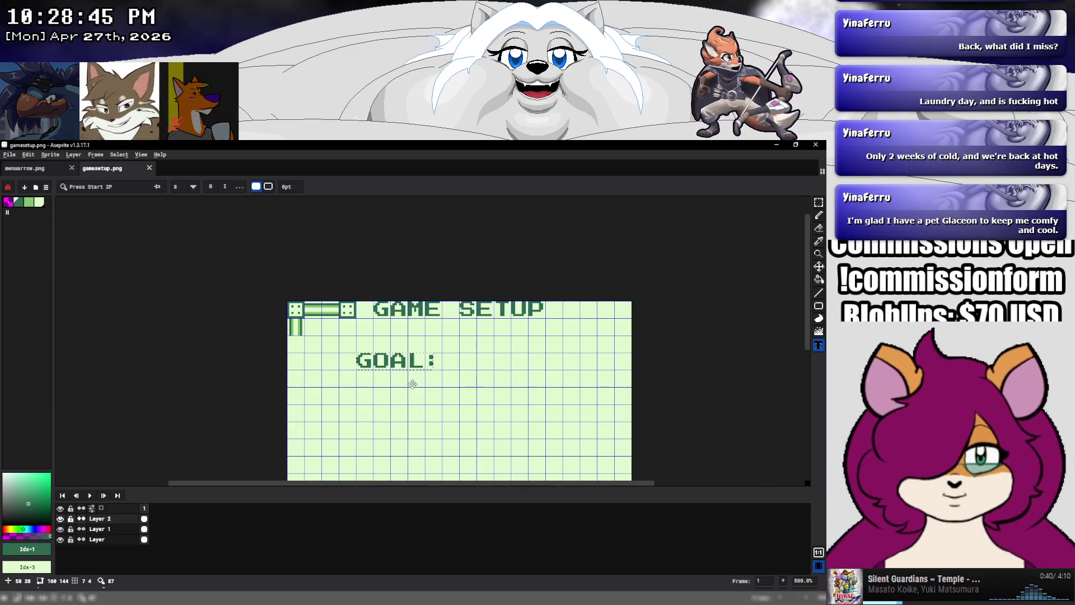
pyautogui.press('Return')
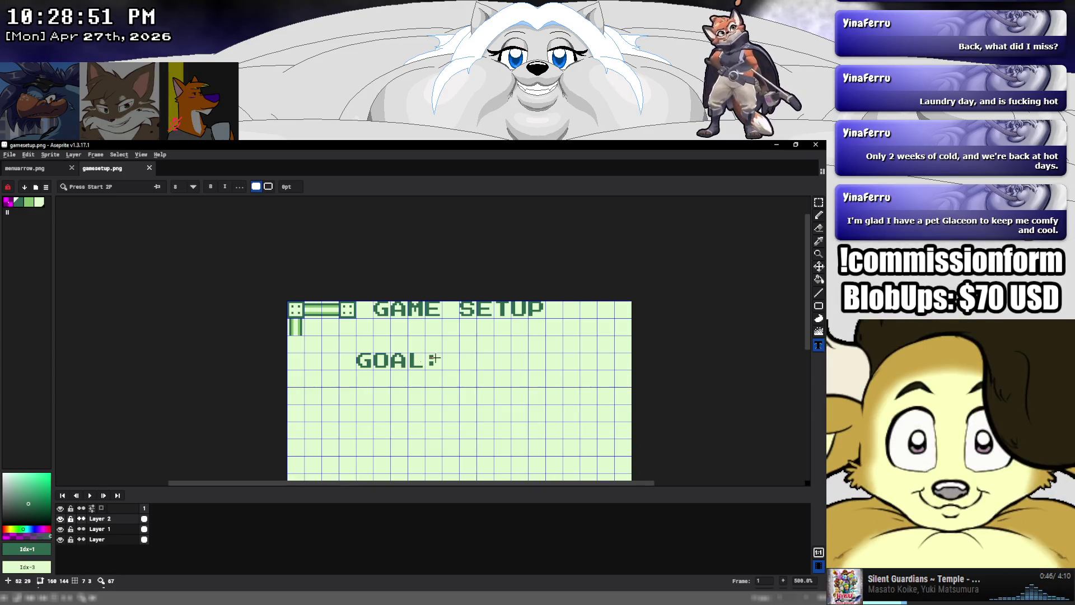
pyautogui.moveTo(328, 385); pyautogui.dragTo(362, 304)
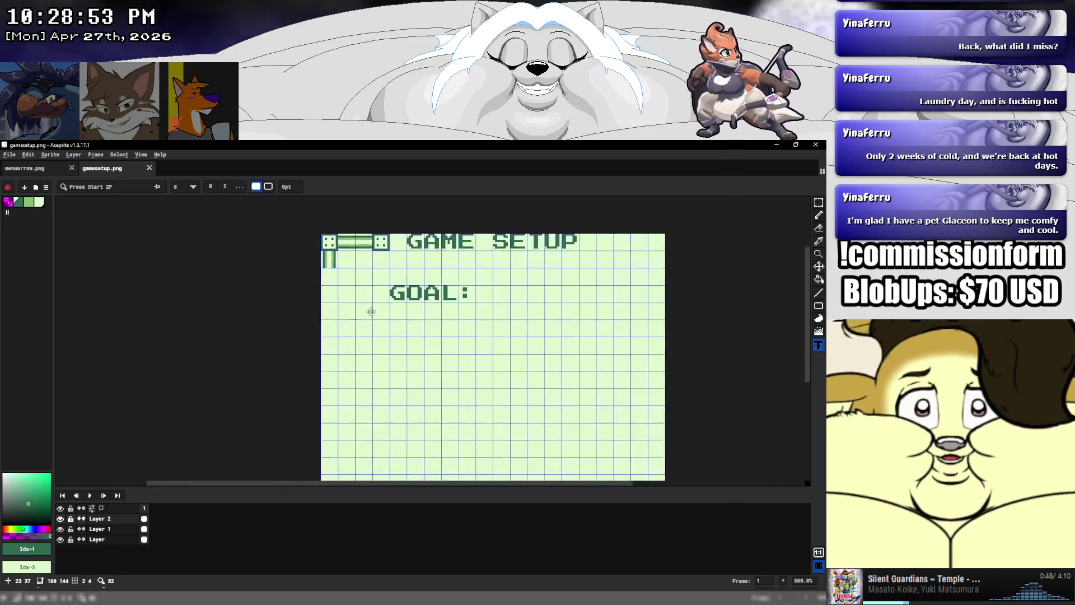
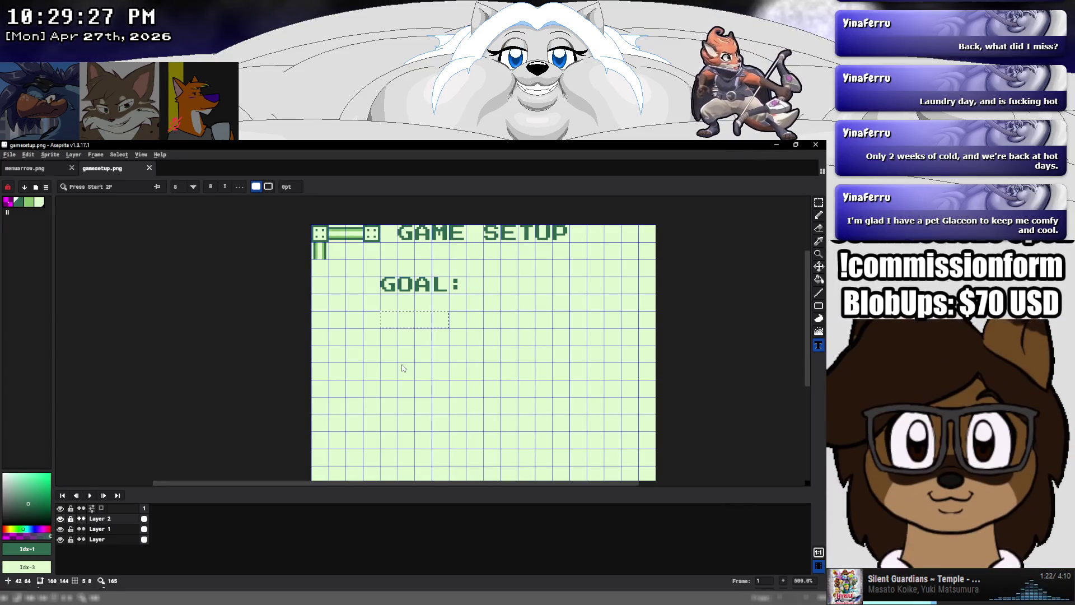
# Type the label MULTI: on the line below GOAL:, trimming MULTIPLYER back to MULTI
pyautogui.write('MULTIPLY')
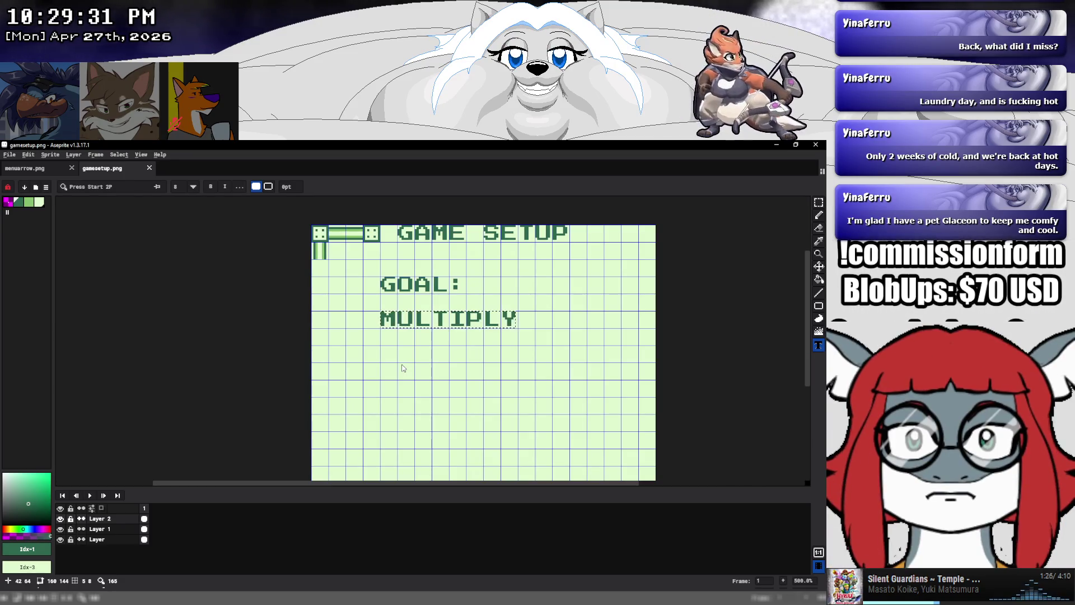
pyautogui.write('ER')
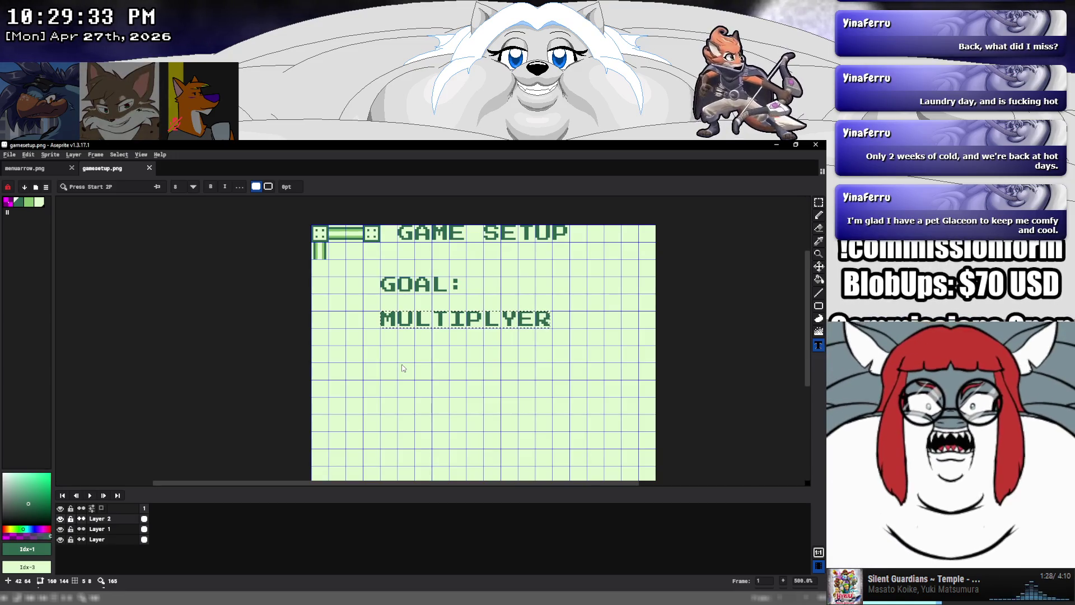
pyautogui.press('BackSpace')
pyautogui.press('BackSpace')
pyautogui.press('BackSpace')
pyautogui.press('BackSpace')
pyautogui.press('BackSpace')
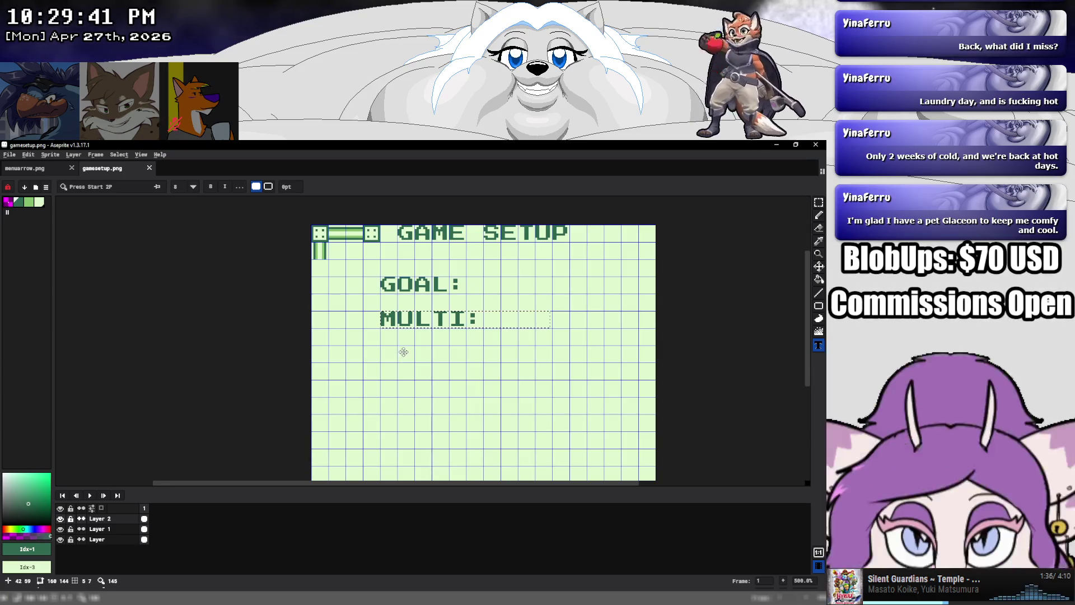
pyautogui.scroll(-1, 403, 351)
pyautogui.scroll(-1, 404, 352)
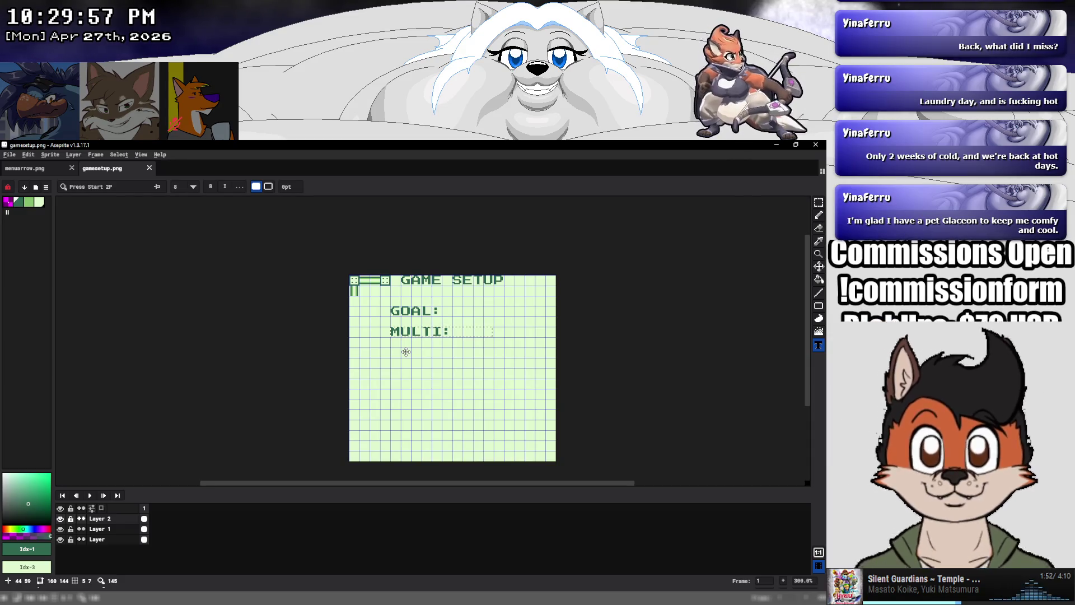
pyautogui.press('Escape')
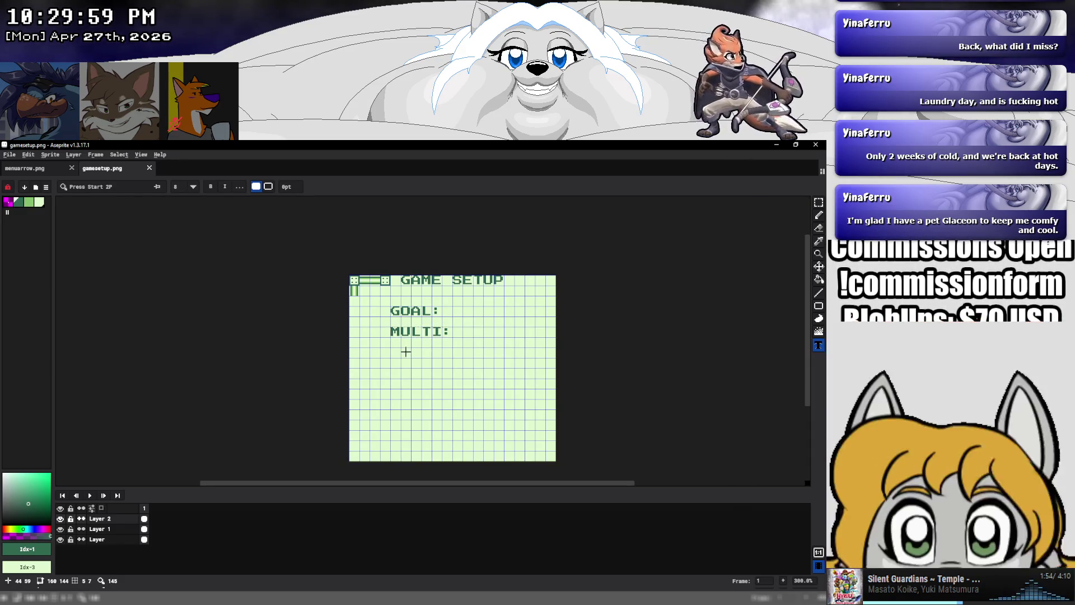
# Select the GOAL: and MULTI: labels, move them down and deselect
pyautogui.click(819, 202)
pyautogui.scroll(2, 394, 308)
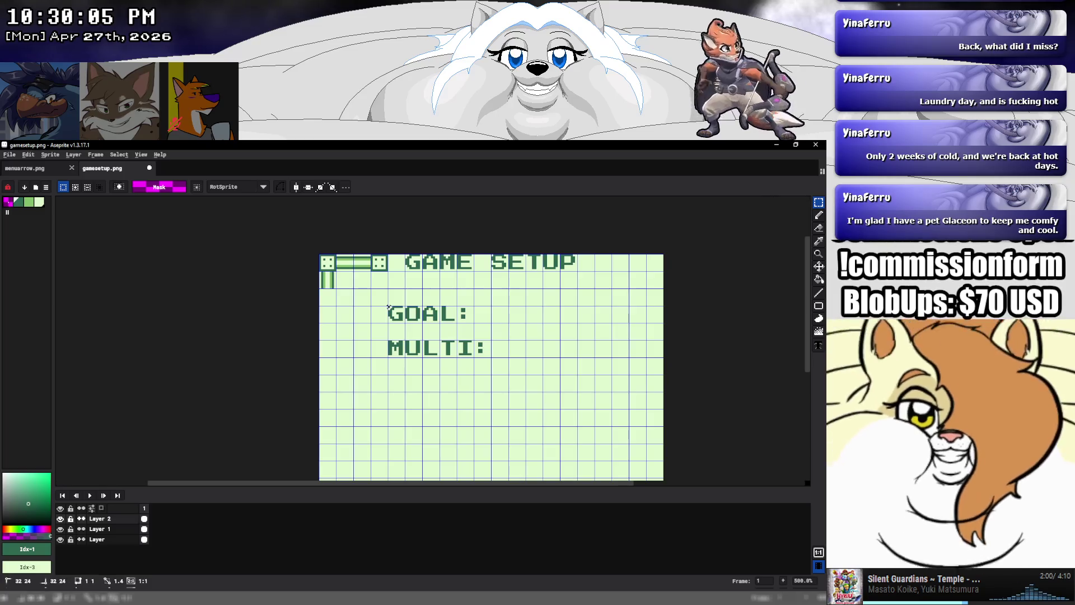
pyautogui.moveTo(390, 306)
pyautogui.mouseDown()
pyautogui.moveTo(491, 357)
pyautogui.moveTo(455, 394)
pyautogui.mouseUp()
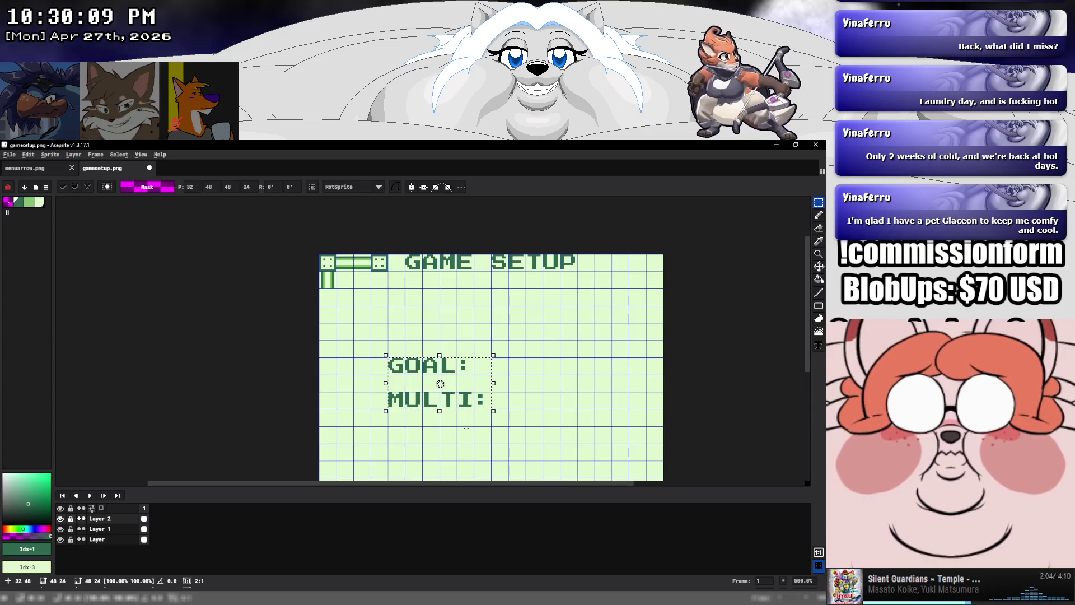
pyautogui.hotkey('ctrl', 'd')
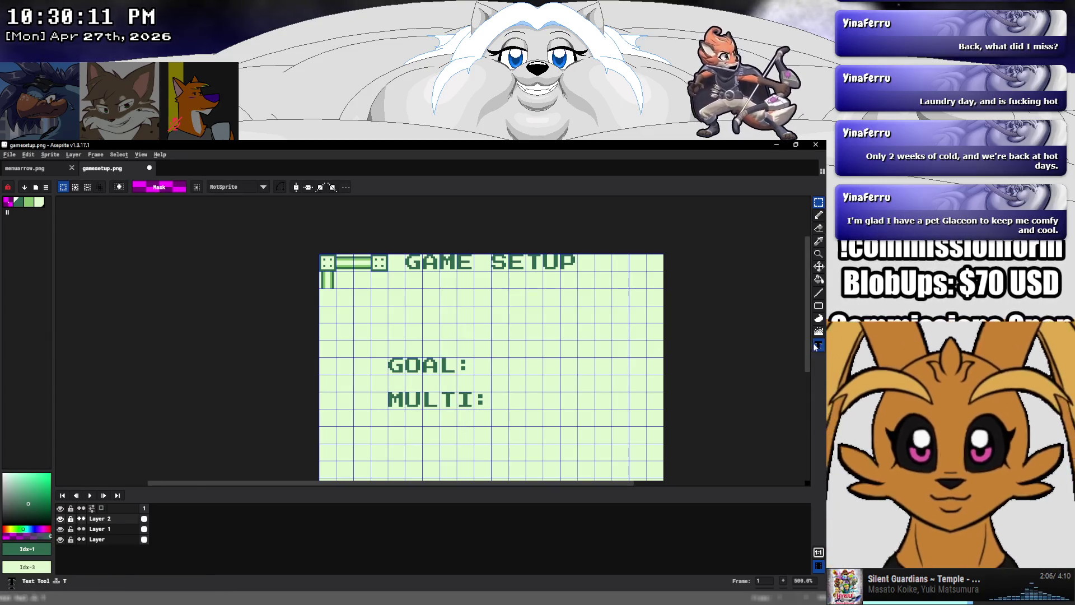
# Add an INIT: label above GOAL:, correcting it from START:
pyautogui.click(818, 345)
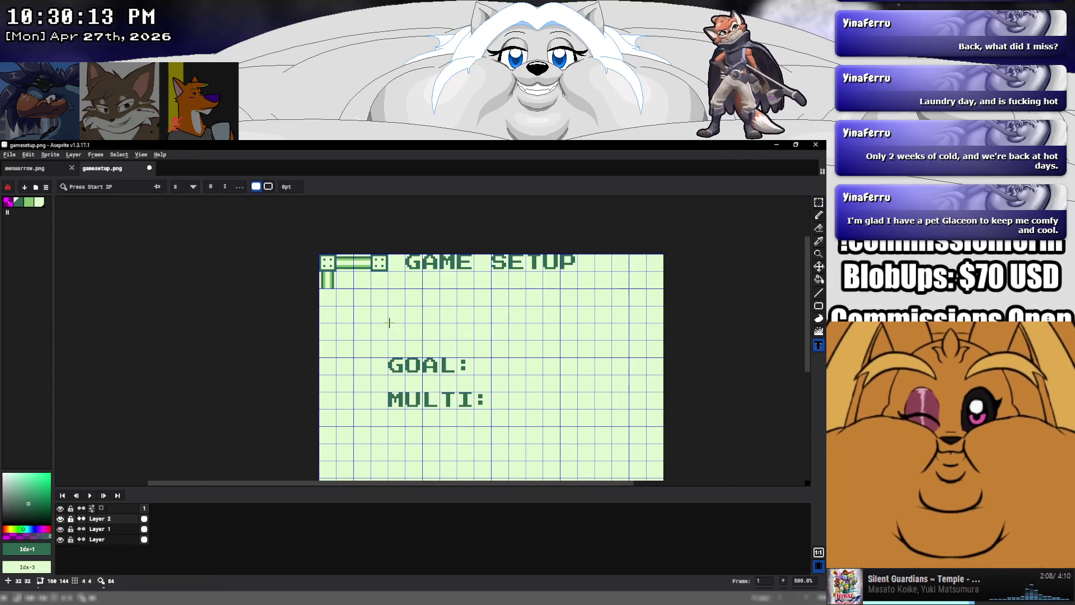
pyautogui.click(390, 323)
pyautogui.write('ST')
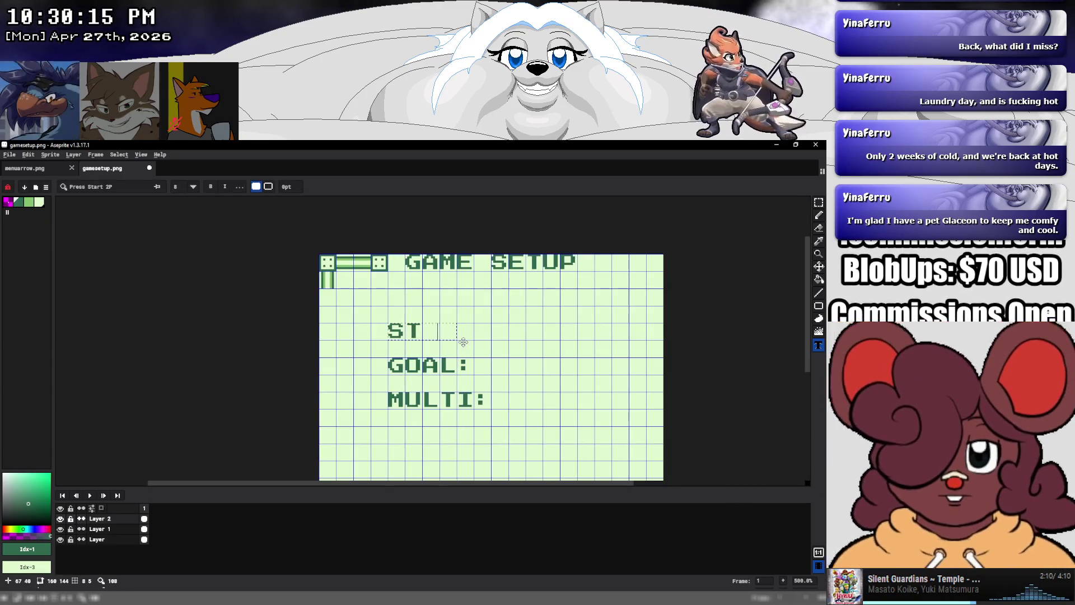
pyautogui.write('ART:')
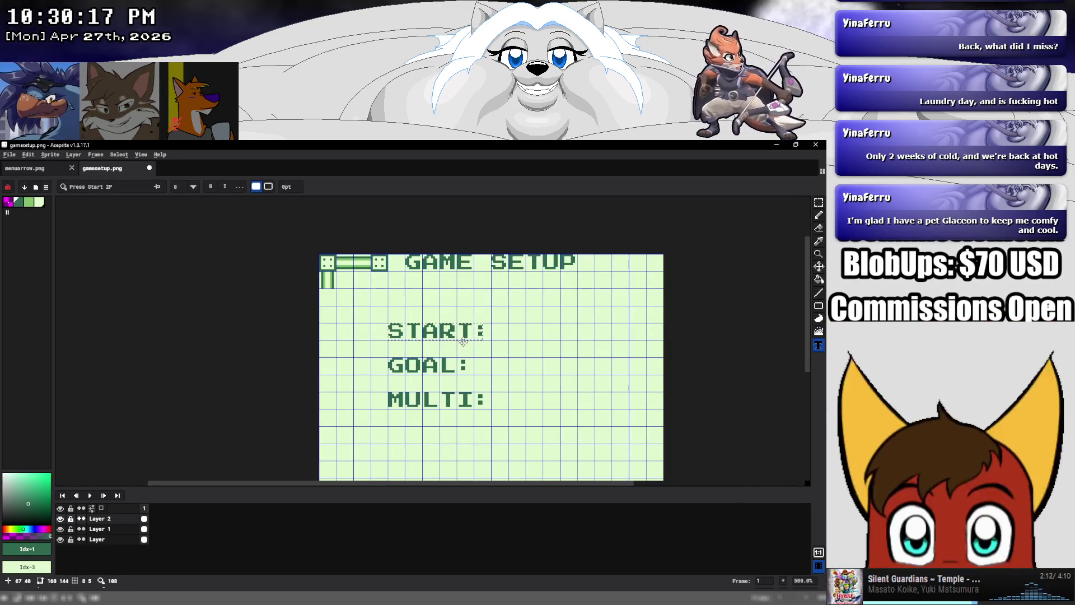
pyautogui.press('BackSpace')
pyautogui.press('BackSpace')
pyautogui.press('BackSpace')
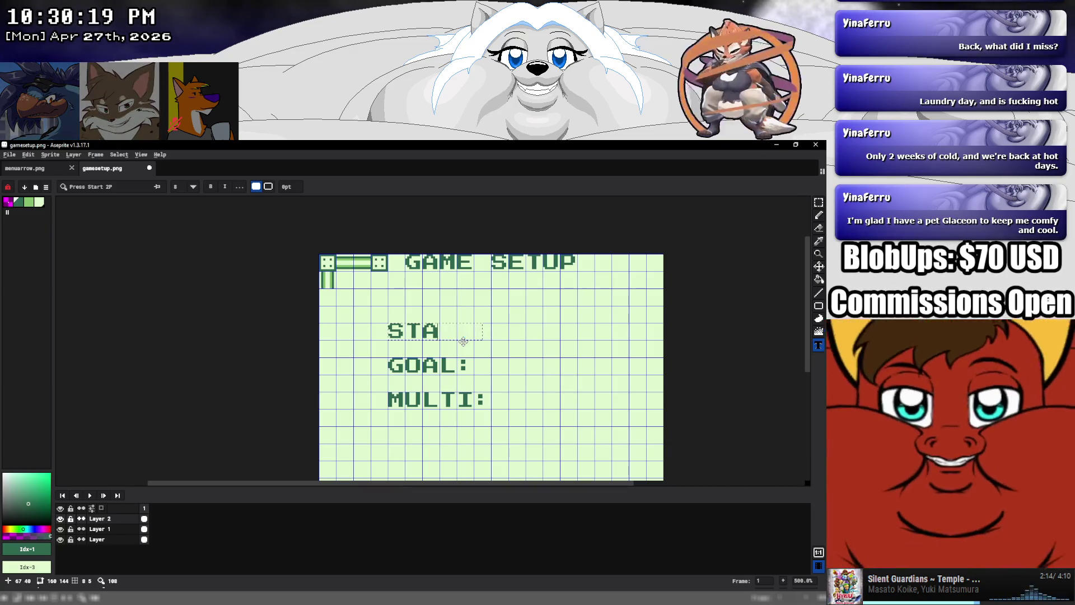
pyautogui.press('BackSpace')
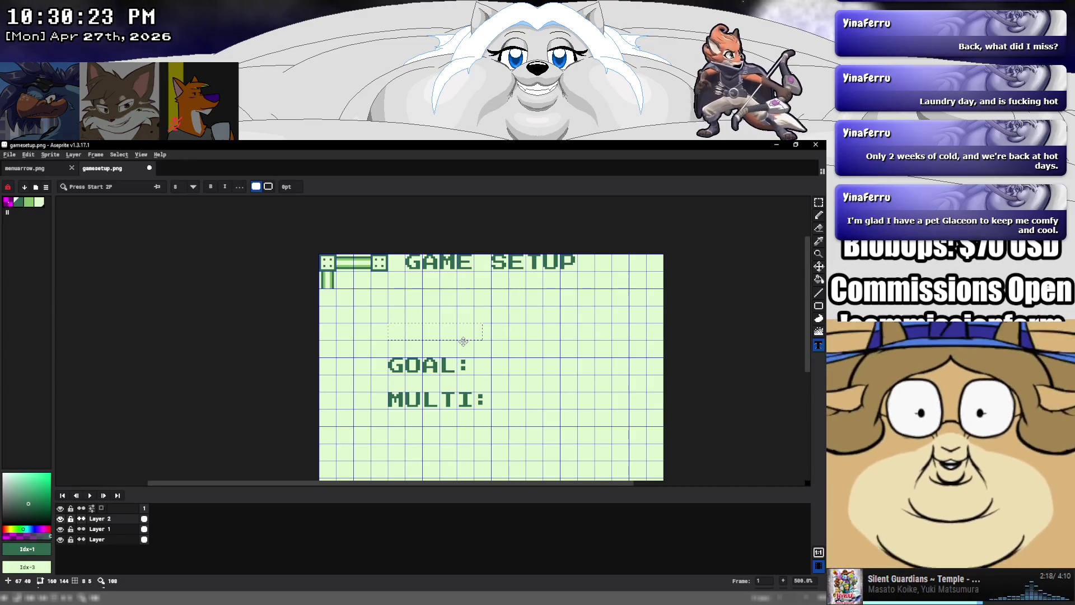
pyautogui.write('INIT:')
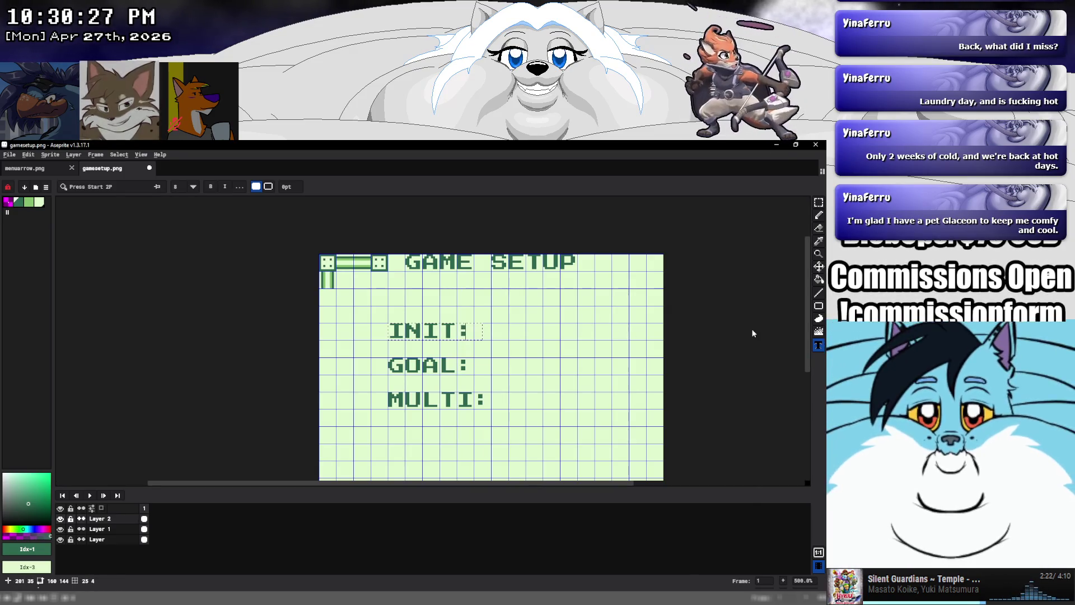
pyautogui.press('Return')
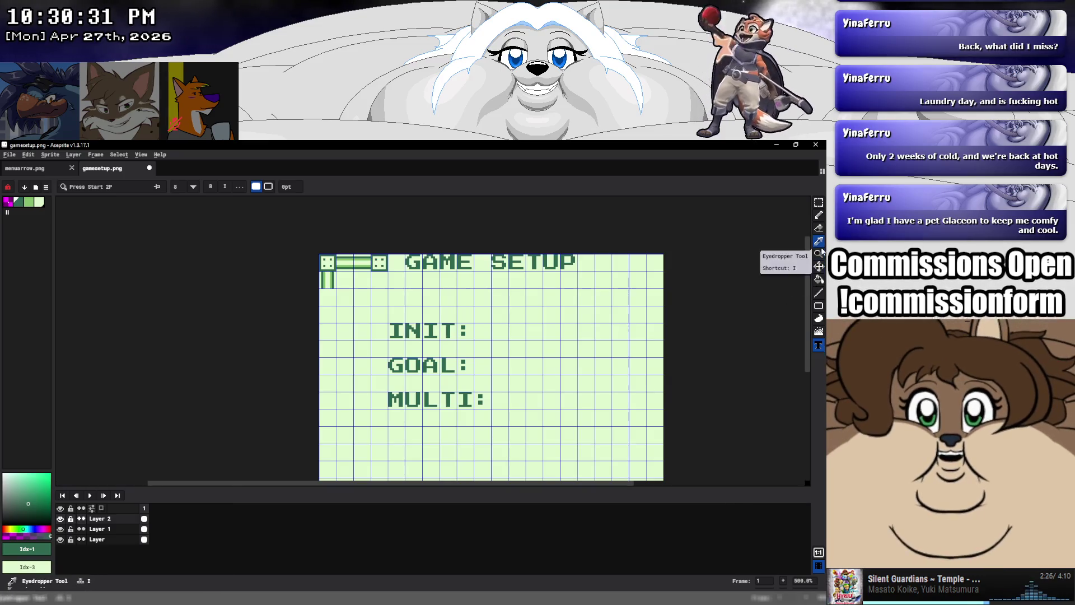
pyautogui.scroll(-2, 617, 314)
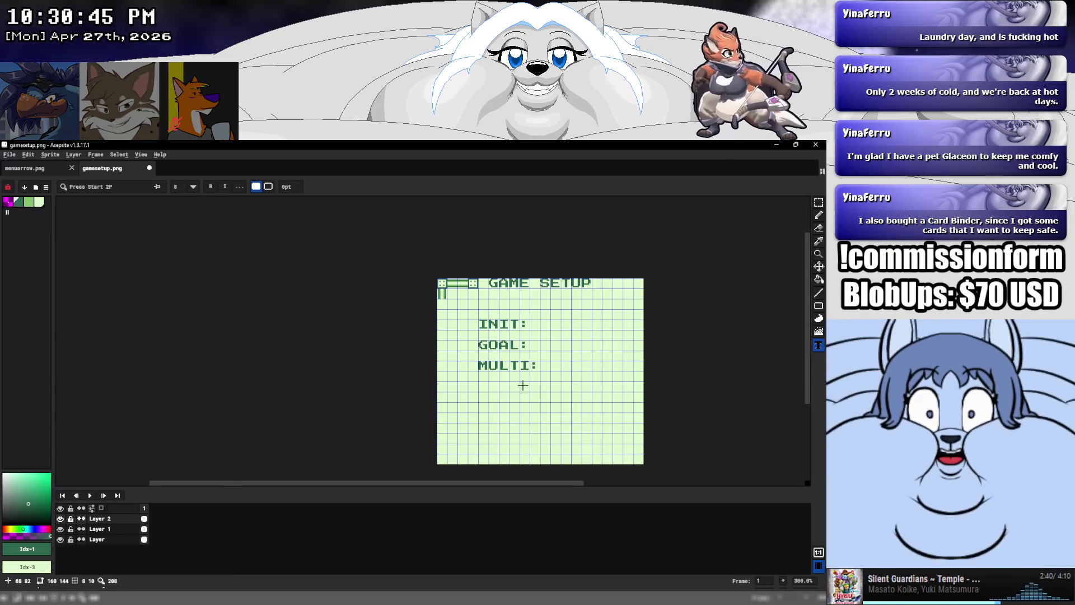
pyautogui.scroll(3, 484, 381)
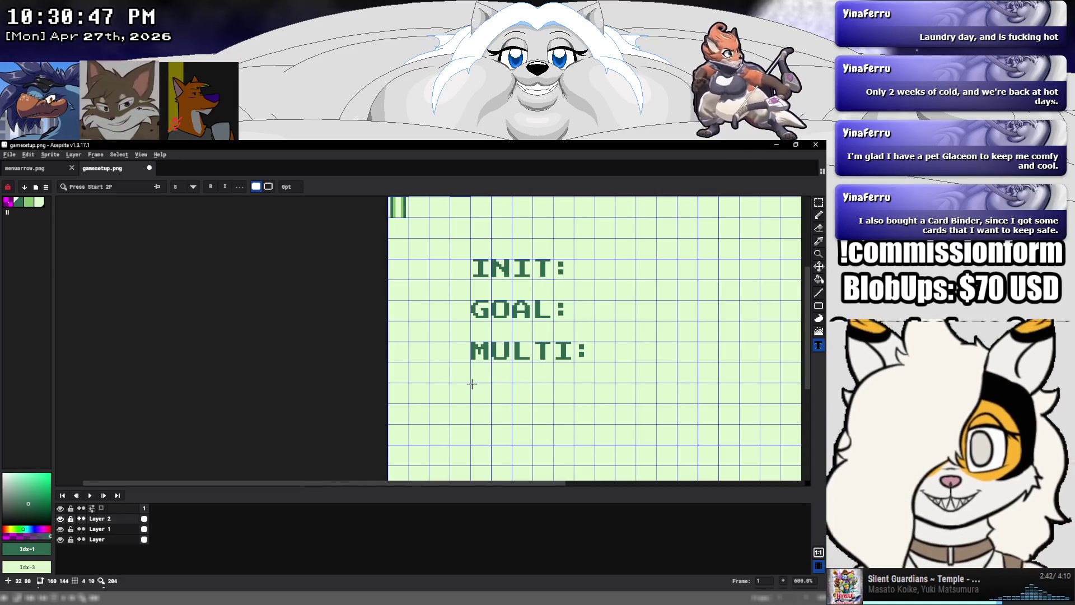
# Draft a text line below MULTI: (TO CHARACTER SEL, then CHOOS…) and discard it
pyautogui.click(472, 384)
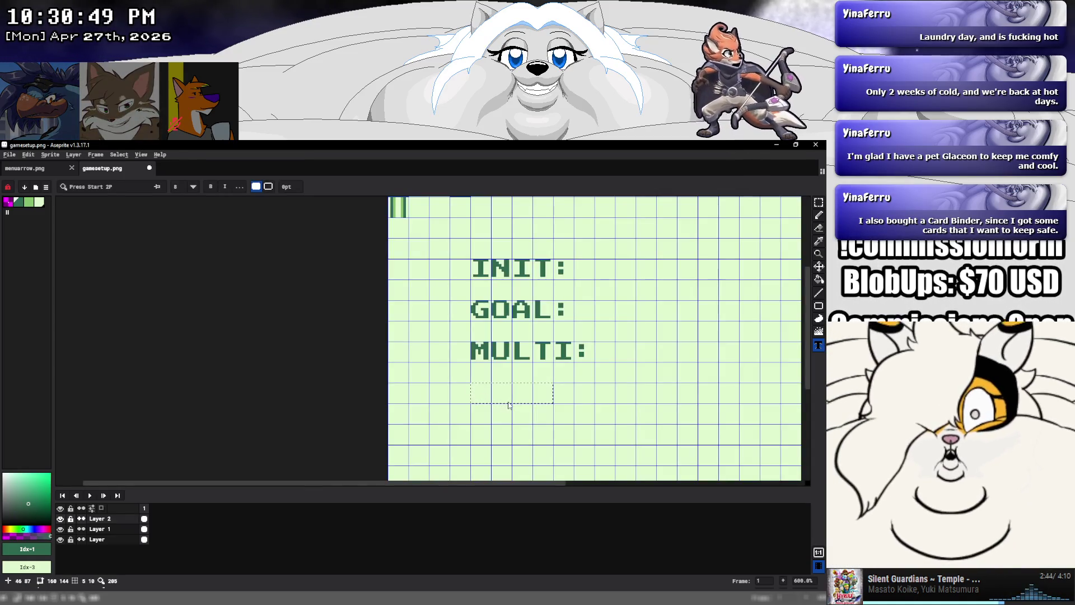
pyautogui.write('TO CHARAC')
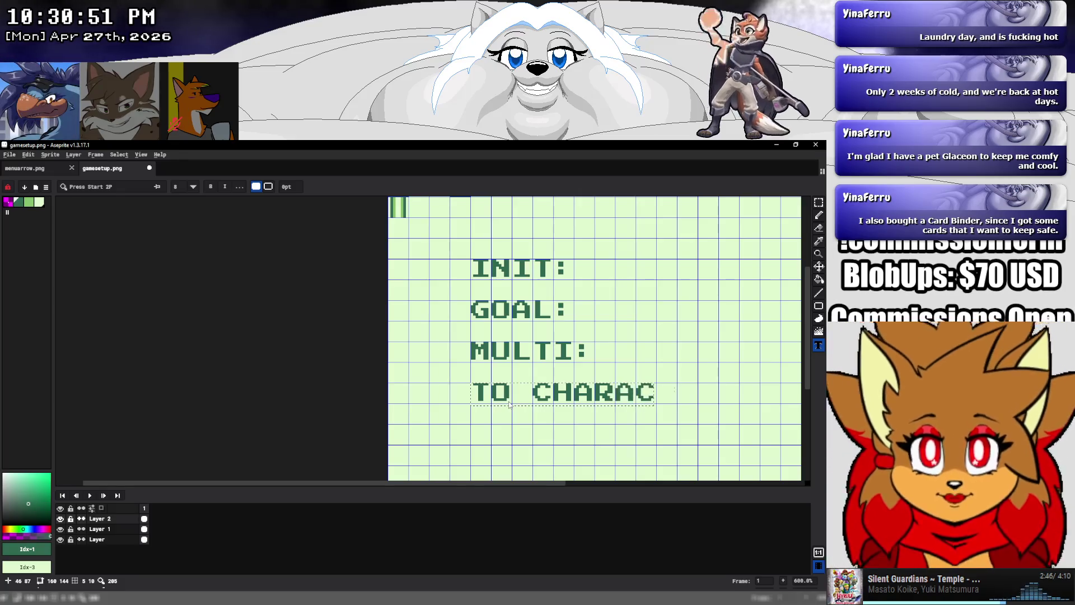
pyautogui.write('TER SEL')
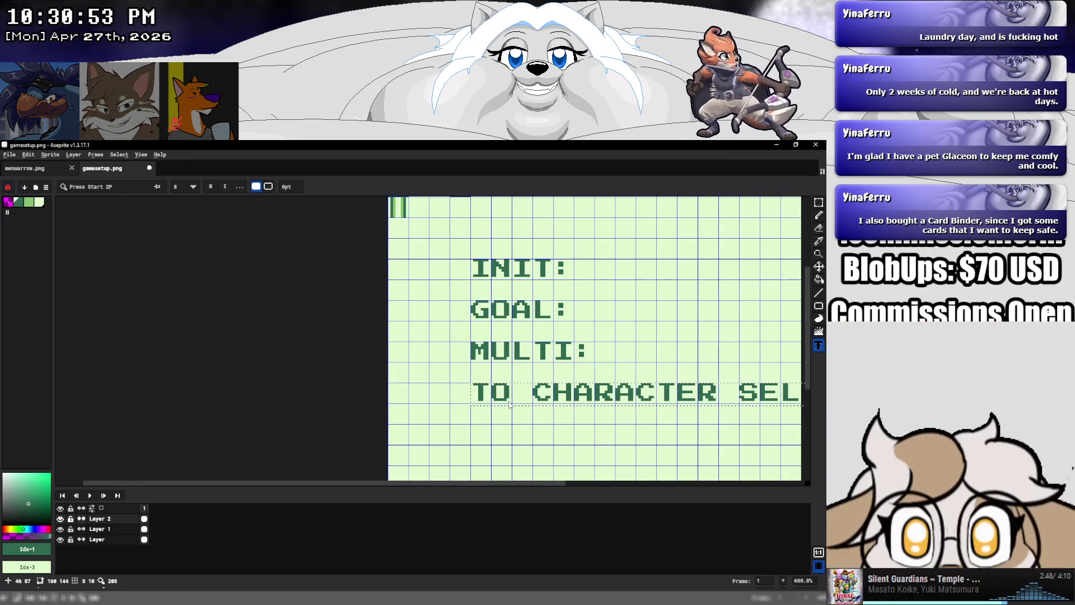
pyautogui.scroll(-2, 617, 351)
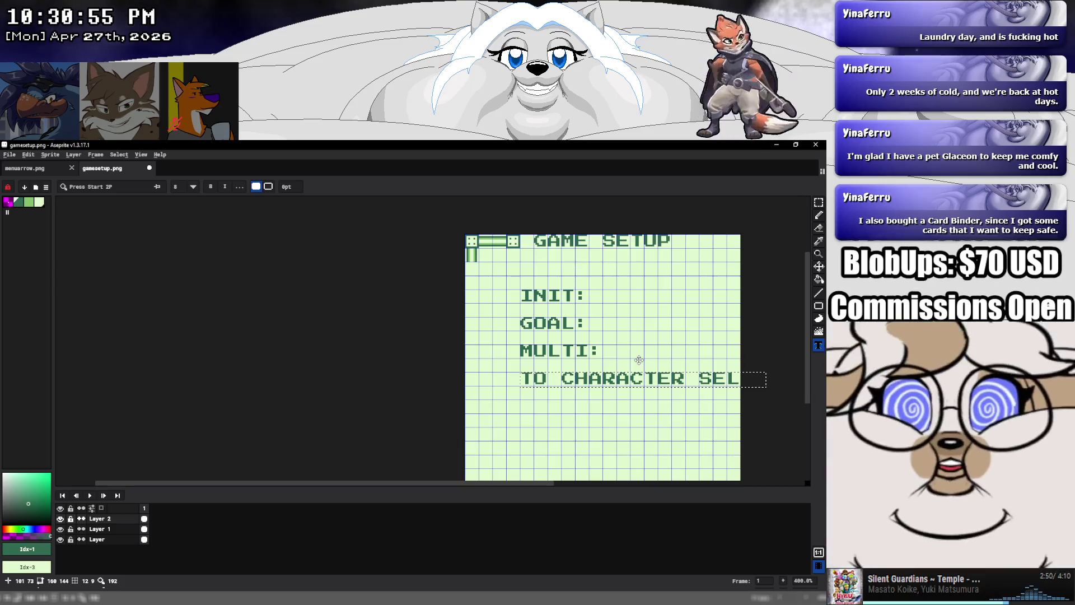
pyautogui.press('BackSpace')
pyautogui.press('BackSpace')
pyautogui.press('BackSpace')
pyautogui.press('BackSpace')
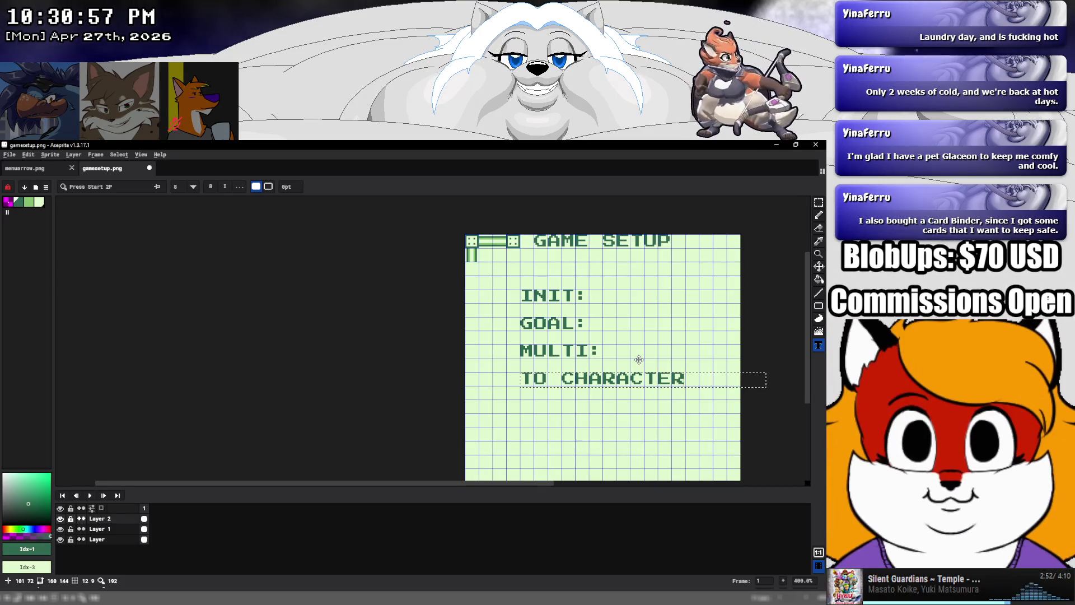
pyautogui.press('BackSpace')
pyautogui.press('BackSpace')
pyautogui.press('BackSpace')
pyautogui.press('BackSpace')
pyautogui.press('BackSpace')
pyautogui.press('BackSpace')
pyautogui.press('BackSpace')
pyautogui.press('BackSpace')
pyautogui.press('BackSpace')
pyautogui.press('BackSpace')
pyautogui.press('BackSpace')
pyautogui.write('CHOOSE')
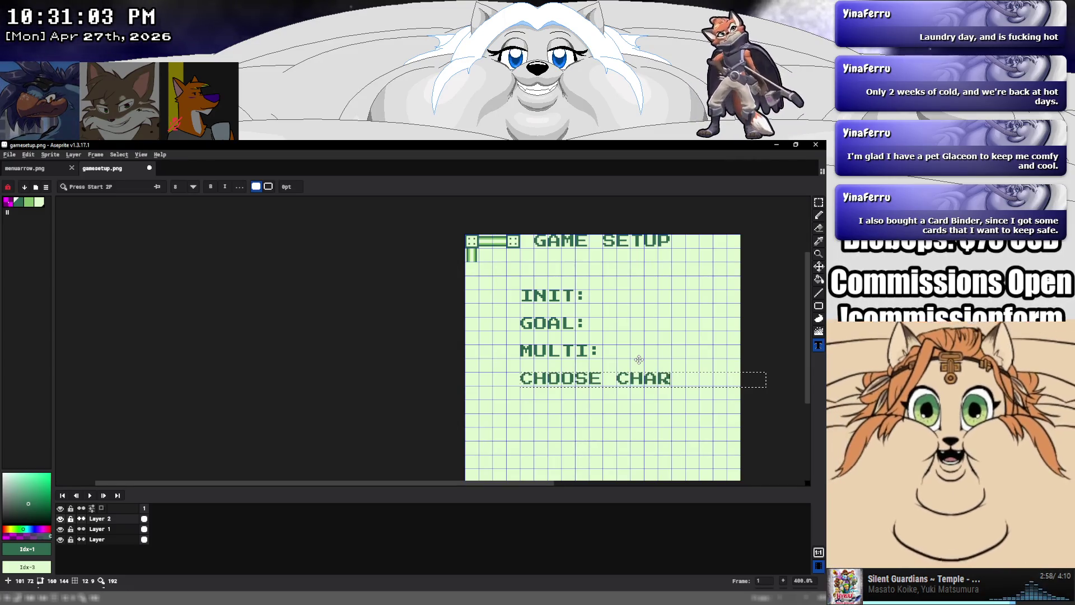
pyautogui.press('BackSpace')
pyautogui.press('BackSpace')
pyautogui.press('BackSpace')
pyautogui.press('BackSpace')
pyautogui.press('BackSpace')
pyautogui.write('YERS')
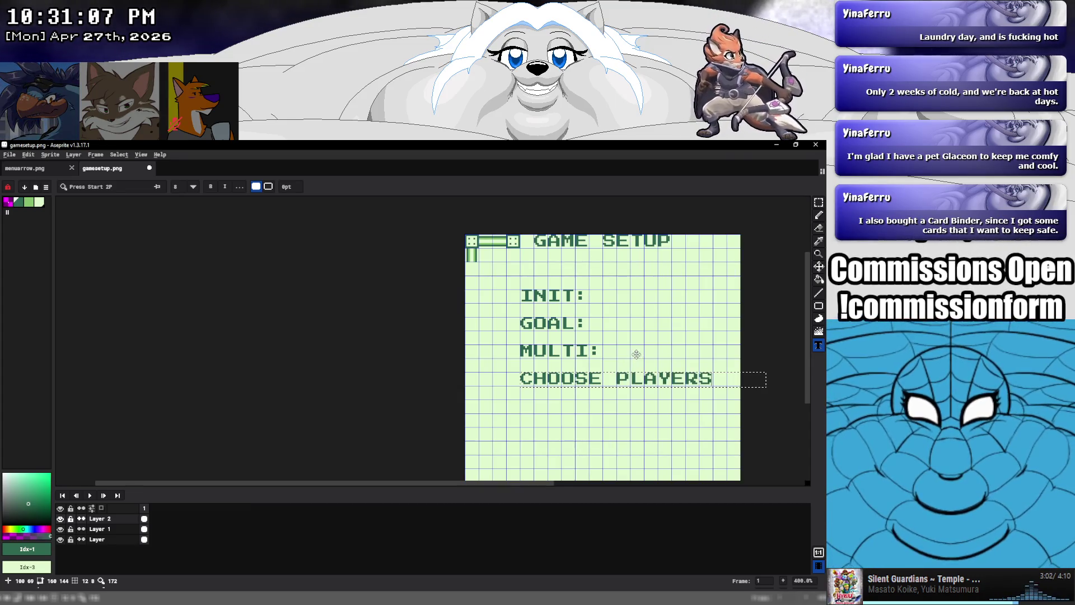
pyautogui.press('Escape')
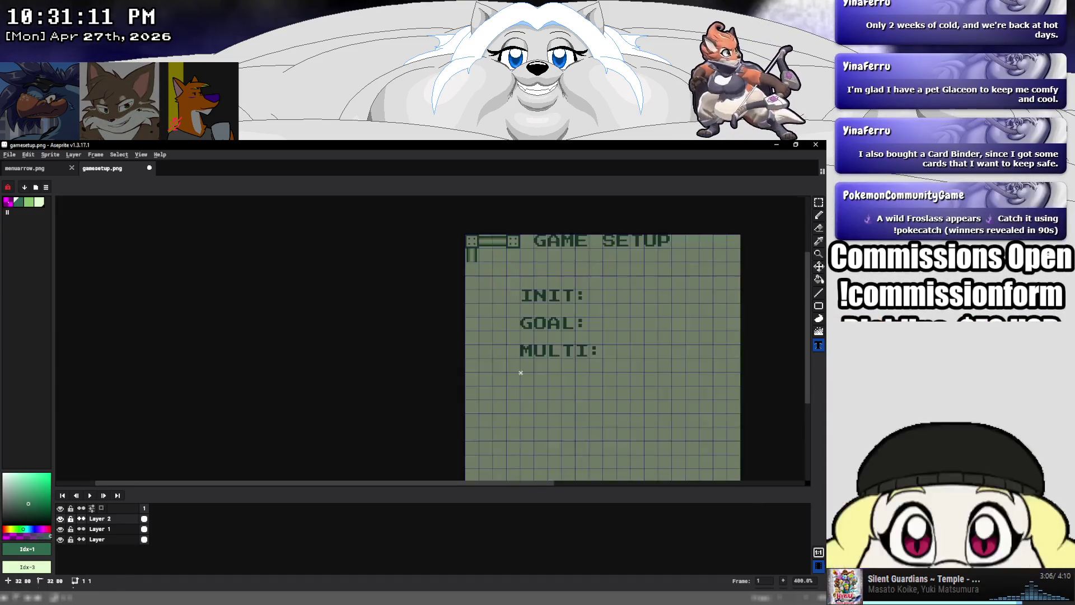
# Type CHOOSE PLAYERS below MULTI:, commit it and save gamesetup.png
pyautogui.write('CHOOS')
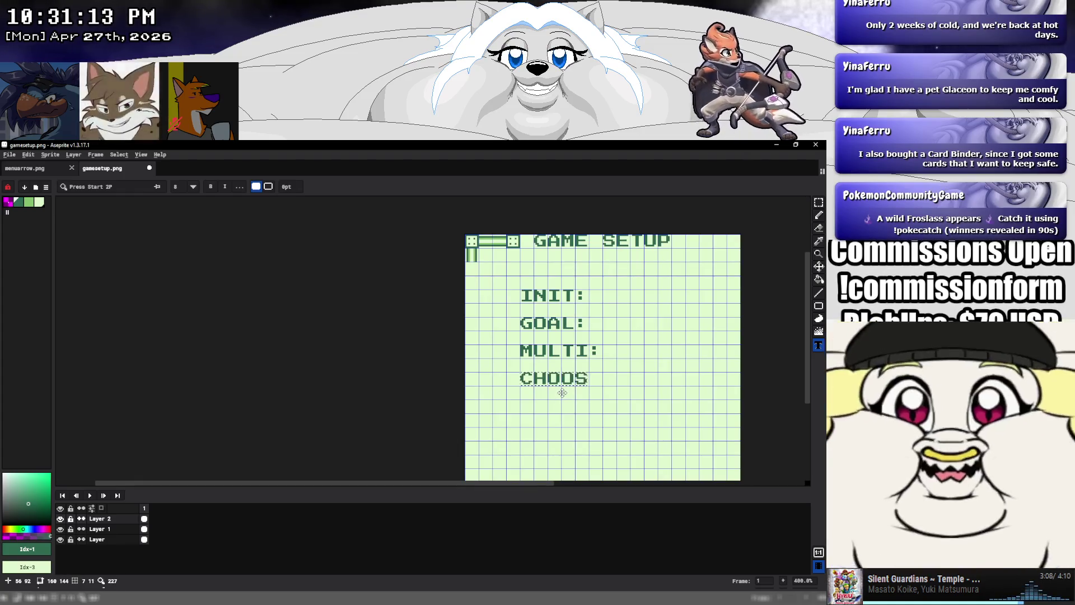
pyautogui.write('E PLAYERS')
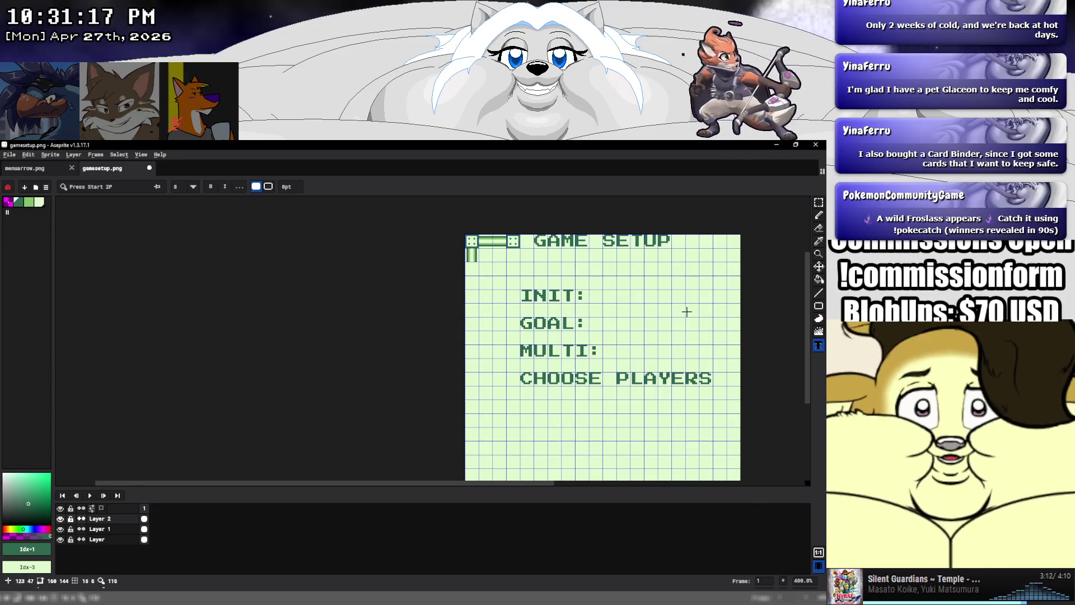
pyautogui.click(819, 202)
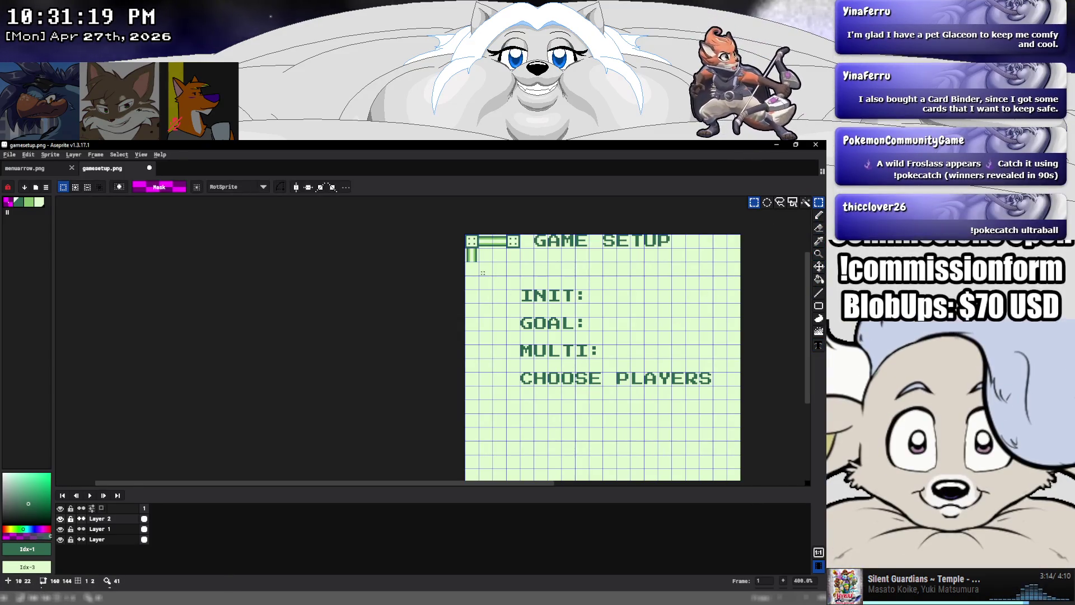
pyautogui.hotkey('ctrl', 's')
pyautogui.click(133, 156)
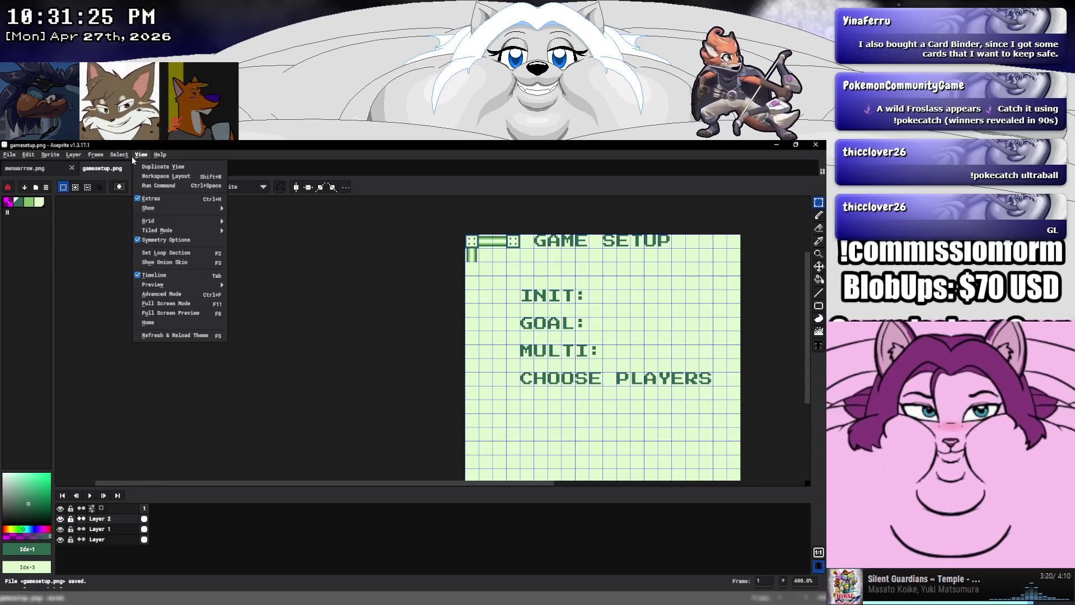
# Return to the gamesetup.png canvas and pick a selection tool
pyautogui.hotkey('alt', 'Tab')
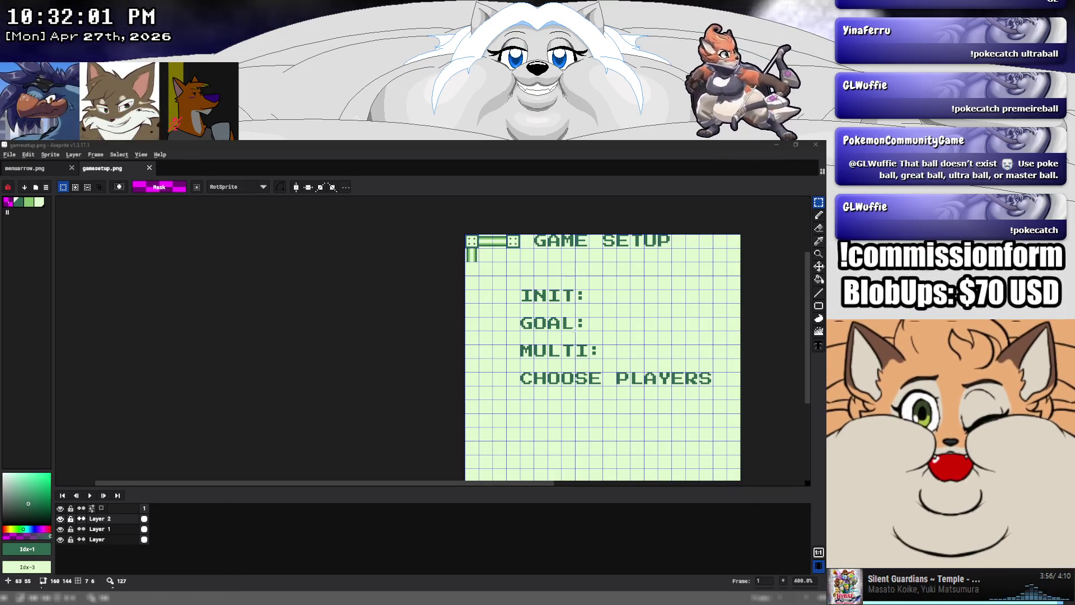
pyautogui.click(567, 268)
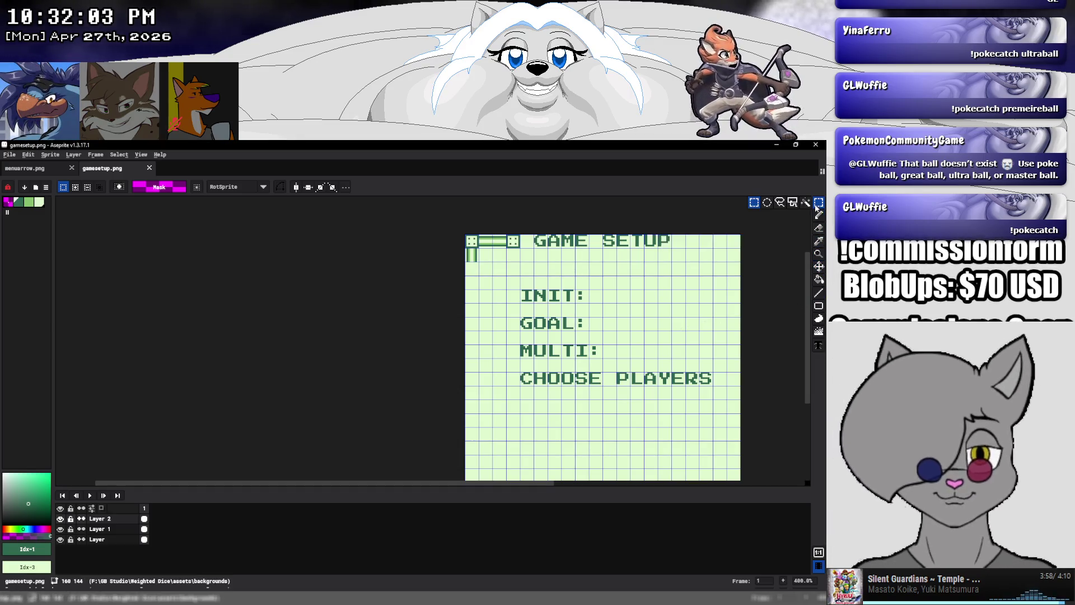
# Select the 8x8 vertical bar tile and make it a new brush
pyautogui.moveTo(415, 314); pyautogui.dragTo(250, 299)
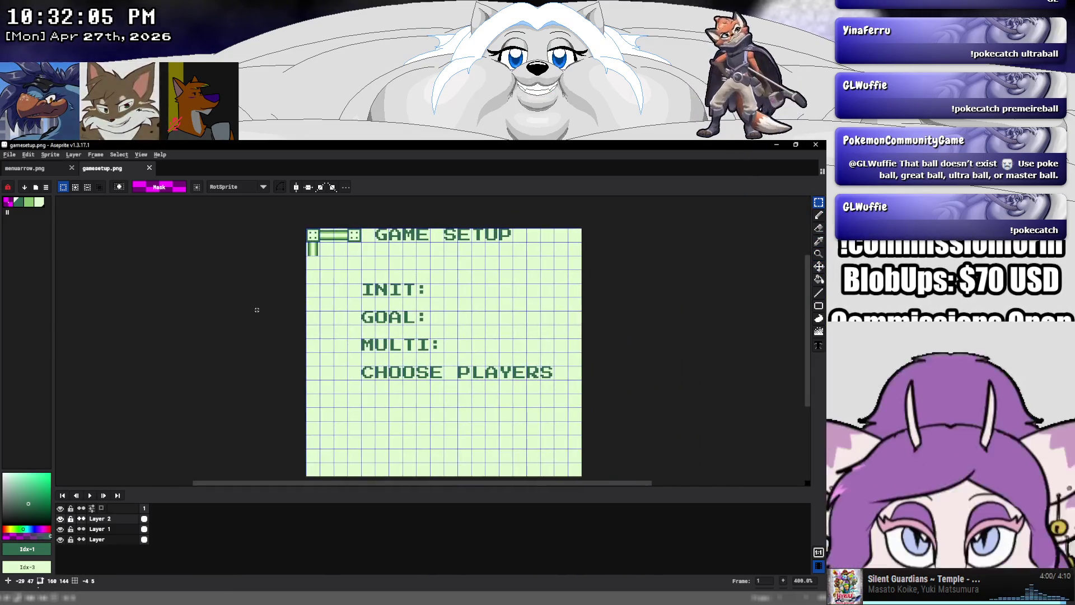
pyautogui.scroll(3, 307, 238)
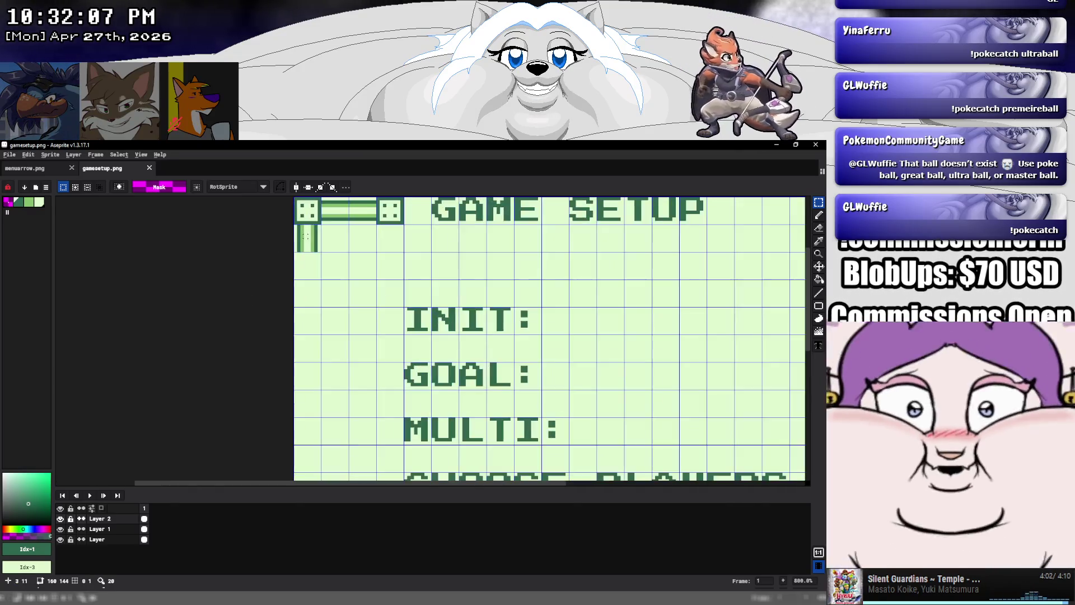
pyautogui.moveTo(296, 226); pyautogui.dragTo(321, 250)
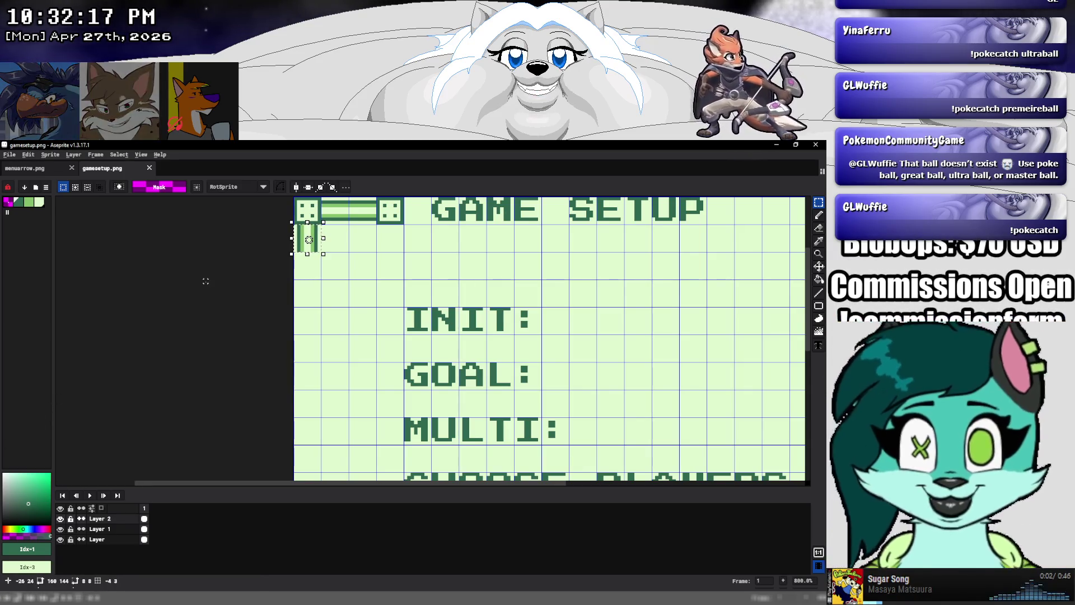
pyautogui.click(16, 157)
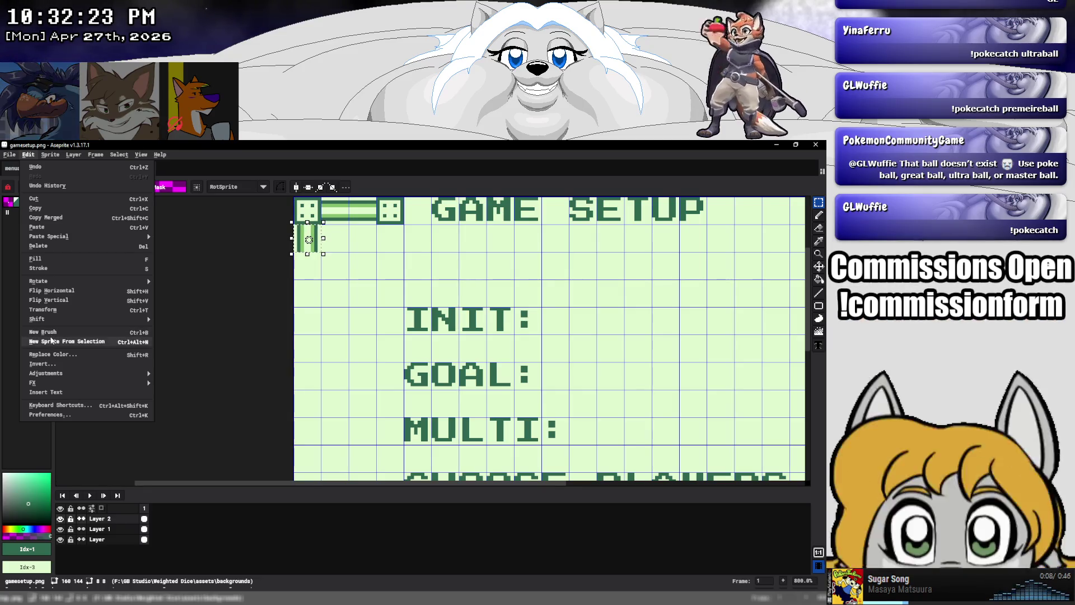
pyautogui.click(51, 333)
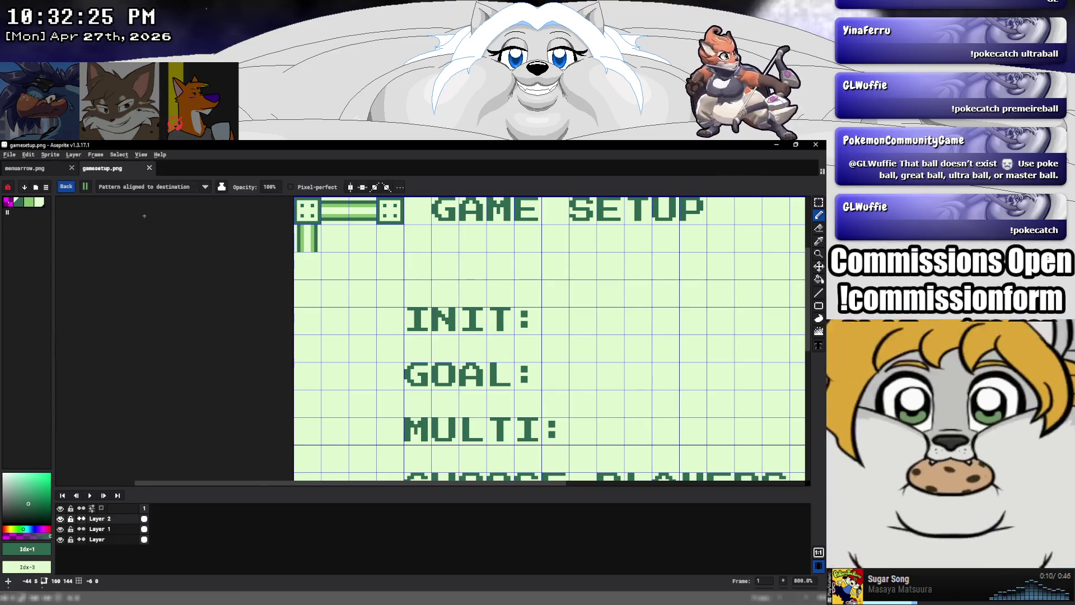
# Enable Snap to Grid and draw the vertical bar down the left border
pyautogui.click(141, 154)
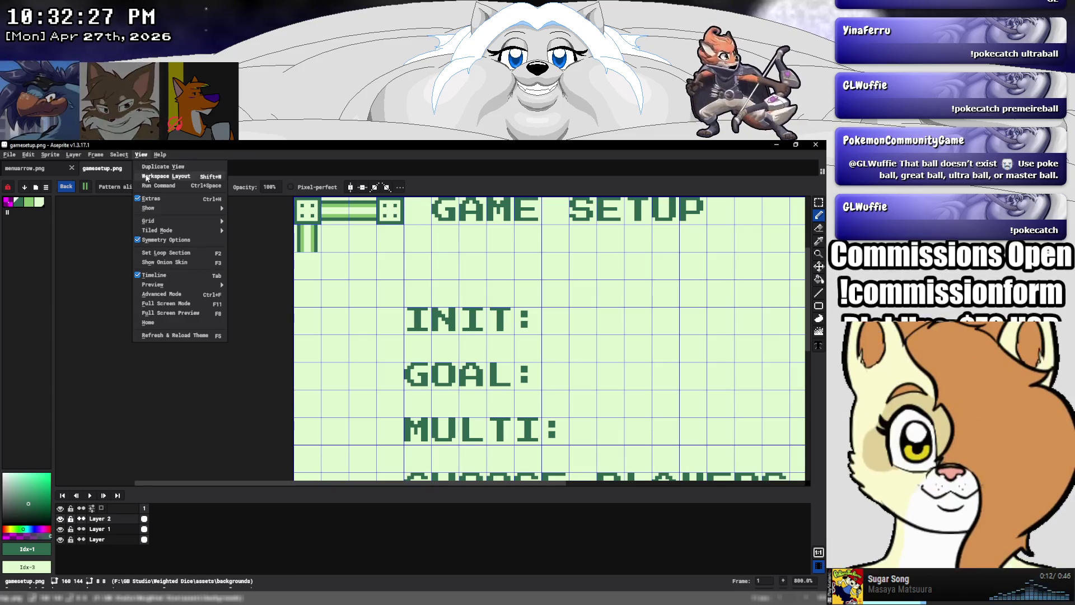
pyautogui.moveTo(149, 220)
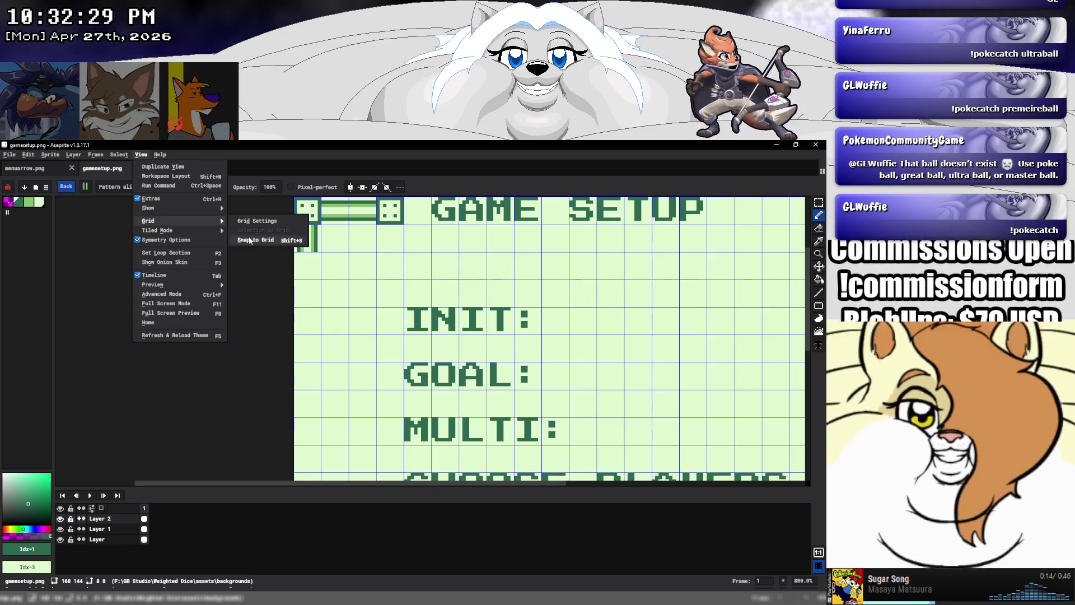
pyautogui.click(255, 239)
pyautogui.press('u')
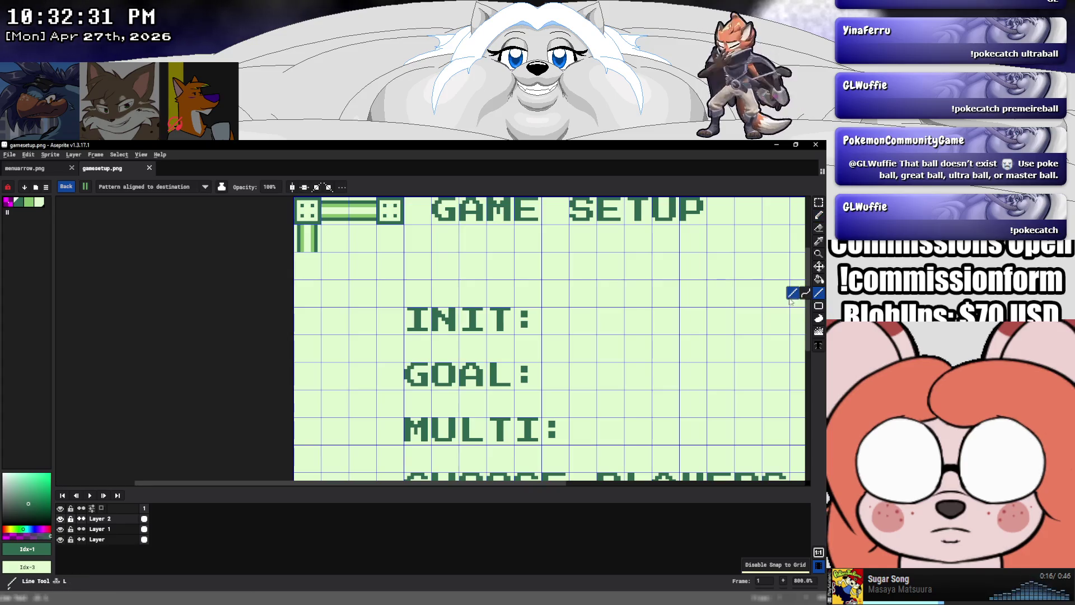
pyautogui.click(819, 292)
pyautogui.moveTo(307, 280); pyautogui.dragTo(323, 480)
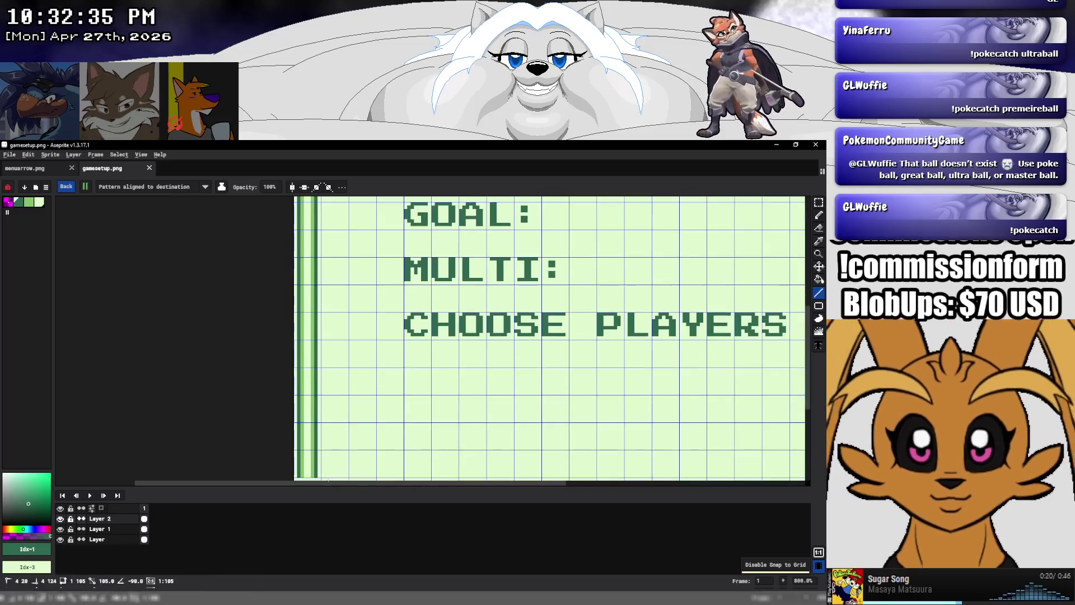
pyautogui.moveTo(323, 480); pyautogui.dragTo(323, 480)
pyautogui.scroll(-5, 391, 344)
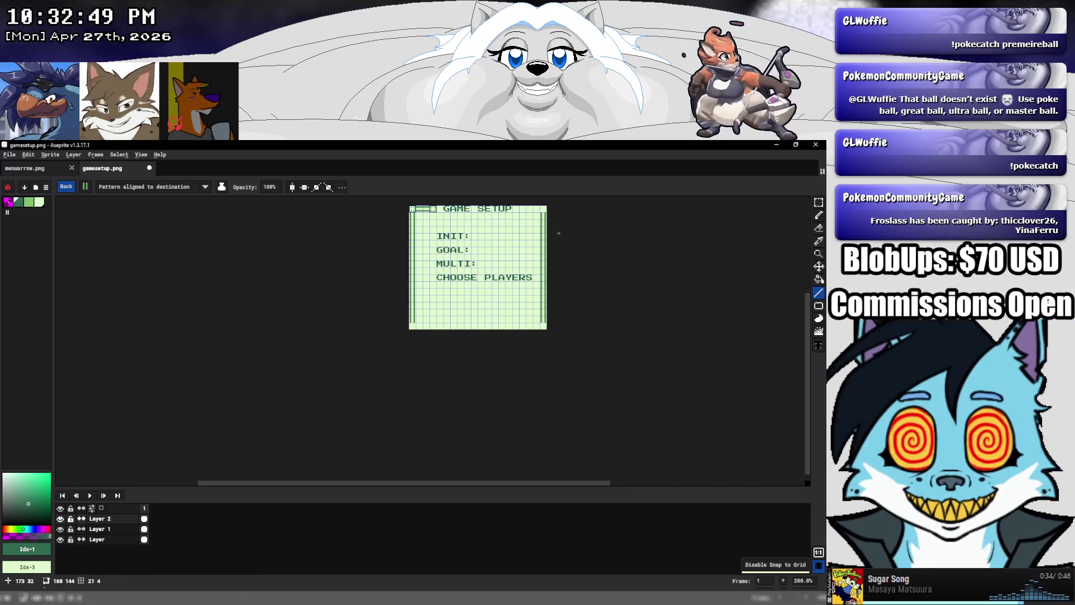
pyautogui.scroll(1, 543, 213)
pyautogui.scroll(1, 543, 213)
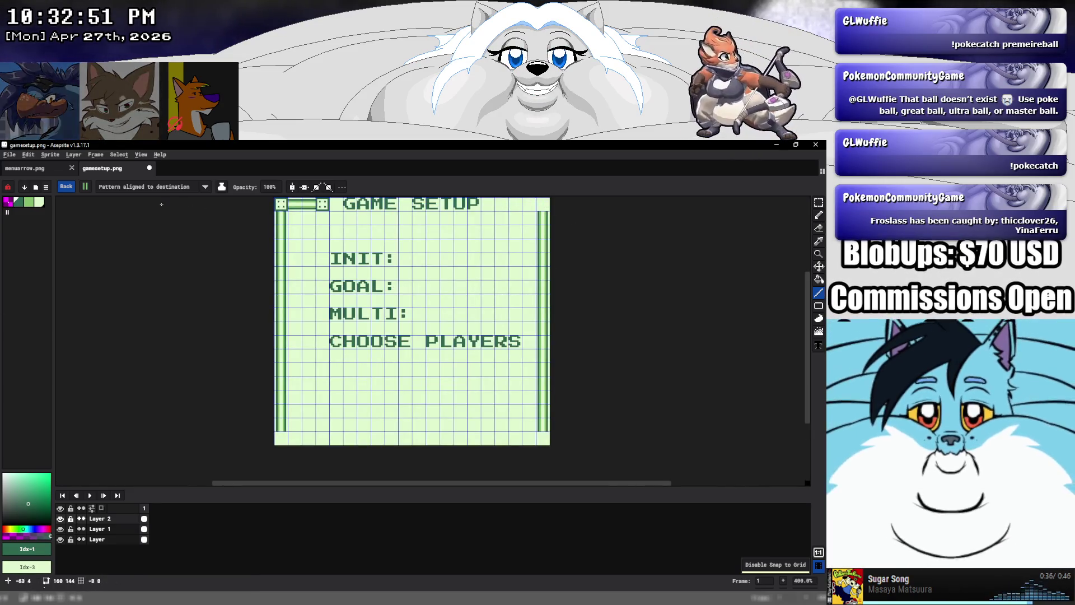
pyautogui.click(47, 157)
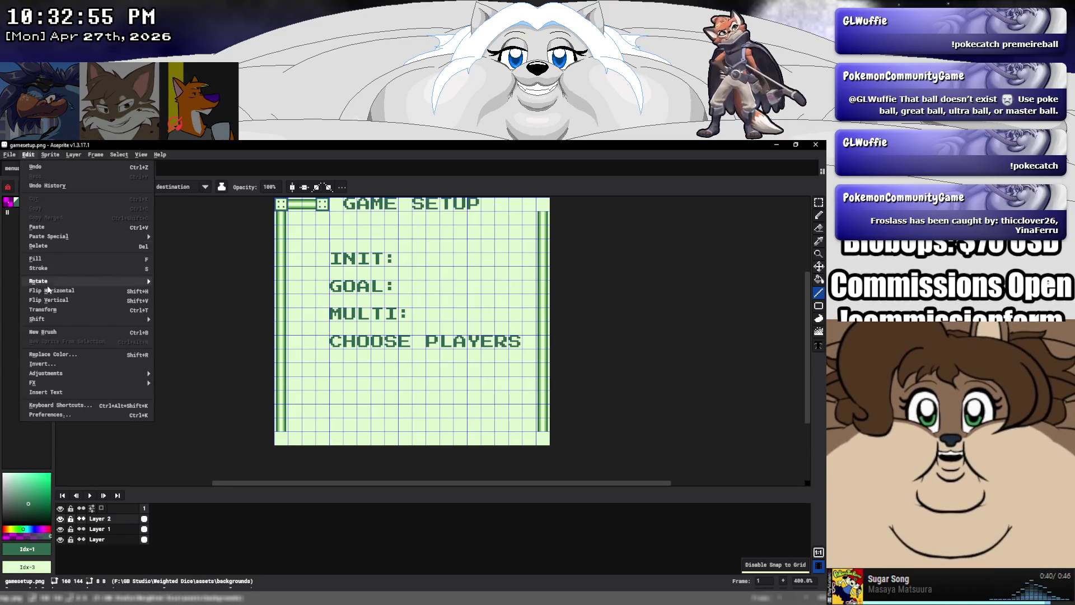
pyautogui.moveTo(38, 281)
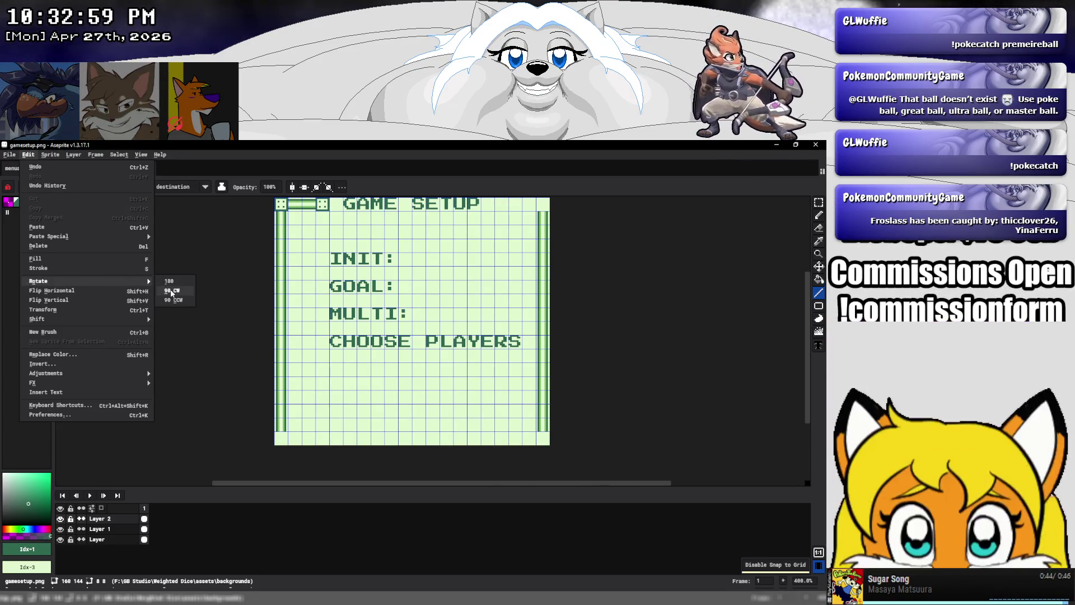
# Undo an accidental quarter-turn rotation and reset to a one-pixel brush
pyautogui.click(171, 291)
pyautogui.hotkey('ctrl', 'z')
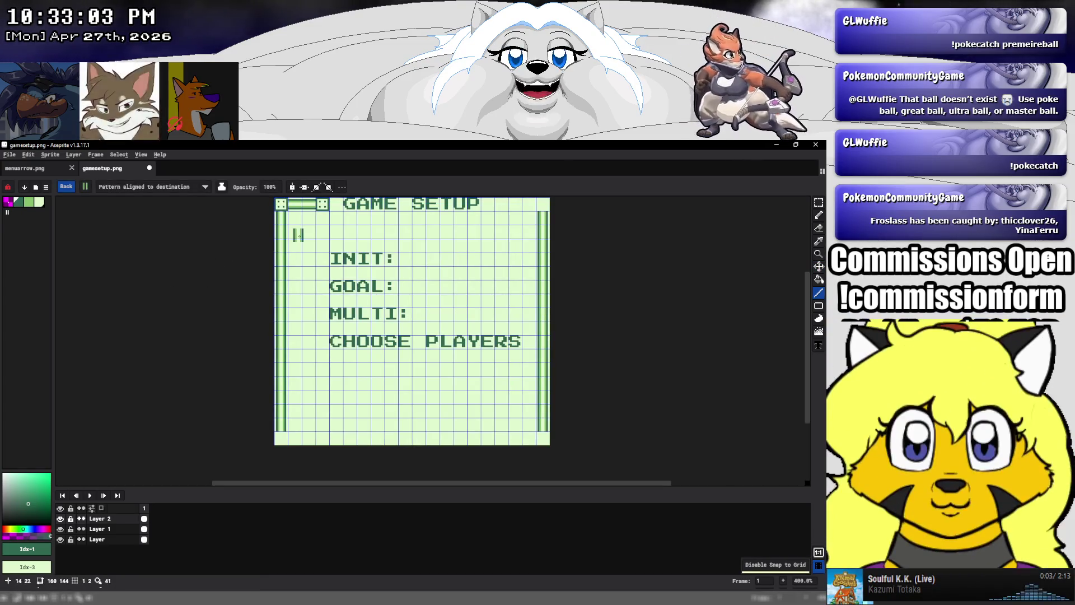
pyautogui.click(69, 189)
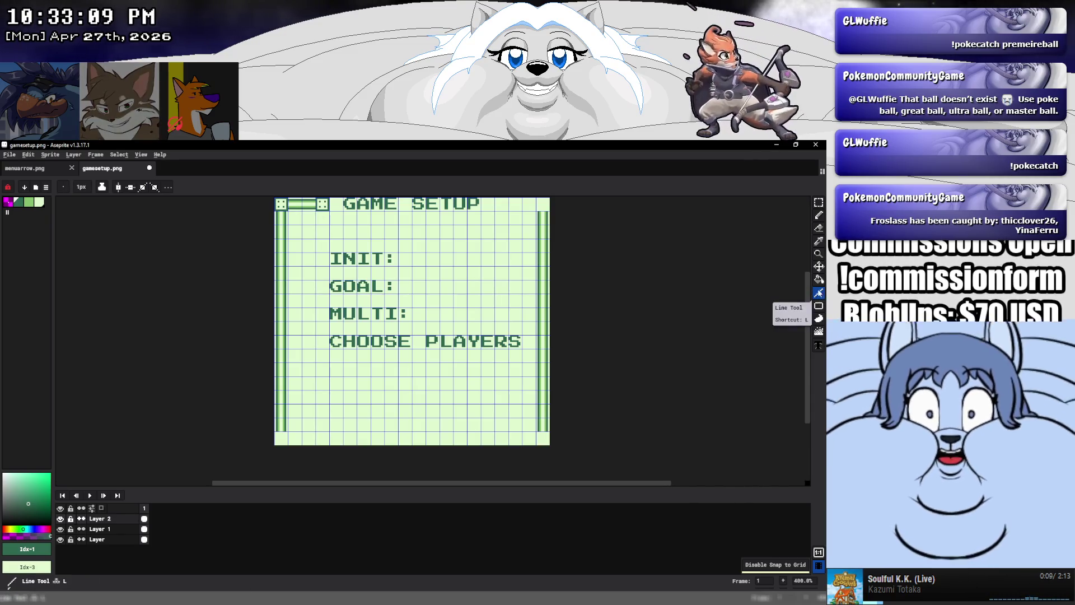
# Make the horizontal bar tile a brush, stamp the top-right and draw the bottom bar
pyautogui.click(819, 202)
pyautogui.moveTo(288, 198); pyautogui.dragTo(317, 215)
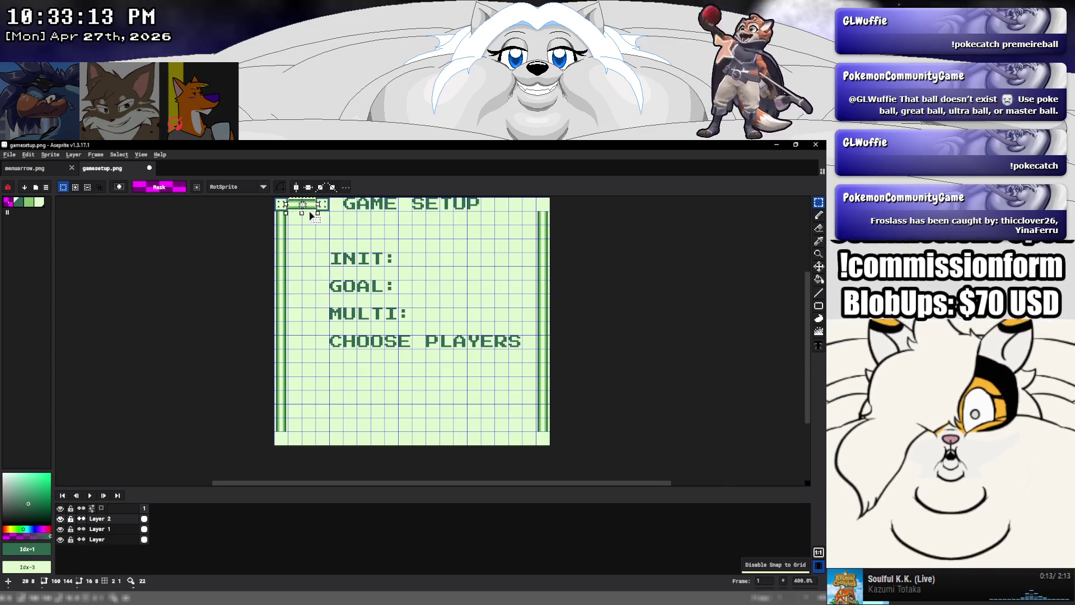
pyautogui.click(306, 224)
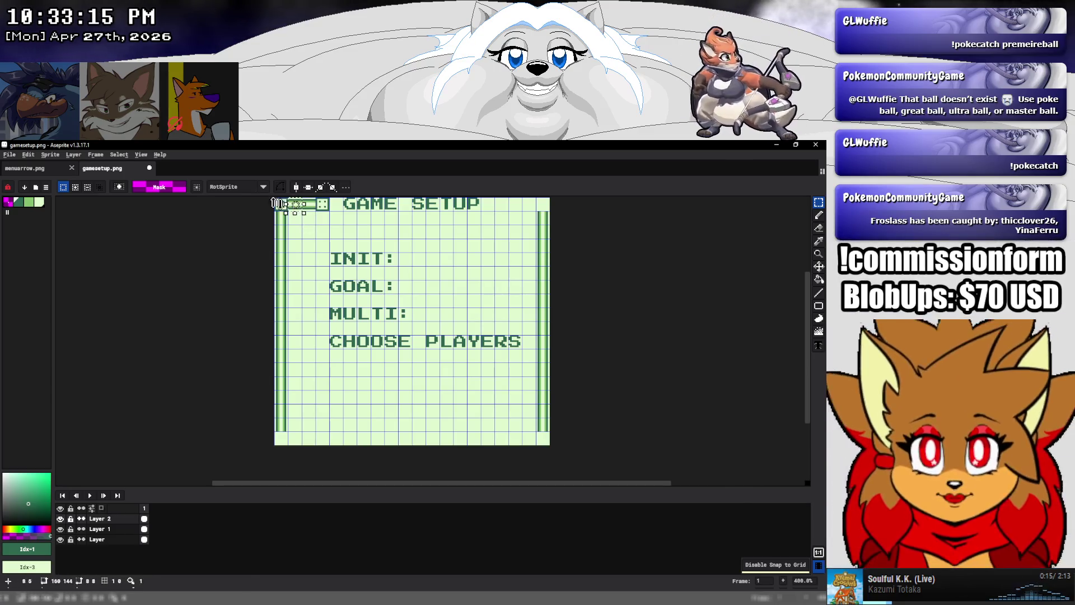
pyautogui.click(28, 155)
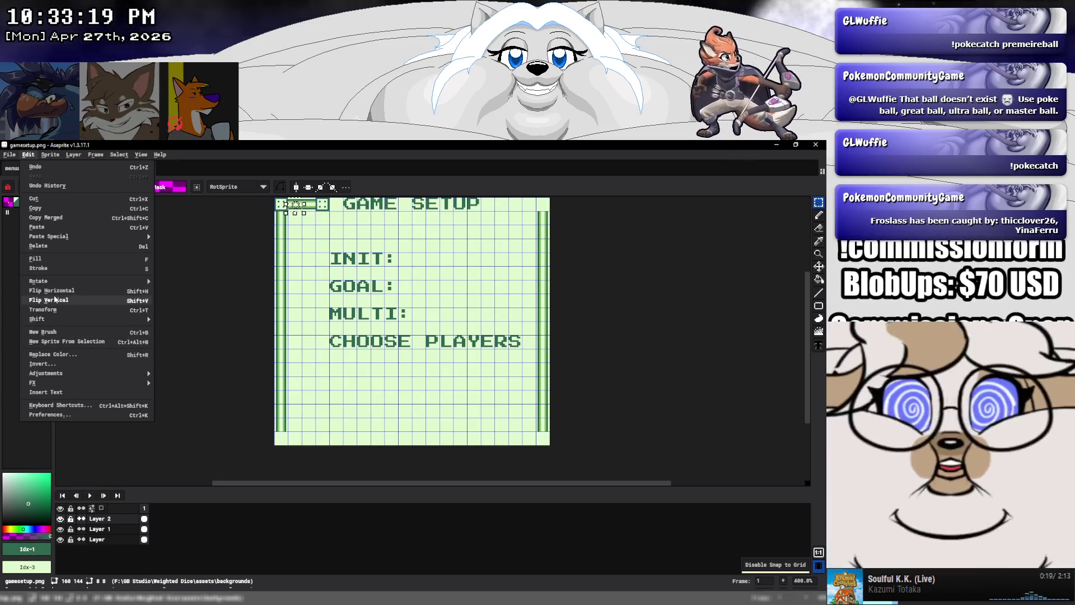
pyautogui.moveTo(49, 236)
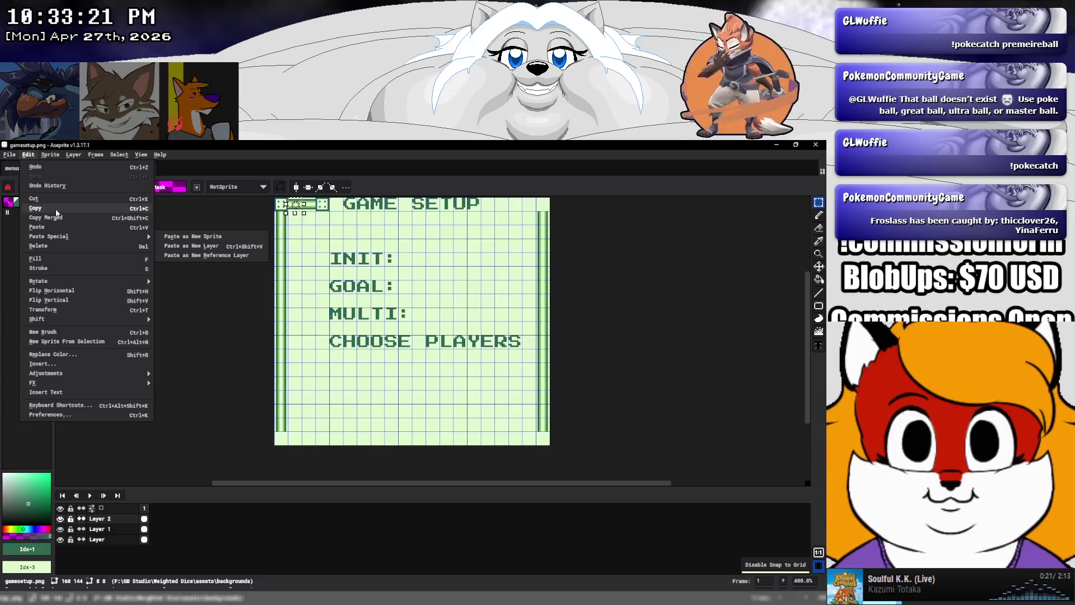
pyautogui.click(68, 331)
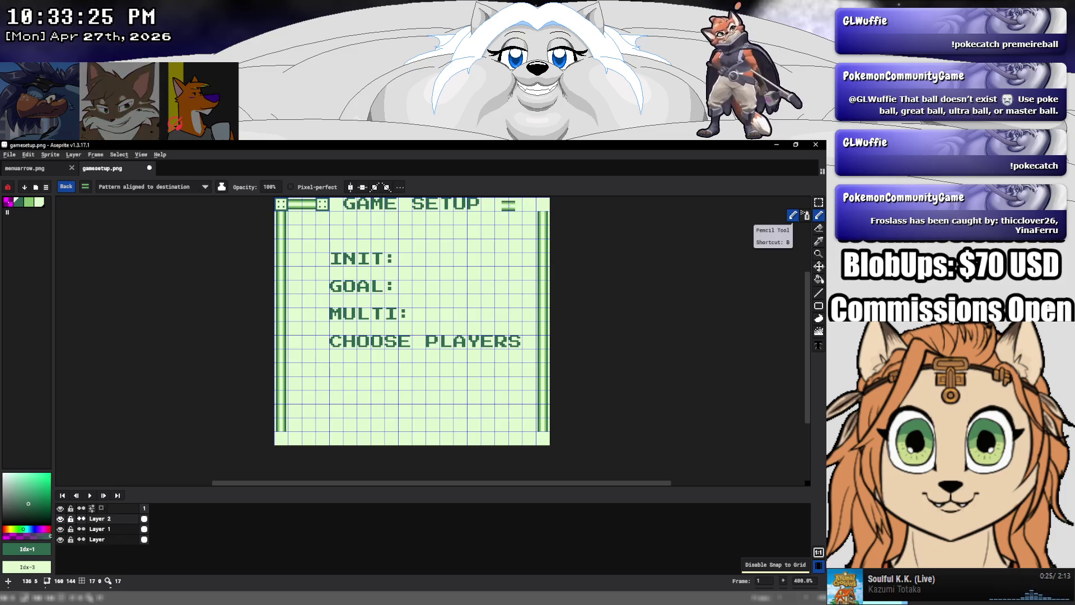
pyautogui.moveTo(515, 205); pyautogui.dragTo(530, 205)
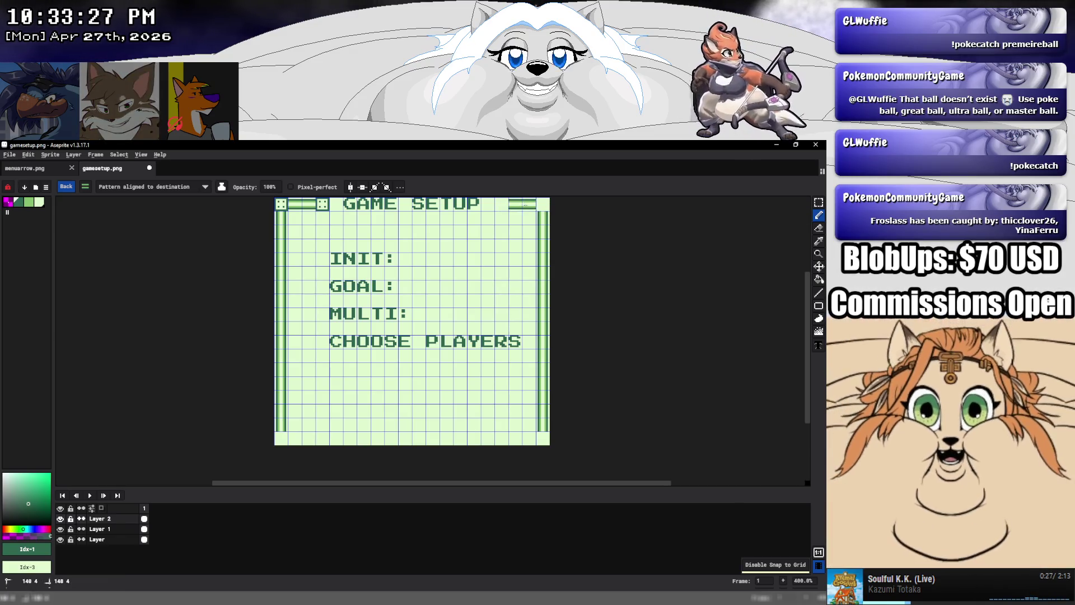
pyautogui.click(819, 292)
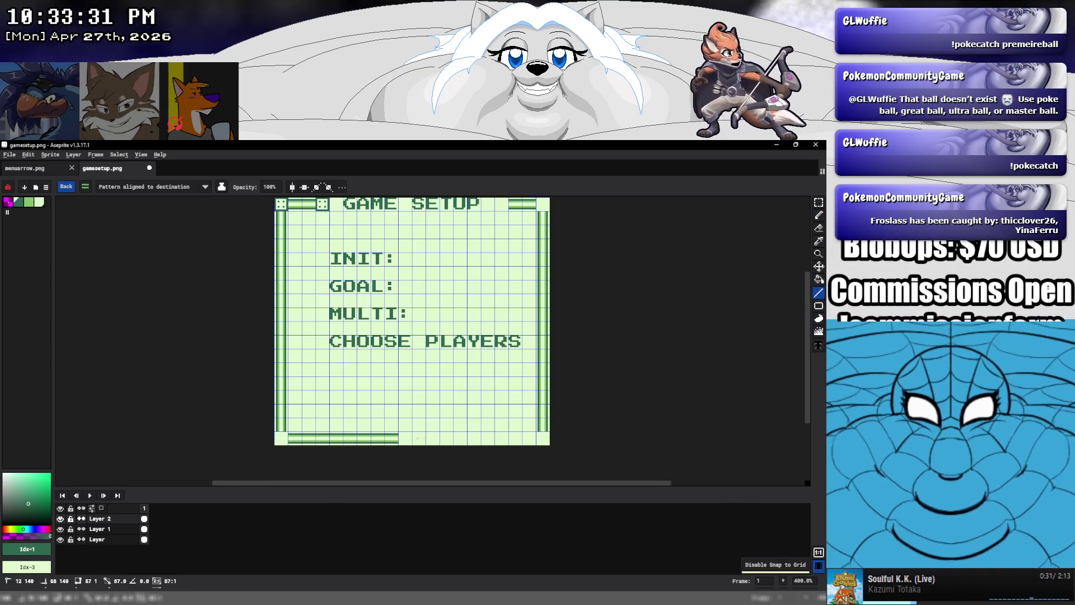
pyautogui.moveTo(410, 439); pyautogui.dragTo(518, 436)
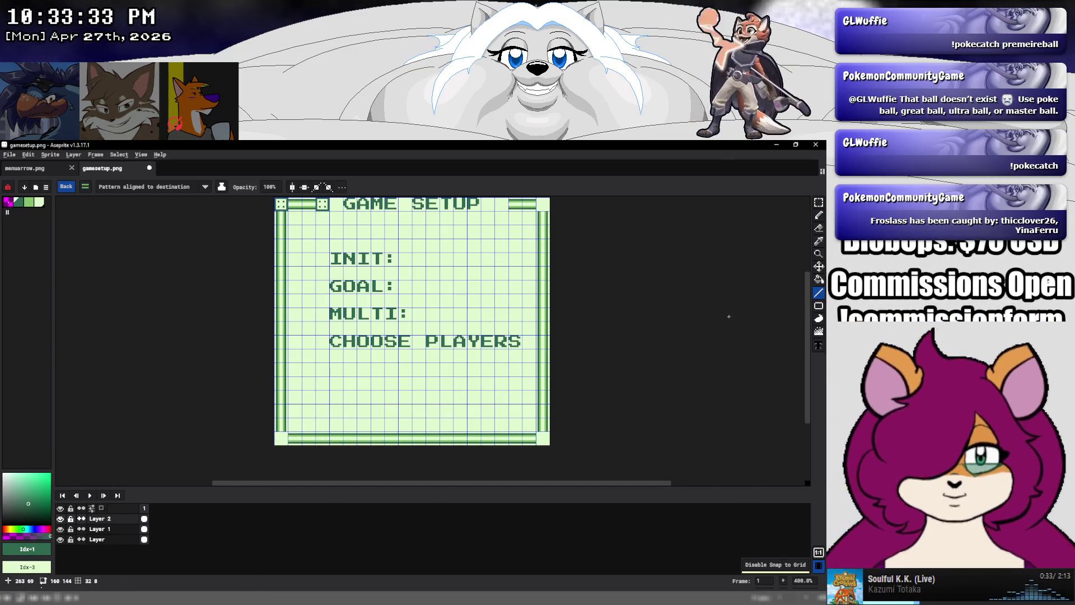
# Make the top-left corner piece a brush and stamp it at the bottom-left corner
pyautogui.click(819, 202)
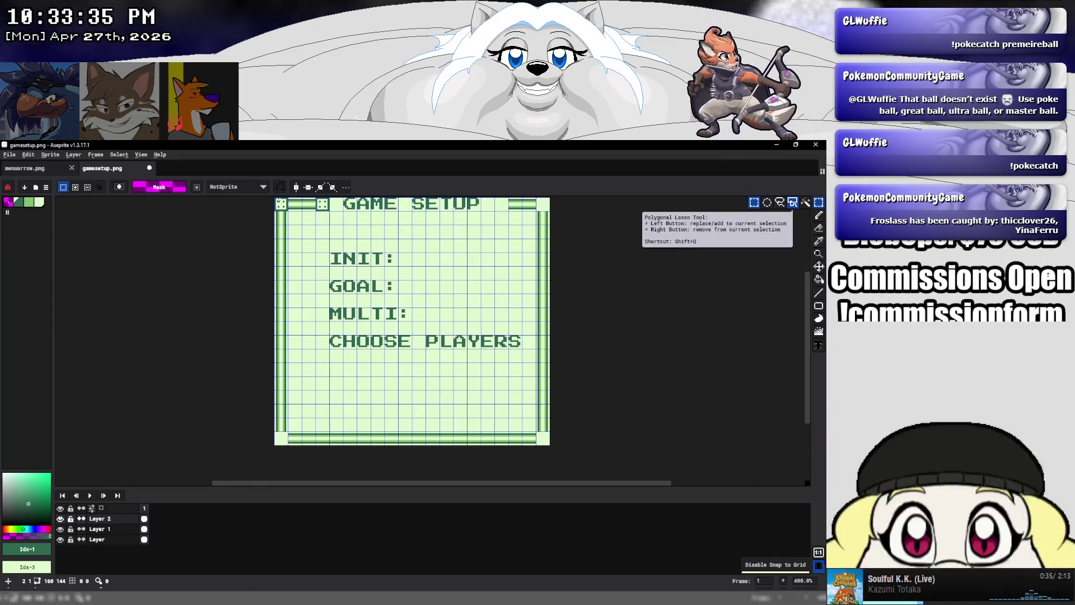
pyautogui.moveTo(275, 198); pyautogui.dragTo(288, 211)
pyautogui.click(28, 154)
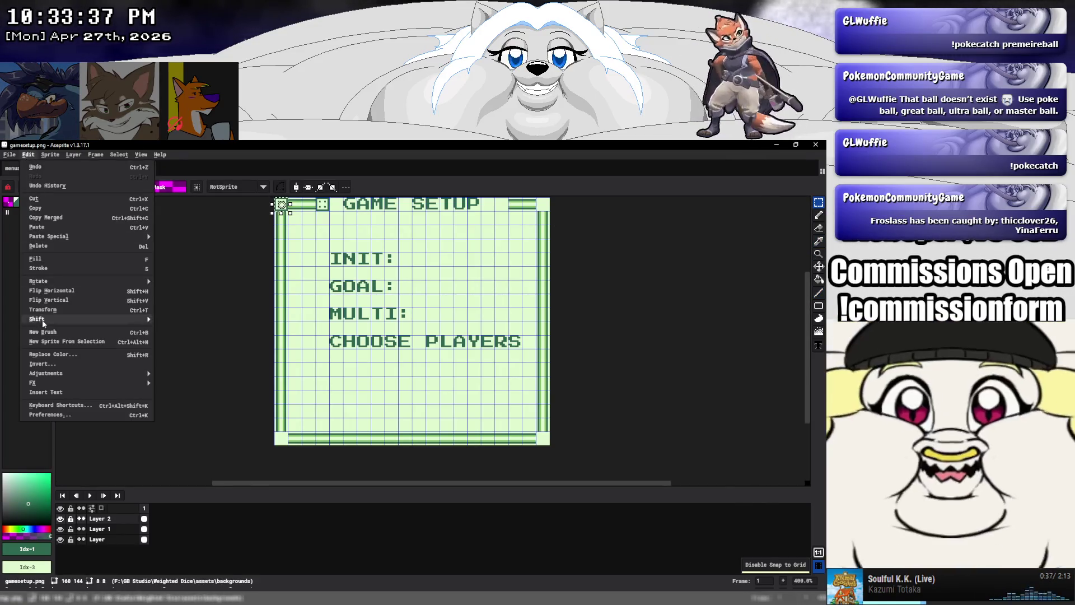
pyautogui.click(45, 333)
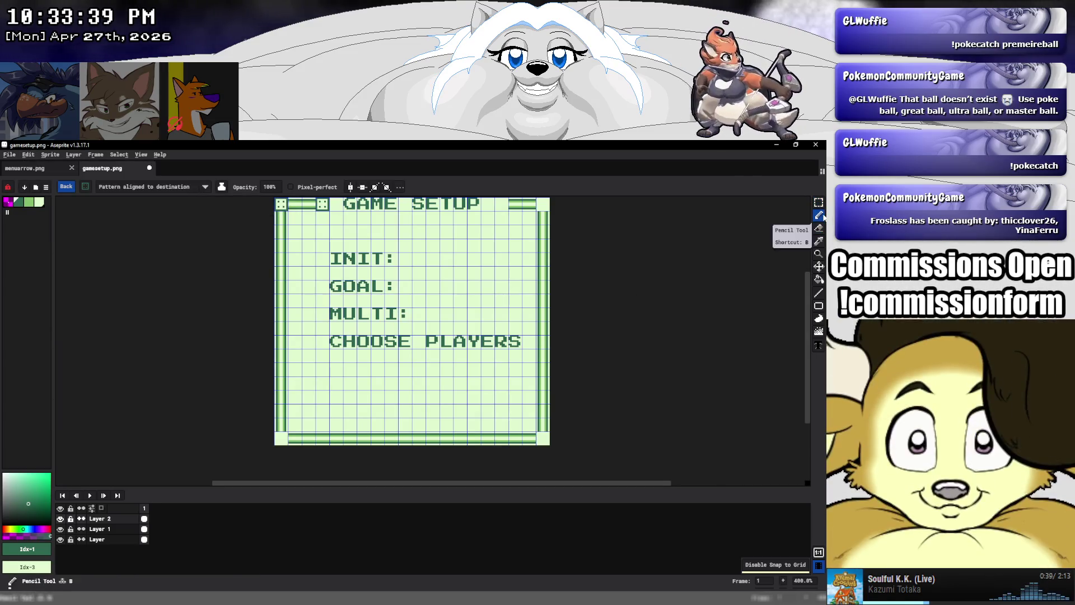
pyautogui.click(546, 440)
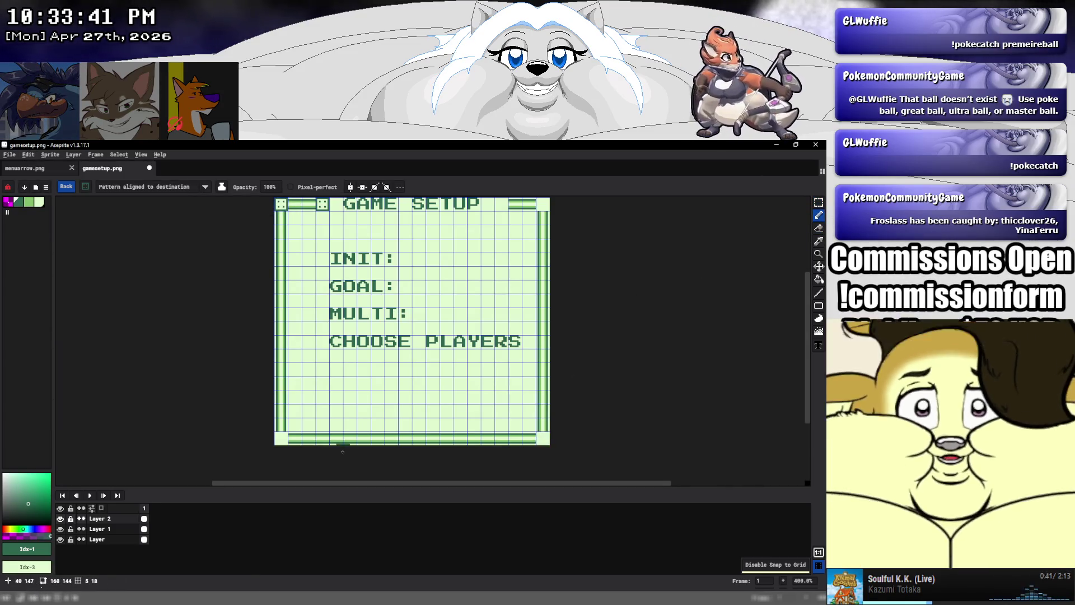
pyautogui.click(289, 441)
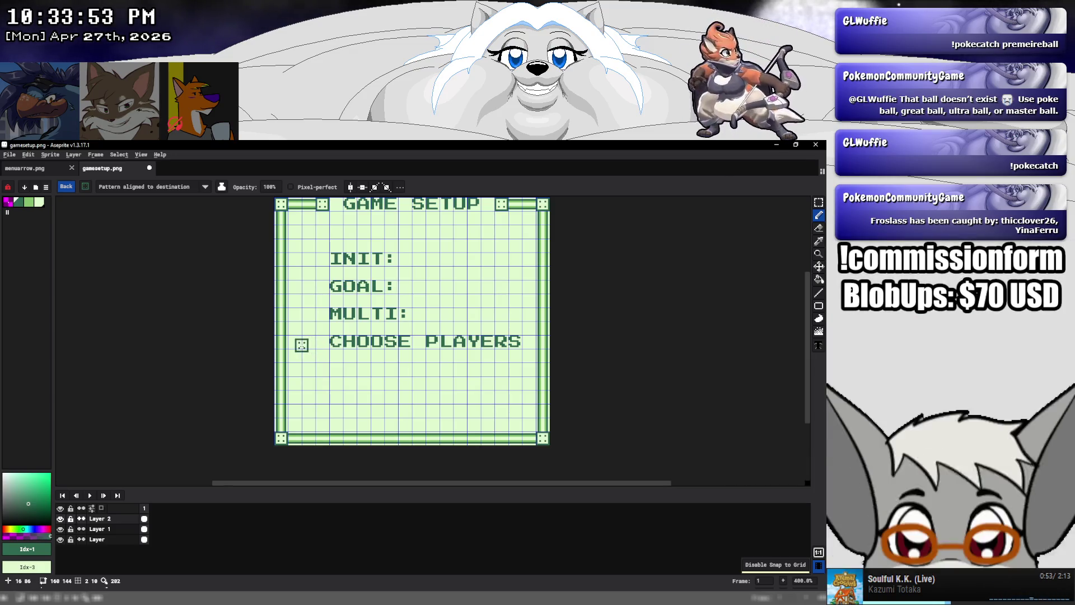
pyautogui.rightClick(130, 518)
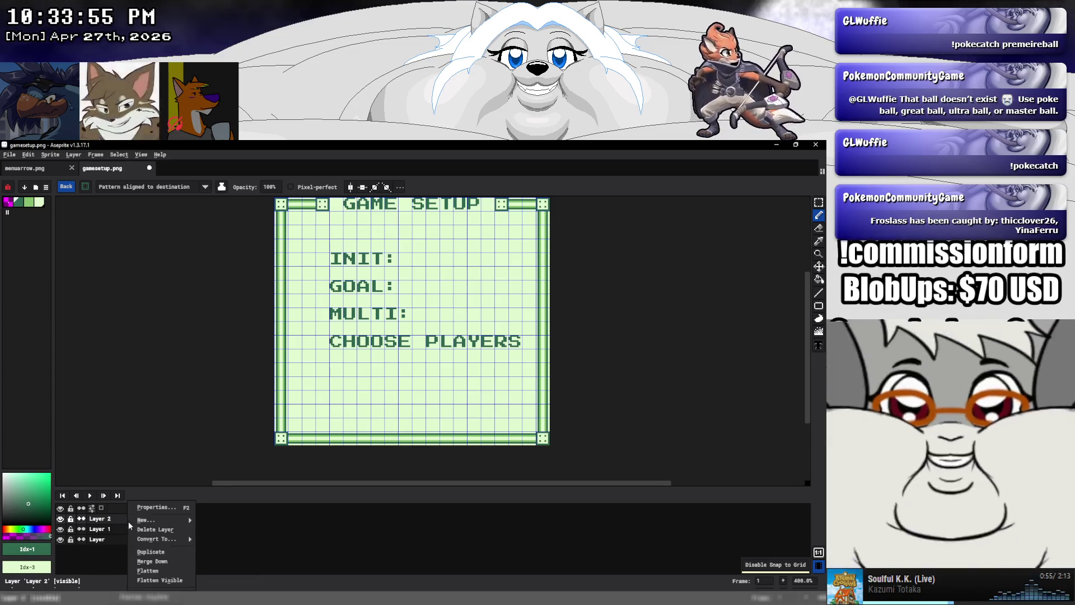
pyautogui.click(149, 570)
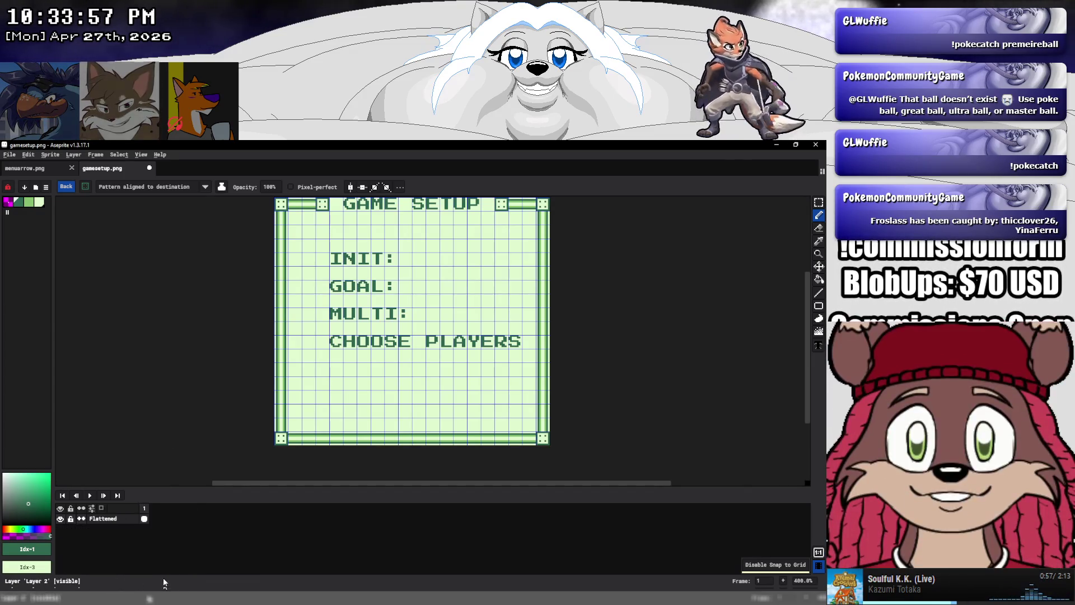
pyautogui.click(819, 280)
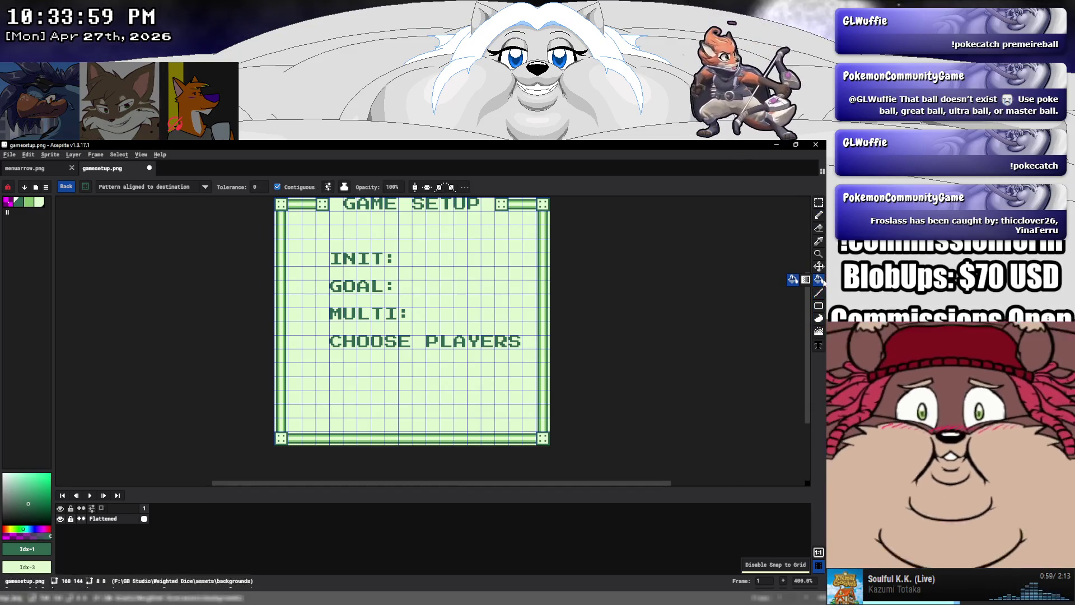
pyautogui.click(8, 202)
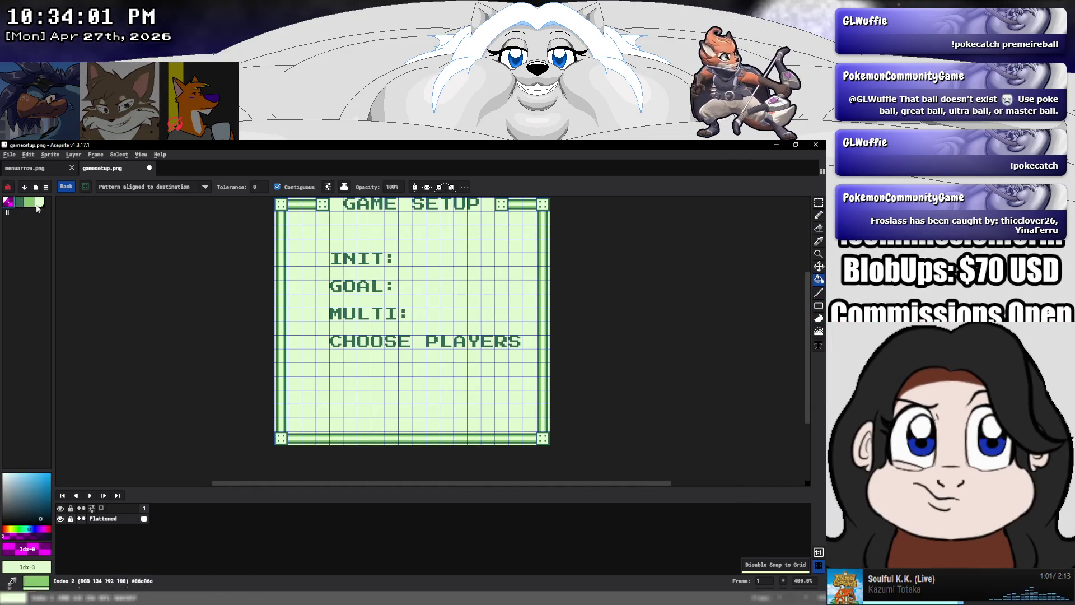
pyautogui.click(306, 189)
pyautogui.scroll(1, 336, 252)
pyautogui.scroll(1, 331, 263)
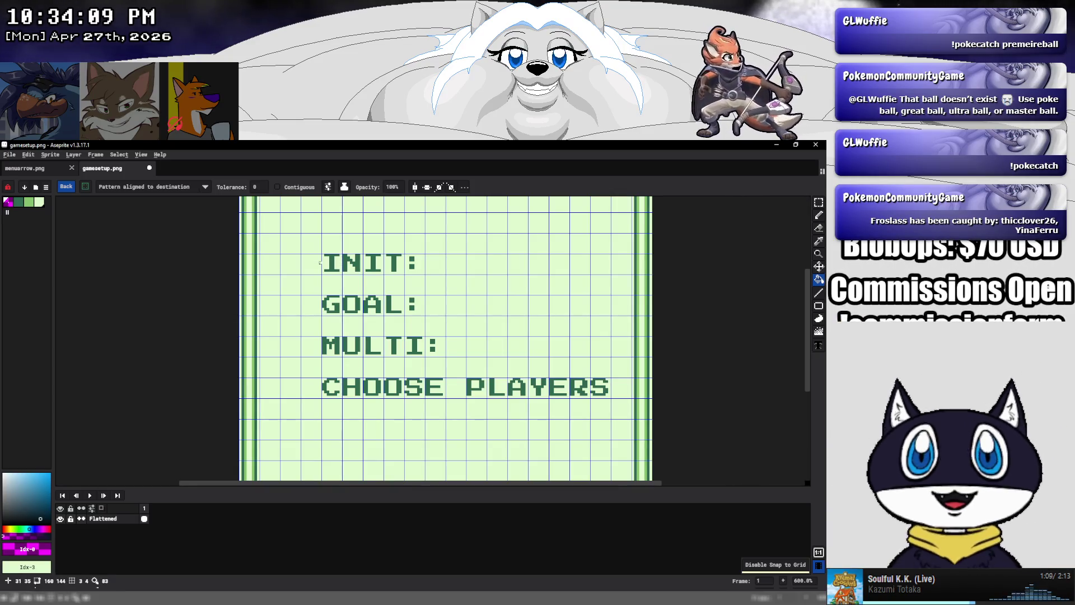
pyautogui.click(344, 186)
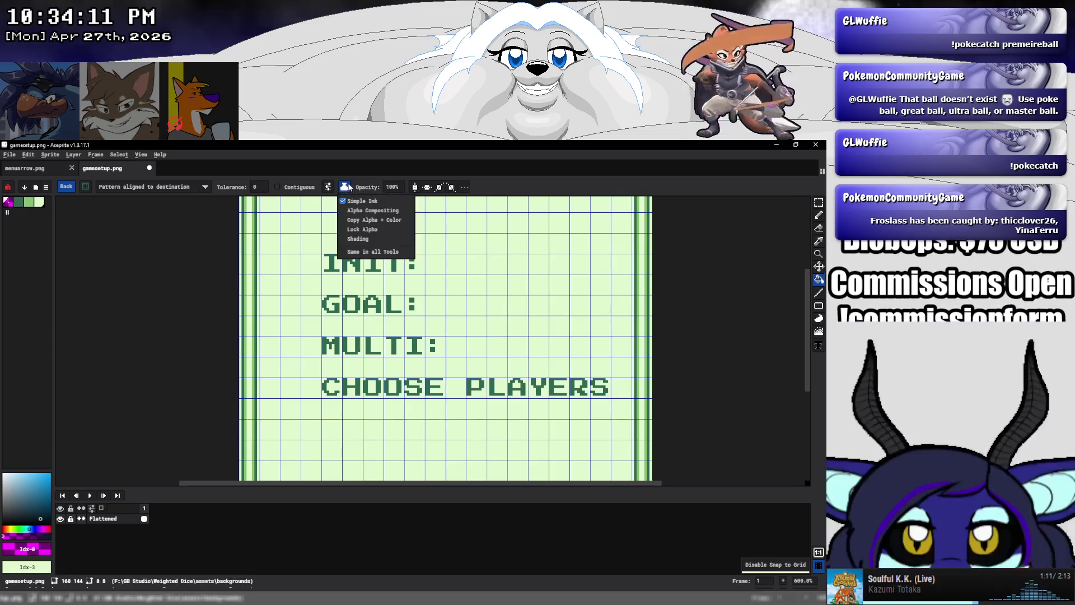
pyautogui.click(369, 275)
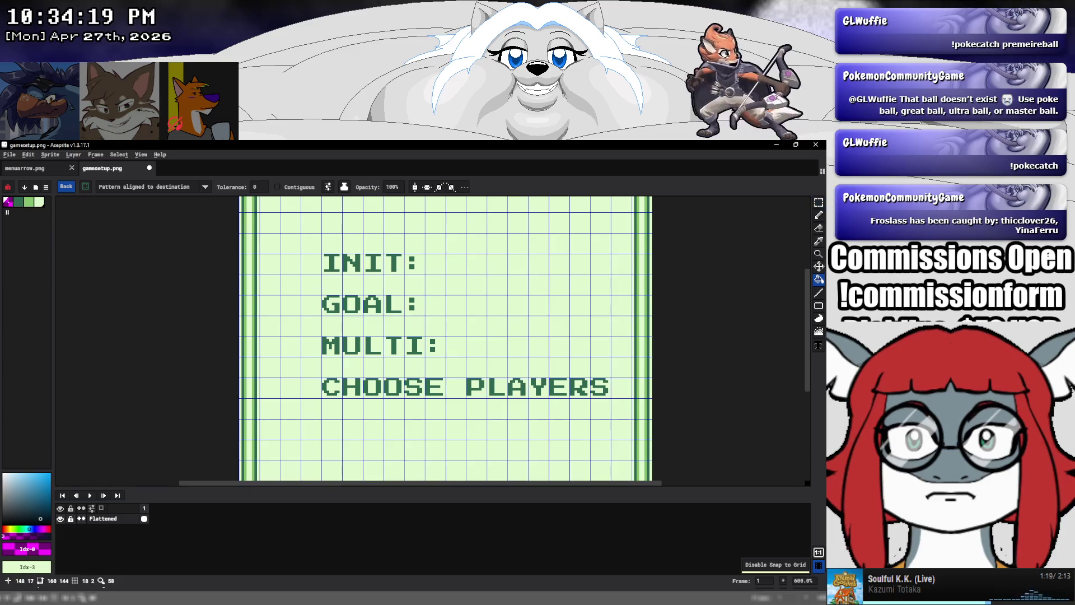
pyautogui.press('w')
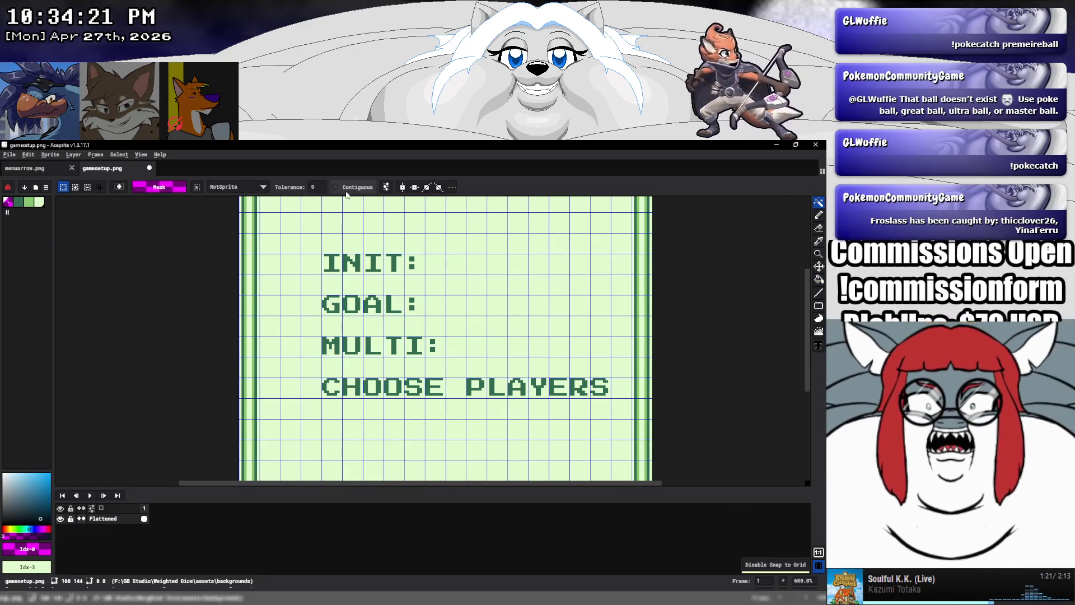
# Select all dark green pixels and fill them magenta
pyautogui.click(332, 258)
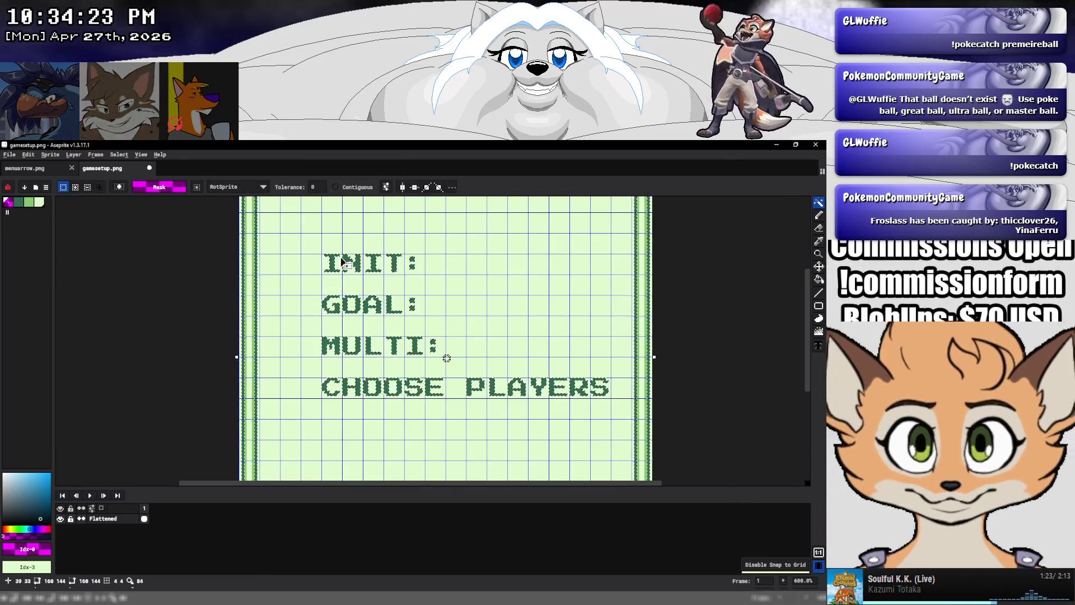
pyautogui.press('f')
pyautogui.scroll(-3, 403, 258)
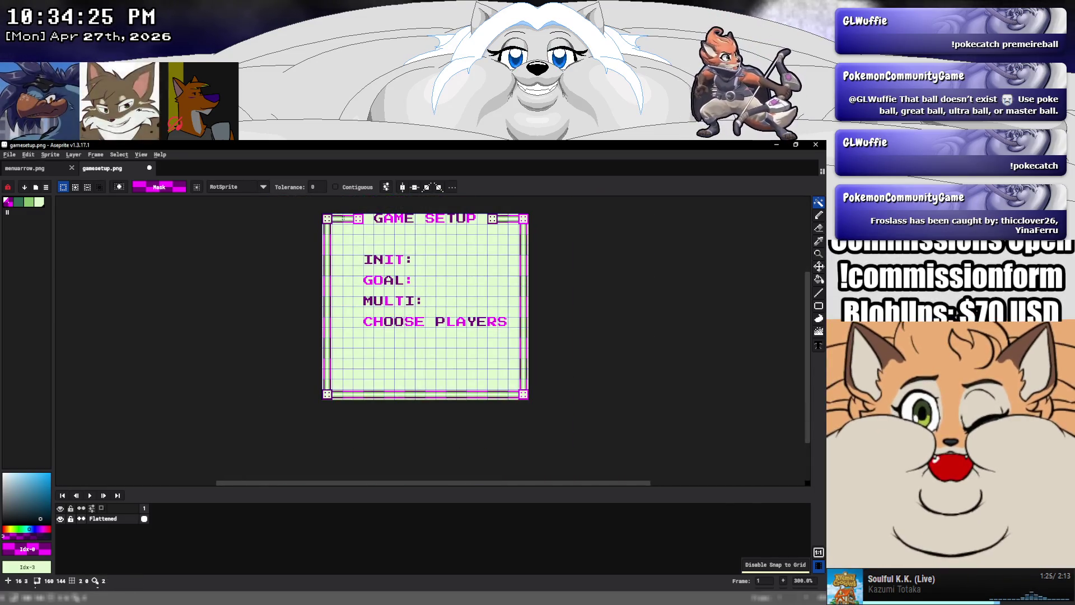
pyautogui.scroll(1, 359, 218)
pyautogui.scroll(1, 358, 218)
pyautogui.scroll(2, 358, 219)
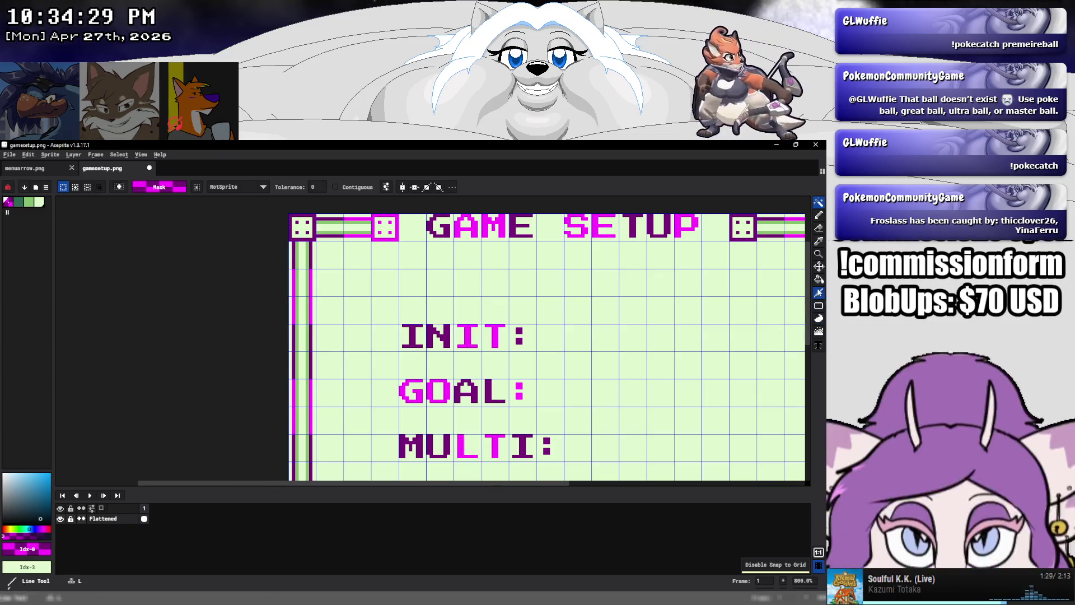
# Paint-bucket the left border columns and top bar stripe in dark and mid greens, contiguous only
pyautogui.click(819, 279)
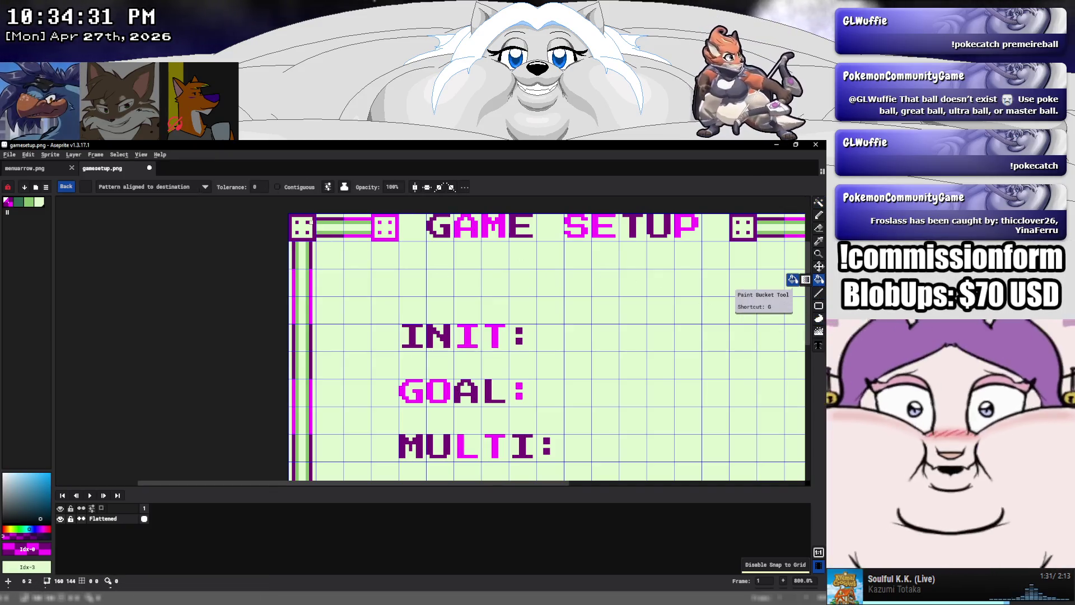
pyautogui.click(278, 187)
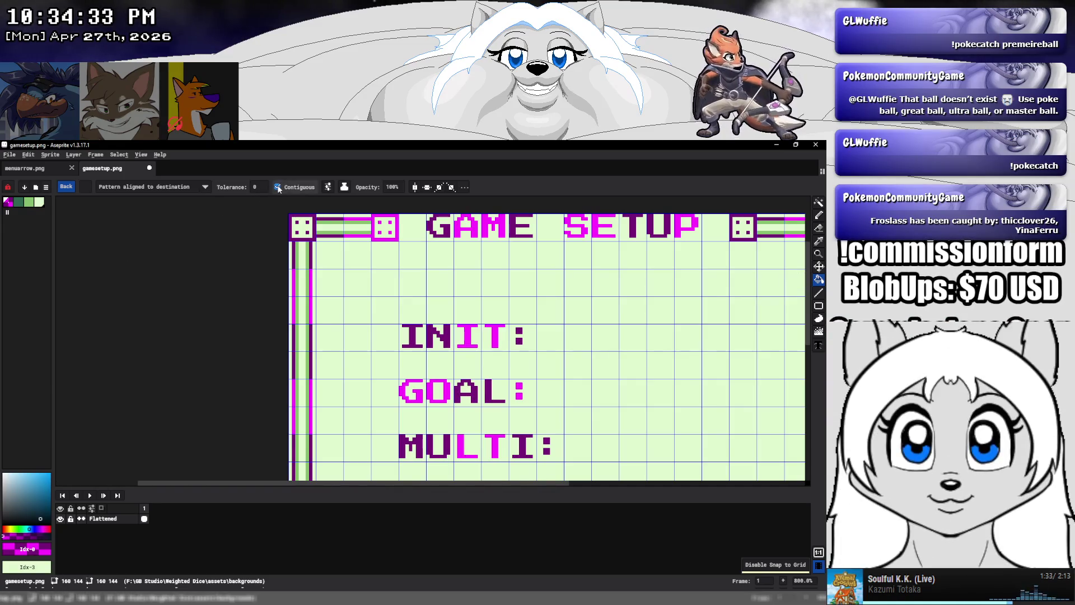
pyautogui.press('0')
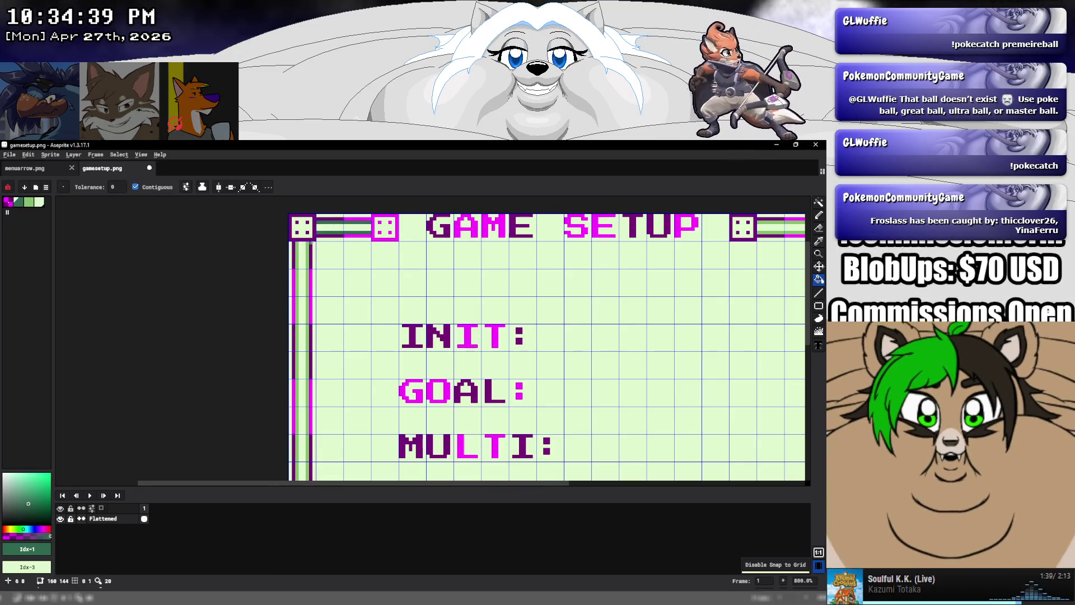
pyautogui.click(304, 246)
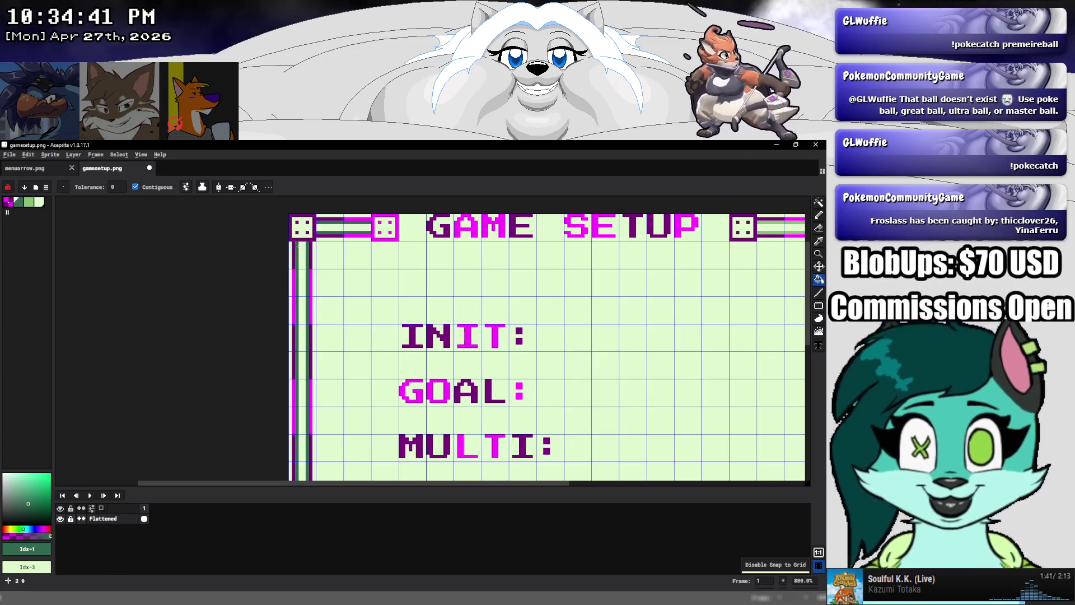
pyautogui.click(301, 246)
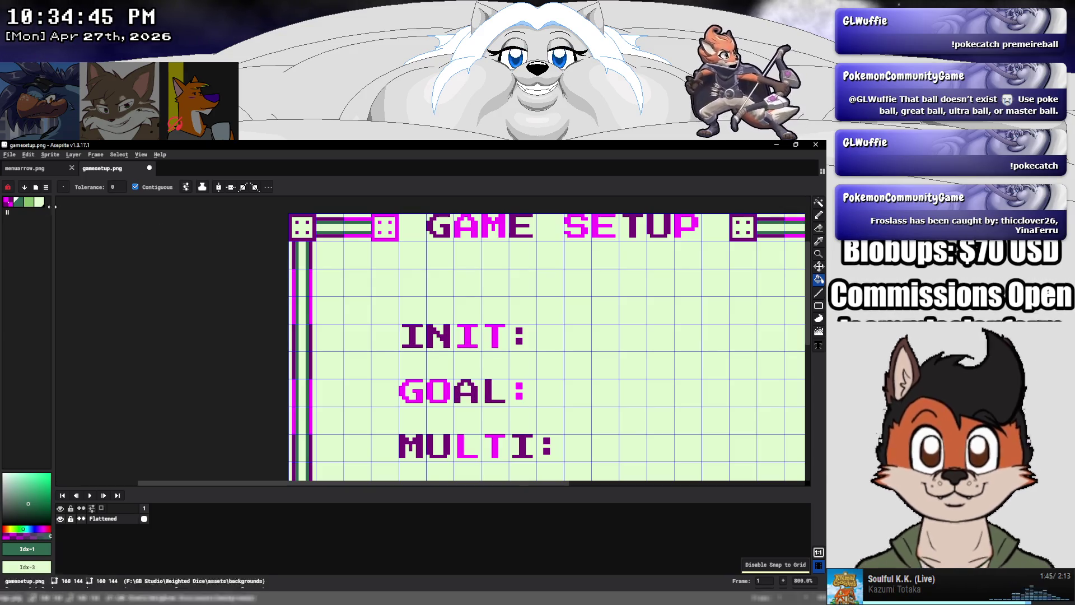
pyautogui.press(']')
pyautogui.click(301, 258)
pyautogui.click(342, 228)
pyautogui.scroll(-4, 494, 291)
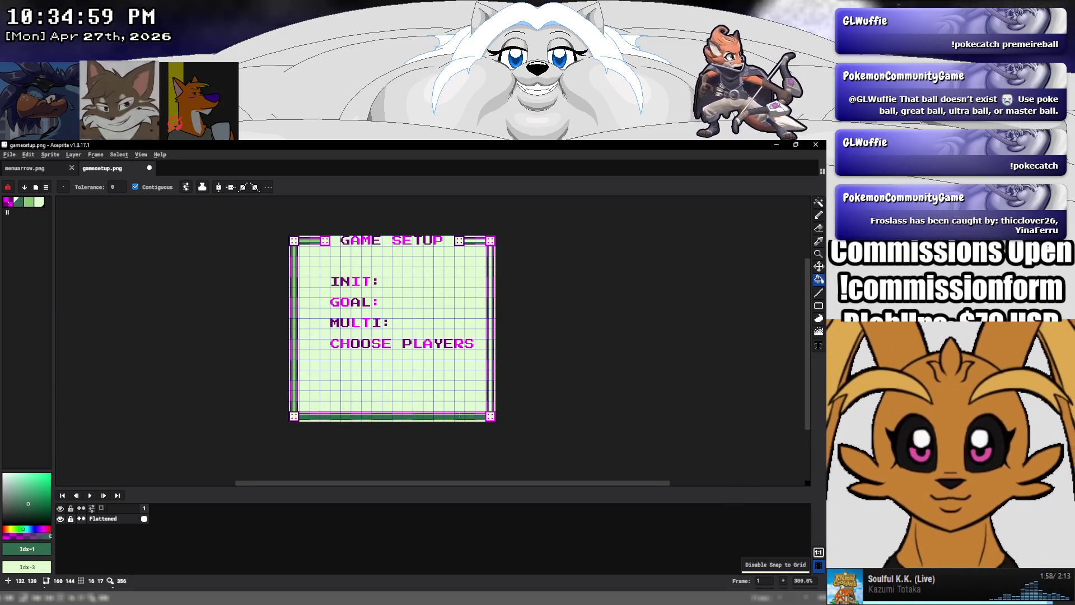
# Undo the last fill, recolour the bottom border strip with palette Idx-2, and save
pyautogui.hotkey('ctrl', 'z')
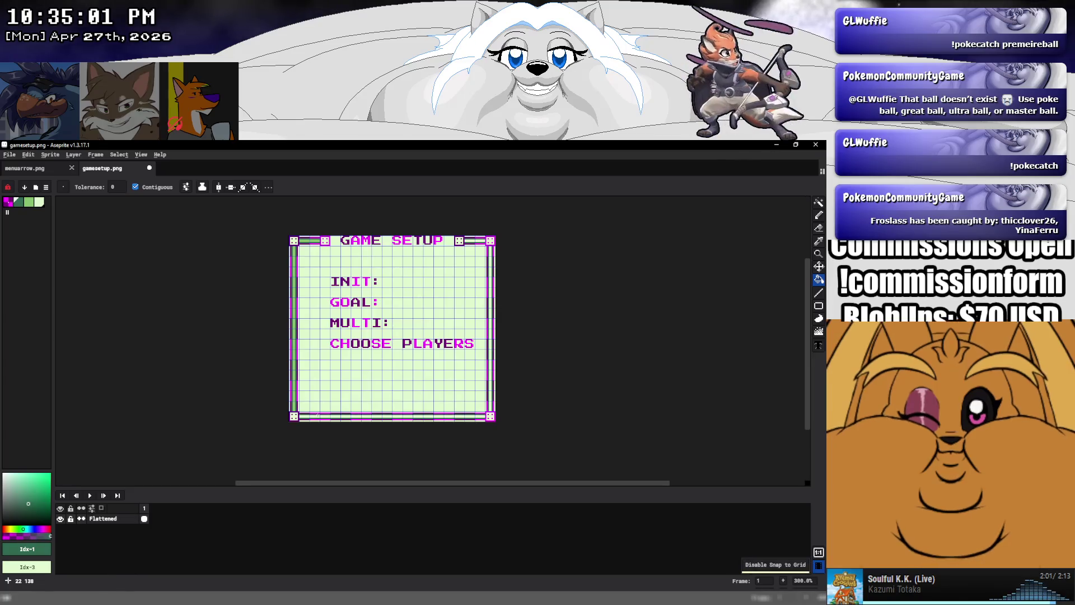
pyautogui.click(31, 202)
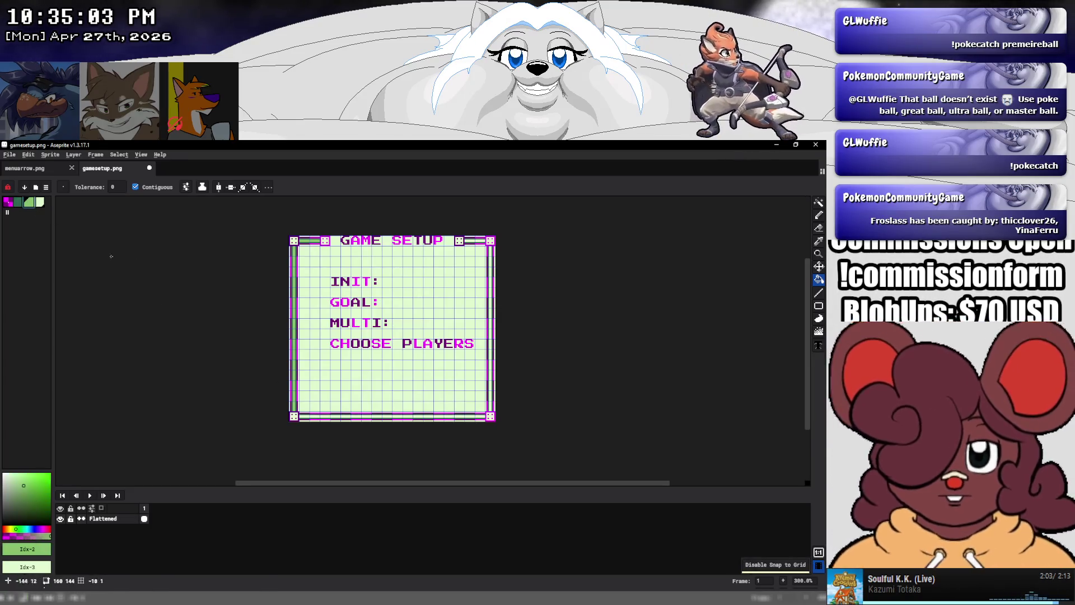
pyautogui.click(353, 417)
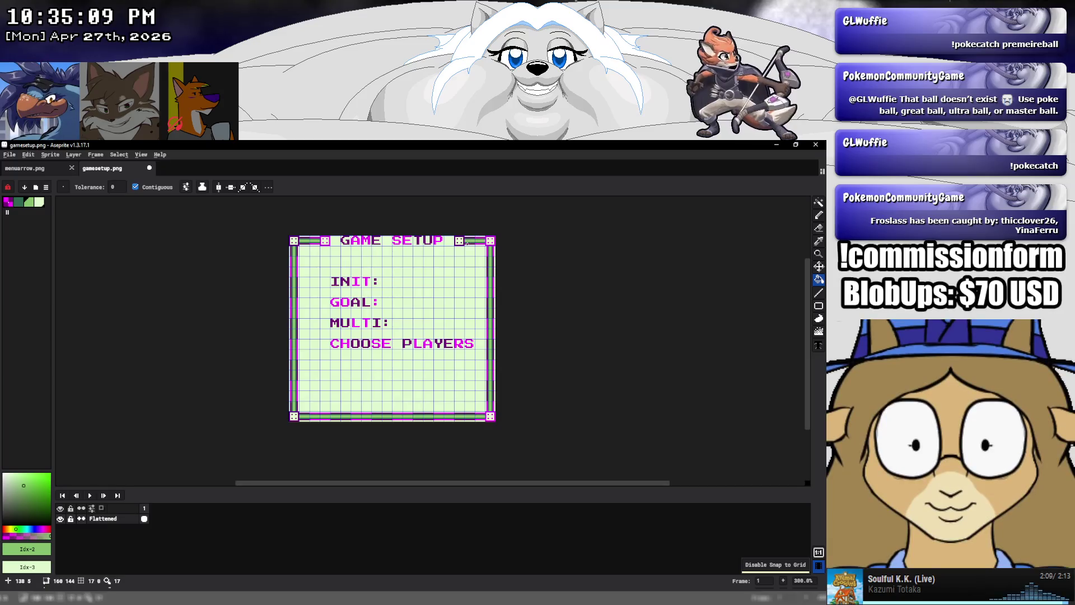
pyautogui.hotkey('ctrl', 's')
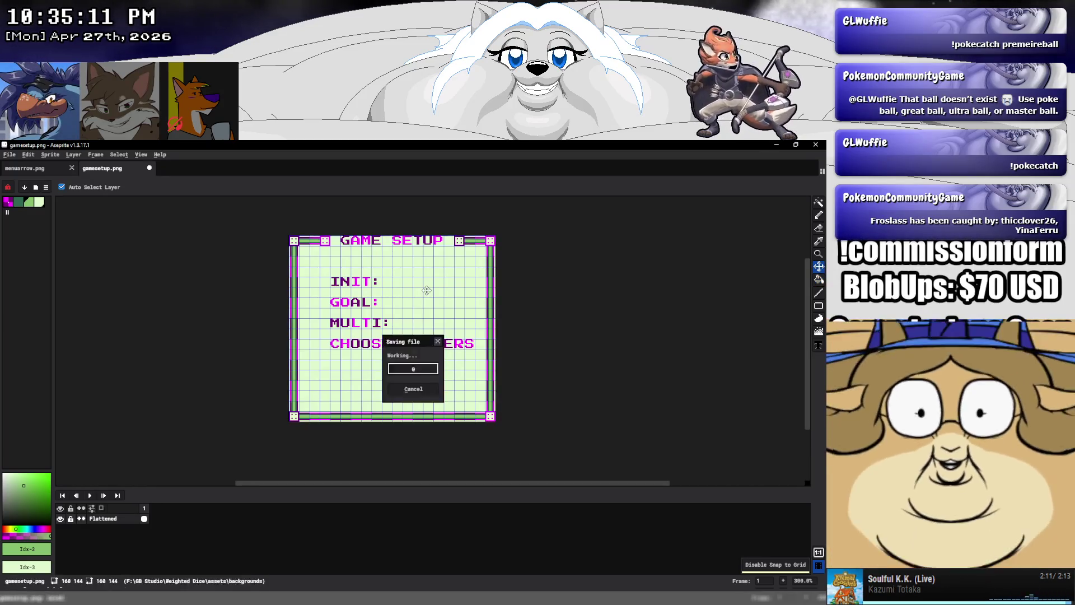
pyautogui.moveTo(181, 598)
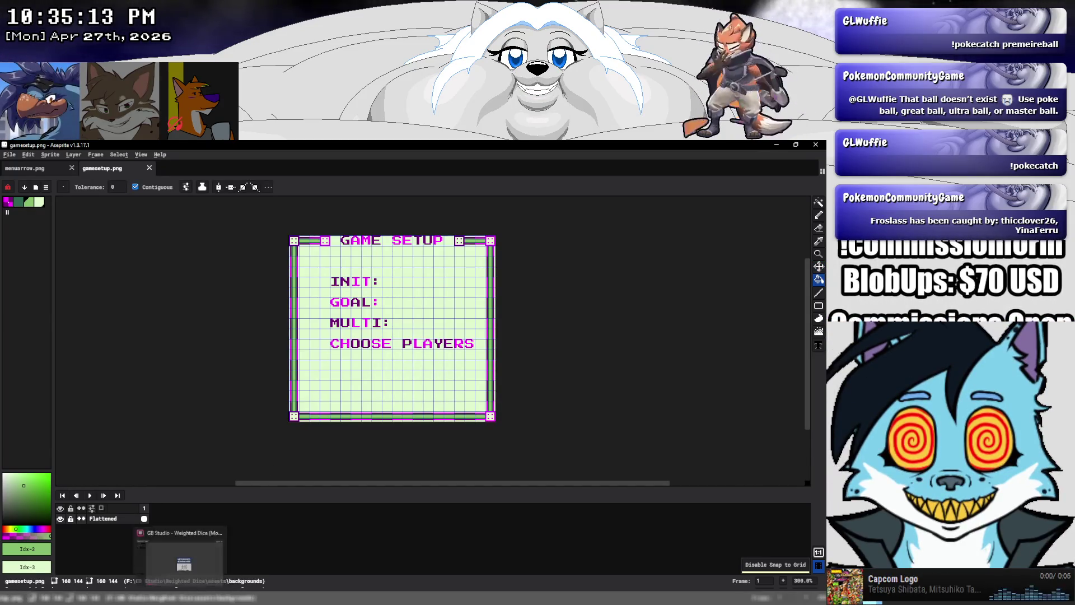
pyautogui.click(184, 560)
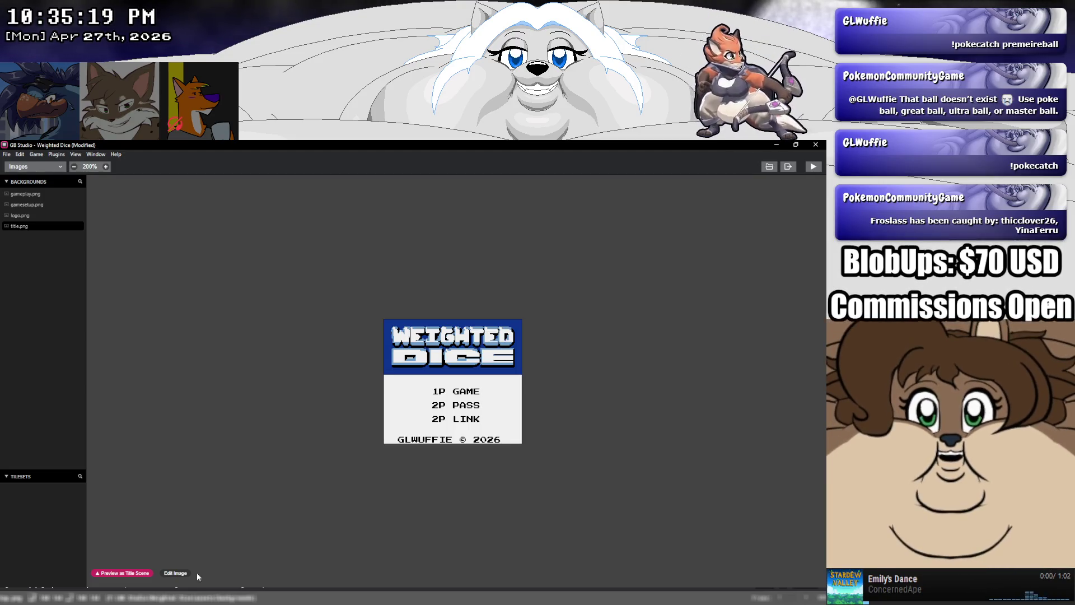
pyautogui.click(26, 215)
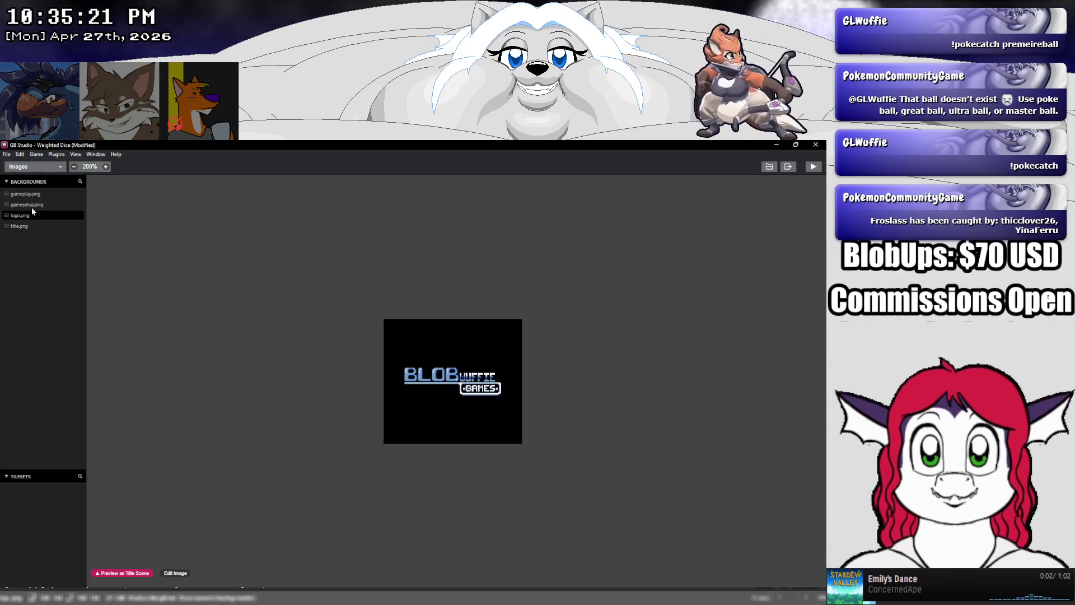
pyautogui.click(32, 205)
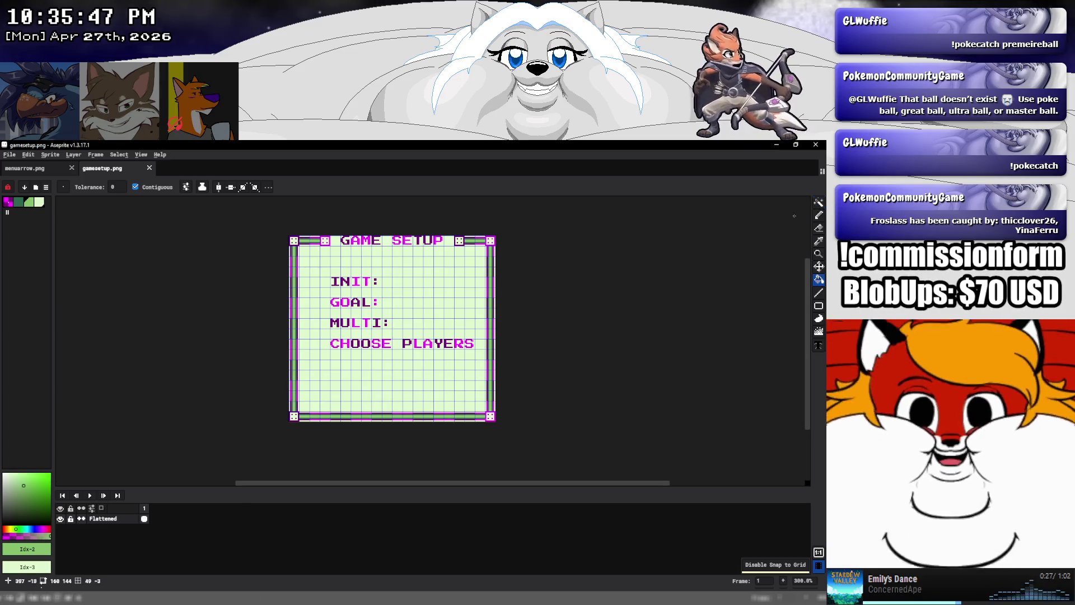
# Move the bottom border strip up and the top GAME SETUP strip down
pyautogui.click(819, 203)
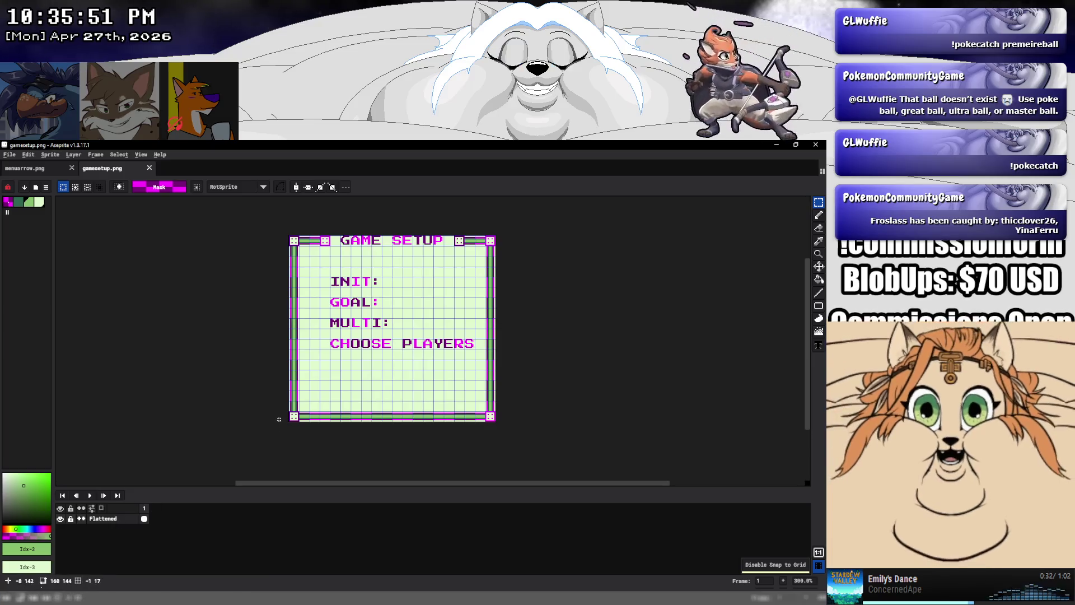
pyautogui.moveTo(496, 430); pyautogui.dragTo(287, 388)
pyautogui.moveTo(475, 415); pyautogui.dragTo(475, 405)
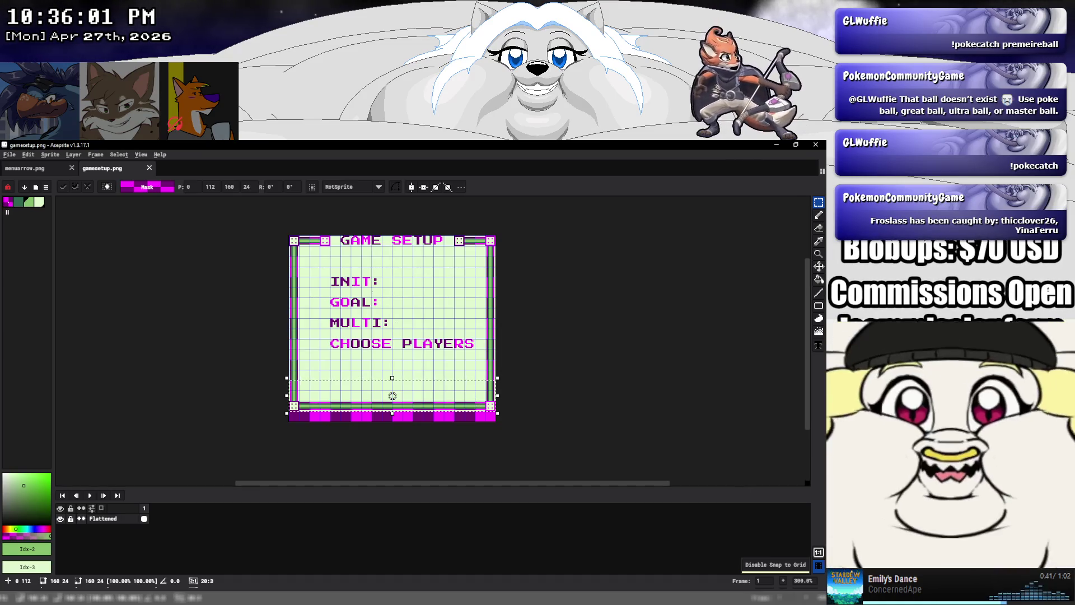
pyautogui.moveTo(289, 235); pyautogui.dragTo(495, 247)
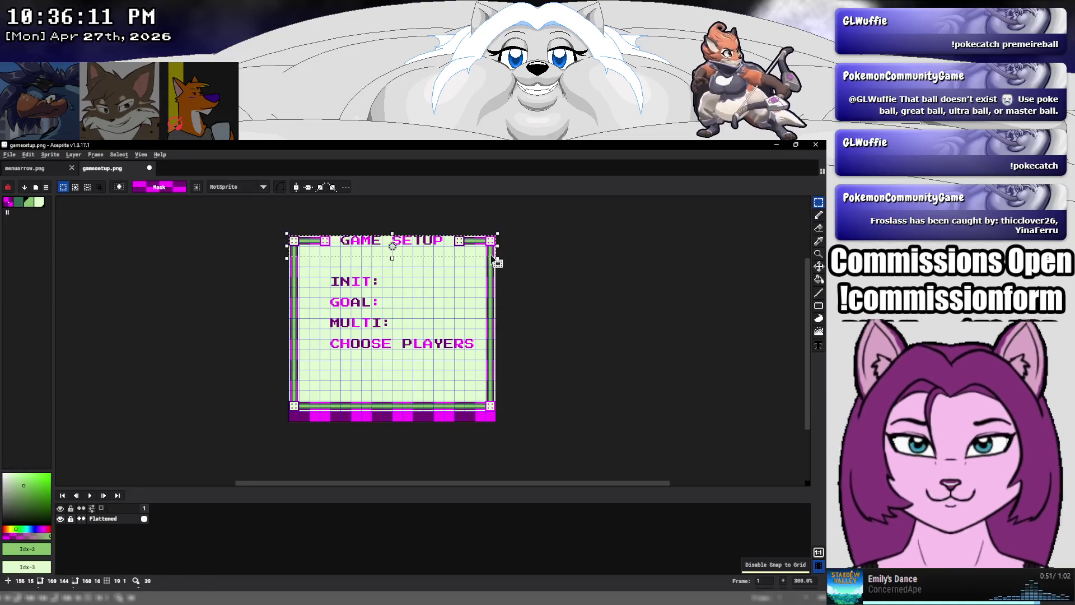
pyautogui.moveTo(392, 241); pyautogui.dragTo(393, 256)
pyautogui.hotkey('ctrl', 'd')
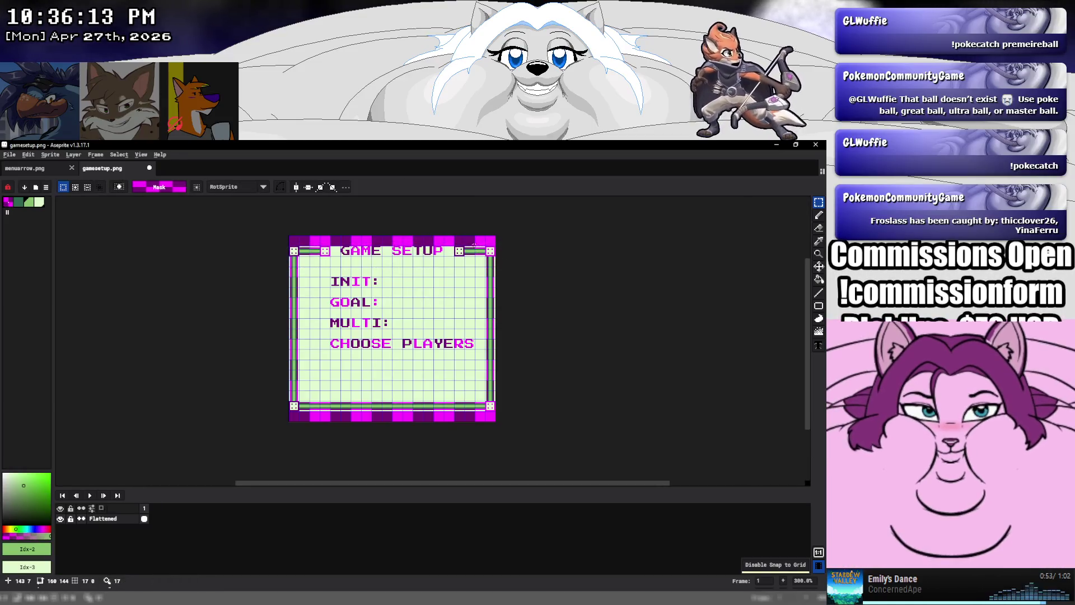
# Cover the exposed top and bottom magenta strips with light green rectangles, then select the menu labels
pyautogui.click(820, 318)
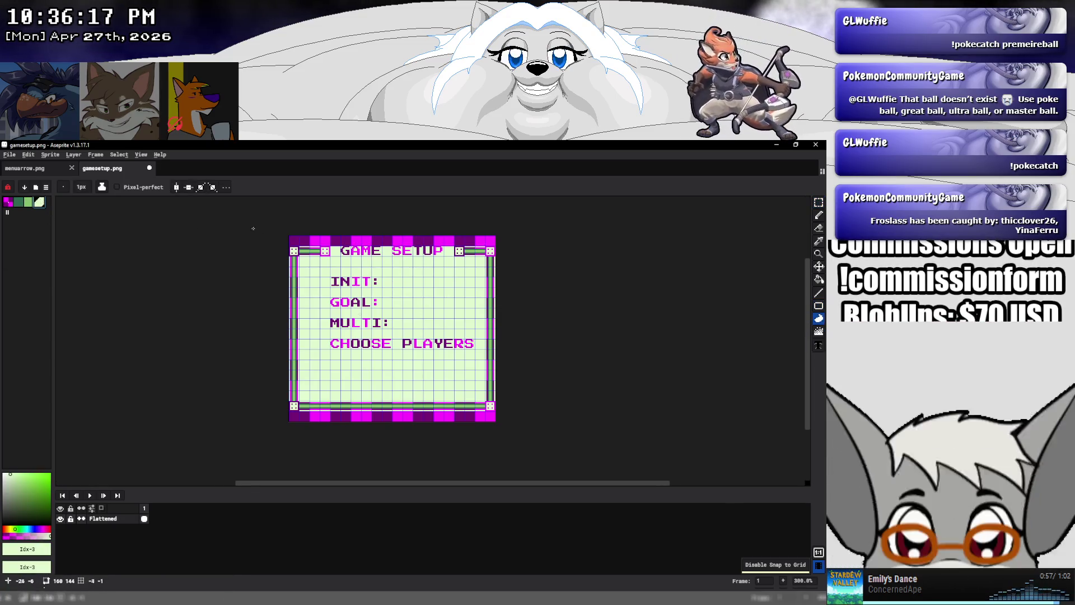
pyautogui.moveTo(290, 236); pyautogui.dragTo(310, 246)
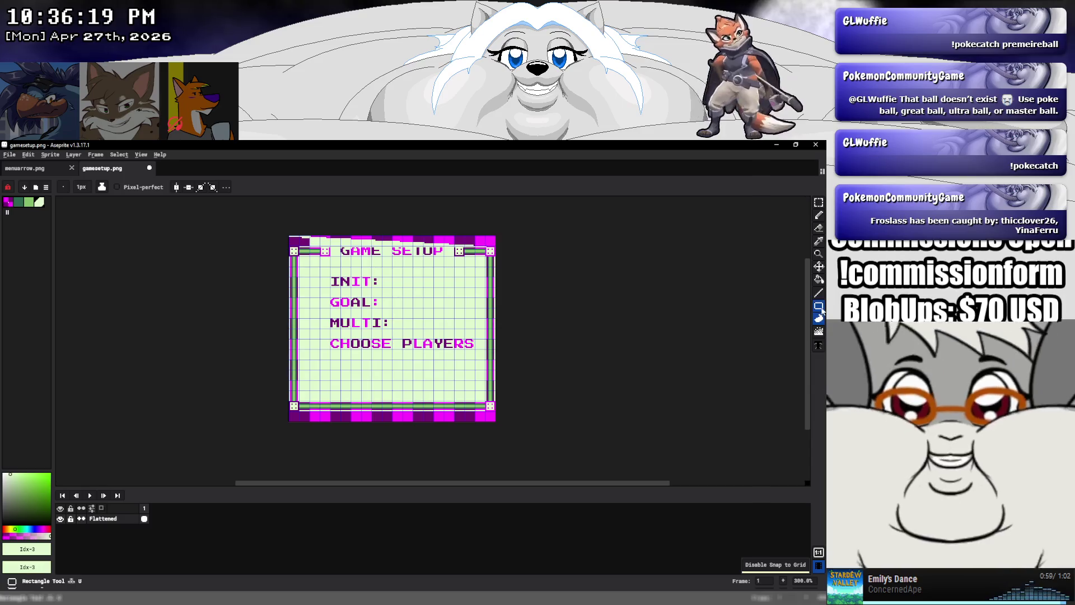
pyautogui.click(820, 307)
pyautogui.hotkey('ctrl', 'z')
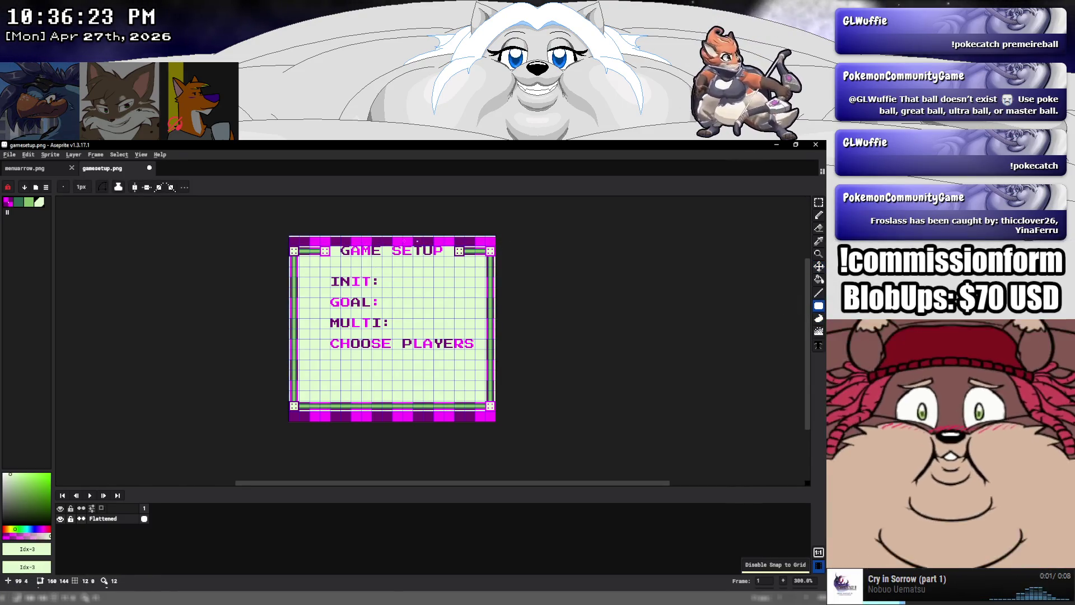
pyautogui.moveTo(289, 236); pyautogui.dragTo(502, 246)
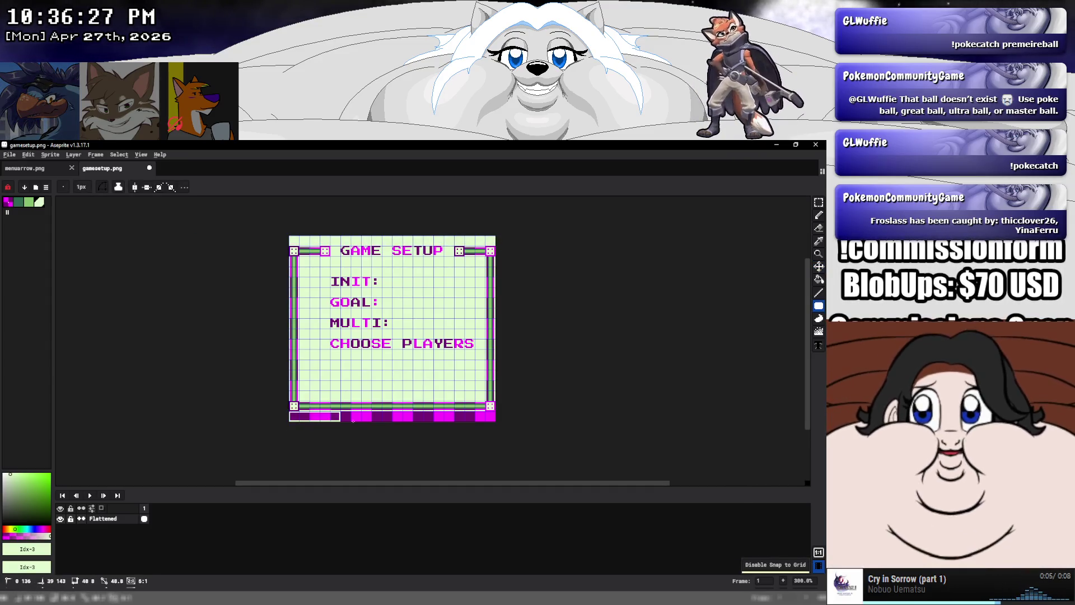
pyautogui.moveTo(346, 420); pyautogui.dragTo(505, 425)
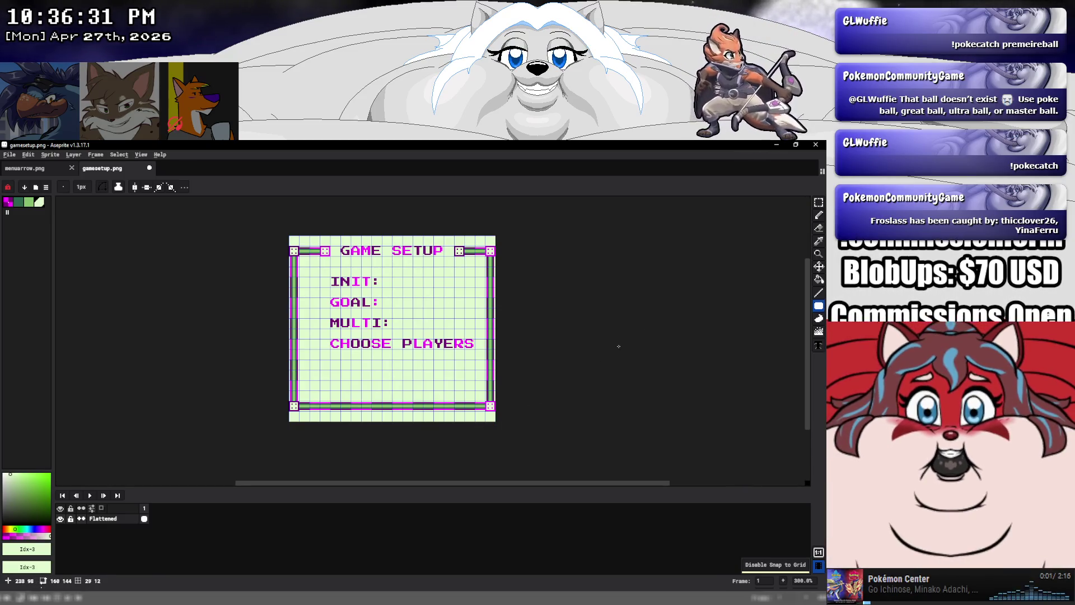
pyautogui.press('m')
pyautogui.moveTo(331, 277); pyautogui.dragTo(474, 354)
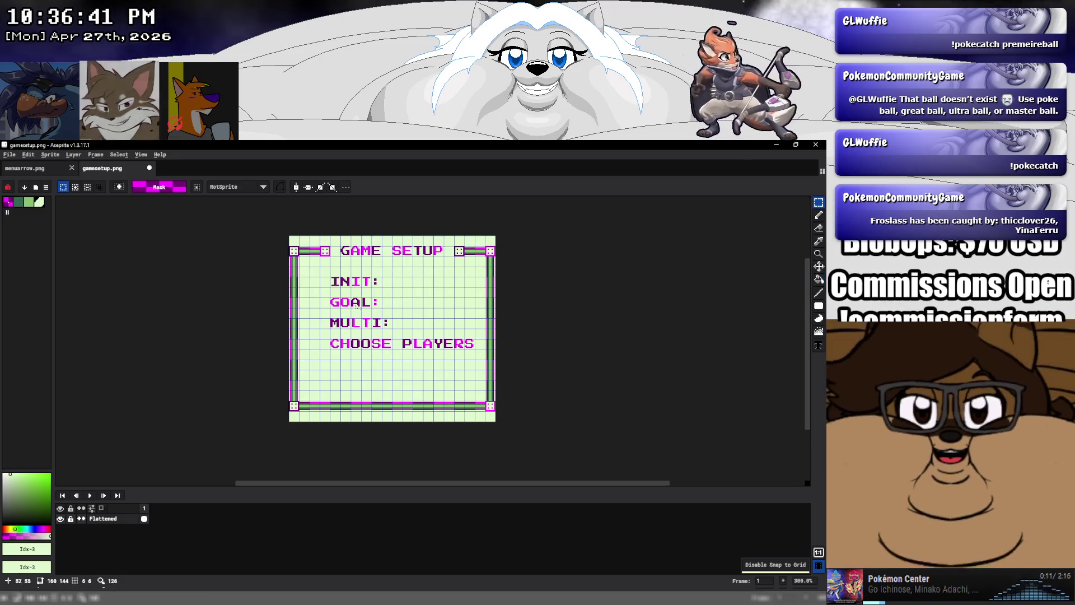
# Recolour the magenta and purple menu text dark green with non-contiguous Paint Bucket fills
pyautogui.moveTo(331, 279); pyautogui.dragTo(475, 349)
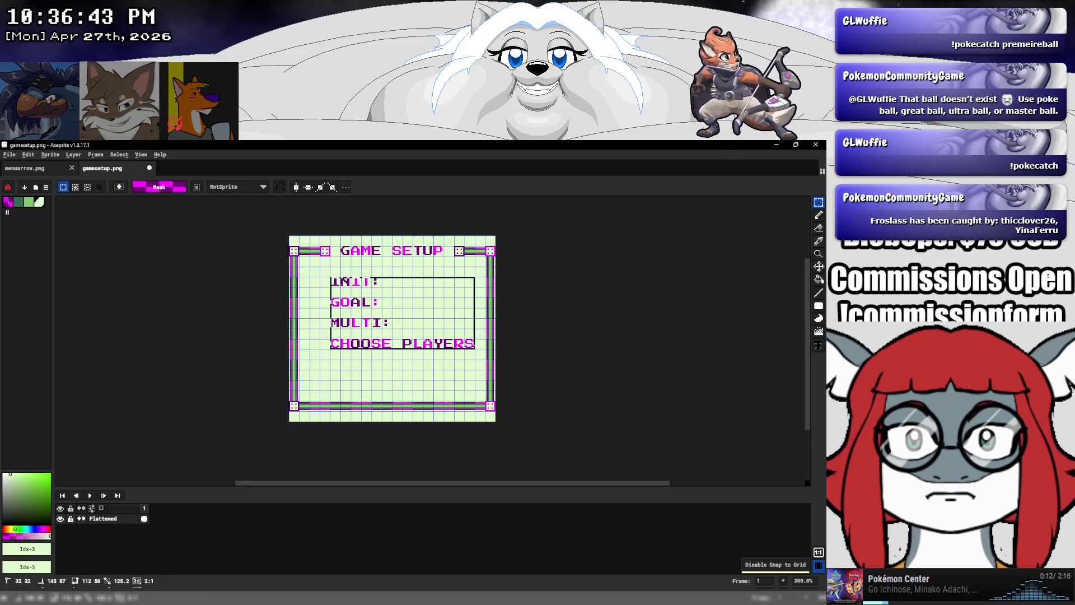
pyautogui.hotkey('ctrl', 'd')
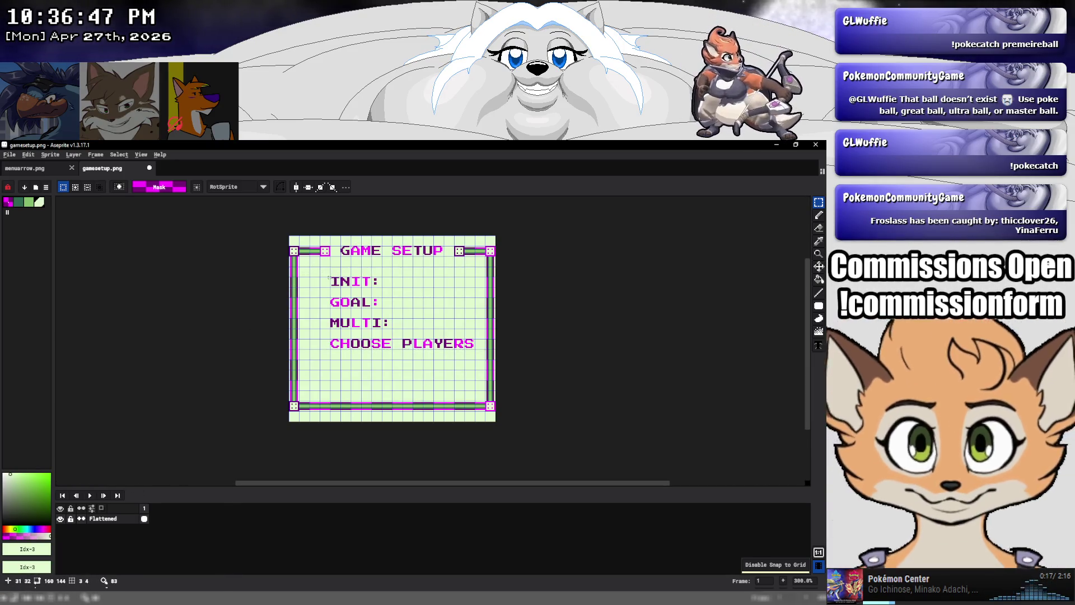
pyautogui.moveTo(361, 297); pyautogui.dragTo(463, 348)
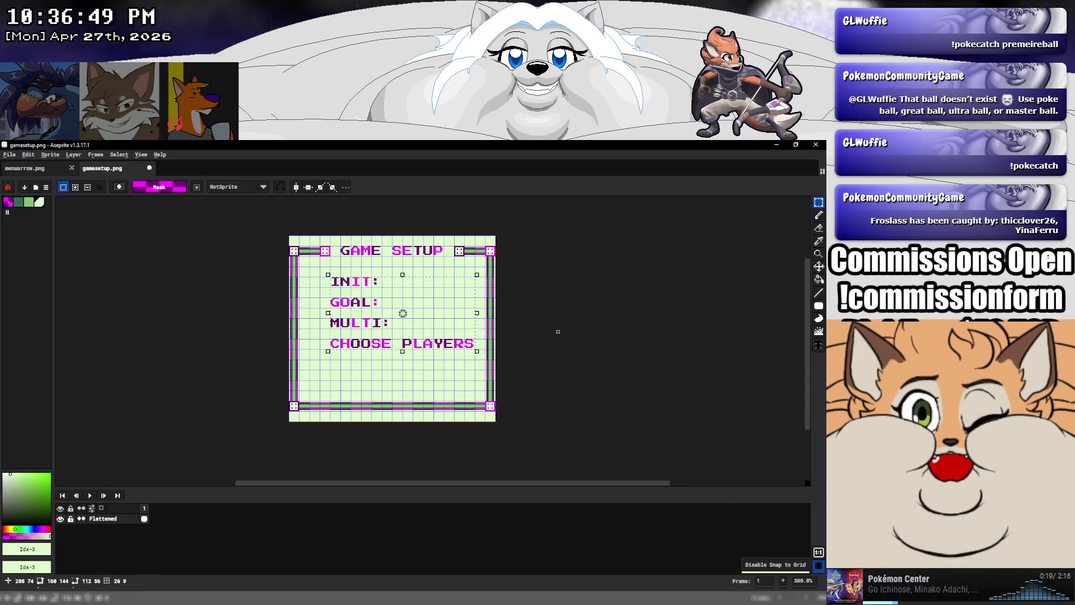
pyautogui.click(819, 279)
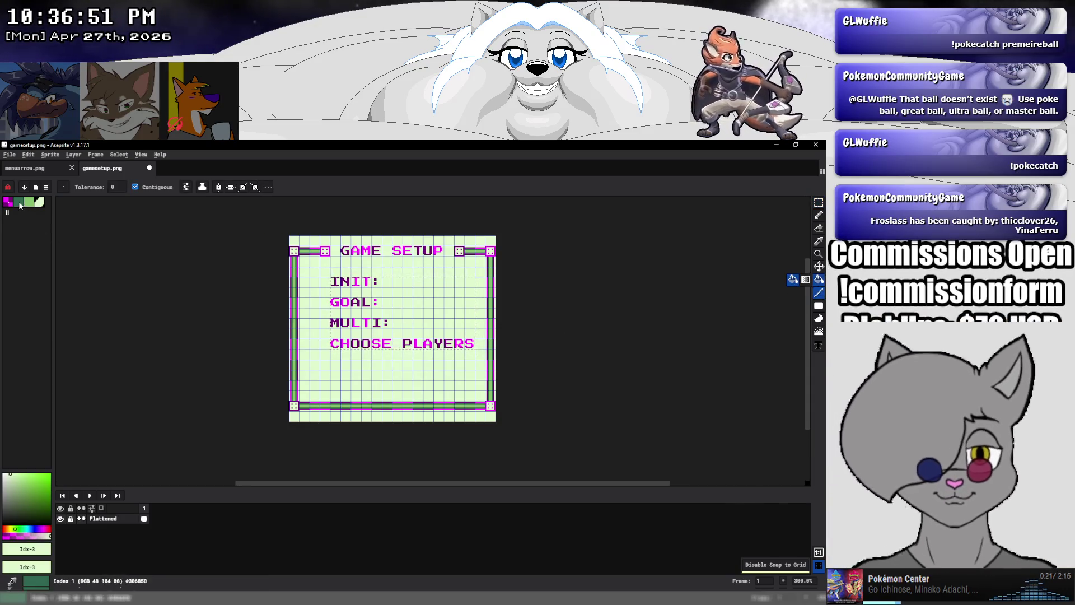
pyautogui.scroll(3, 330, 293)
pyautogui.click(336, 269)
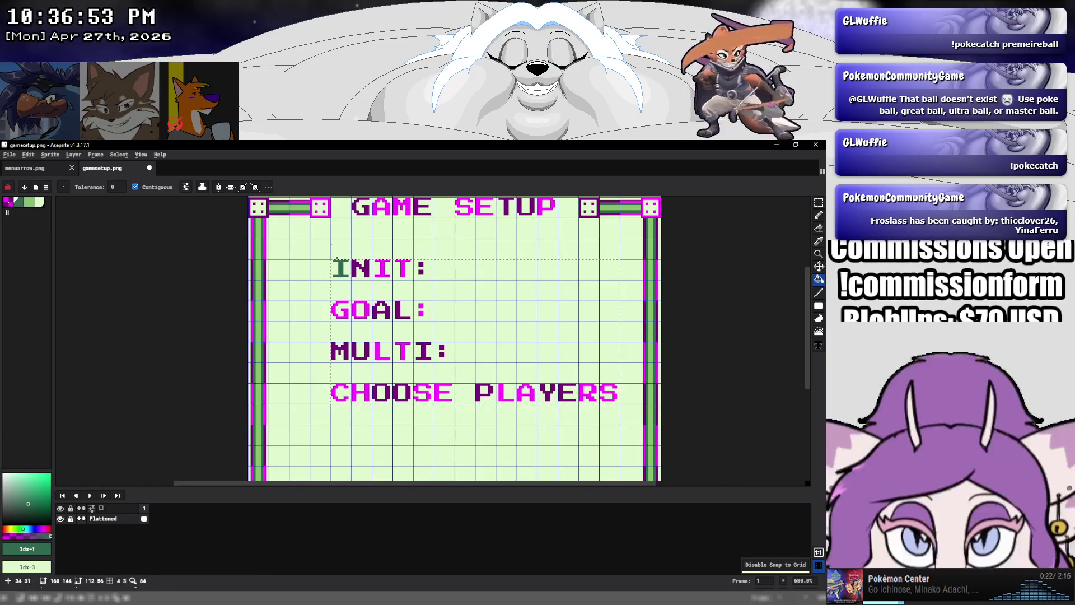
pyautogui.click(135, 186)
pyautogui.click(358, 268)
pyautogui.click(406, 268)
# Undo a stray dark green fill and shift the label block up one row
pyautogui.scroll(-1, 734, 261)
pyautogui.scroll(-2, 734, 261)
pyautogui.click(485, 311)
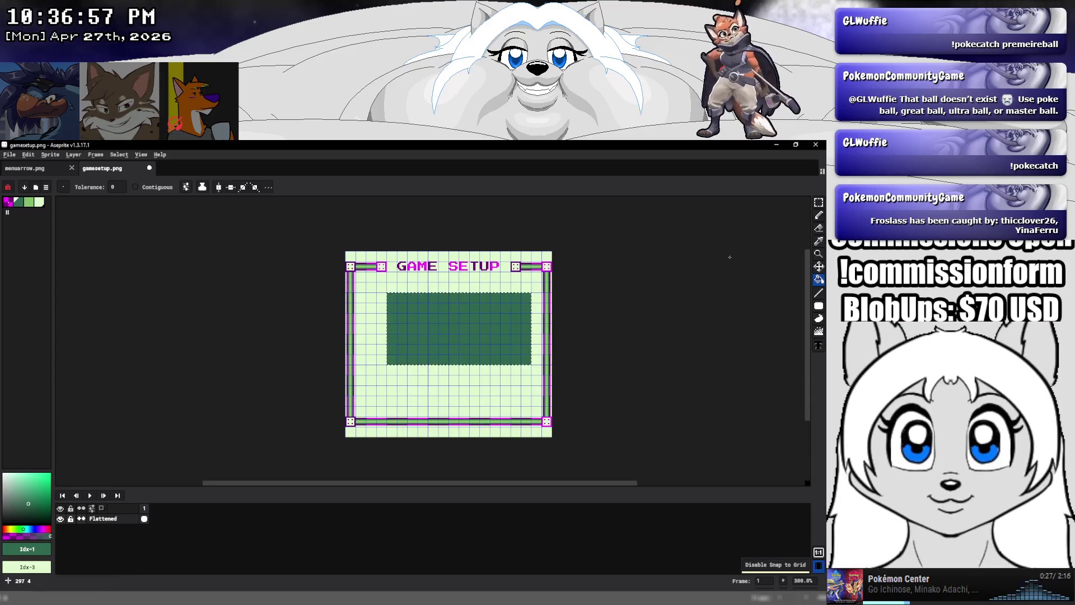
pyautogui.press('m')
pyautogui.hotkey('ctrl', 'z')
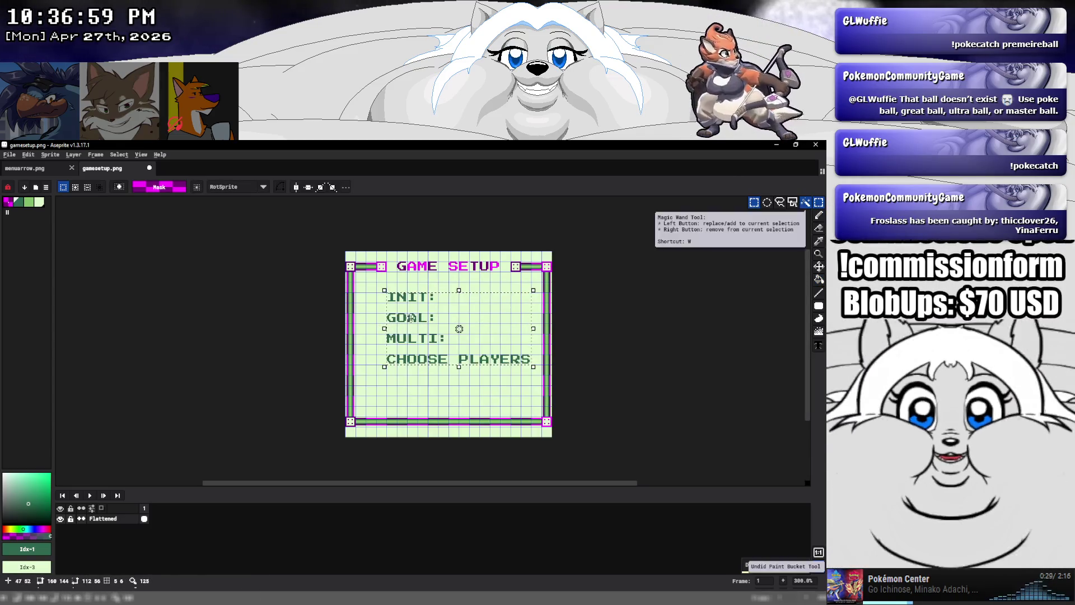
pyautogui.moveTo(425, 314)
pyautogui.mouseDown()
pyautogui.moveTo(425, 335)
pyautogui.moveTo(417, 312)
pyautogui.mouseUp()
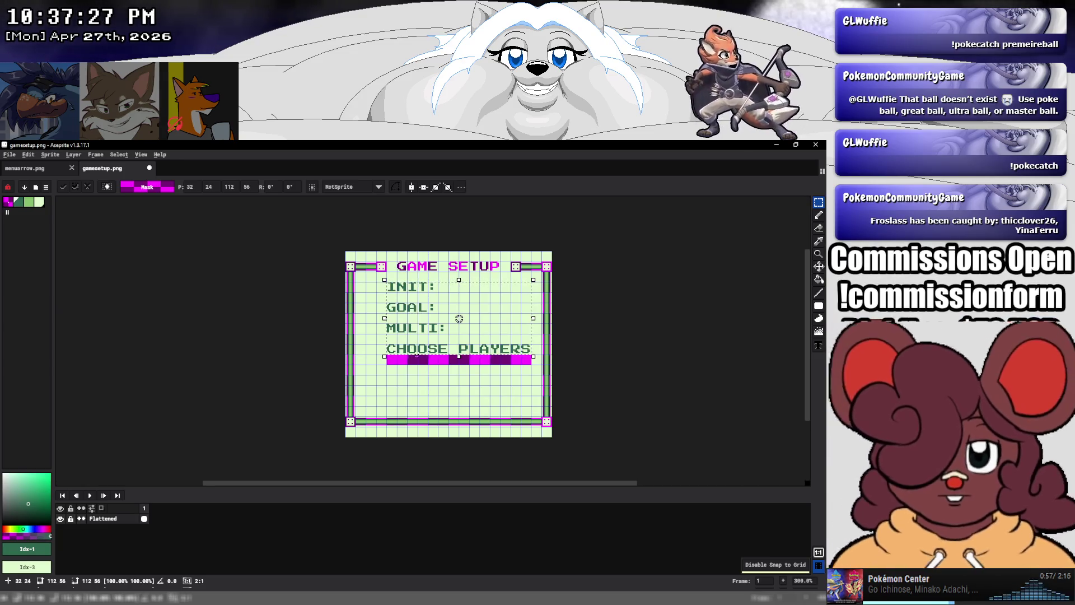
# Move GOAL, MULTI and CHOOSE PLAYERS down one row each to space the labels
pyautogui.click(417, 368)
pyautogui.moveTo(386, 302)
pyautogui.mouseDown()
pyautogui.moveTo(533, 357)
pyautogui.moveTo(489, 347)
pyautogui.mouseUp()
pyautogui.click(441, 378)
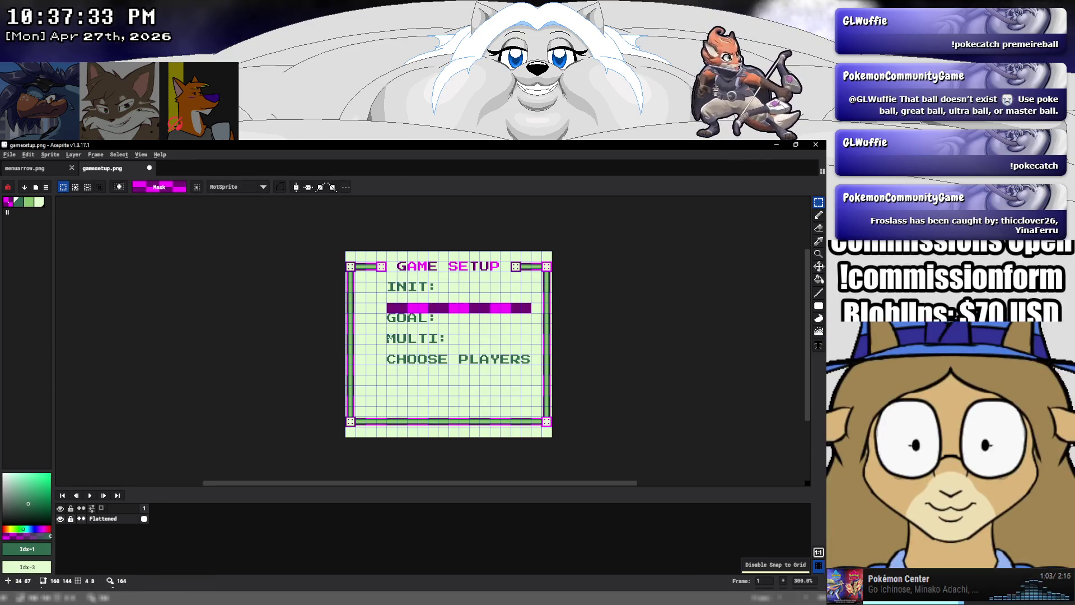
pyautogui.moveTo(385, 332)
pyautogui.mouseDown()
pyautogui.moveTo(533, 367)
pyautogui.moveTo(498, 363)
pyautogui.mouseUp()
pyautogui.click(496, 360)
pyautogui.click(474, 396)
pyautogui.moveTo(386, 365); pyautogui.dragTo(417, 378)
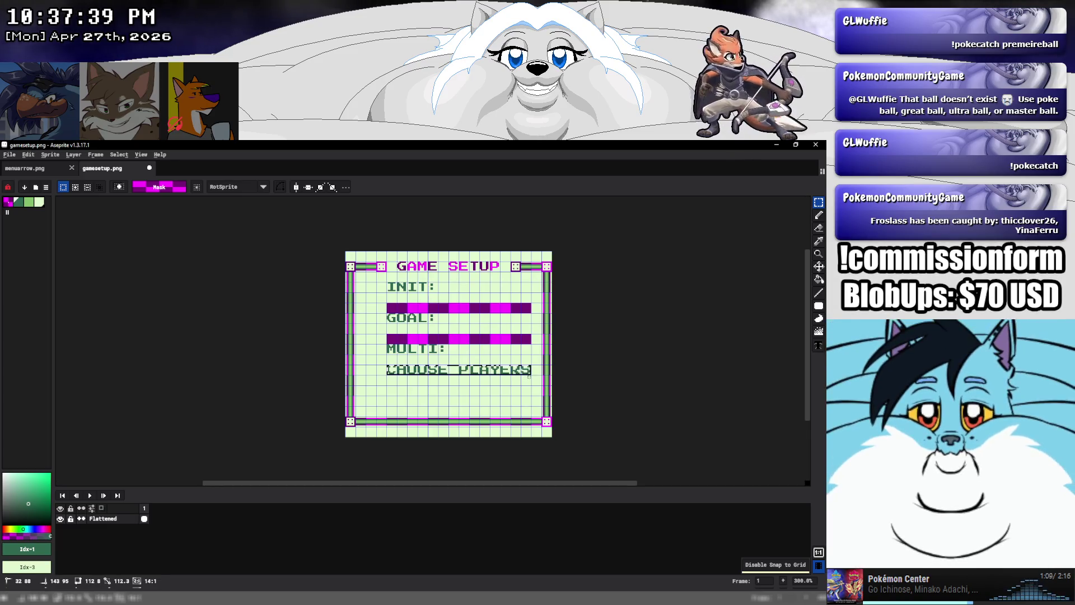
pyautogui.moveTo(516, 364); pyautogui.dragTo(516, 377)
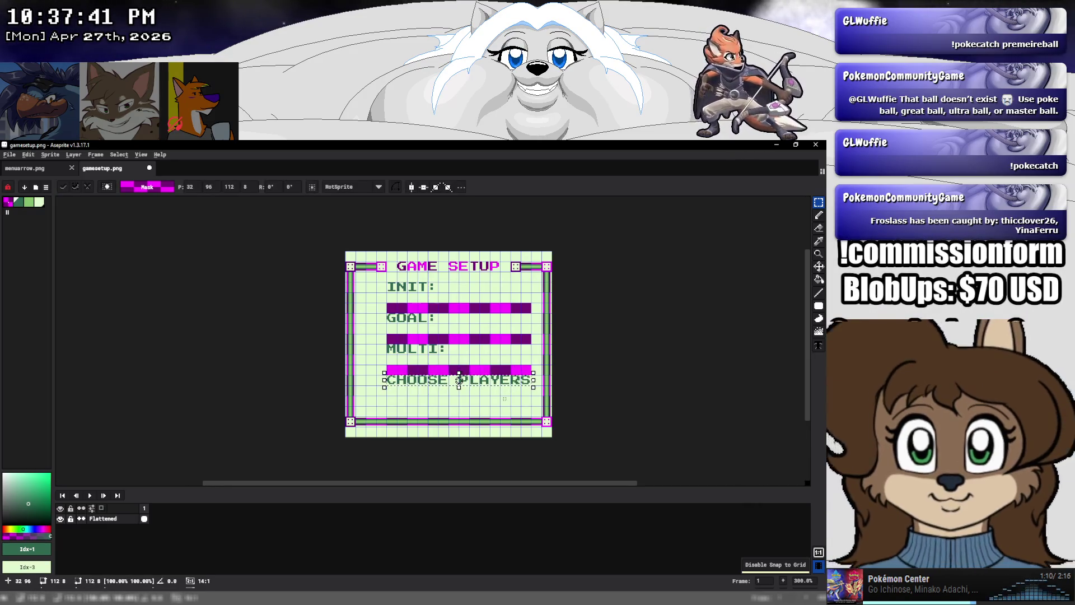
pyautogui.click(504, 399)
# Sample the light green background and fill the three magenta gap bars, contiguous only
pyautogui.click(819, 241)
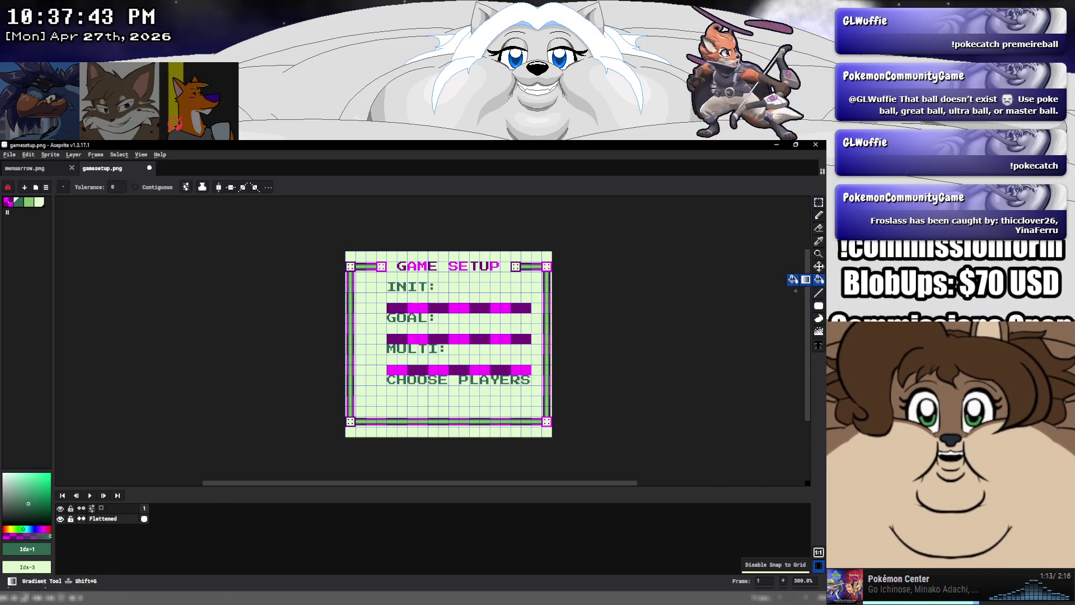
pyautogui.click(484, 388)
pyautogui.press('g')
pyautogui.click(478, 342)
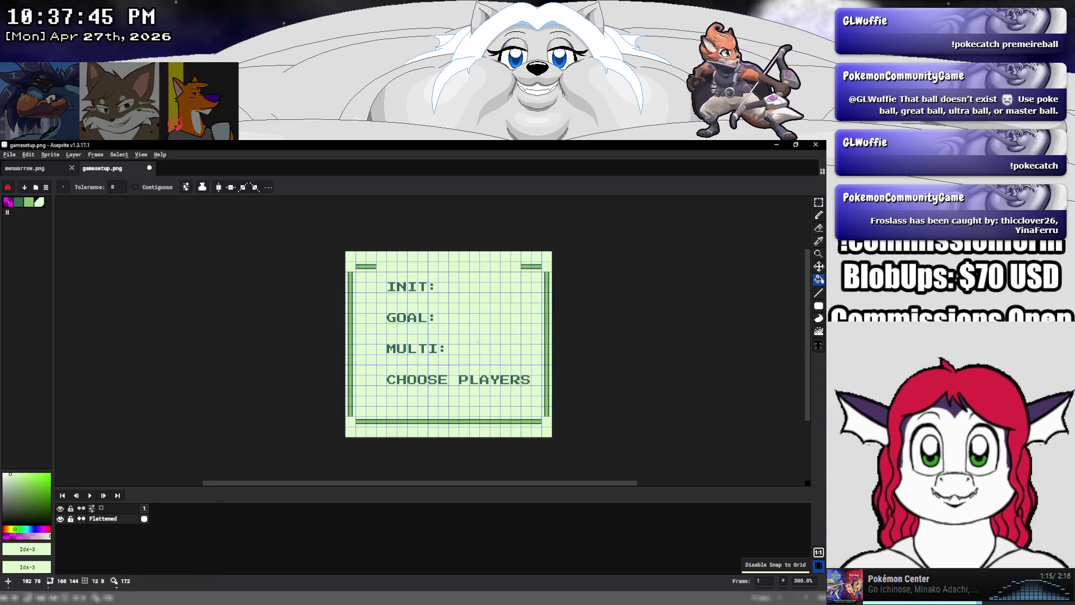
pyautogui.hotkey('ctrl', 'z')
pyautogui.click(144, 188)
pyautogui.click(431, 371)
pyautogui.click(434, 339)
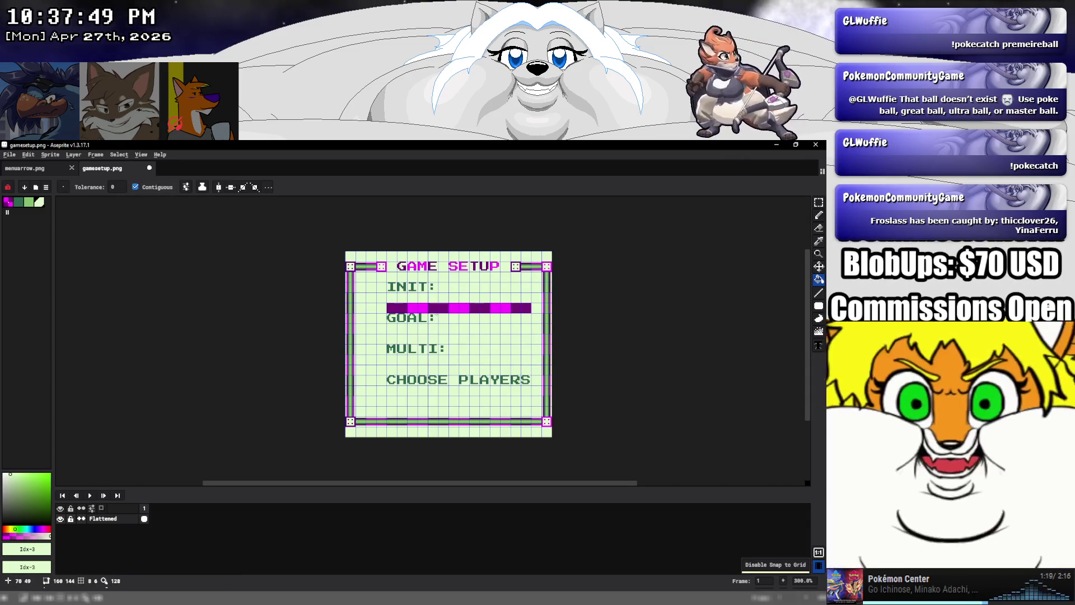
pyautogui.click(437, 309)
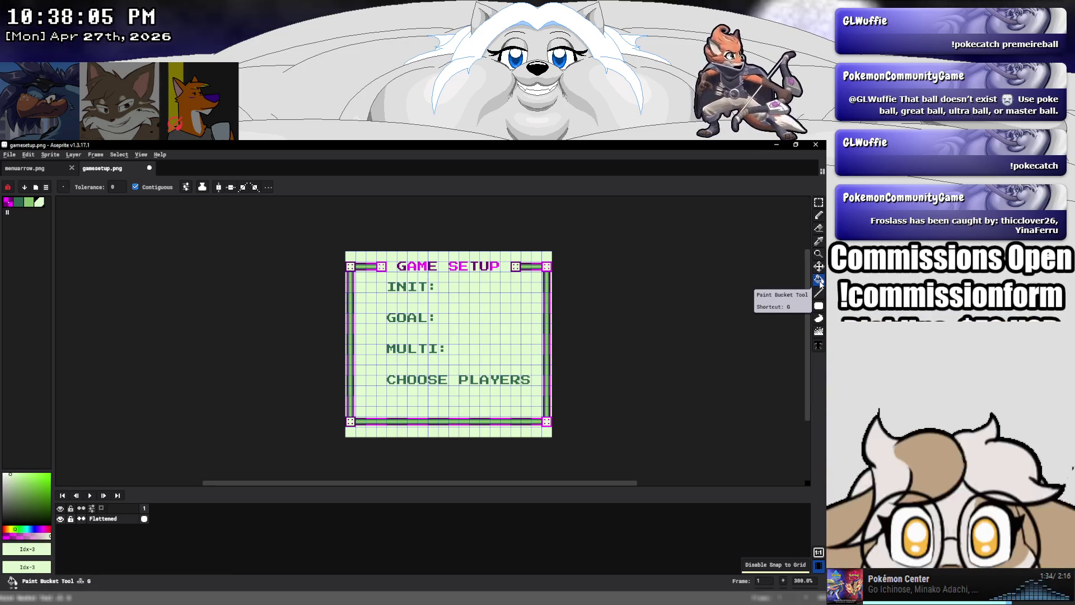
pyautogui.click(818, 292)
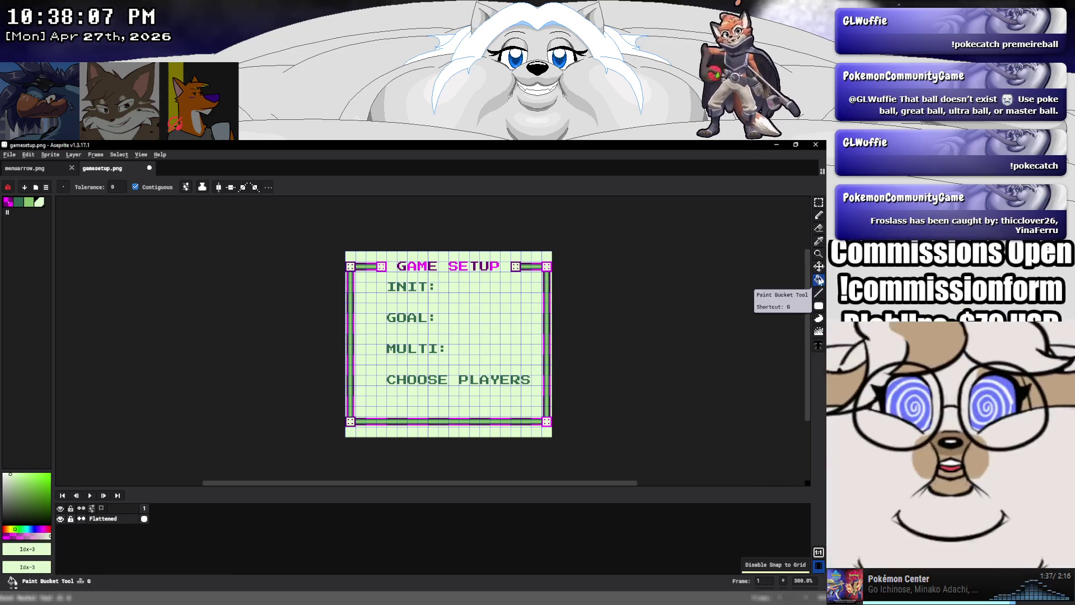
# Cover the GOAL label with a background-green filled rectangle
pyautogui.click(819, 306)
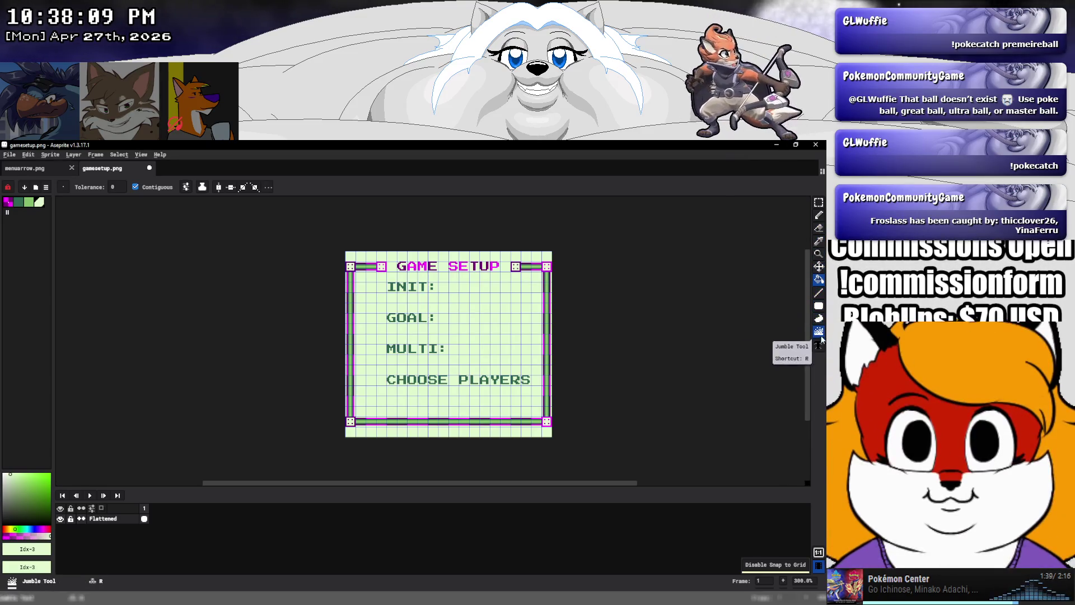
pyautogui.click(819, 345)
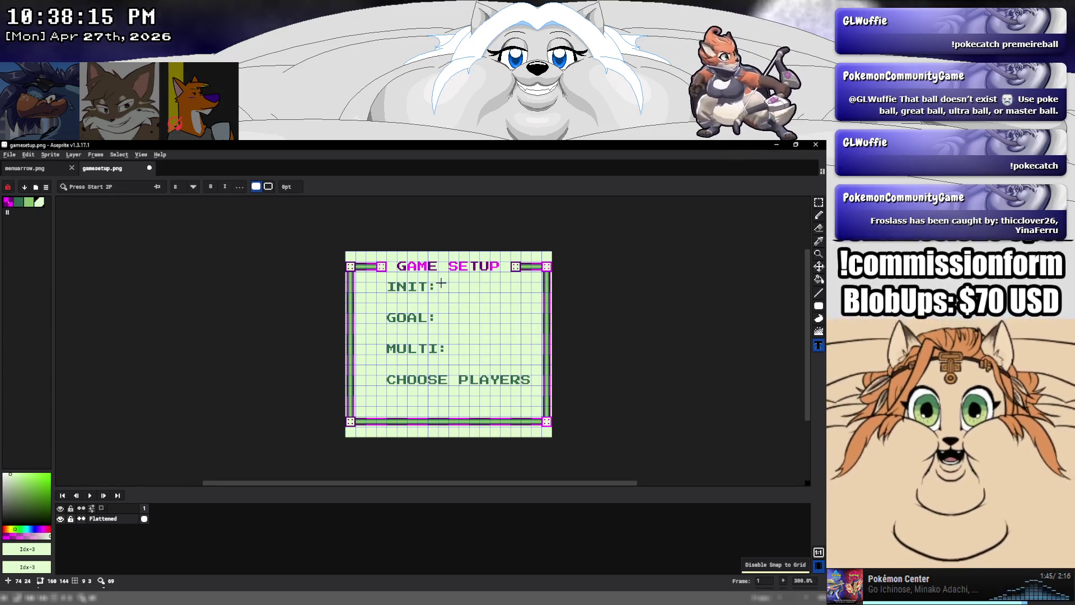
pyautogui.scroll(1, 442, 283)
pyautogui.scroll(2, 435, 284)
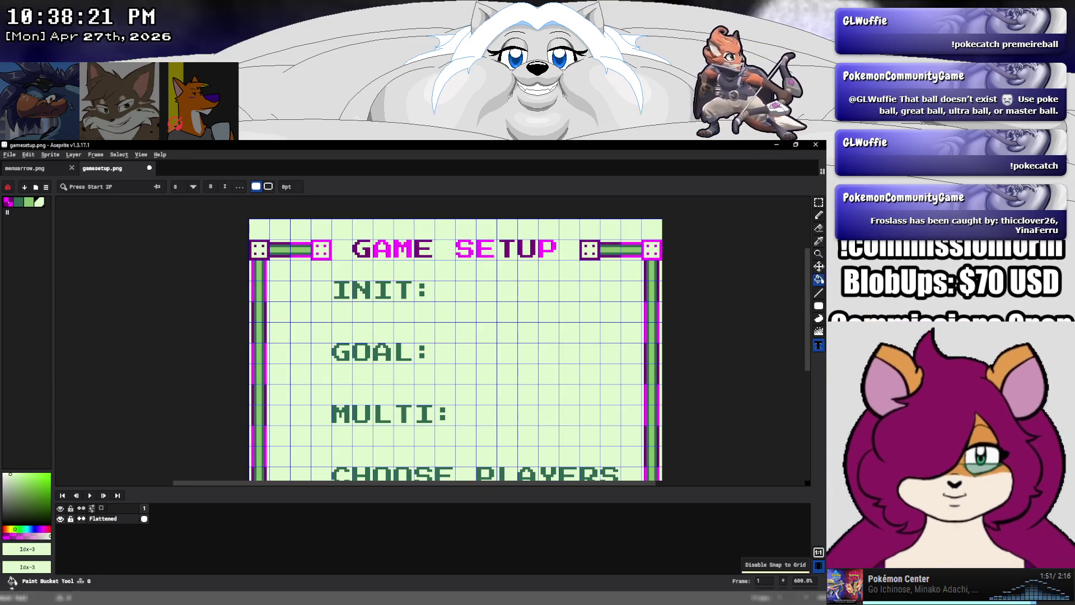
pyautogui.click(819, 306)
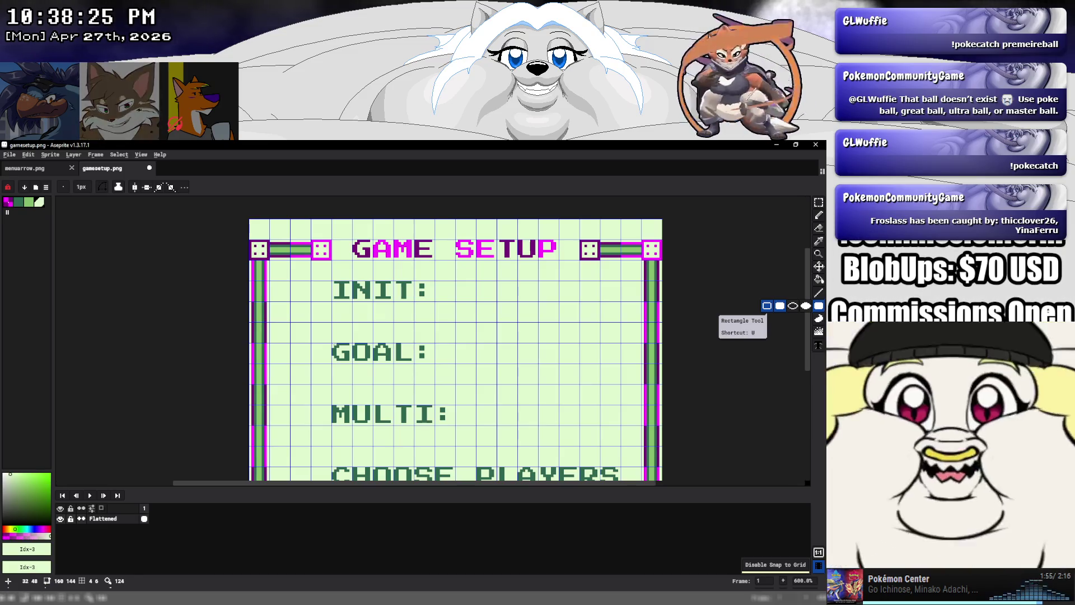
pyautogui.moveTo(334, 340); pyautogui.dragTo(412, 364)
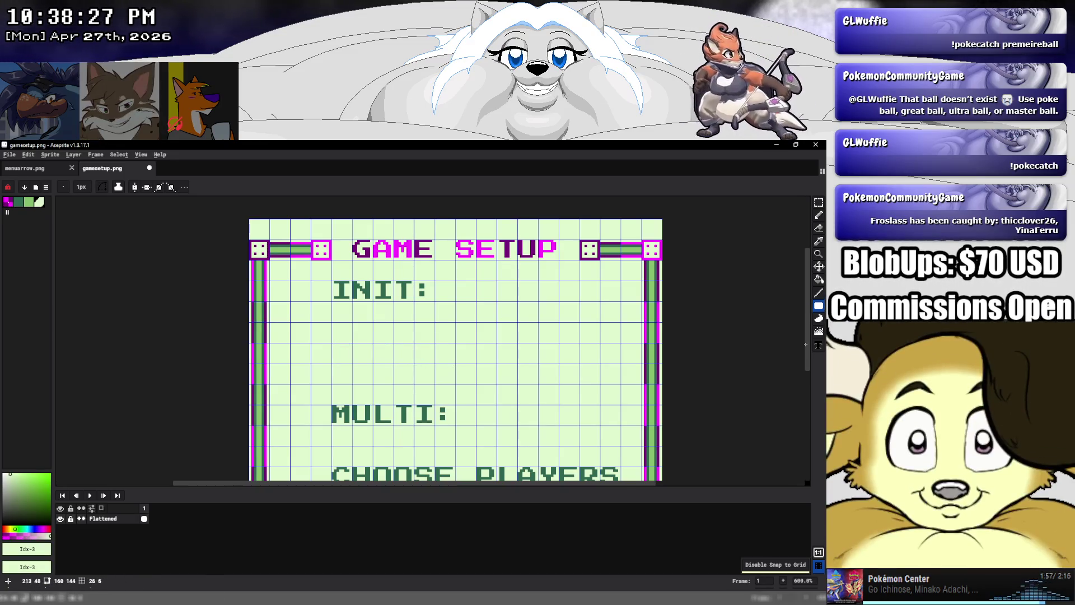
# Add the dark green text label 'LBS TO WIN:' where GOAL was
pyautogui.press('t')
pyautogui.click(18, 202)
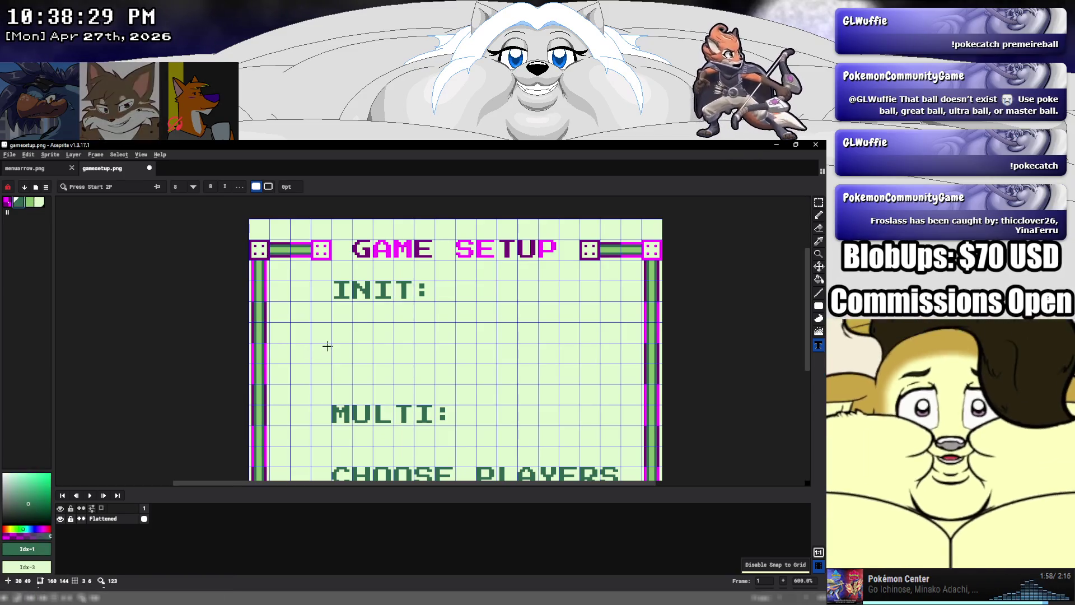
pyautogui.click(332, 343)
pyautogui.write('L')
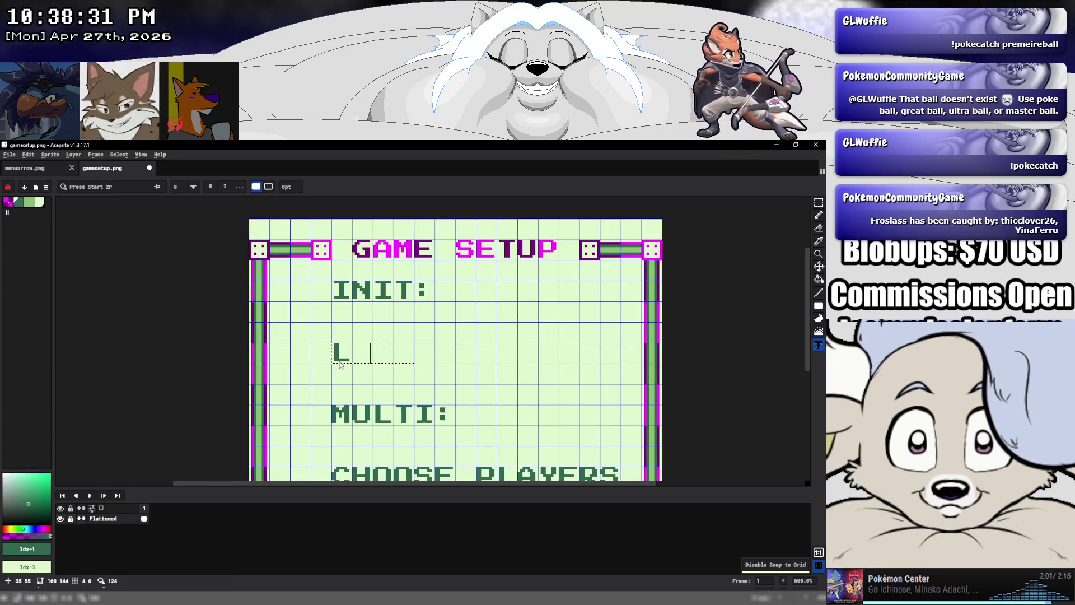
pyautogui.write('BS TO WIN:')
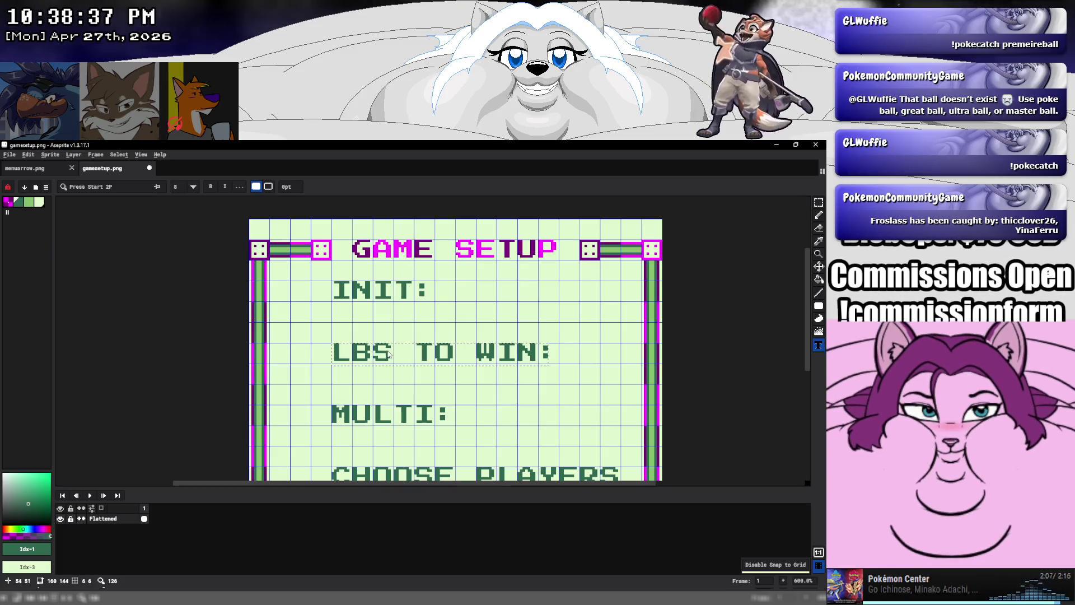
pyautogui.press('Return')
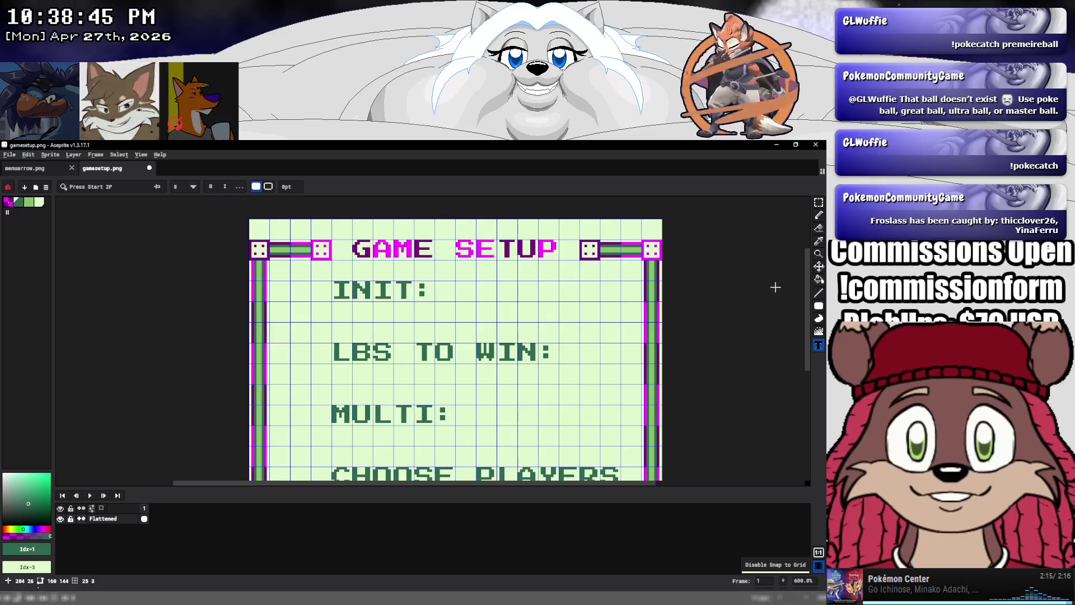
# Paint light-green filled rectangles over the MULTI label and the top of INIT
pyautogui.click(819, 306)
pyautogui.moveTo(332, 407); pyautogui.dragTo(434, 425)
pyautogui.hotkey('ctrl', 'z')
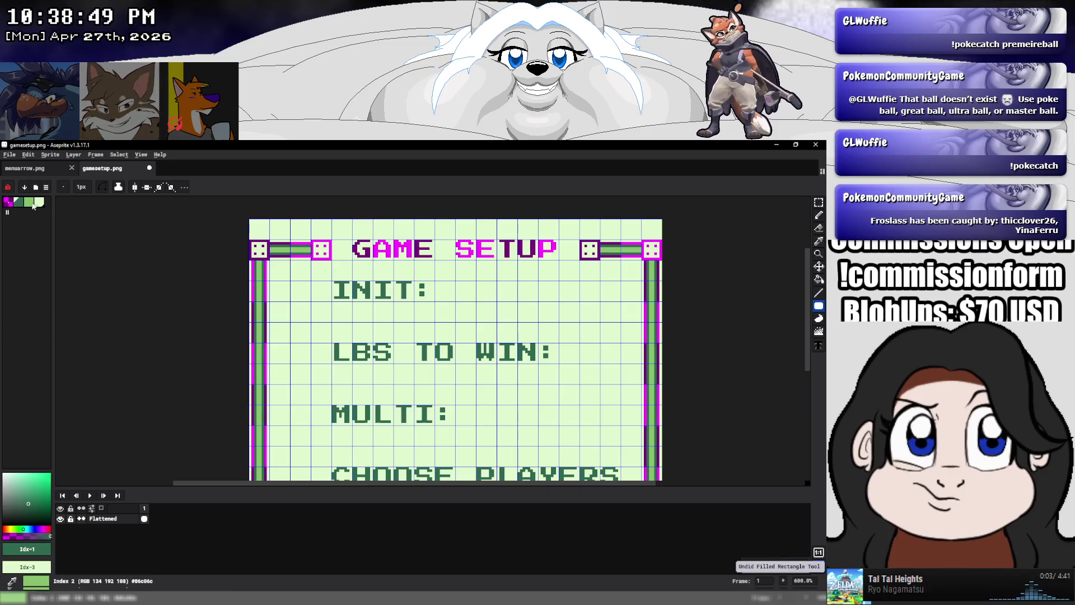
pyautogui.keyDown('alt'); pyautogui.click(288, 385); pyautogui.keyUp('alt')
pyautogui.moveTo(331, 405); pyautogui.dragTo(450, 426)
pyautogui.moveTo(333, 281)
pyautogui.mouseDown()
pyautogui.moveTo(373, 301)
pyautogui.moveTo(434, 303)
pyautogui.mouseUp()
# Add the dark green label 'STARTING LBS:' where INIT was
pyautogui.click(819, 345)
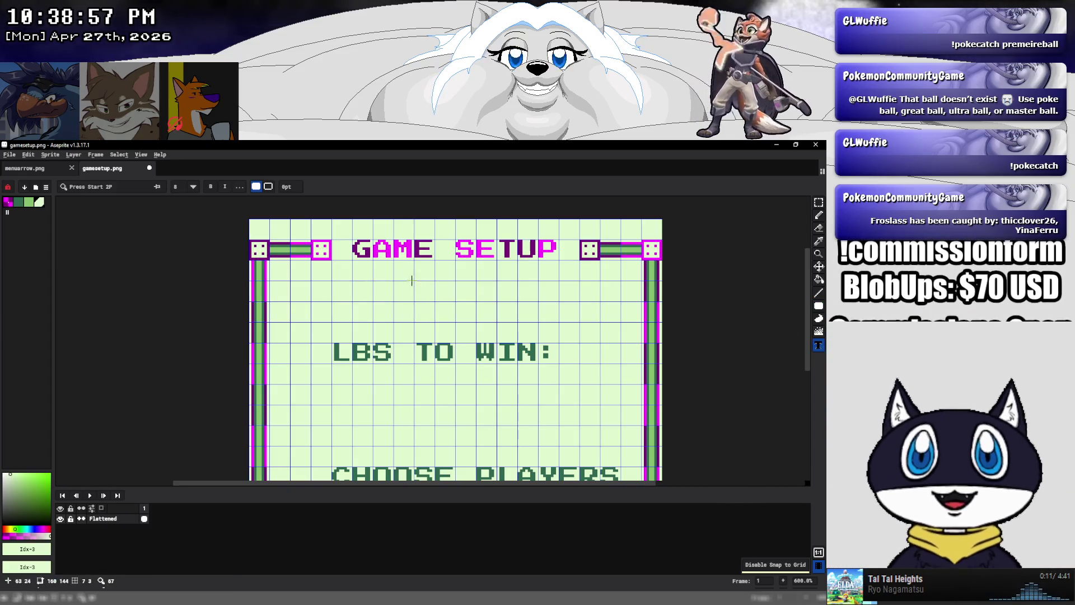
pyautogui.click(15, 205)
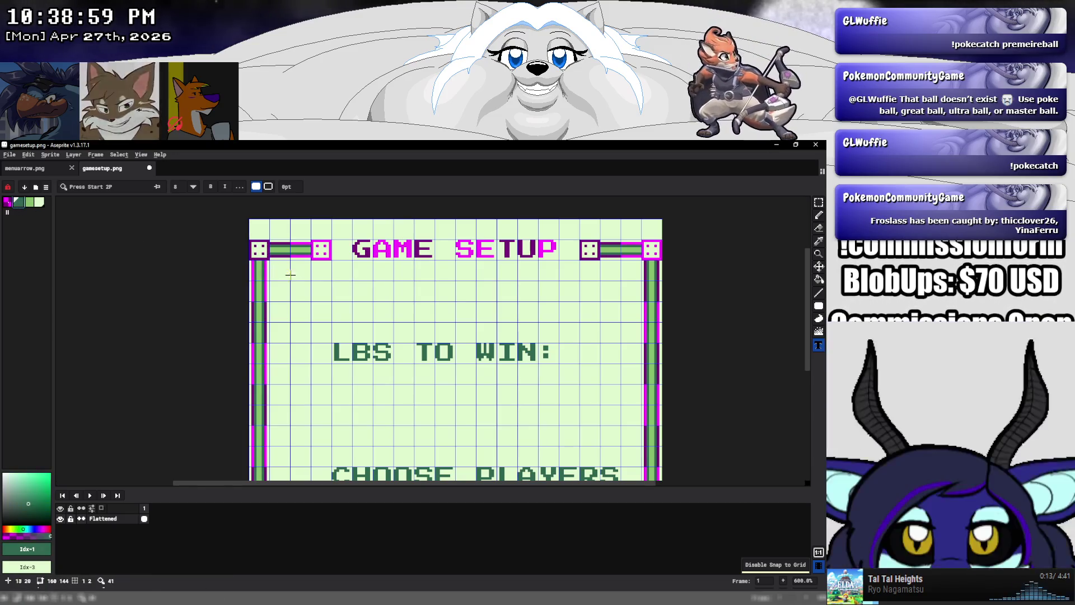
pyautogui.click(335, 282)
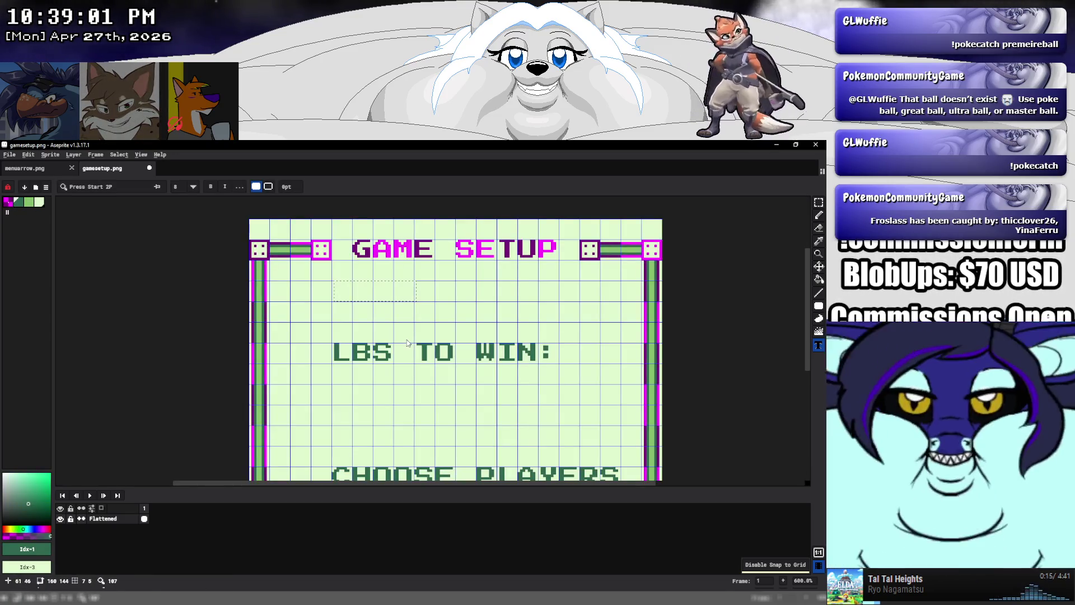
pyautogui.write('START')
pyautogui.press('BackSpace')
pyautogui.press('BackSpace')
pyautogui.press('BackSpace')
pyautogui.press('BackSpace')
pyautogui.press('BackSpace')
pyautogui.click(337, 286)
pyautogui.write('ST')
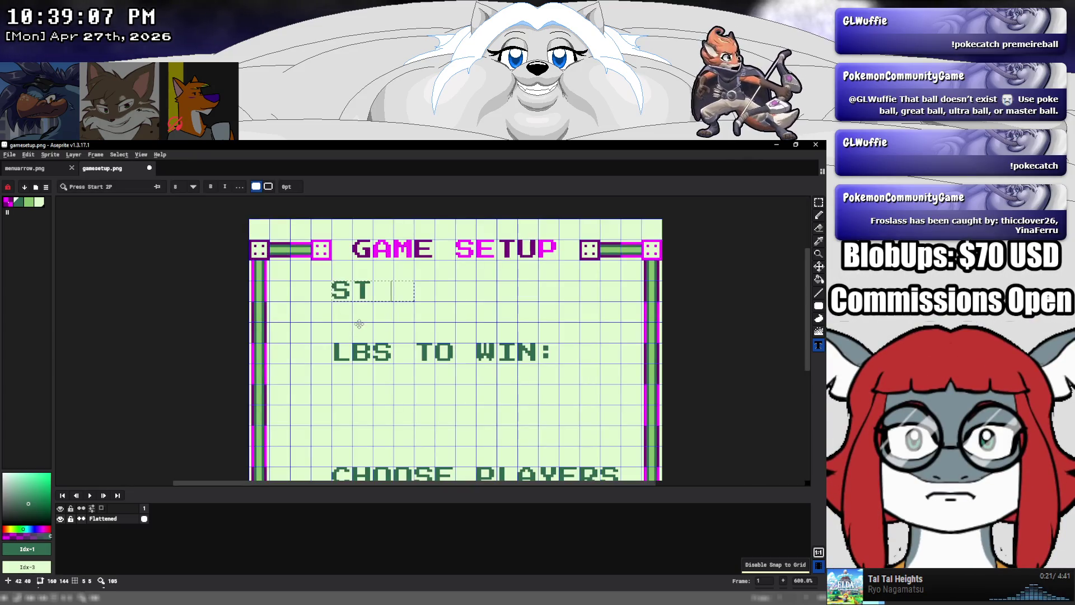
pyautogui.write('ARTING LBS:')
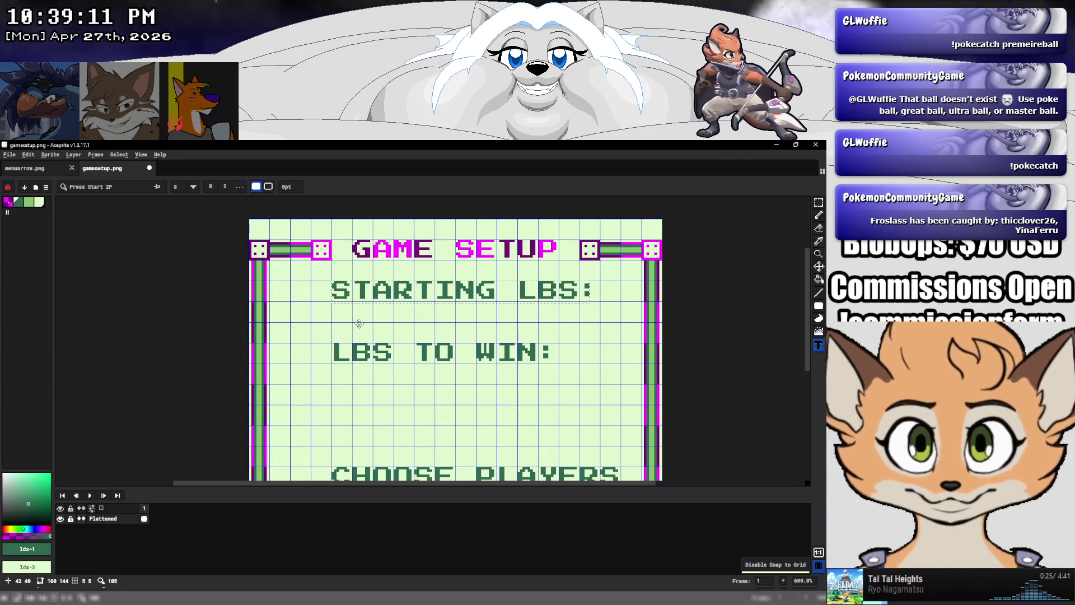
pyautogui.press('Return')
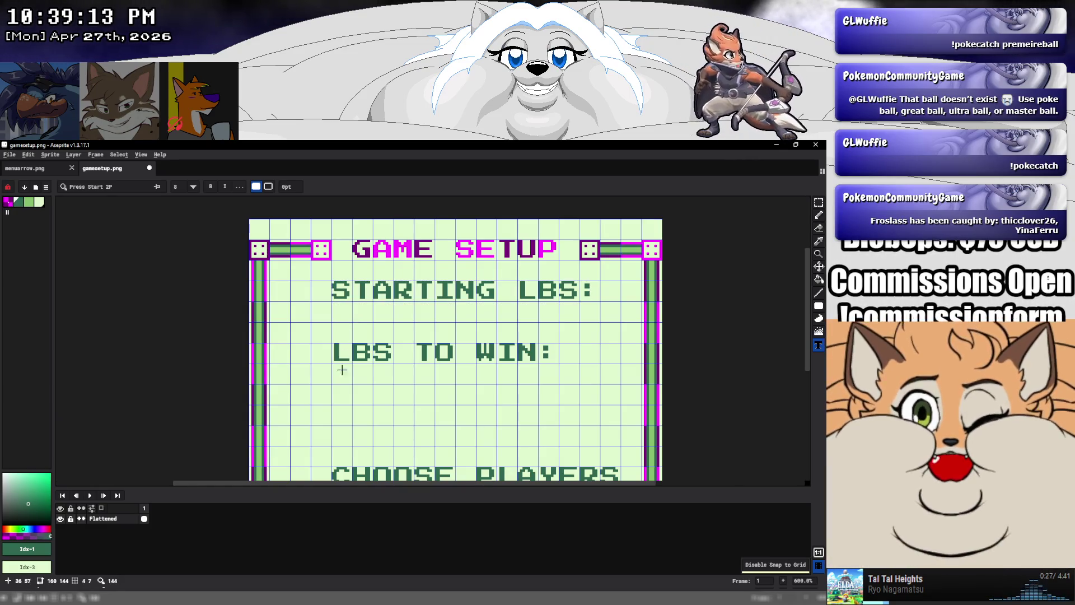
# Add the label 'LBS RATE:' below LBS TO WIN:, correcting the typed text
pyautogui.click(332, 405)
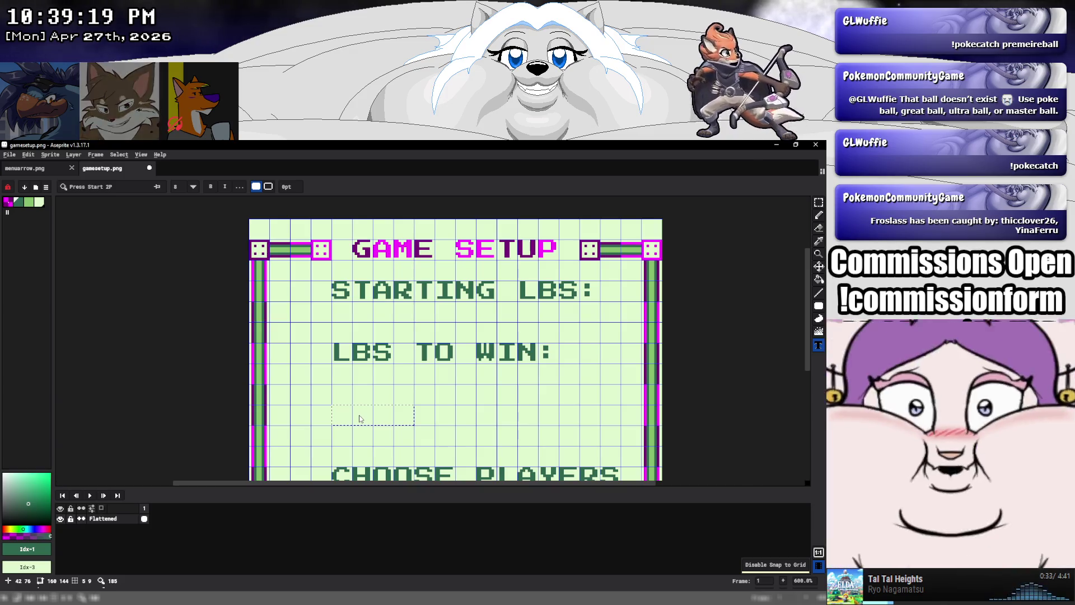
pyautogui.write('MULTIPLYE')
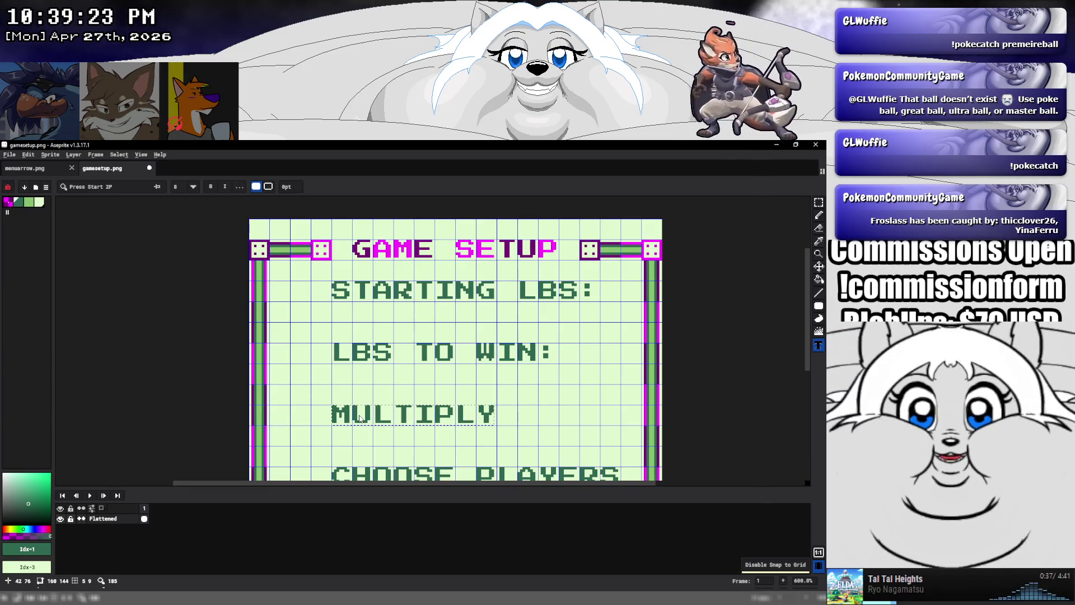
pyautogui.write('R')
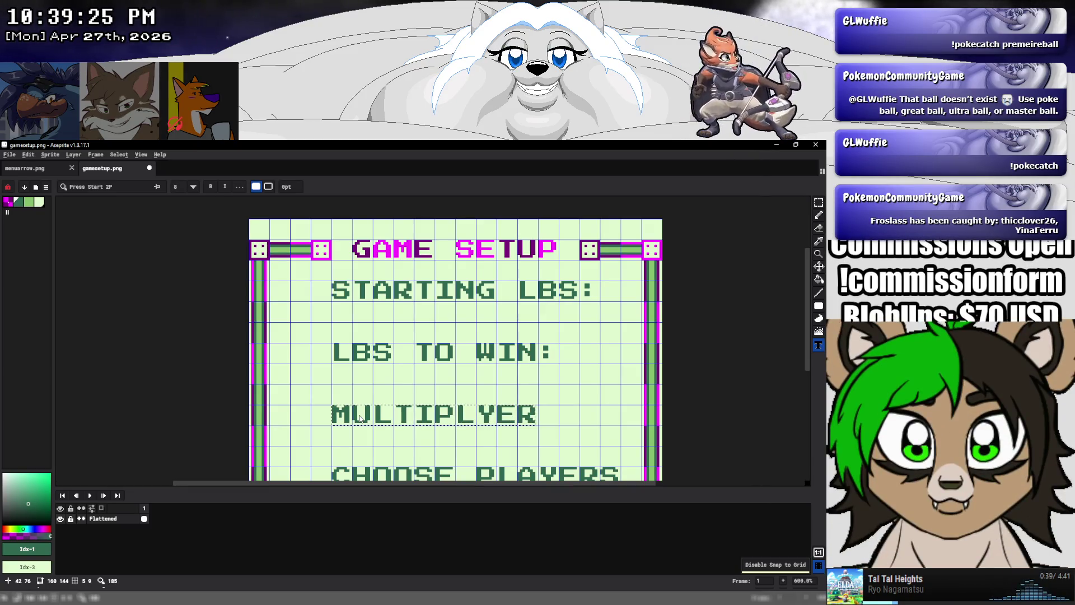
pyautogui.press('BackSpace')
pyautogui.press('BackSpace')
pyautogui.press('BackSpace')
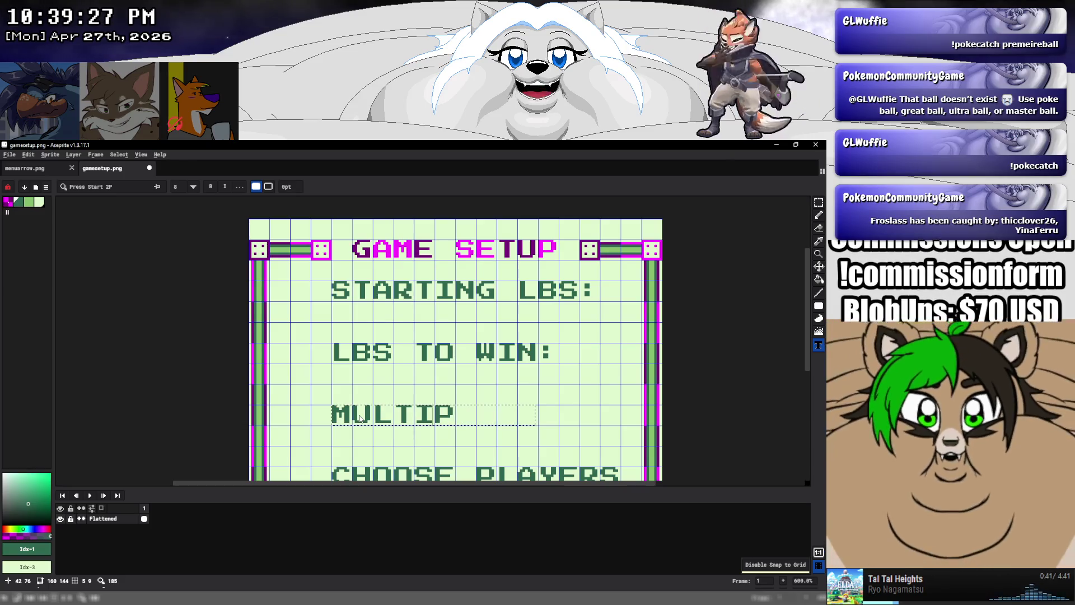
pyautogui.press('BackSpace')
pyautogui.press('BackSpace')
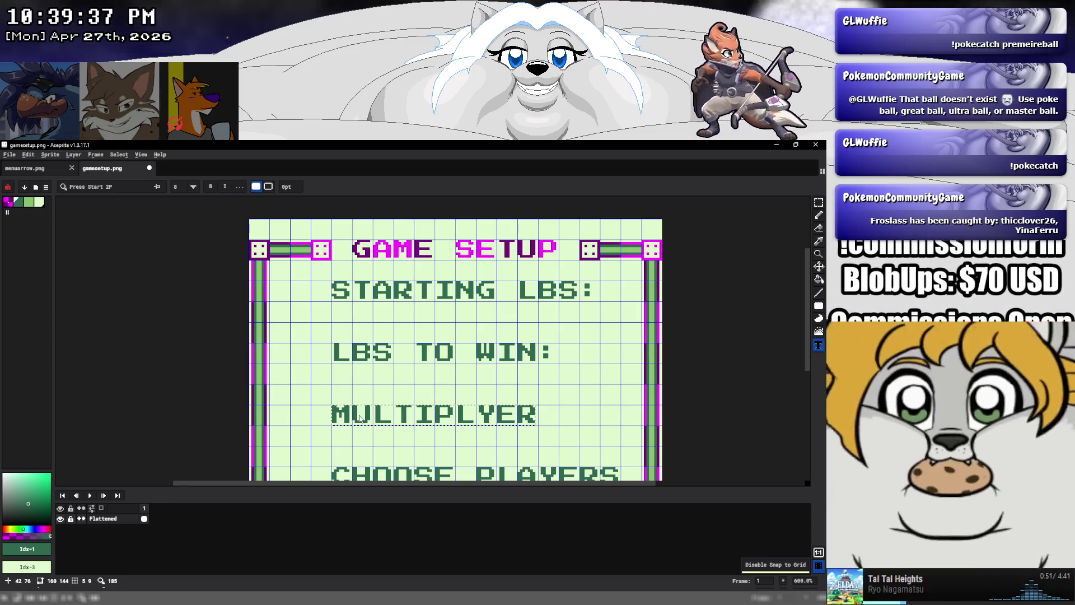
pyautogui.press('Delete')
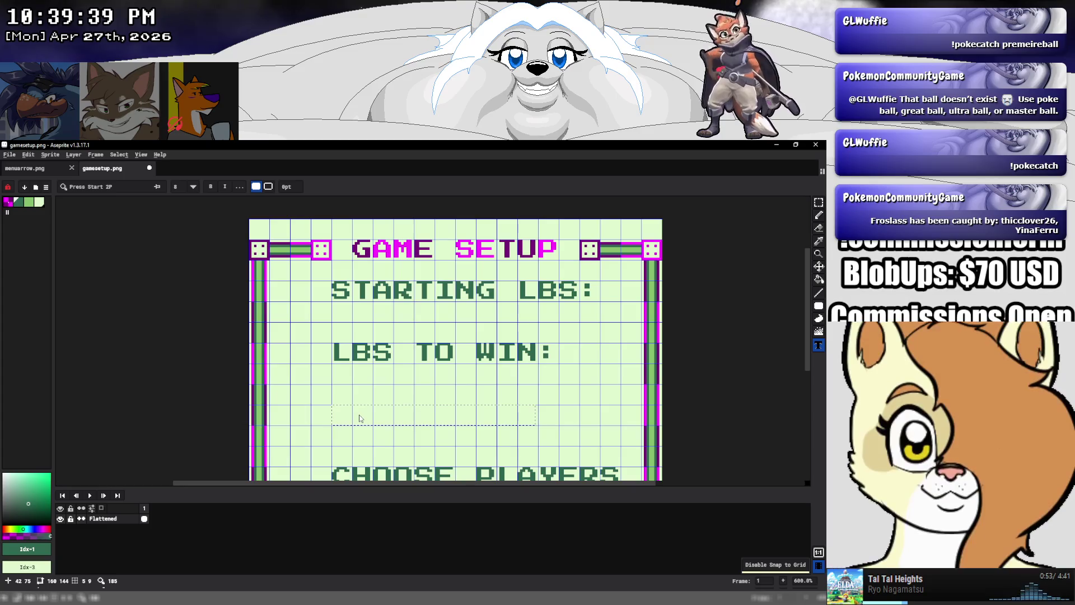
pyautogui.write('LB')
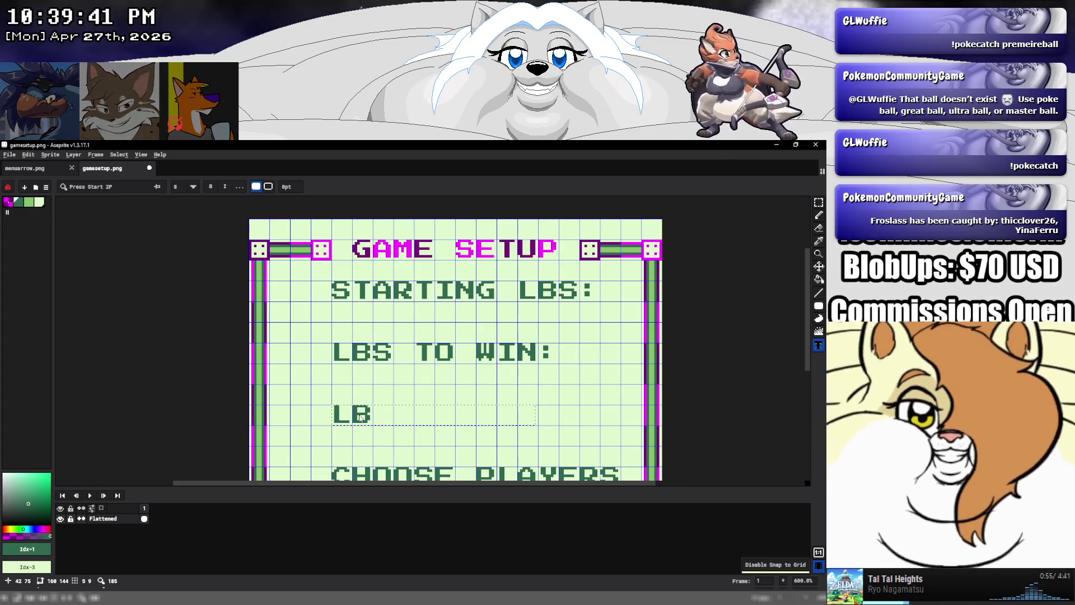
pyautogui.write(' MULTI')
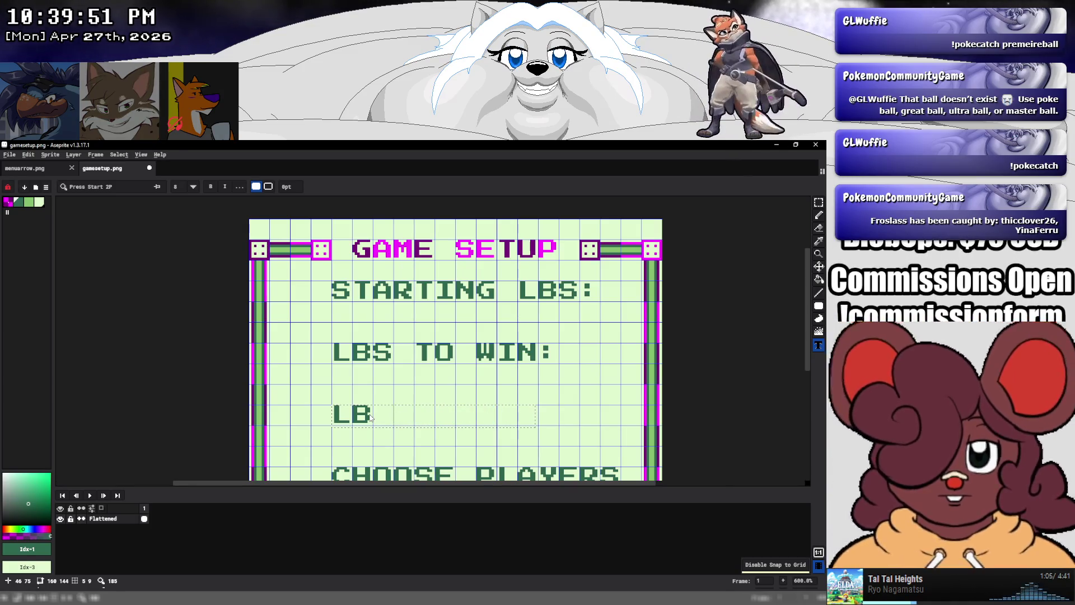
pyautogui.write('RA')
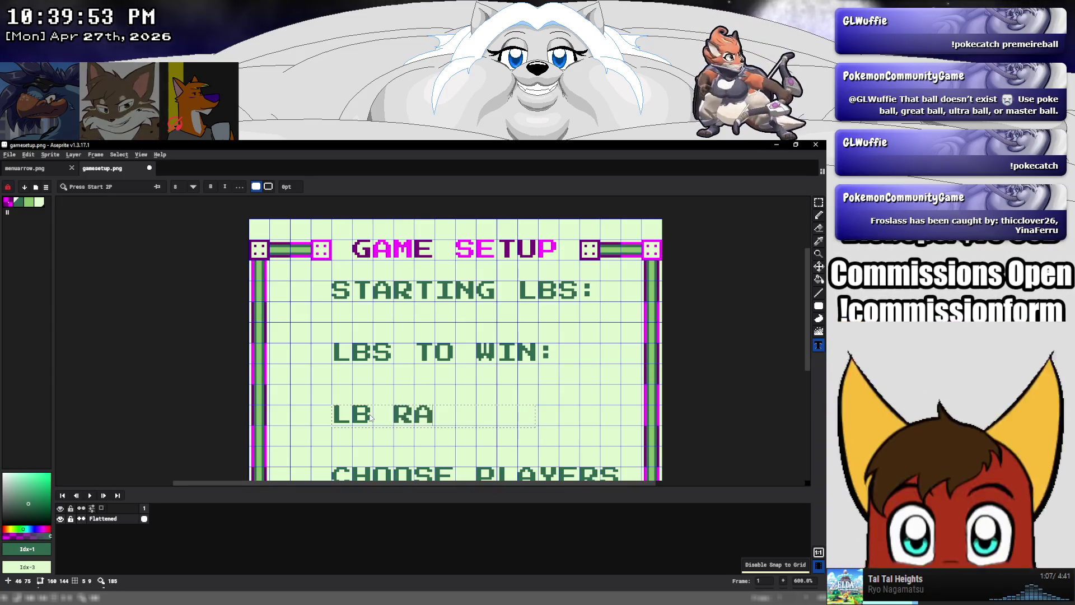
pyautogui.write('TE')
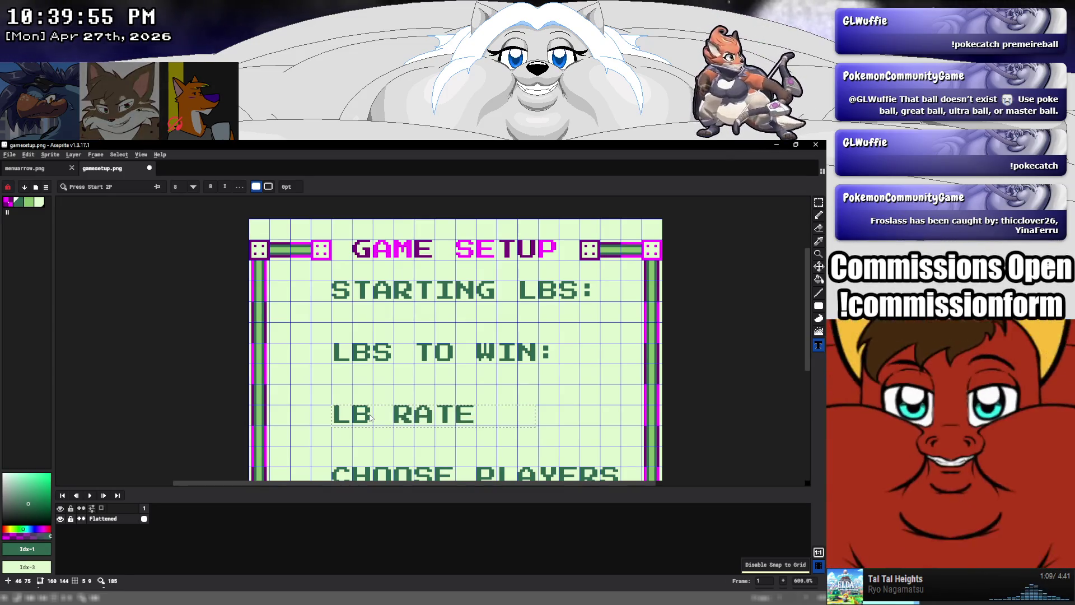
pyautogui.press('BackSpace')
pyautogui.press('BackSpace')
pyautogui.press('BackSpace')
pyautogui.press('BackSpace')
pyautogui.press('BackSpace')
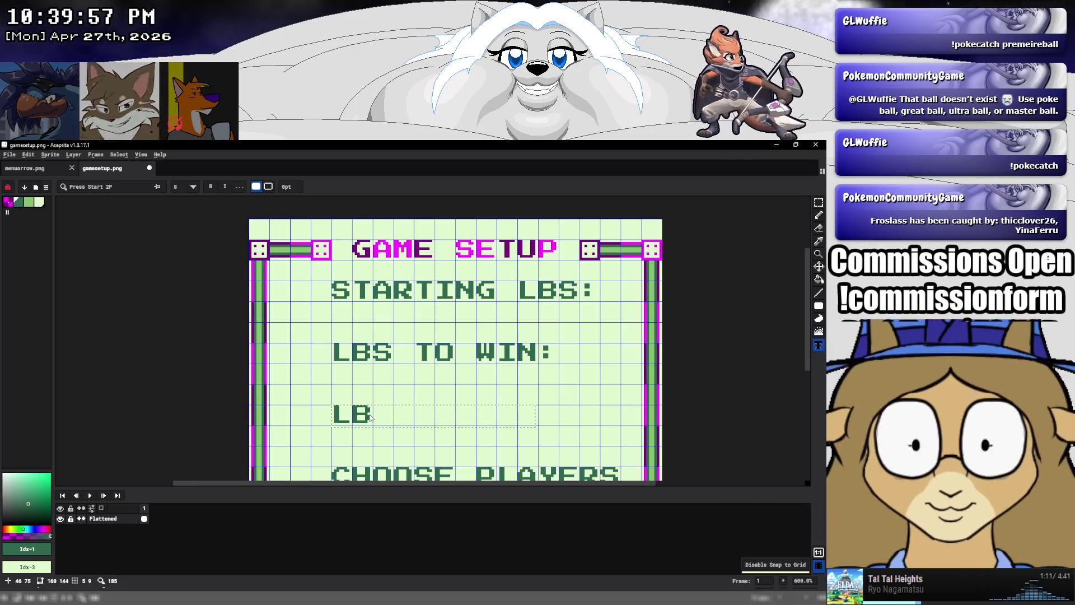
pyautogui.write('S')
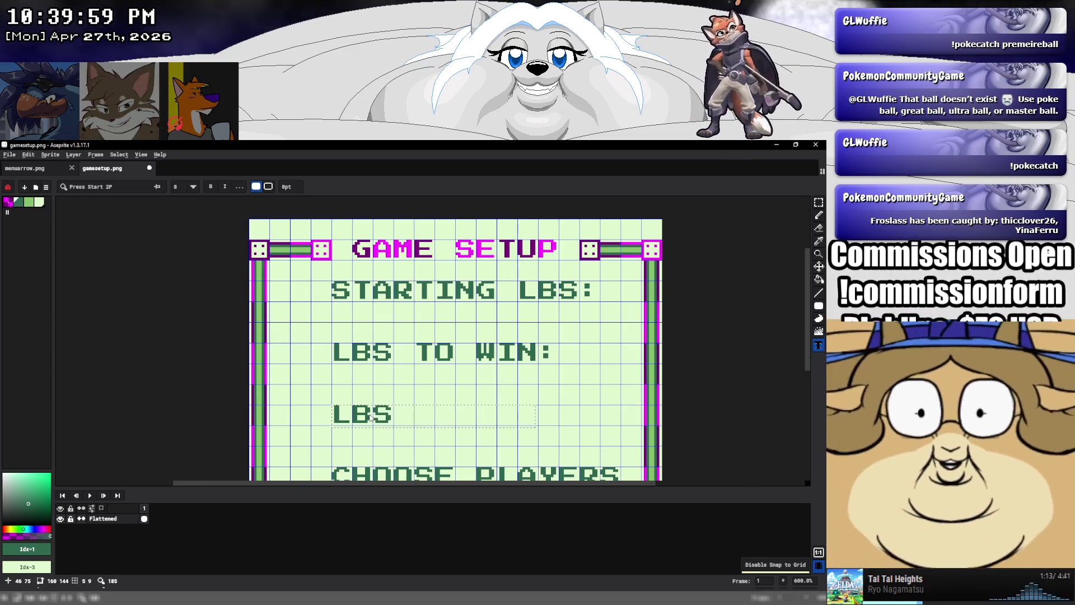
pyautogui.write(' RATE:')
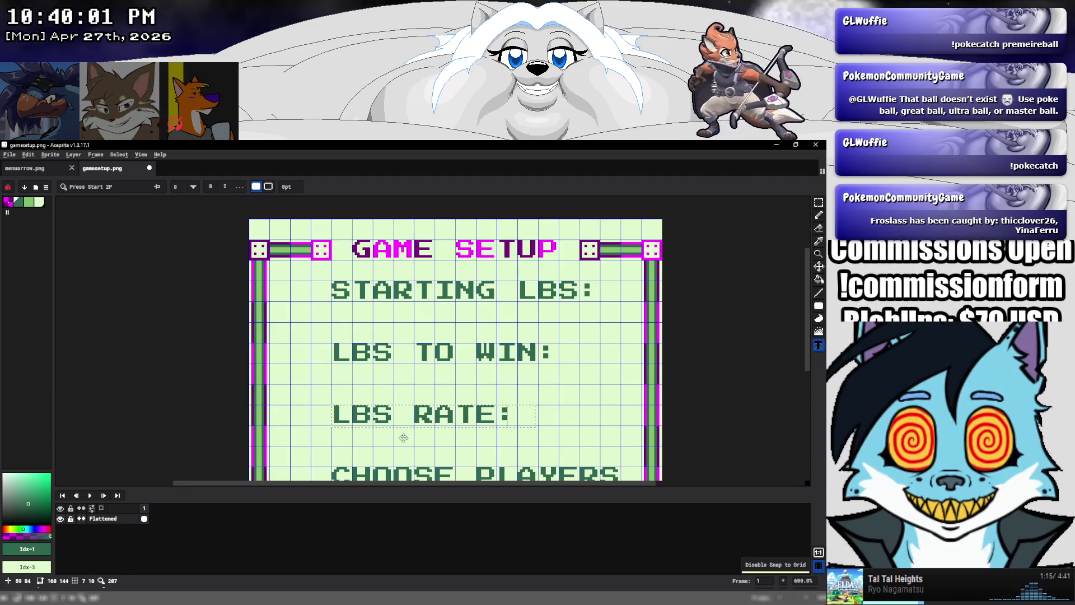
pyautogui.scroll(-3, 538, 414)
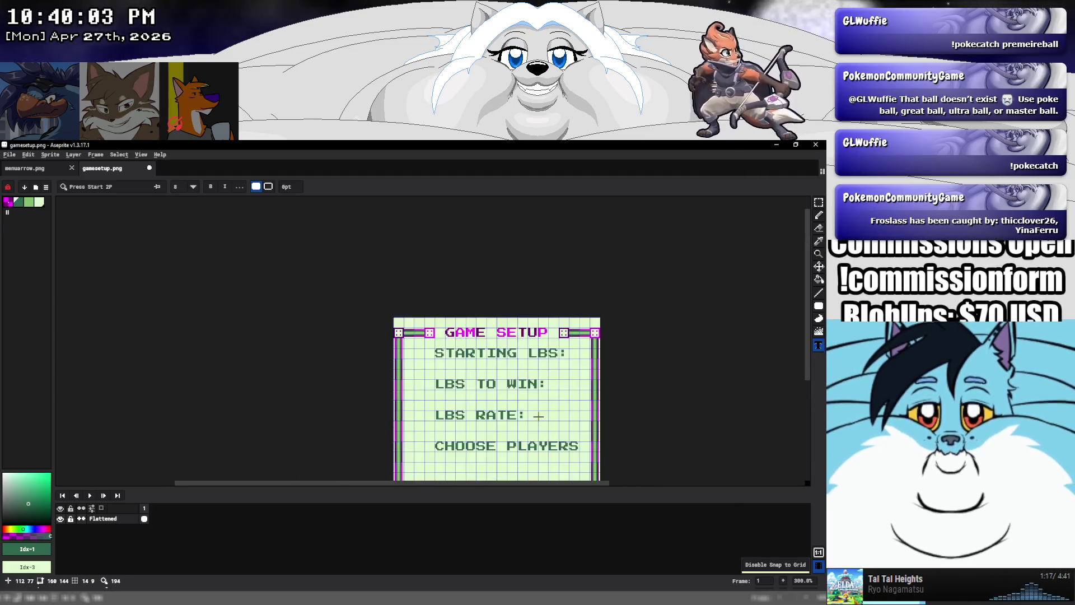
# Select the label area from STARTING LBS down to CHOOSE PLAYERS
pyautogui.moveTo(540, 421); pyautogui.dragTo(447, 378)
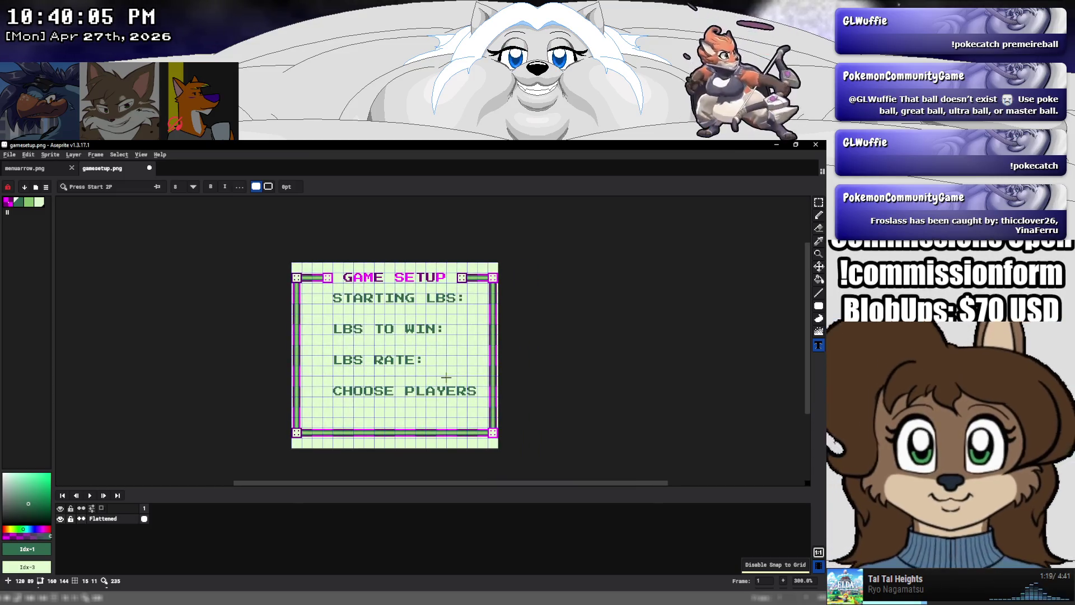
pyautogui.press('m')
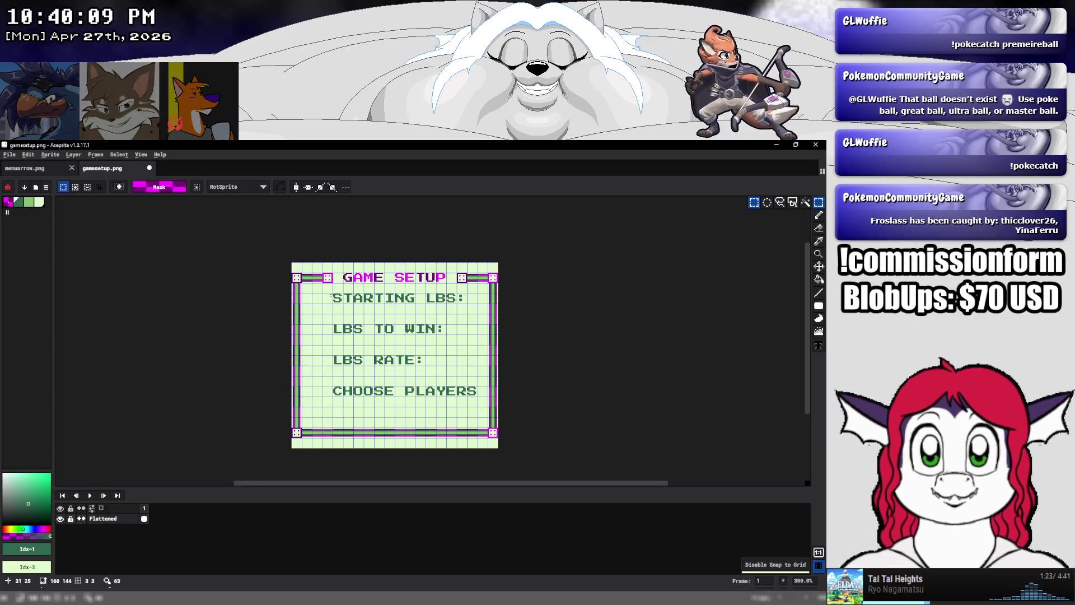
pyautogui.moveTo(333, 294)
pyautogui.mouseDown()
pyautogui.moveTo(479, 387)
pyautogui.moveTo(480, 399)
pyautogui.mouseUp()
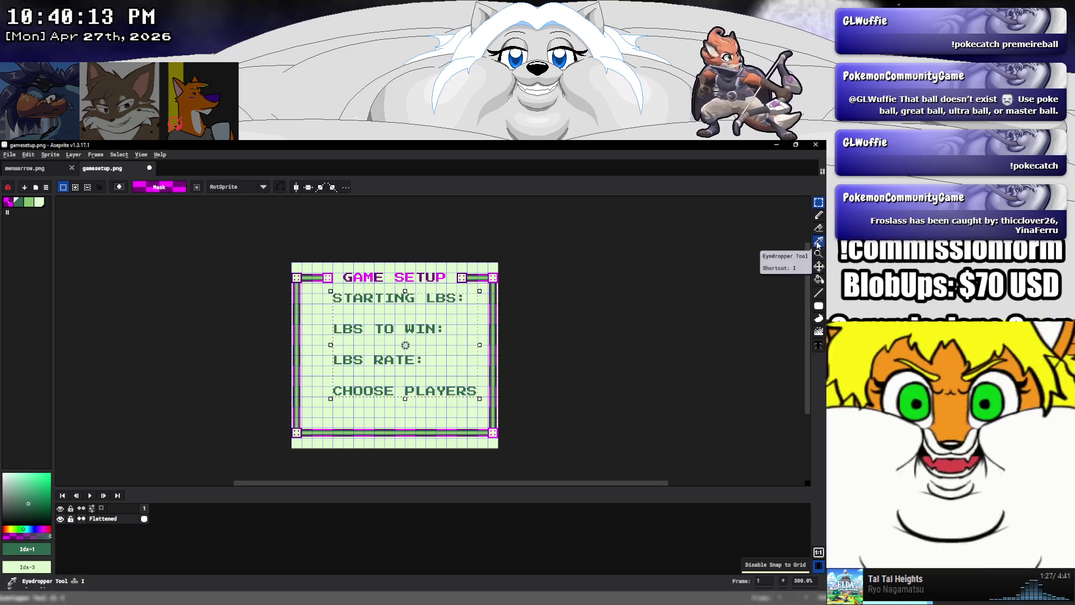
# Recolour the selected label text magenta with a non-contiguous Paint Bucket fill
pyautogui.click(819, 279)
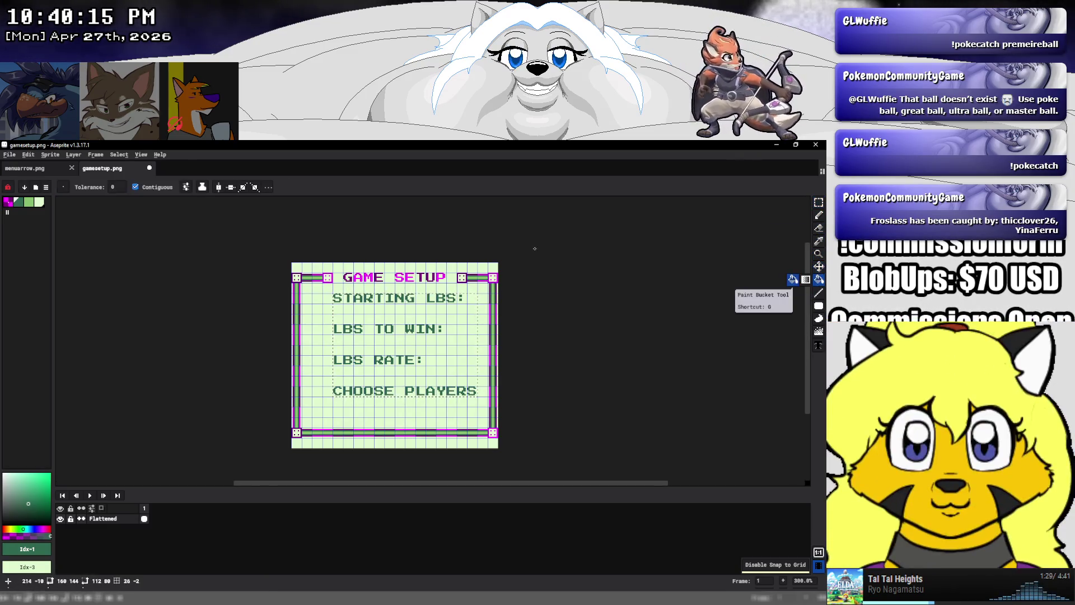
pyautogui.click(12, 206)
pyautogui.scroll(3, 349, 297)
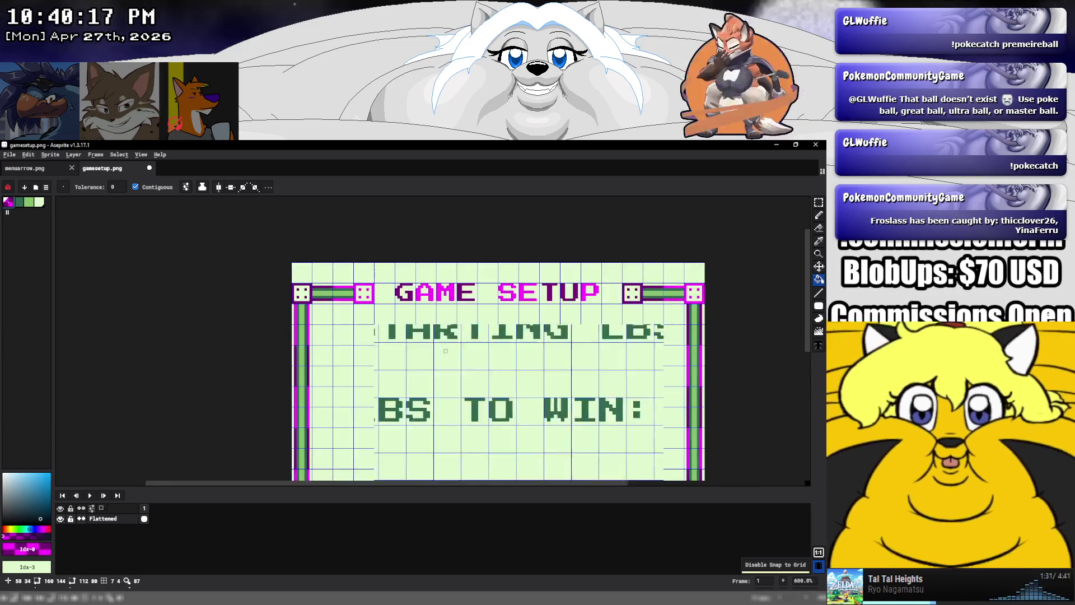
pyautogui.scroll(4, 349, 297)
pyautogui.click(302, 315)
pyautogui.click(135, 187)
pyautogui.hotkey('ctrl', 'z')
pyautogui.click(293, 301)
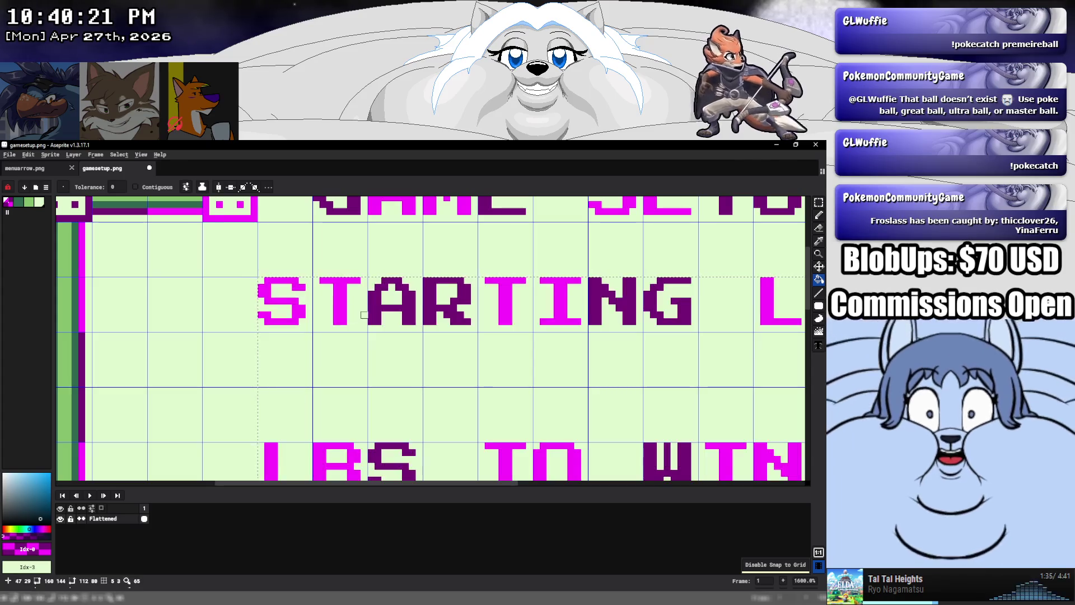
pyautogui.scroll(-5, 413, 335)
pyautogui.scroll(-1, 412, 335)
# Save gamesetup.png and return to GB Studio
pyautogui.press('v')
pyautogui.press('g')
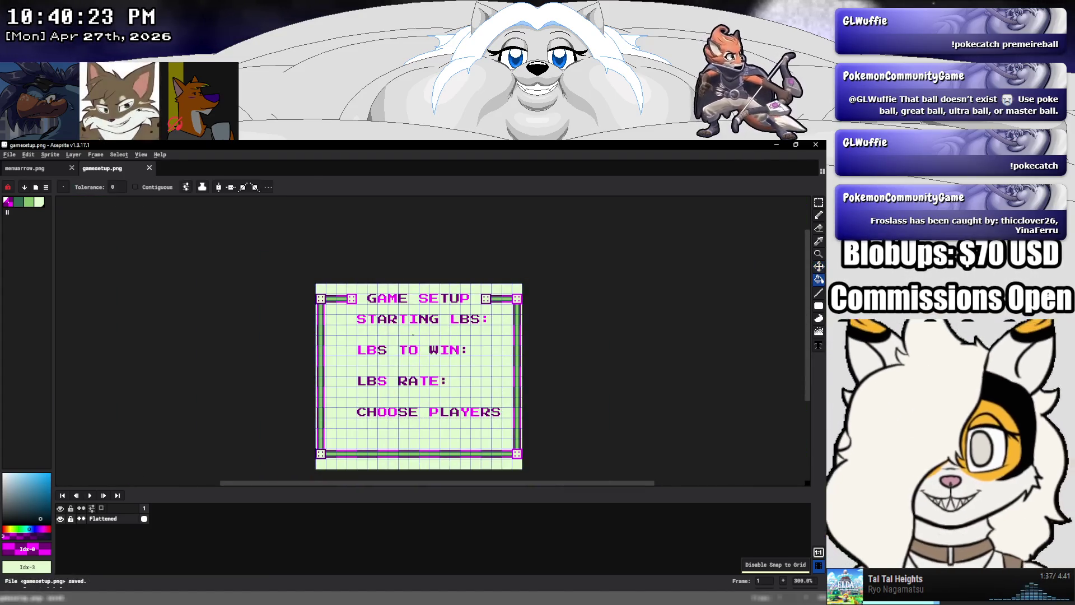
pyautogui.hotkey('ctrl', 's')
pyautogui.hotkey('alt', 'Tab')
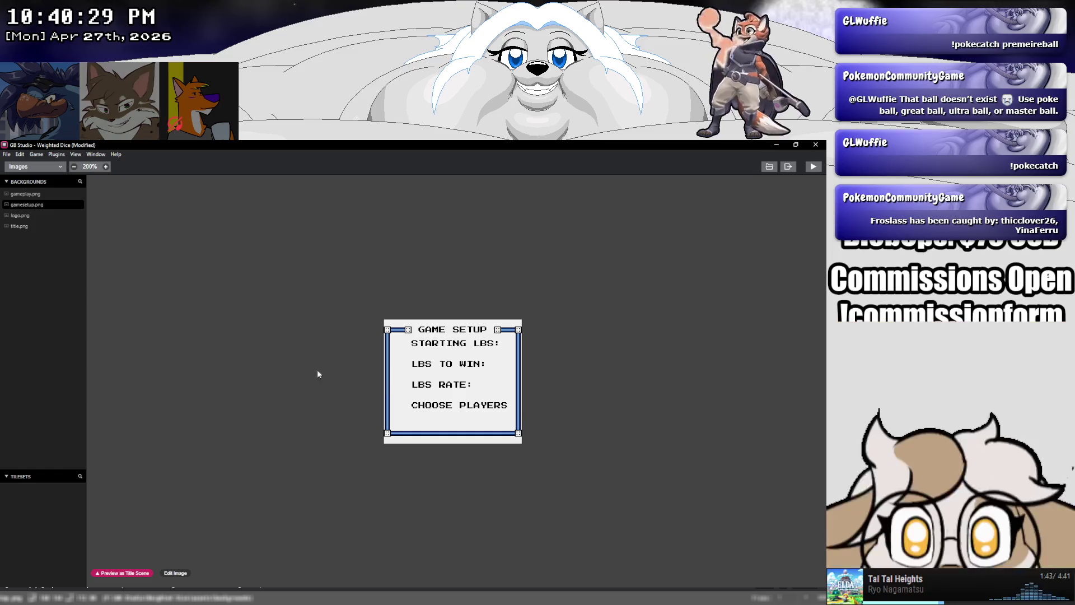
# Browse the Dialogue Review, Sprites, Music, Sound Effects, Palettes and Backgrounds sections
pyautogui.click(34, 167)
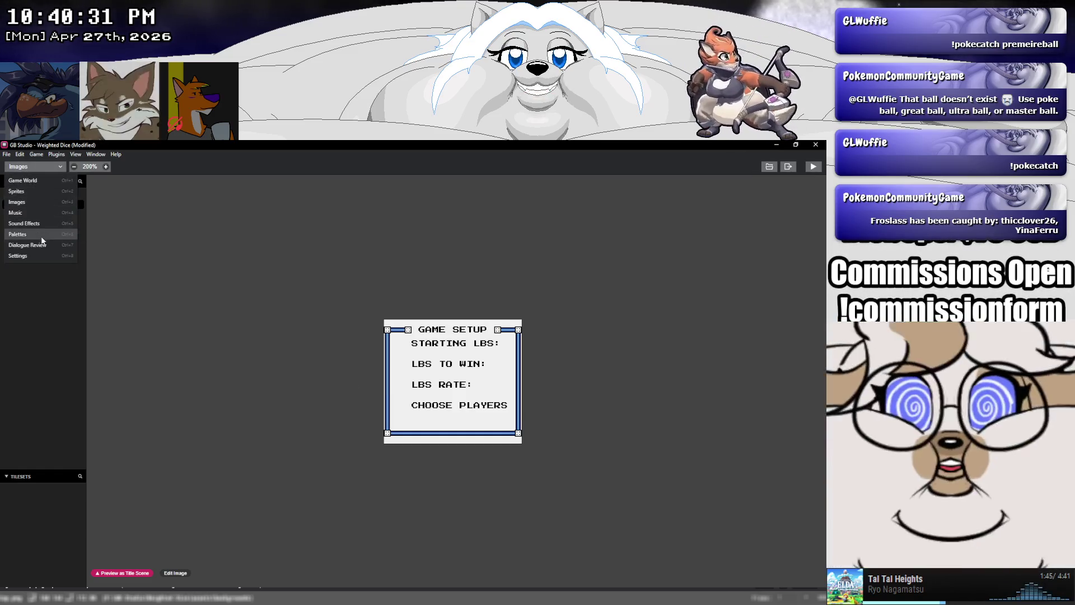
pyautogui.click(42, 244)
pyautogui.click(29, 168)
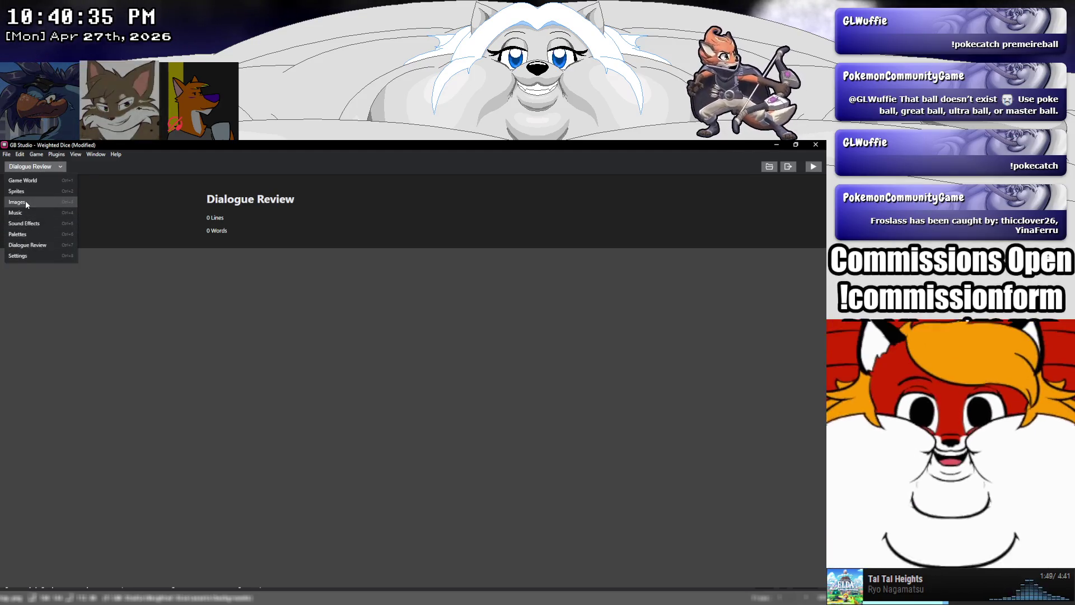
pyautogui.click(22, 191)
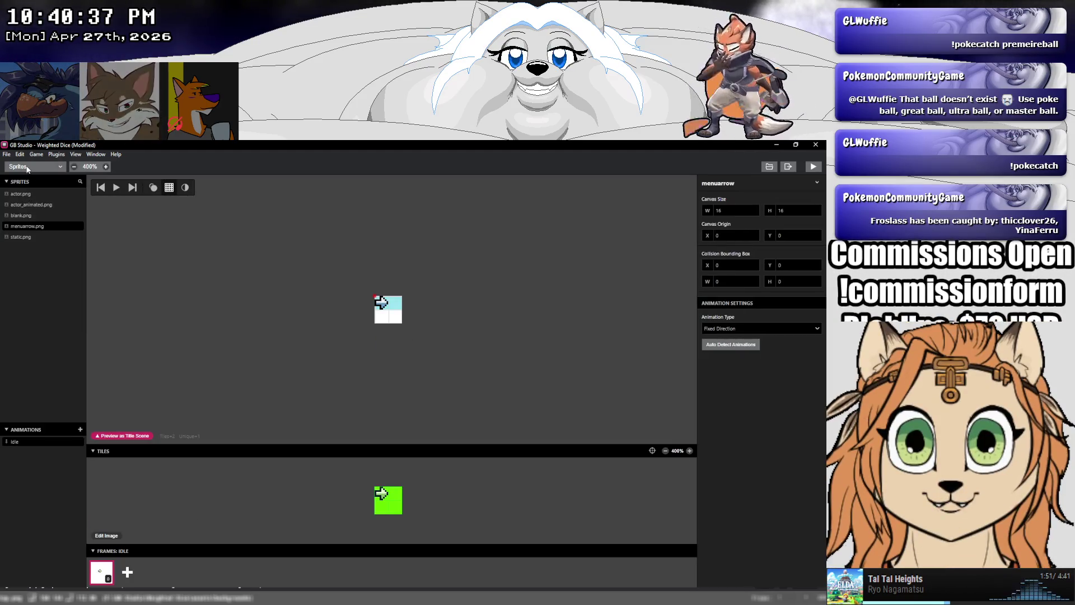
pyautogui.click(27, 169)
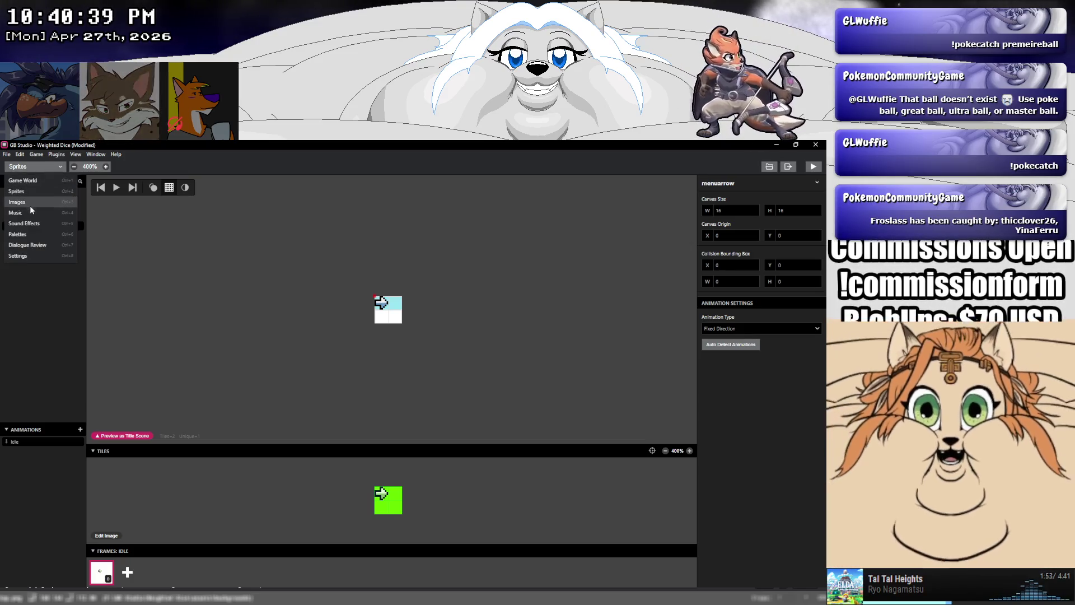
pyautogui.click(31, 210)
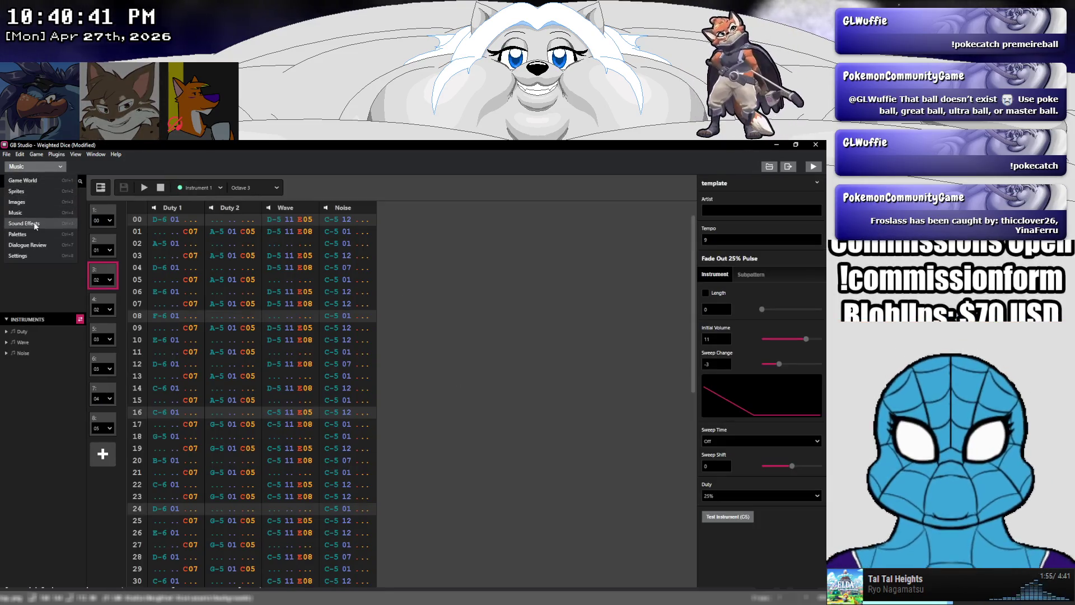
pyautogui.click(28, 223)
pyautogui.click(30, 234)
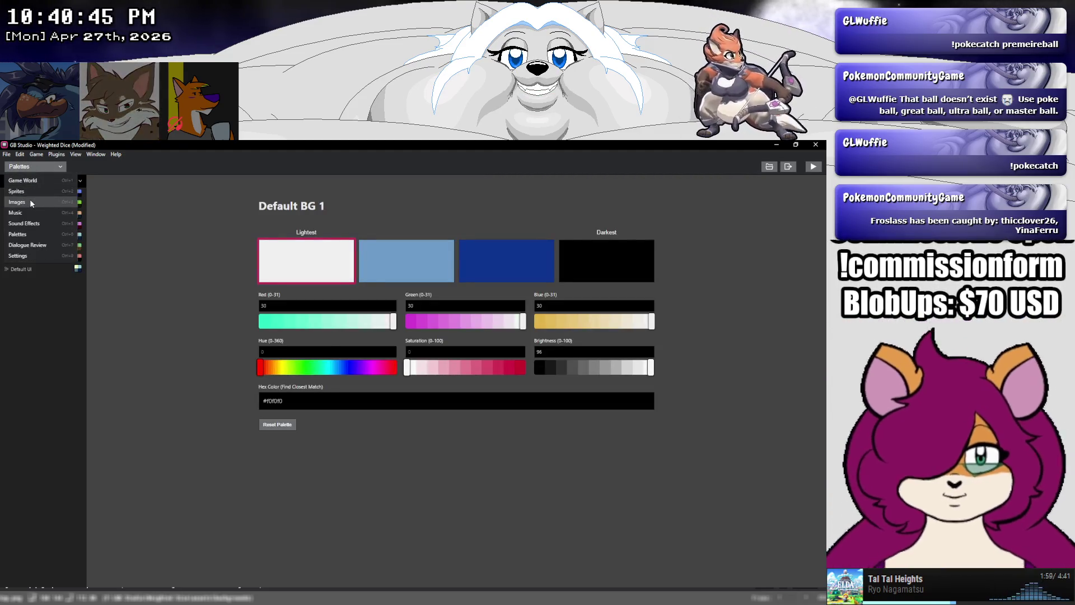
pyautogui.click(30, 201)
pyautogui.click(96, 153)
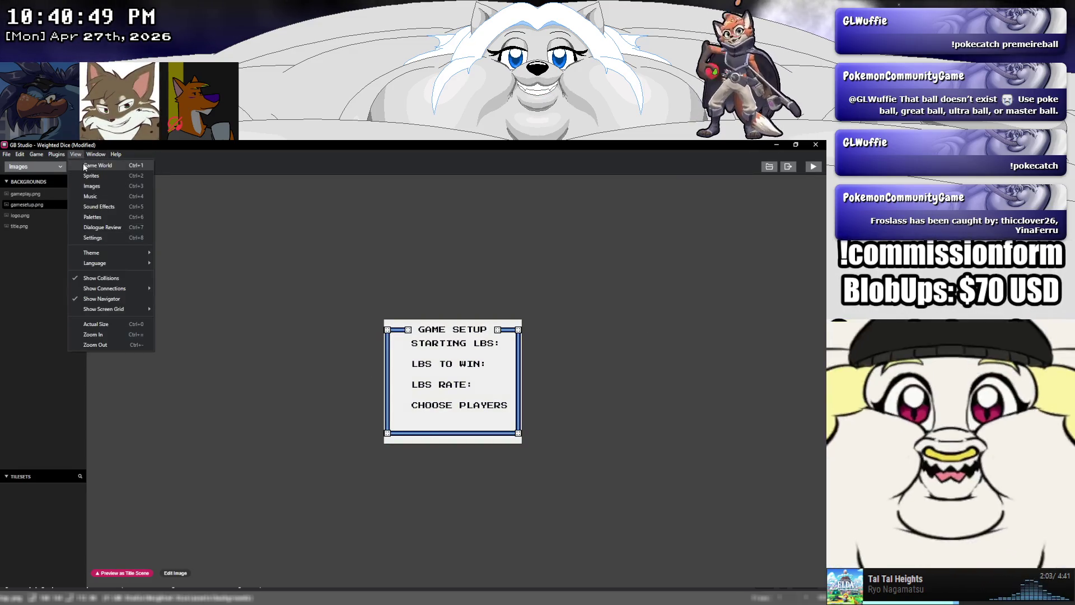
pyautogui.click(116, 154)
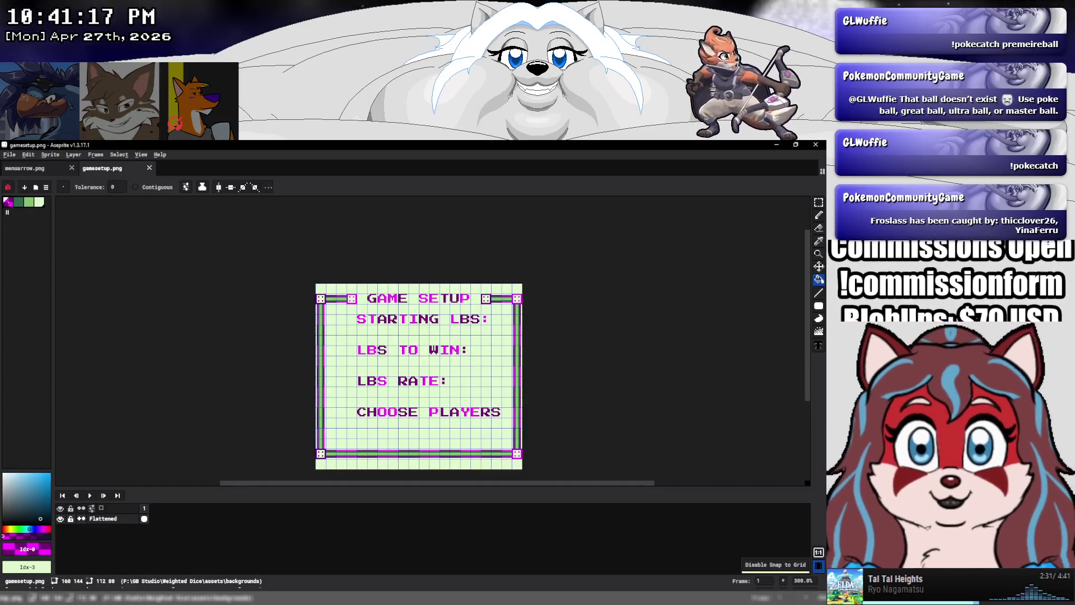
# Return to GB Studio and open the project Settings page
pyautogui.hotkey('alt', 'Tab')
pyautogui.click(35, 166)
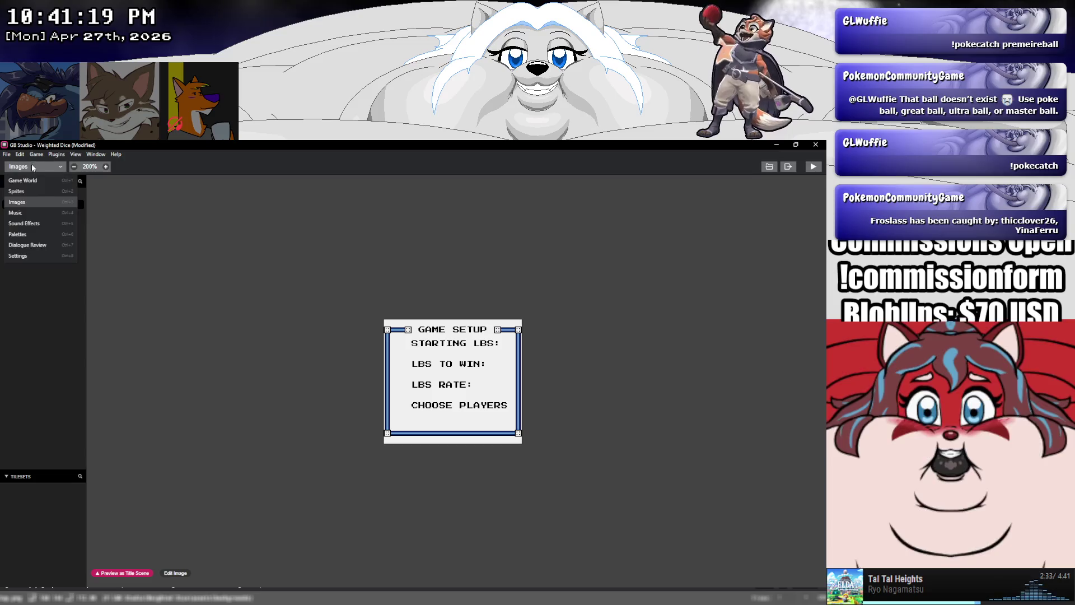
pyautogui.click(33, 256)
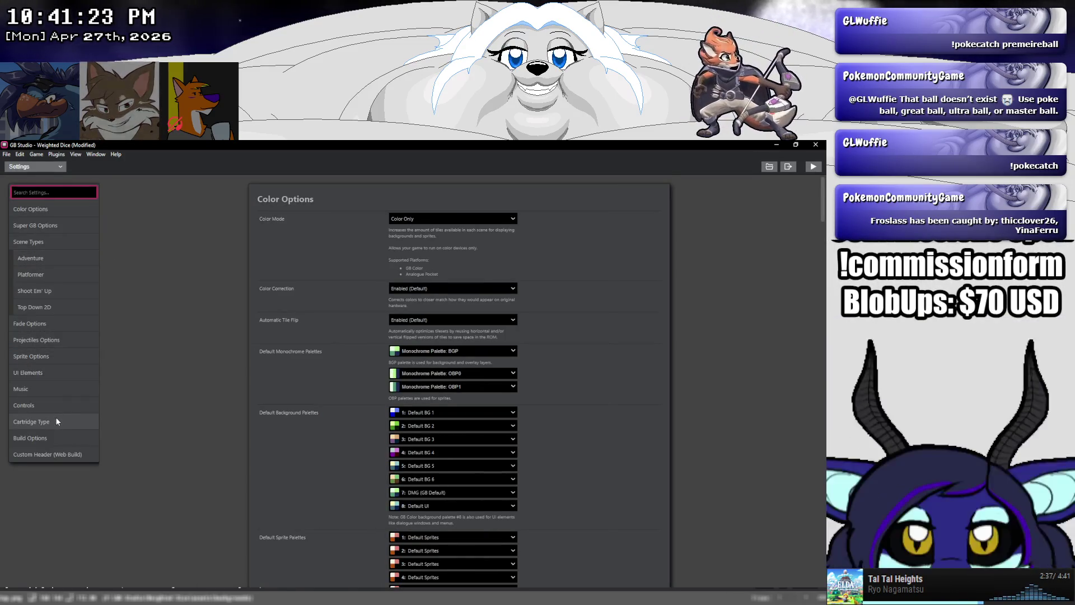
# Set Default Sprite Mode to 8x8 Tiles in Sprite Options
pyautogui.click(56, 418)
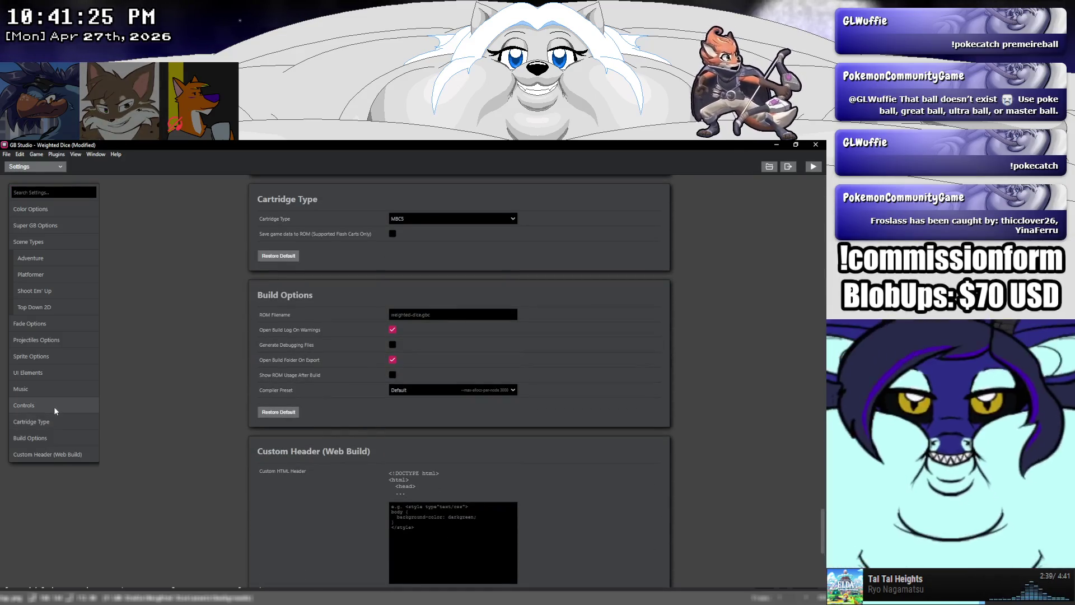
pyautogui.click(38, 387)
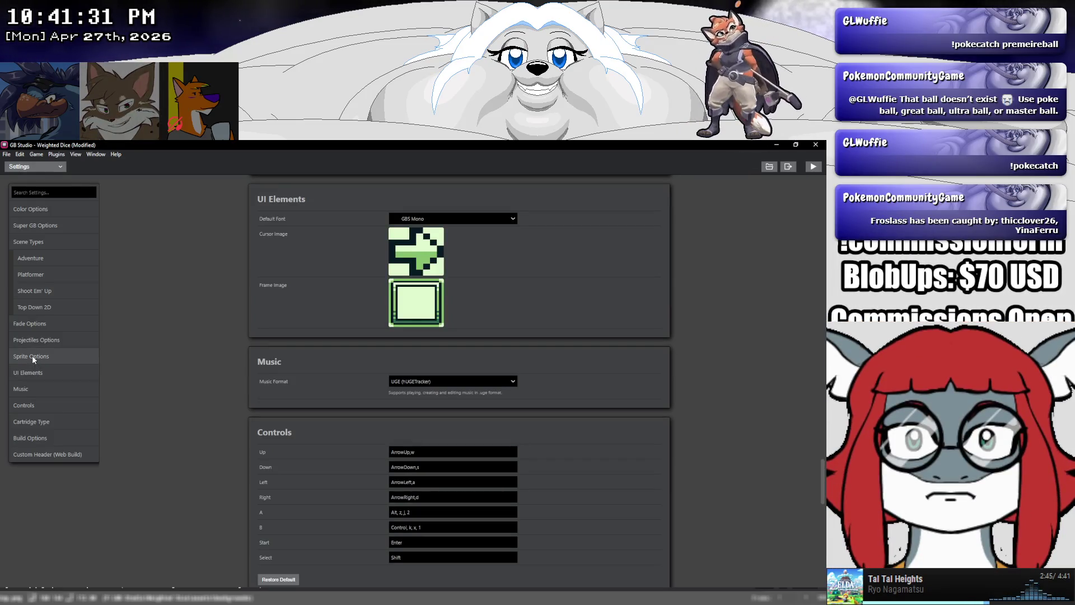
pyautogui.click(32, 356)
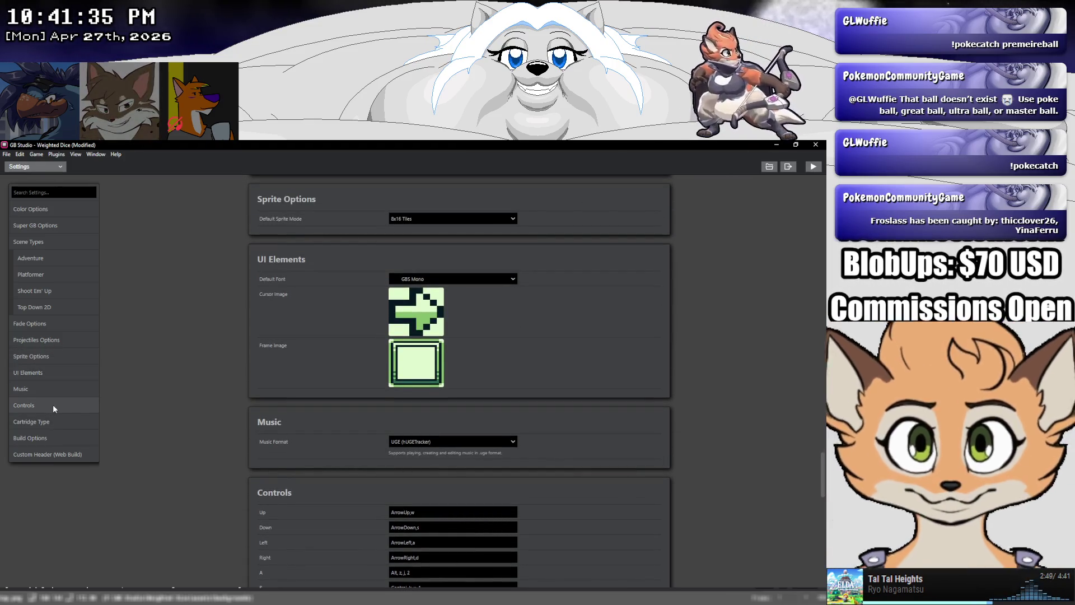
pyautogui.click(403, 218)
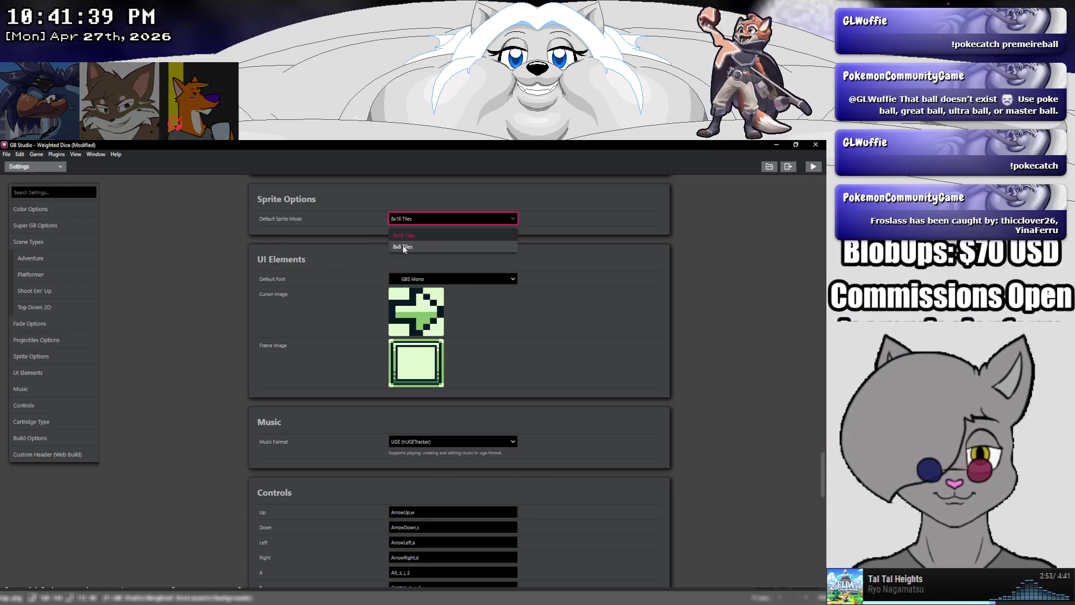
pyautogui.click(403, 246)
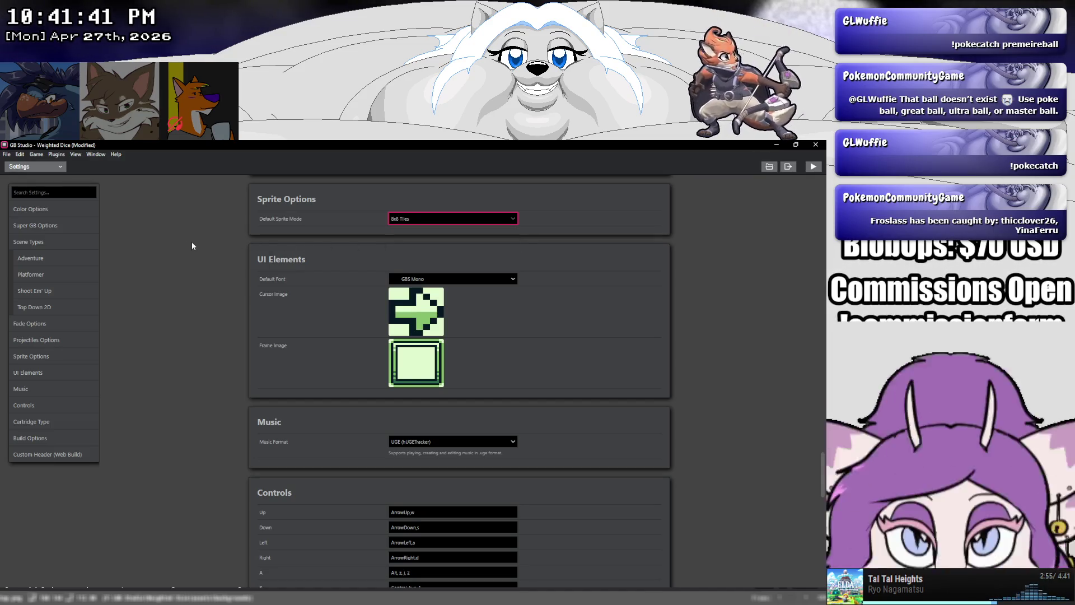
# Review the settings sections from Scene Types through Cartridge Type, ending at Color Options
pyautogui.click(42, 323)
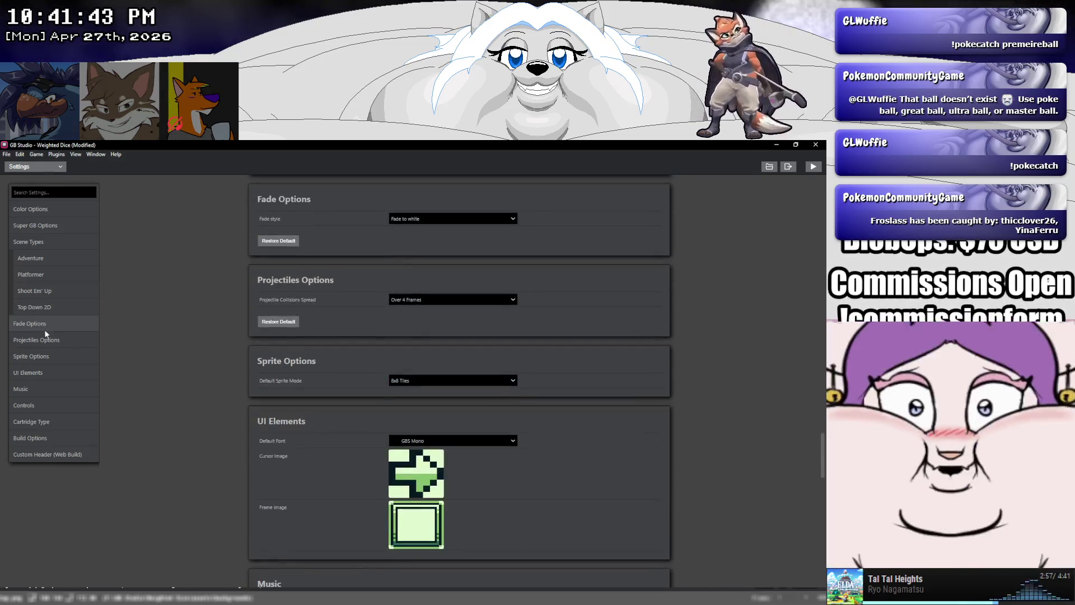
pyautogui.click(49, 339)
pyautogui.click(51, 305)
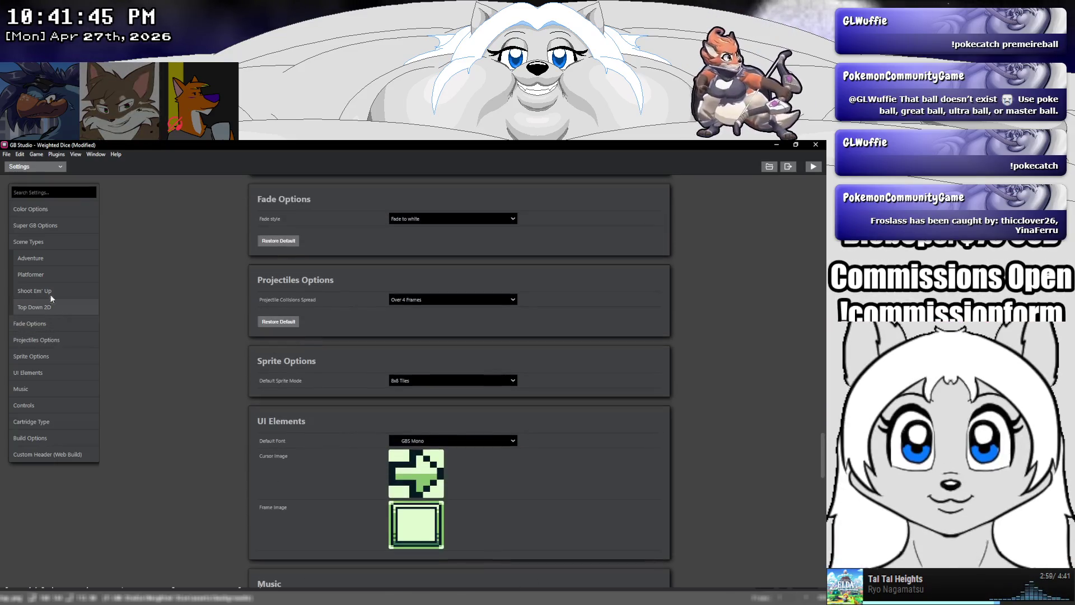
pyautogui.click(45, 246)
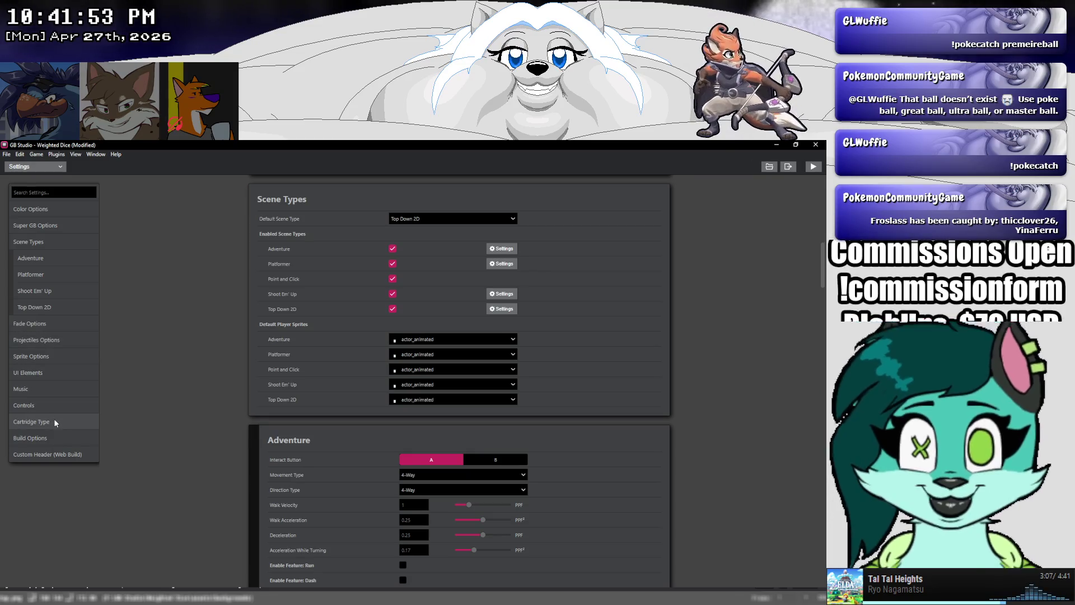
pyautogui.click(64, 421)
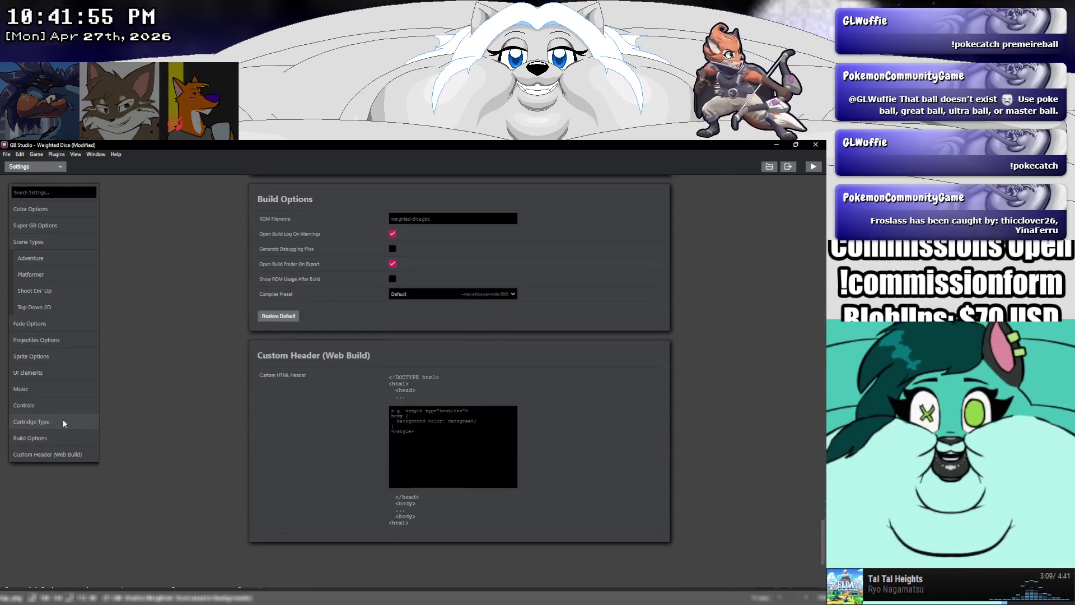
pyautogui.click(64, 402)
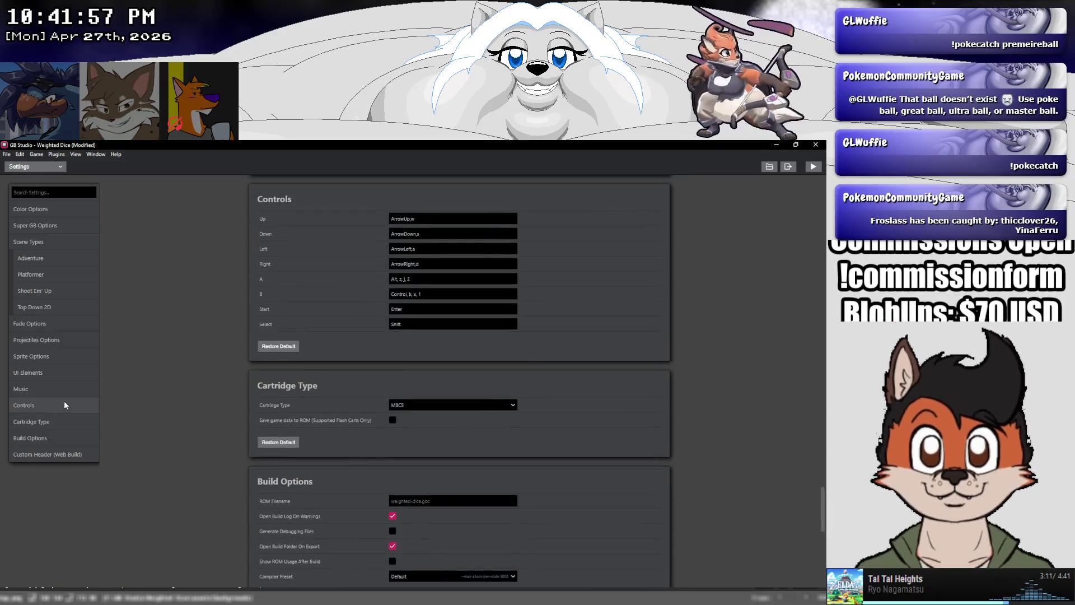
pyautogui.click(63, 392)
pyautogui.click(62, 374)
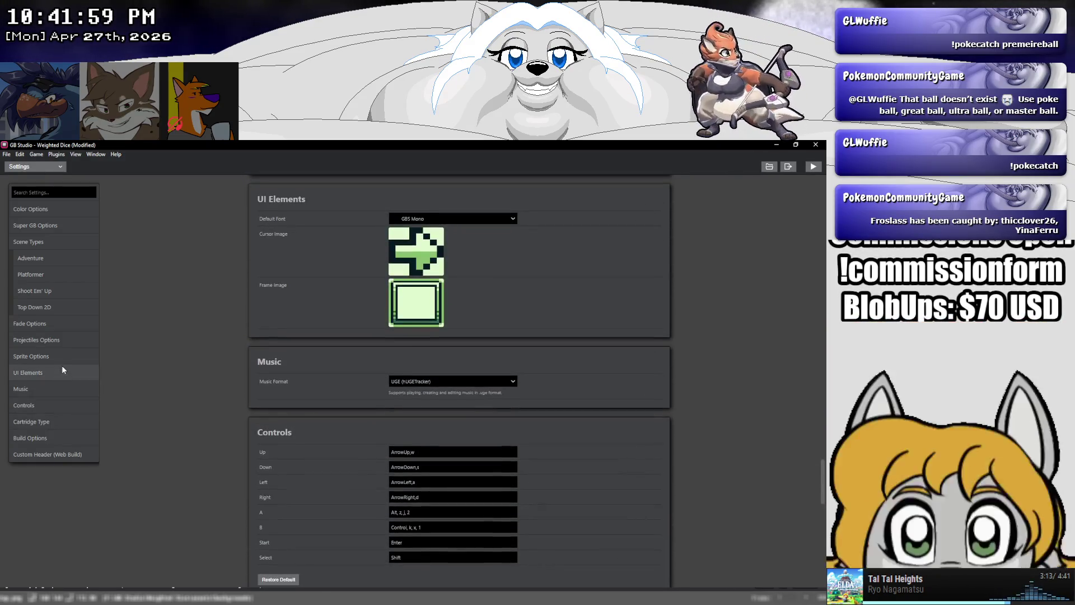
pyautogui.click(61, 340)
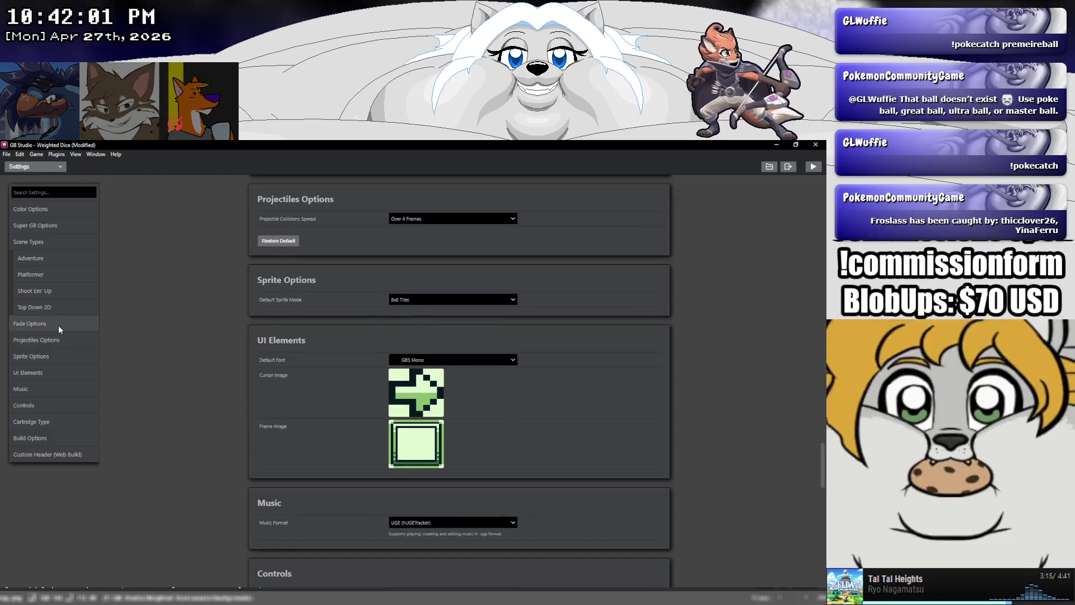
pyautogui.click(57, 312)
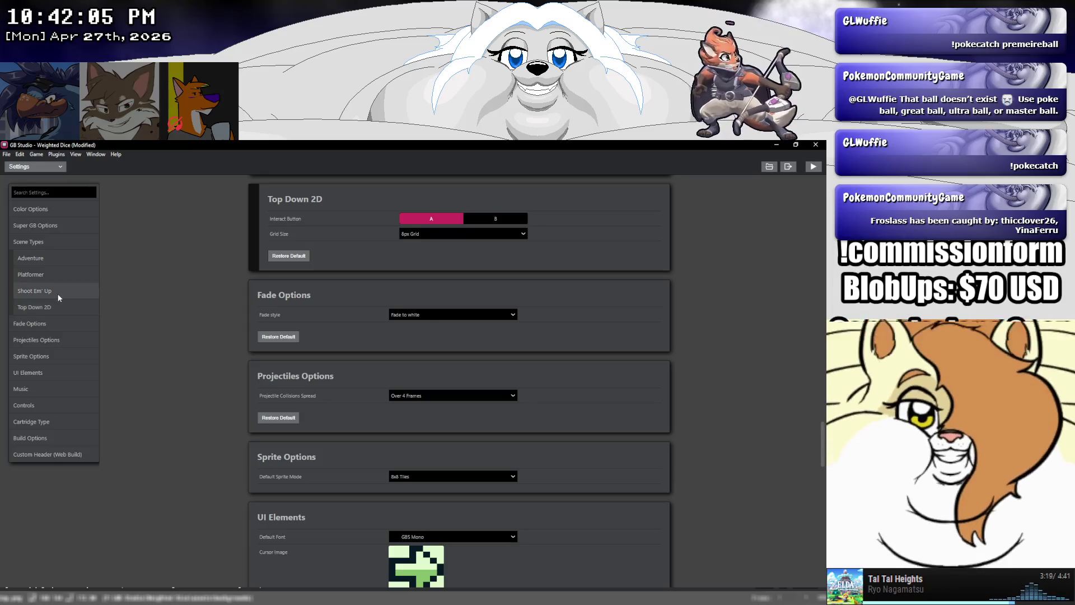
pyautogui.click(58, 297)
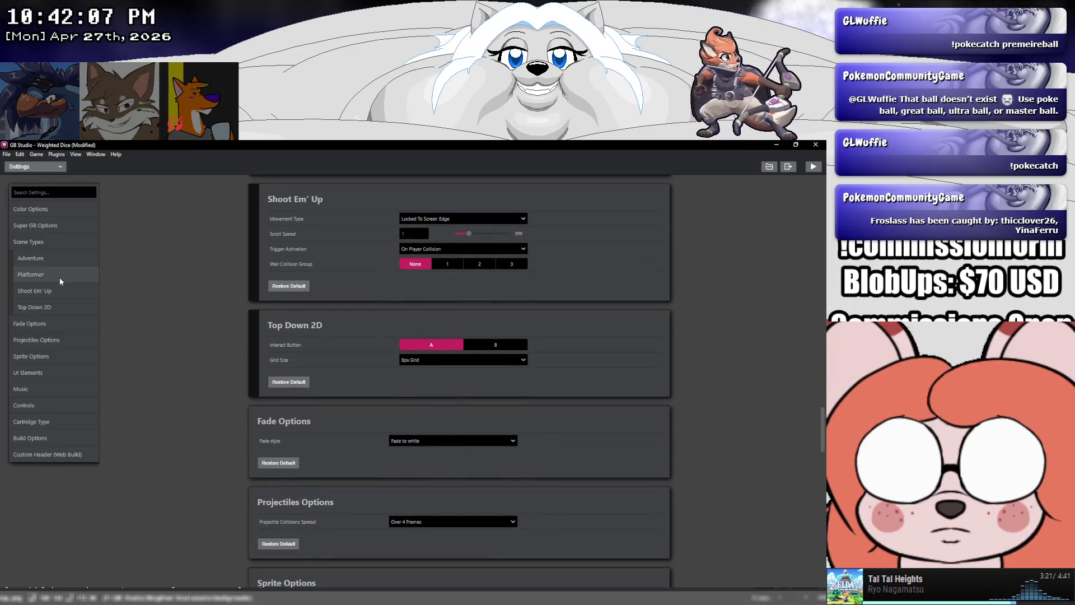
pyautogui.click(60, 276)
pyautogui.click(60, 258)
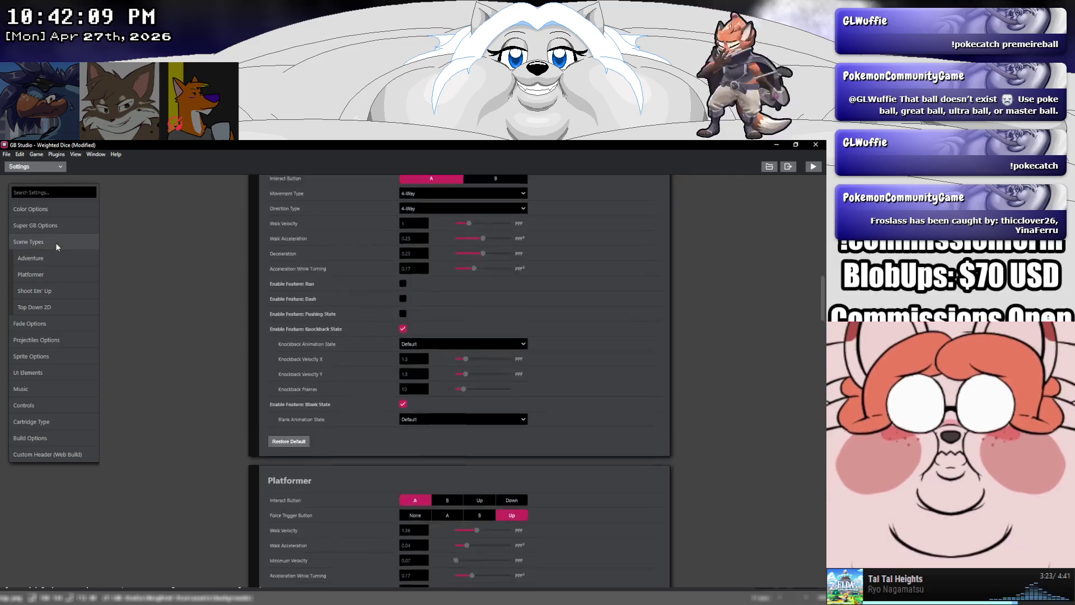
pyautogui.click(50, 230)
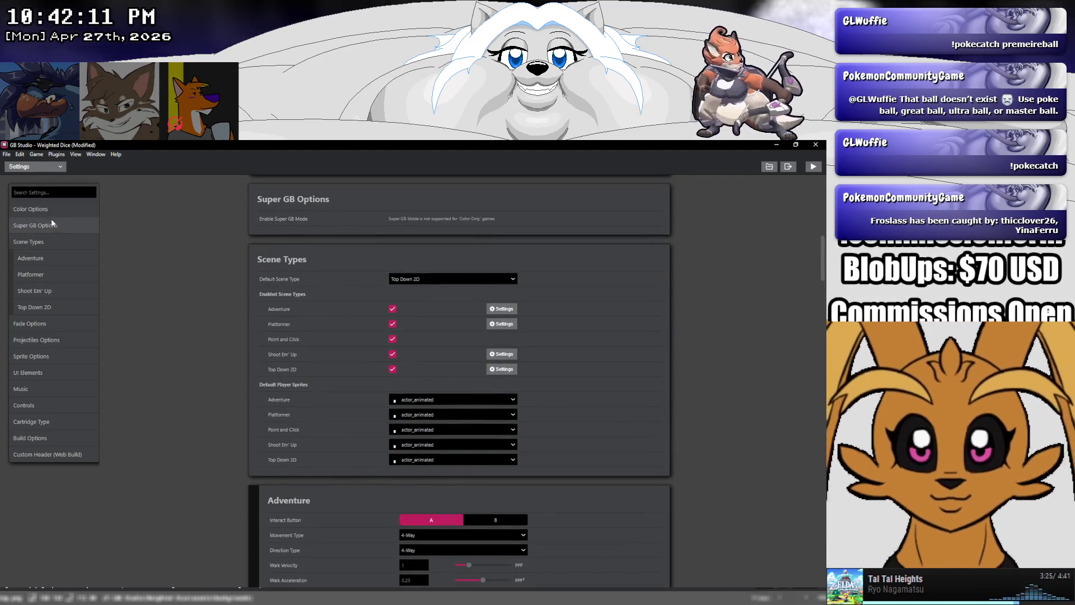
pyautogui.click(53, 211)
# Save the Weighted Dice project and switch over to Aseprite
pyautogui.click(7, 155)
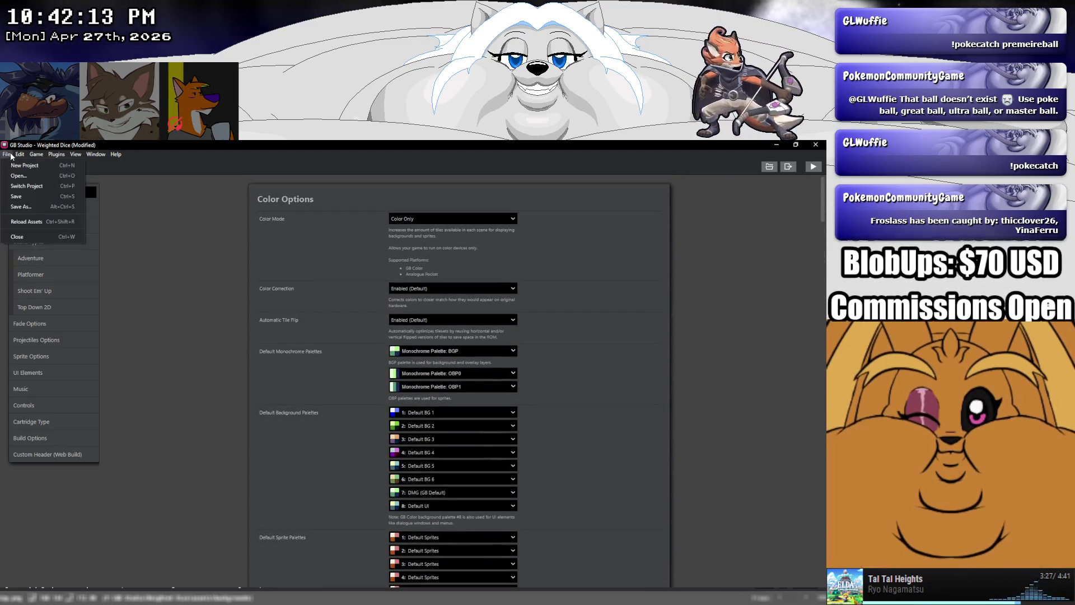
pyautogui.click(16, 196)
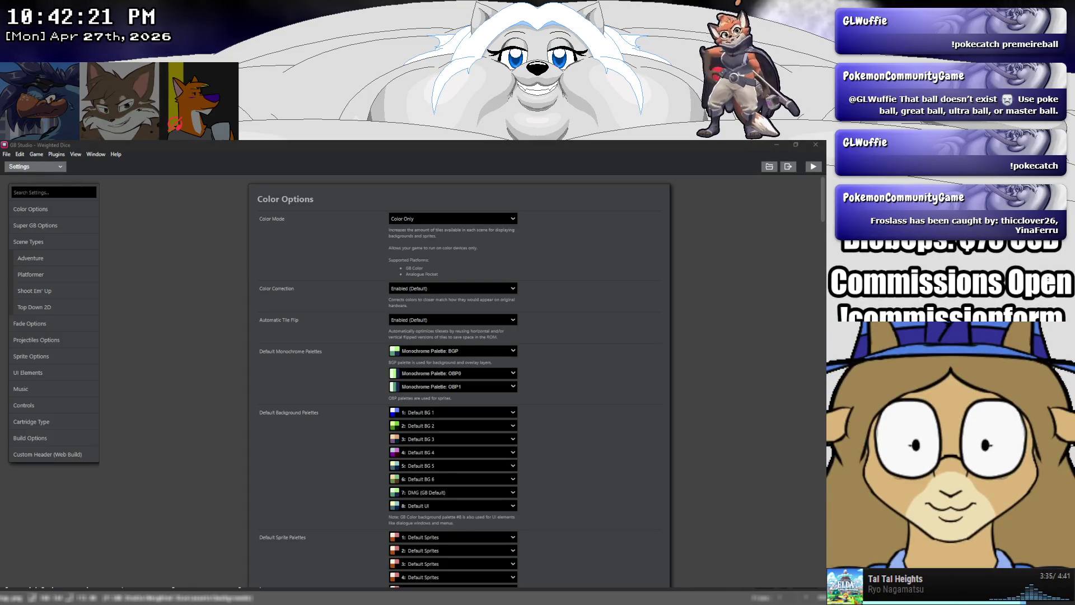
pyautogui.click(223, 554)
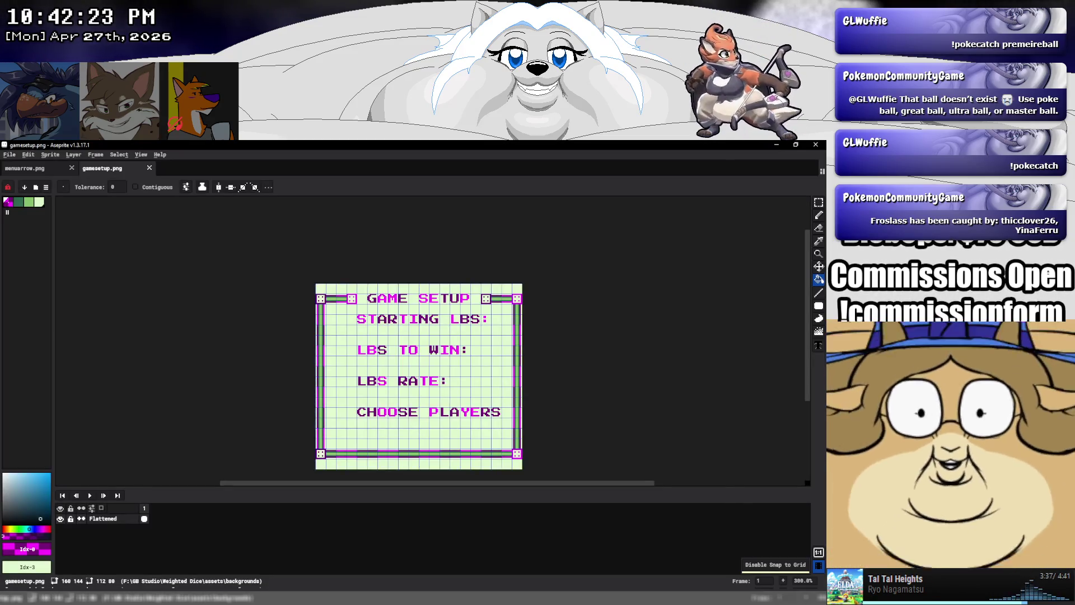
# Navigate Explorer++ to Weighted Dice\assets\fonts and select gbs-mono.json
pyautogui.hotkey('alt', 'Tab')
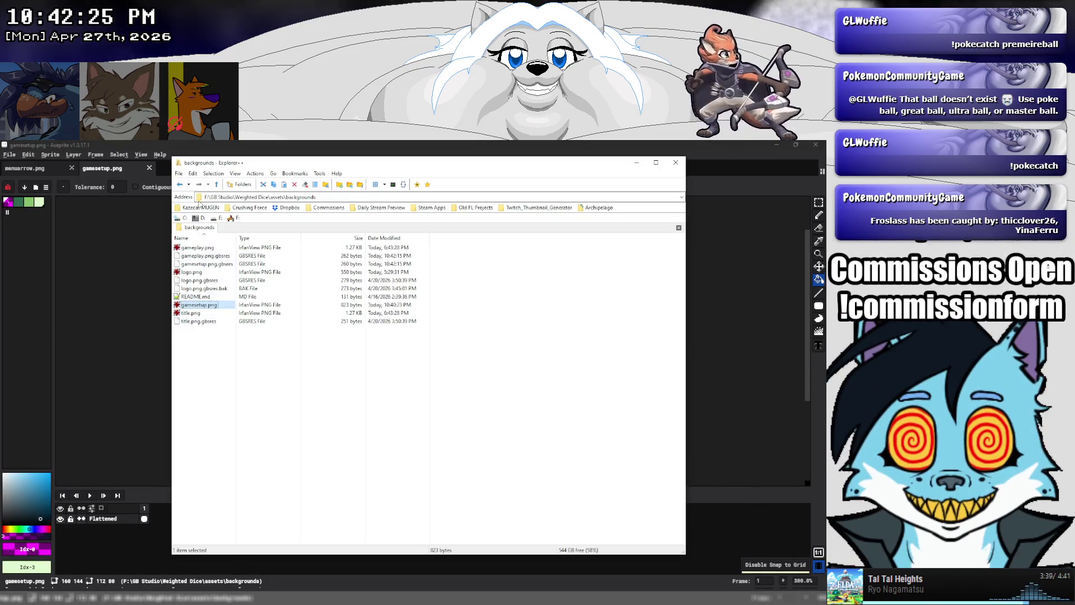
pyautogui.click(216, 184)
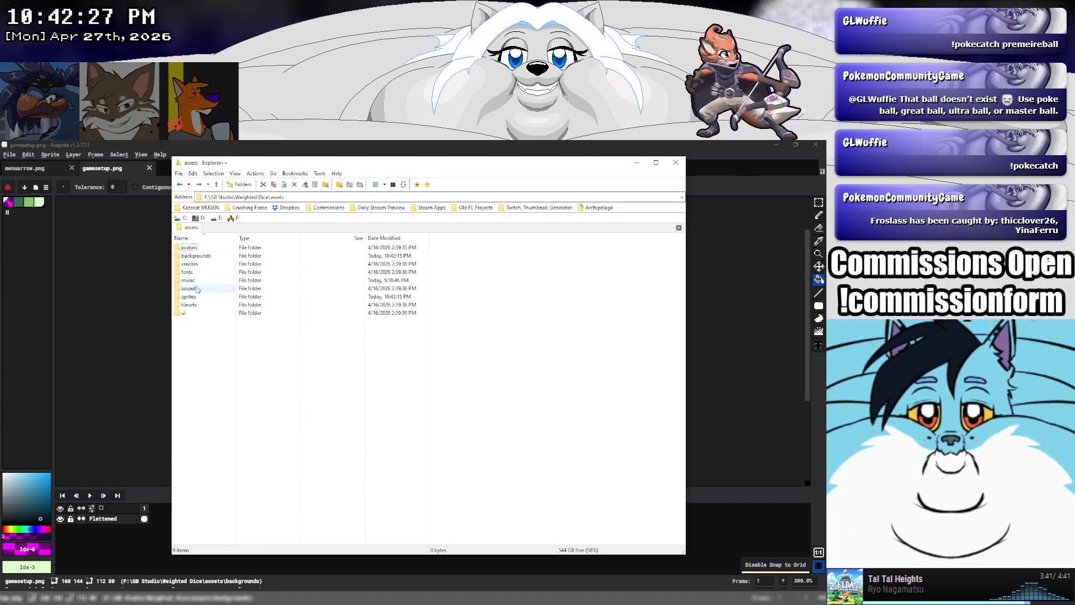
pyautogui.doubleClick(184, 312)
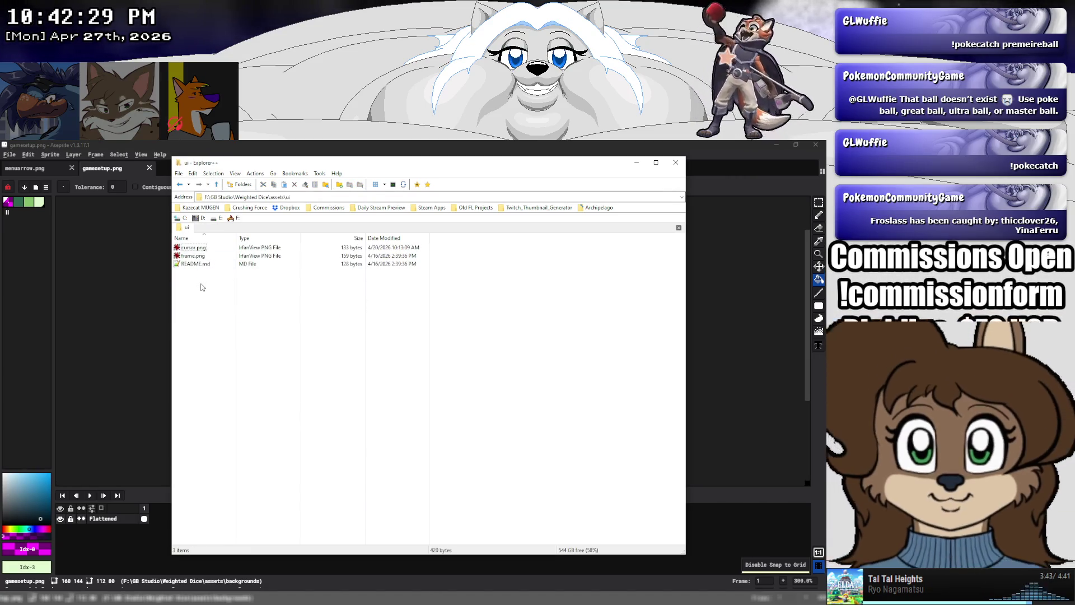
pyautogui.click(217, 184)
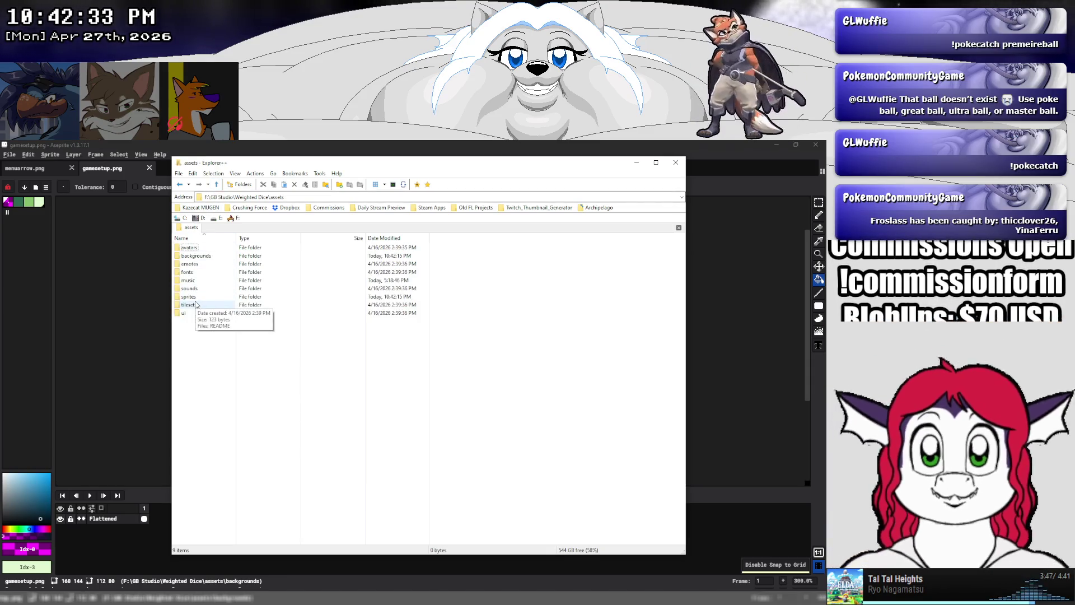
pyautogui.doubleClick(190, 273)
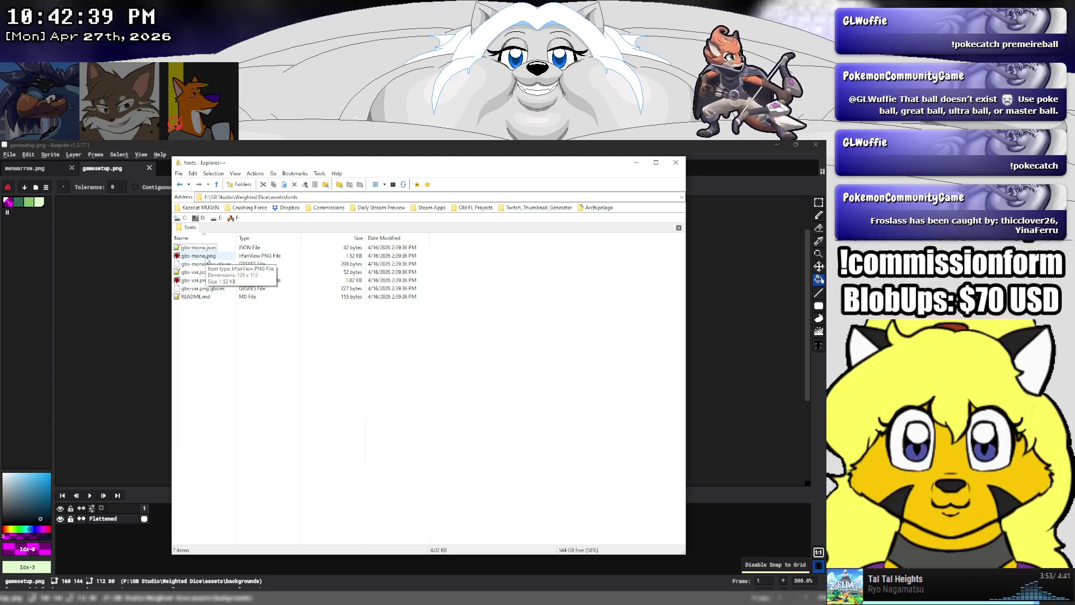
pyautogui.click(196, 297)
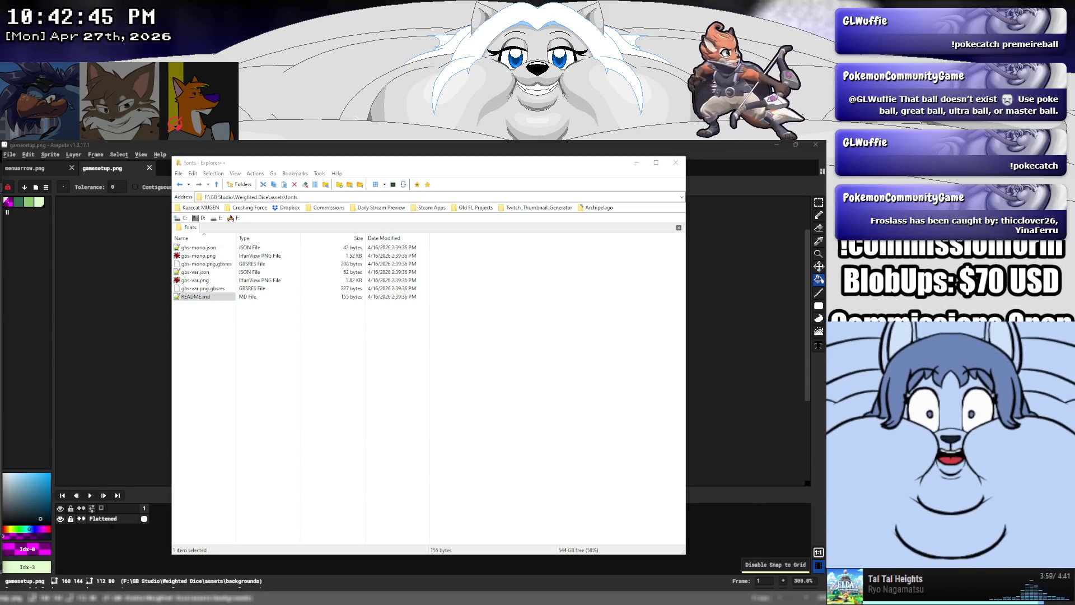
pyautogui.click(196, 297)
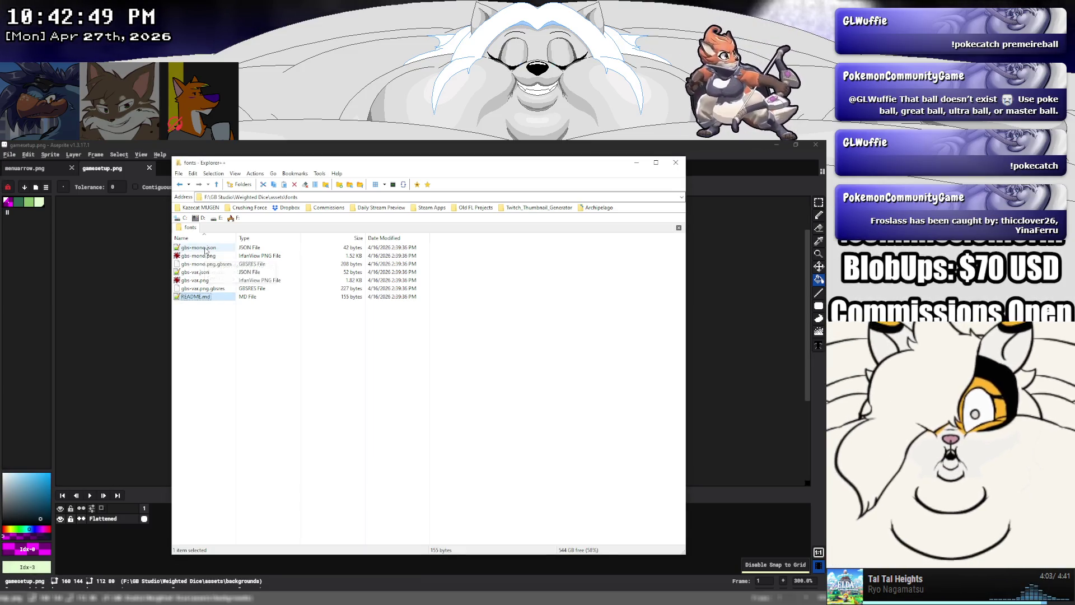
pyautogui.click(205, 249)
# Duplicate gbs-mono.json and rename the copy gbs-retro.json
pyautogui.hotkey('ctrl', 'c')
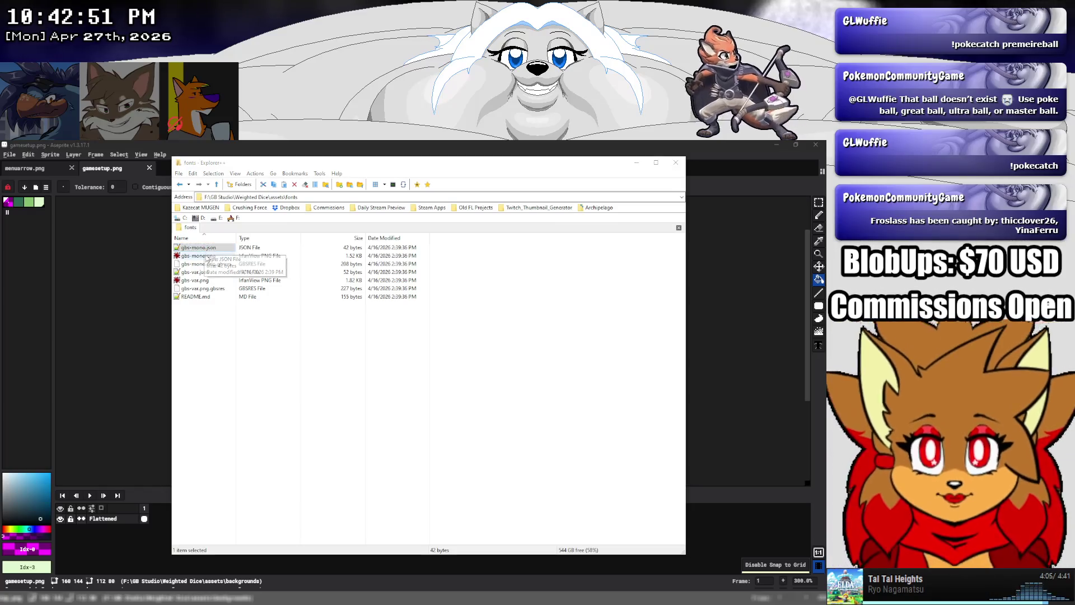
pyautogui.hotkey('ctrl', 'v')
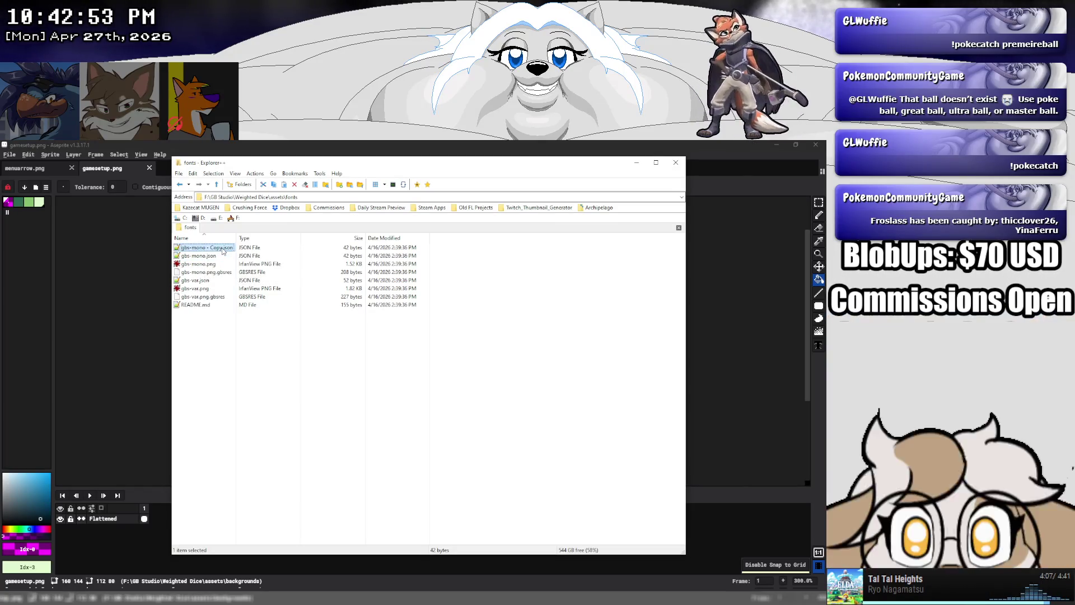
pyautogui.moveTo(223, 247); pyautogui.dragTo(200, 247)
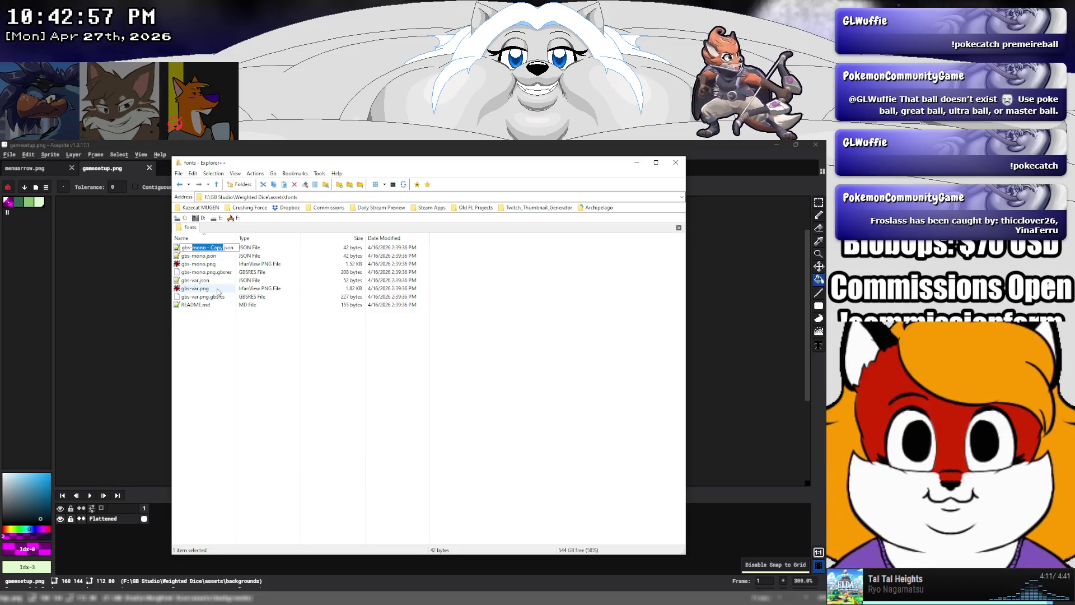
pyautogui.press('BackSpace')
pyautogui.write('etr')
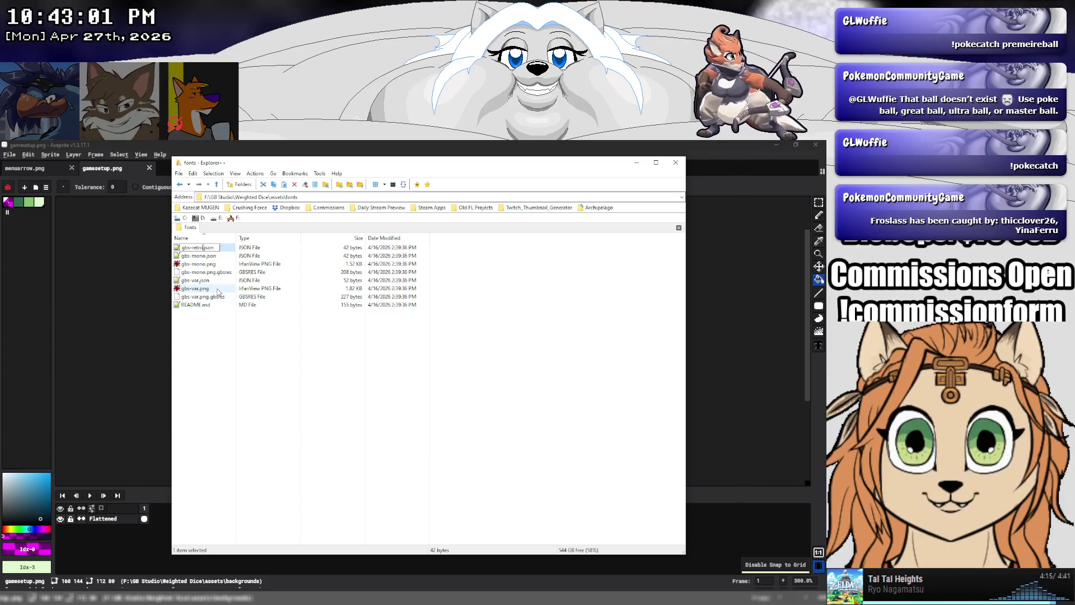
# Duplicate gbs-mono.png as gbs-retro.png and drag it into Aseprite
pyautogui.click(202, 264)
pyautogui.hotkey('ctrl', 'c')
pyautogui.hotkey('ctrl', 'v')
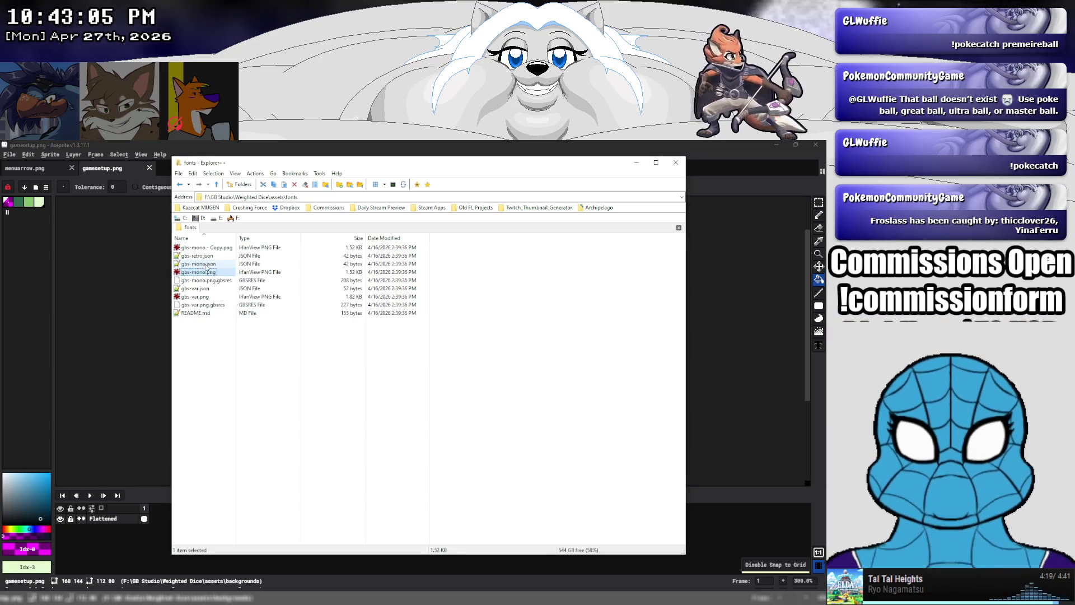
pyautogui.press('F2')
pyautogui.click(221, 248)
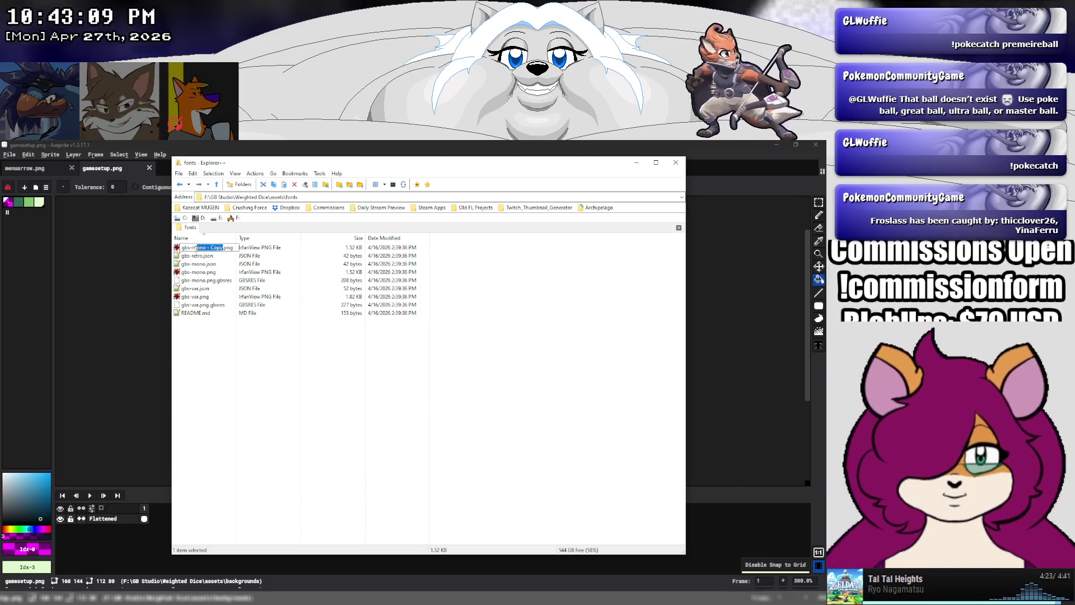
pyautogui.press('Return')
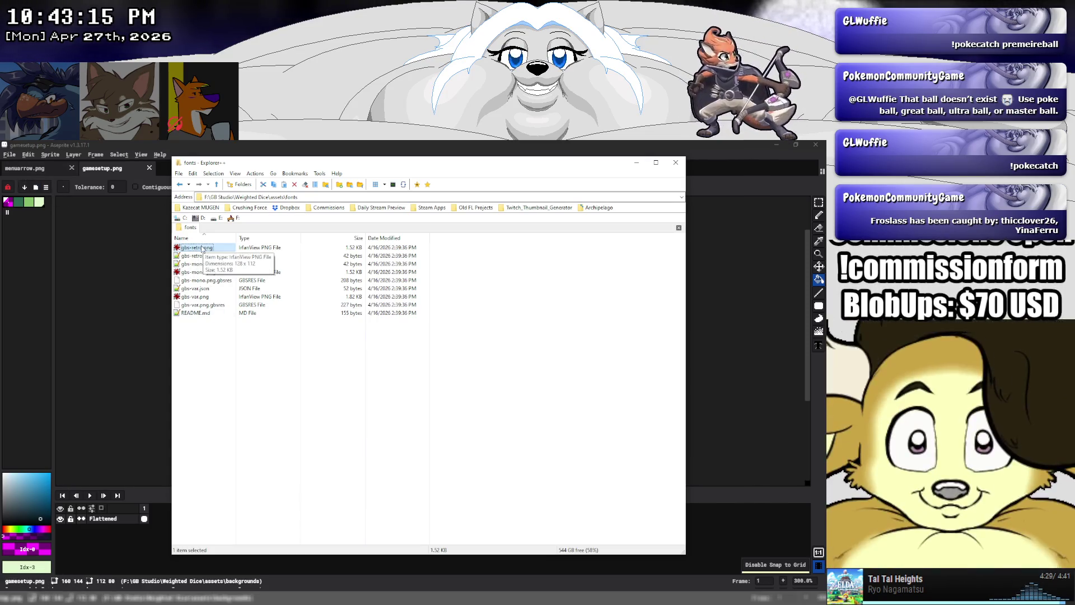
pyautogui.moveTo(98, 264); pyautogui.dragTo(113, 262)
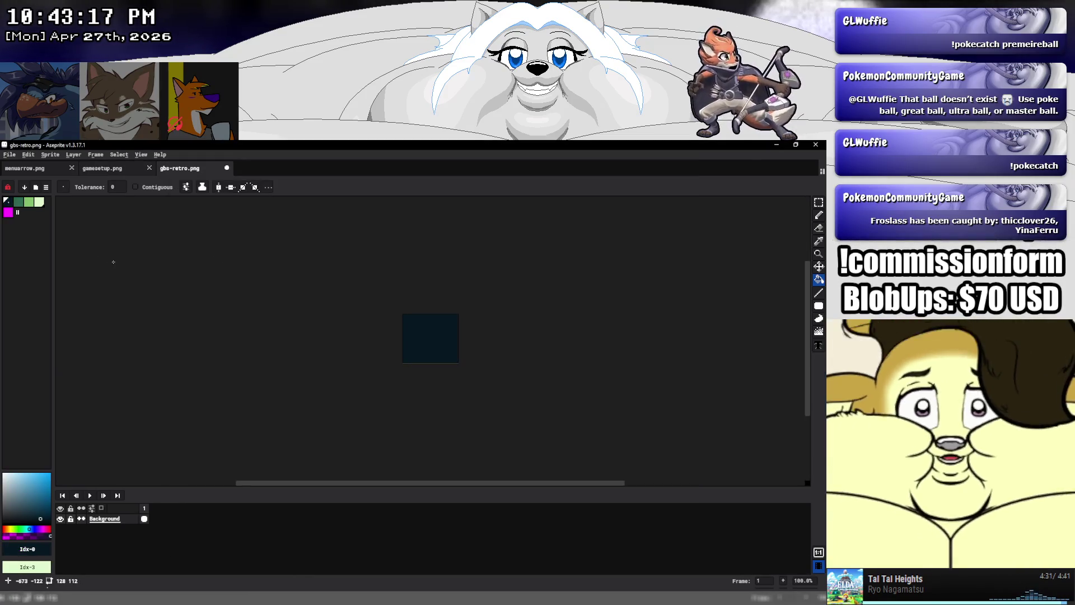
# Add two new layers, Layer 1 and Layer 2, above Background
pyautogui.rightClick(115, 520)
pyautogui.click(207, 521)
pyautogui.rightClick(119, 531)
pyautogui.click(112, 520)
pyautogui.rightClick(112, 519)
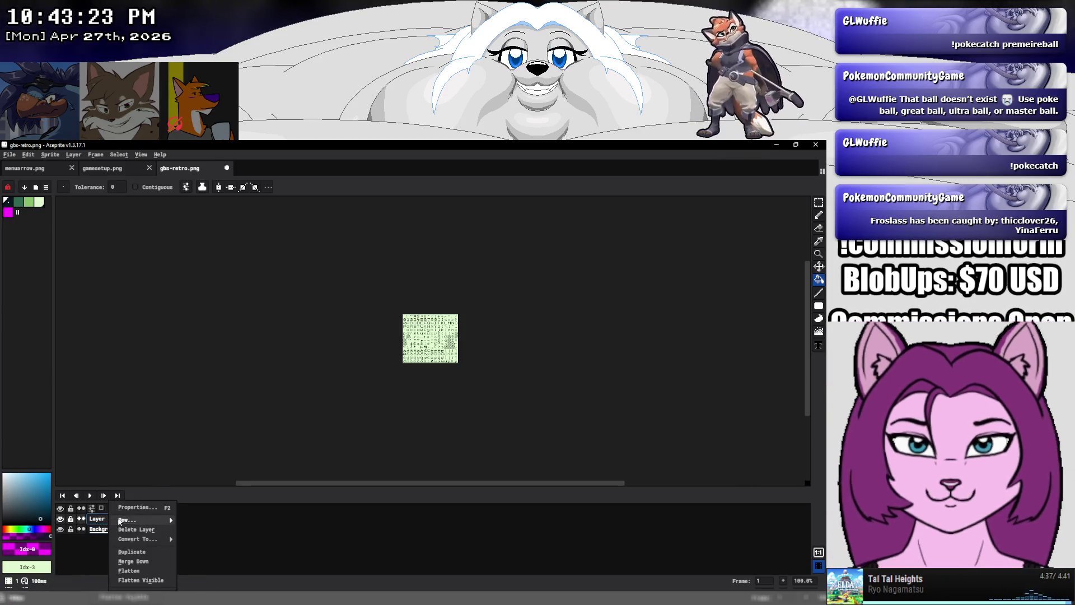
pyautogui.click(188, 520)
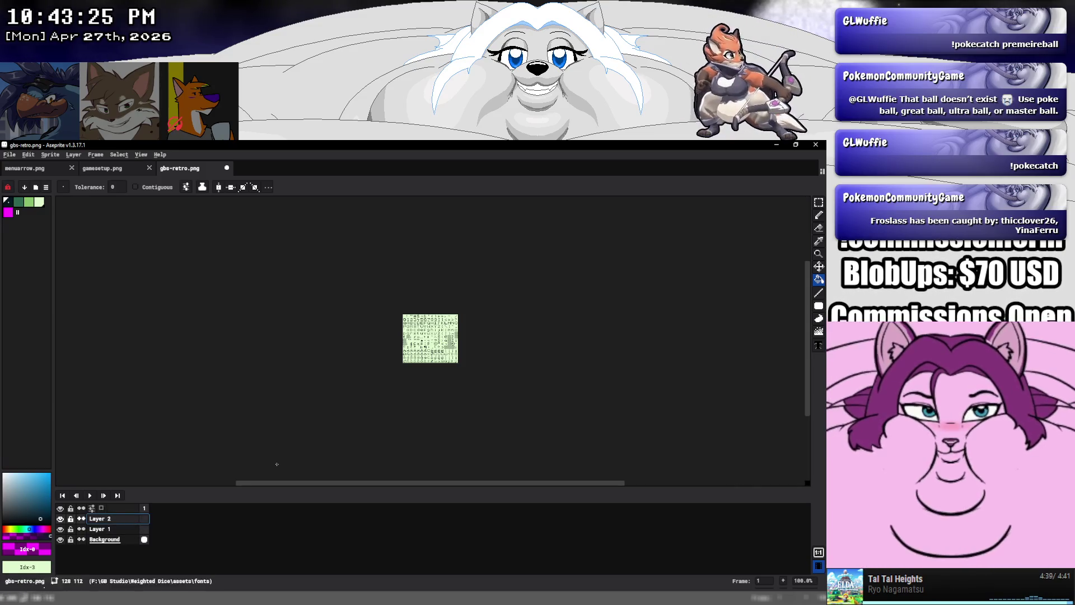
pyautogui.scroll(2, 407, 351)
pyautogui.scroll(1, 543, 318)
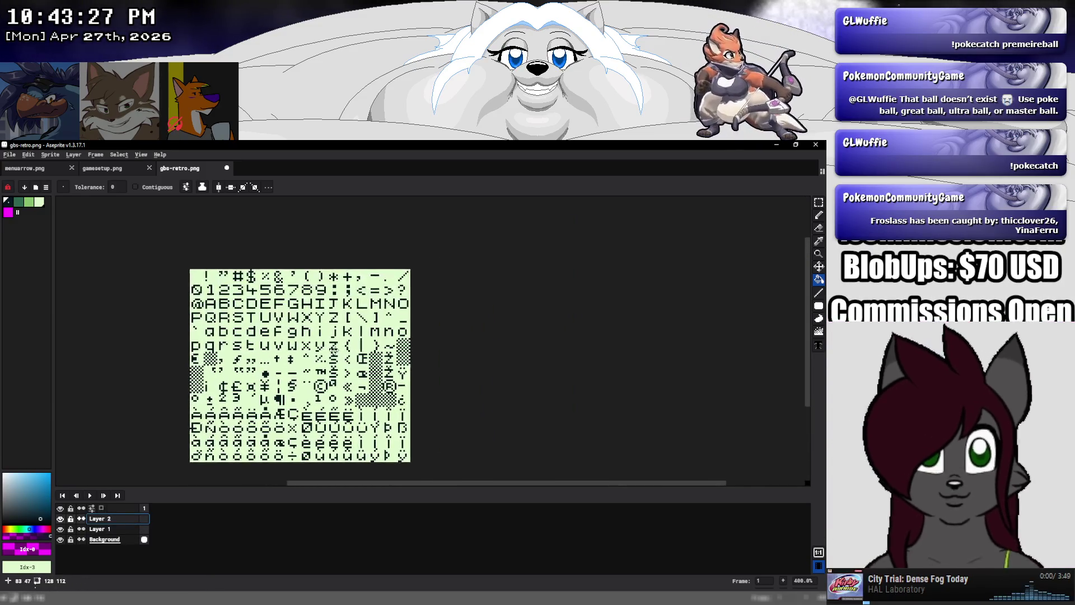
pyautogui.scroll(1, 358, 345)
# Set Layer 1 to 60% opacity, with the filled rectangle tool and light green selected
pyautogui.press('d')
pyautogui.click(819, 306)
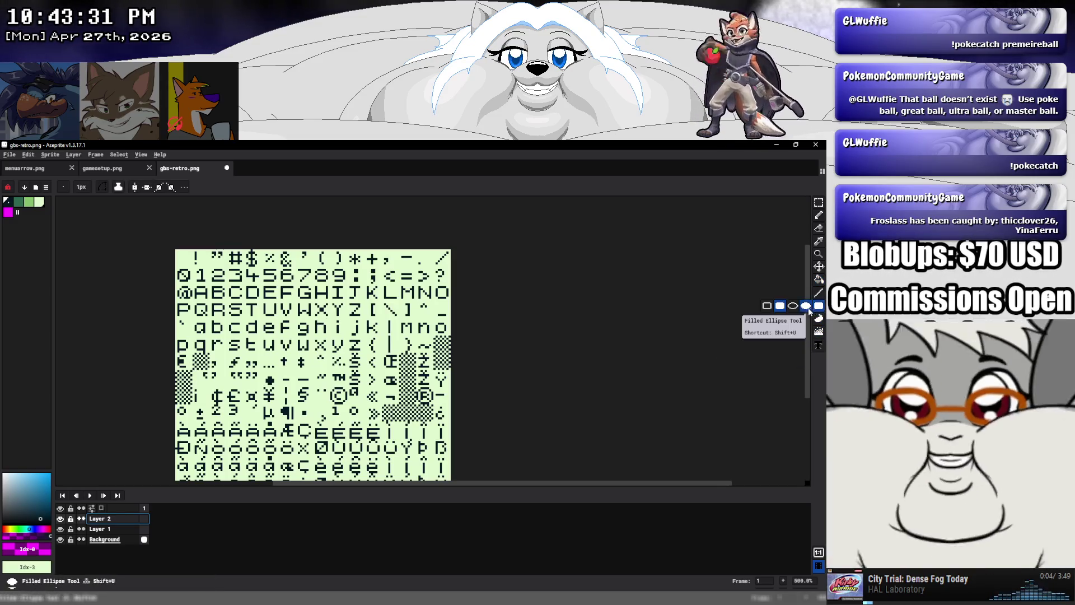
pyautogui.click(779, 307)
pyautogui.click(94, 529)
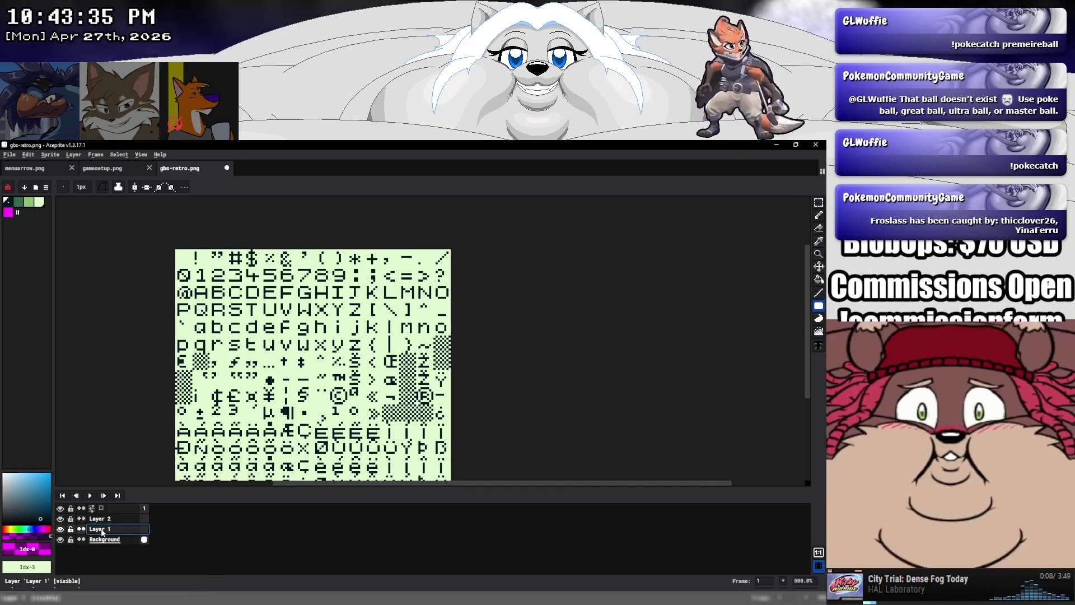
pyautogui.doubleClick(98, 529)
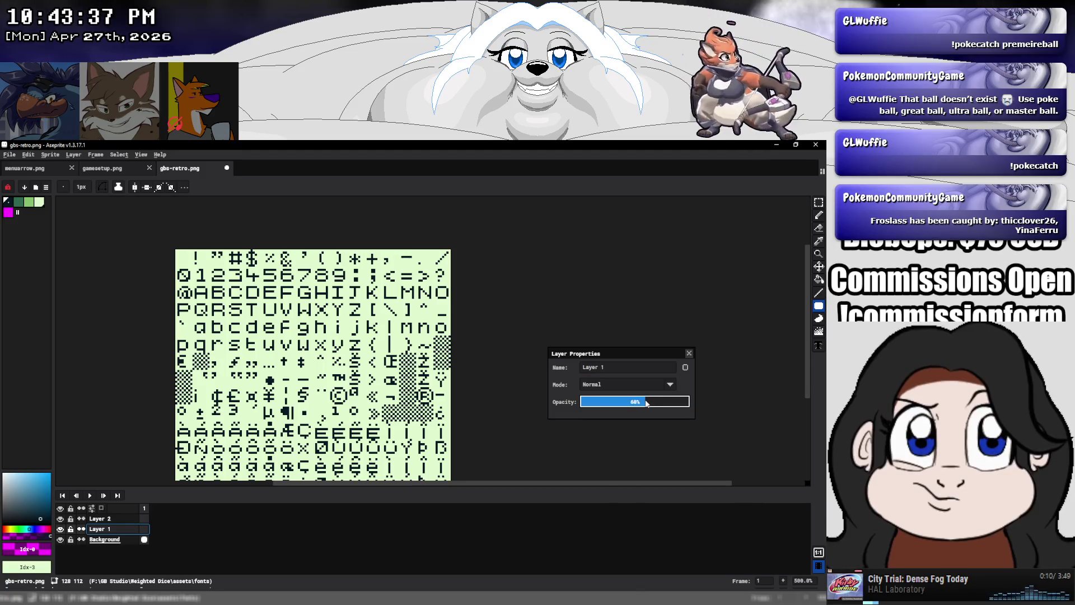
pyautogui.press('Return')
pyautogui.click(39, 202)
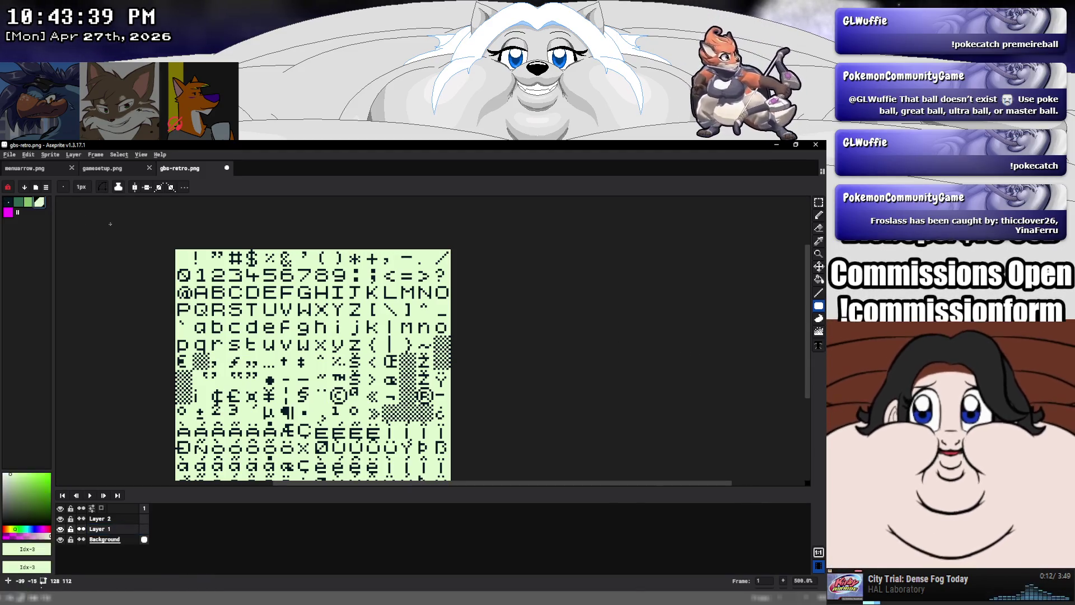
pyautogui.click(140, 155)
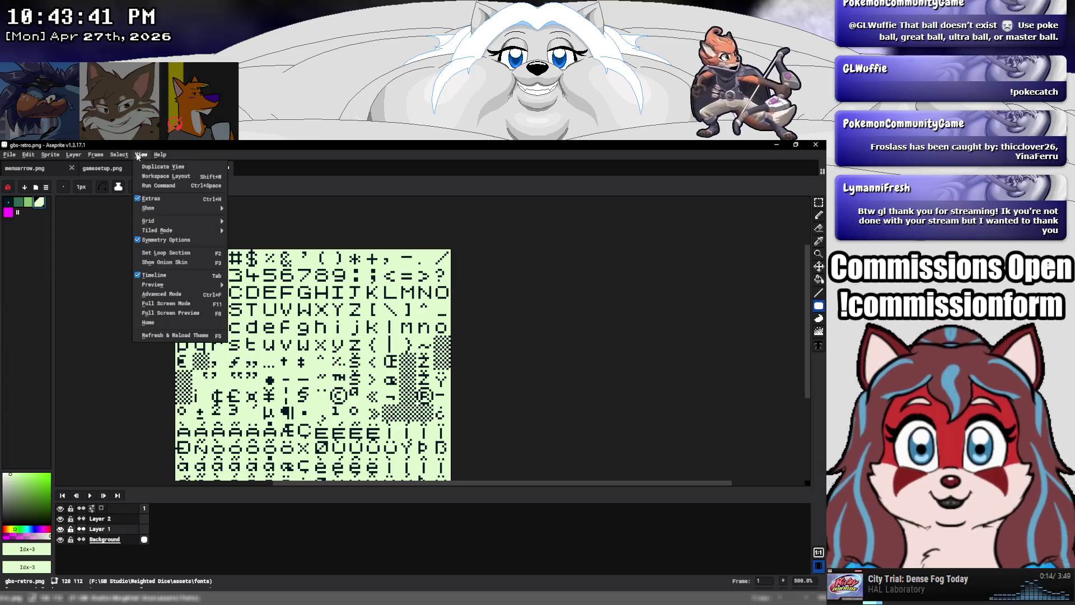
pyautogui.moveTo(155, 220)
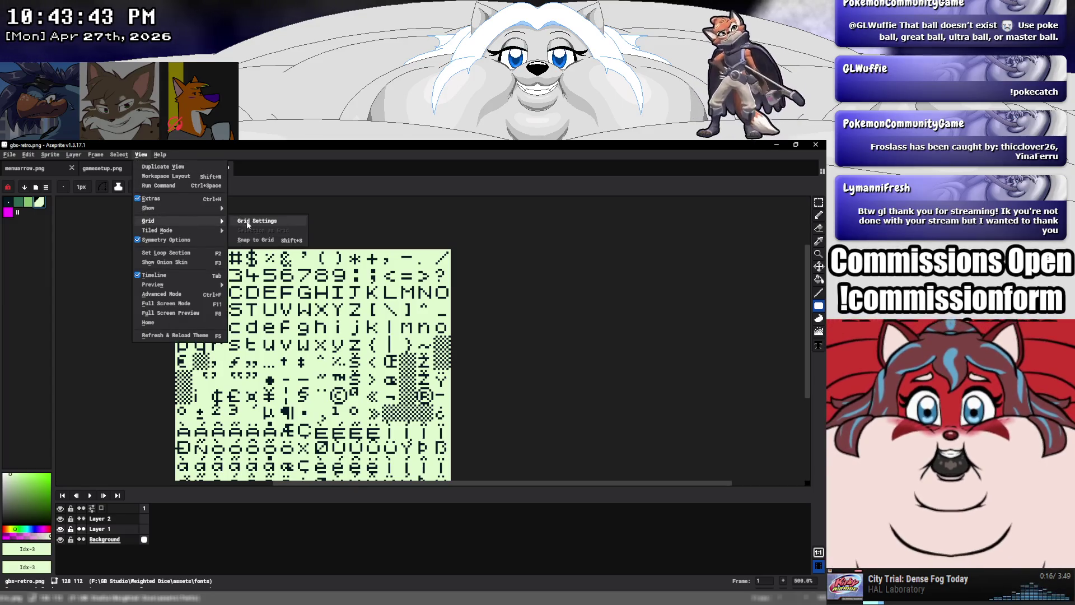
# Set the grid width and height to 8 pixels in Grid Settings
pyautogui.click(247, 224)
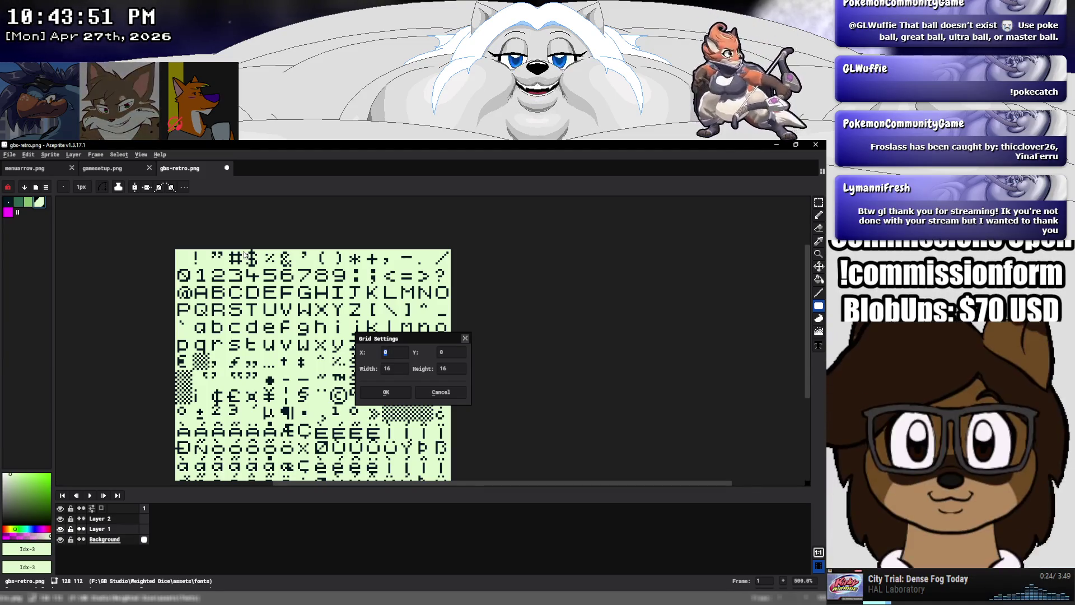
pyautogui.click(399, 367)
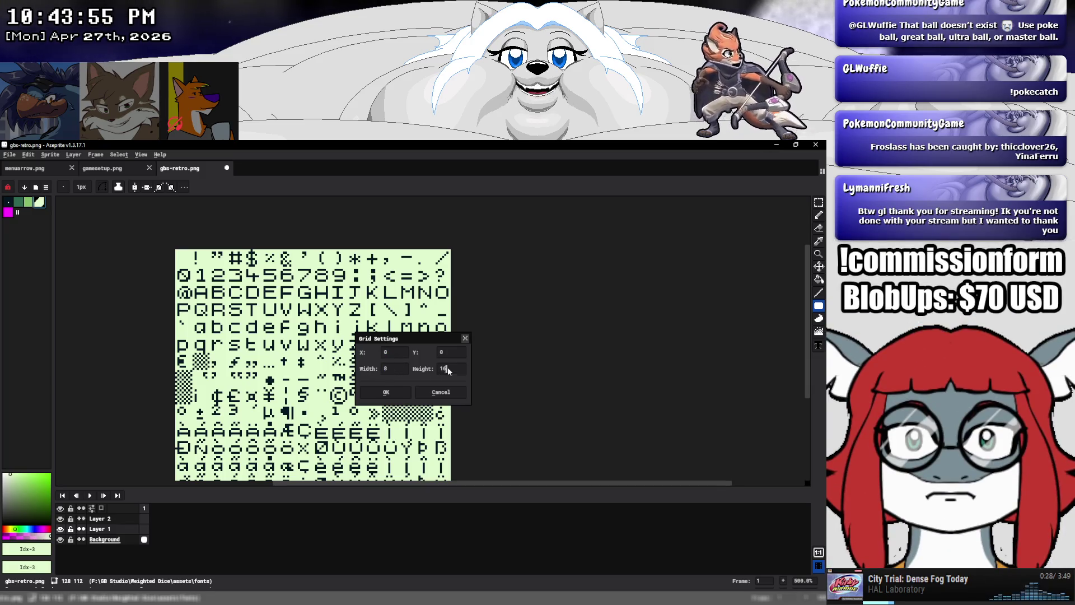
pyautogui.click(452, 368)
pyautogui.write('8')
pyautogui.click(386, 392)
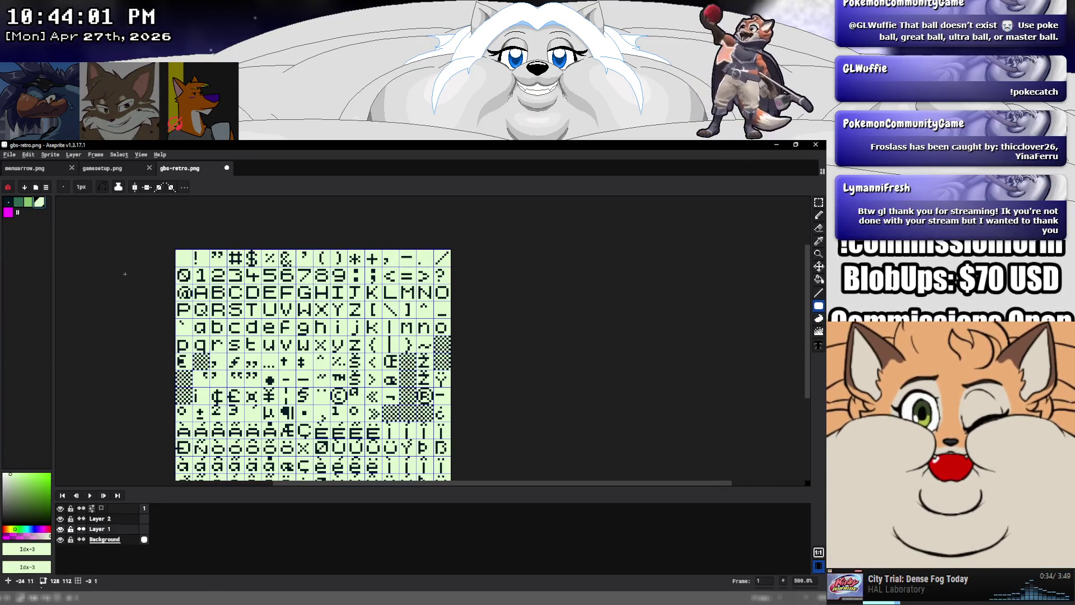
pyautogui.click(140, 155)
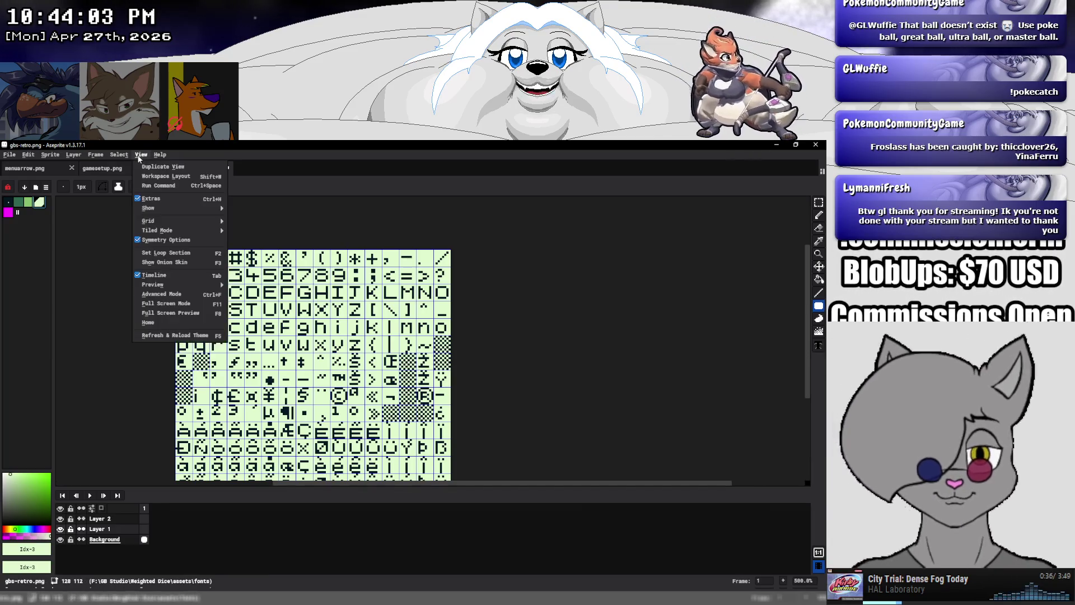
pyautogui.moveTo(150, 207)
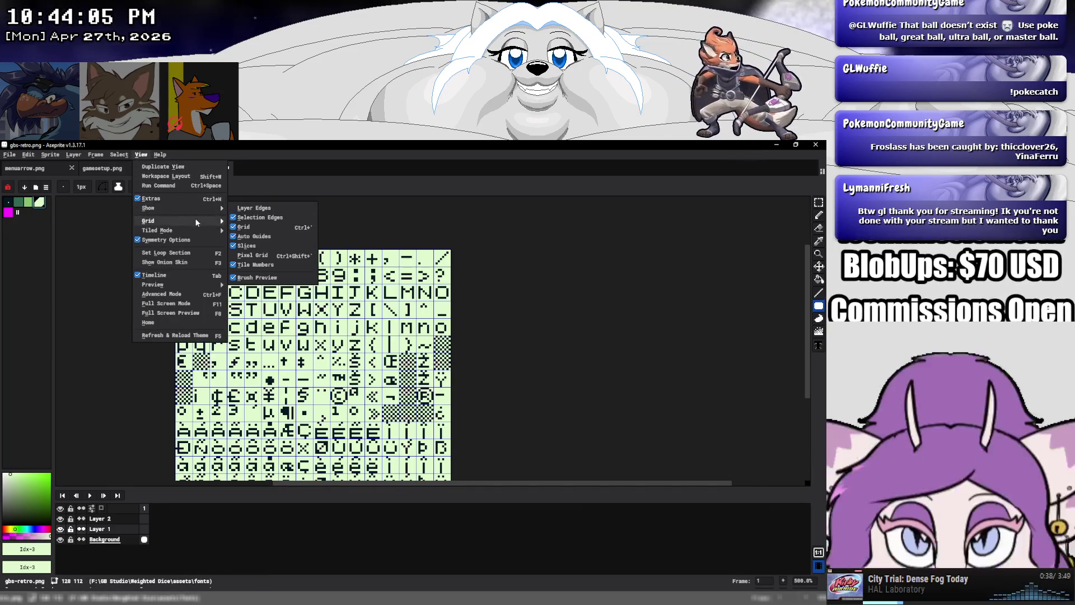
# Draw pale filled rectangles over the top six glyph rows on Layer 1
pyautogui.click(197, 286)
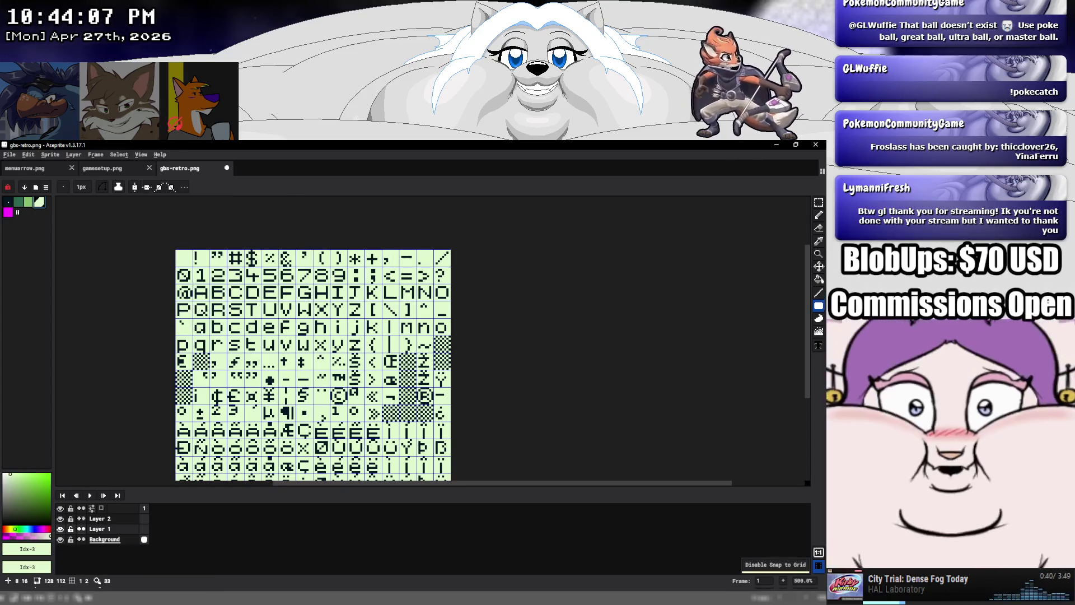
pyautogui.moveTo(277, 301); pyautogui.dragTo(451, 300)
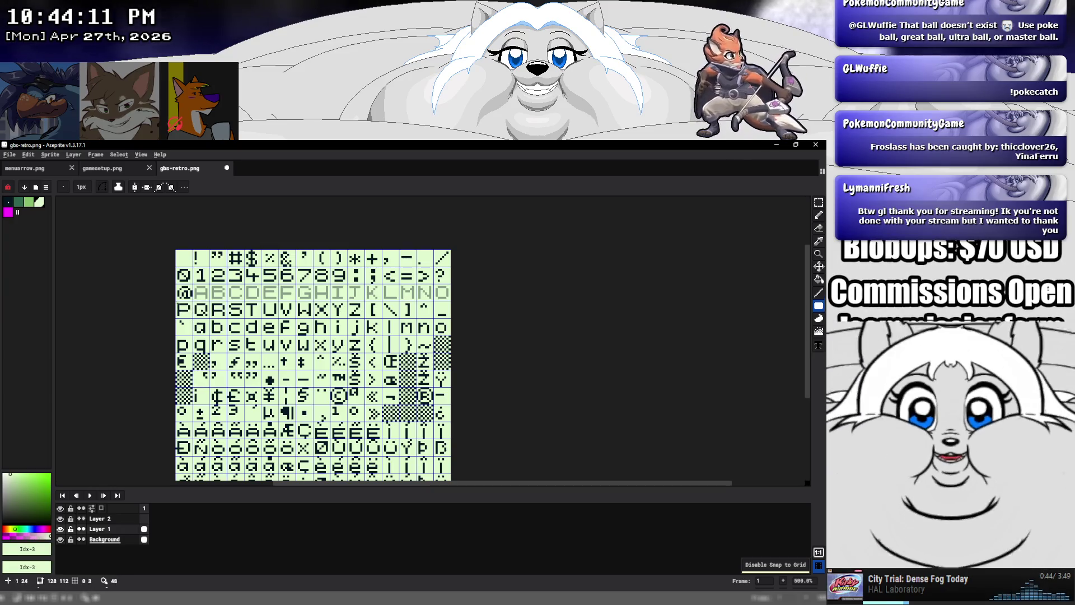
pyautogui.moveTo(177, 304); pyautogui.dragTo(363, 316)
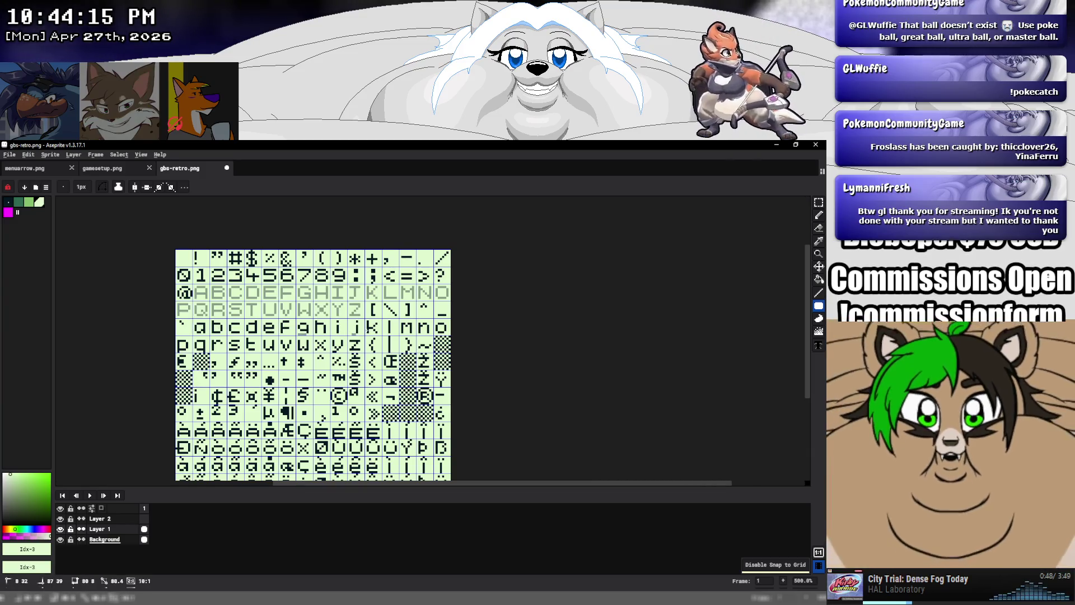
pyautogui.moveTo(178, 320); pyautogui.dragTo(451, 335)
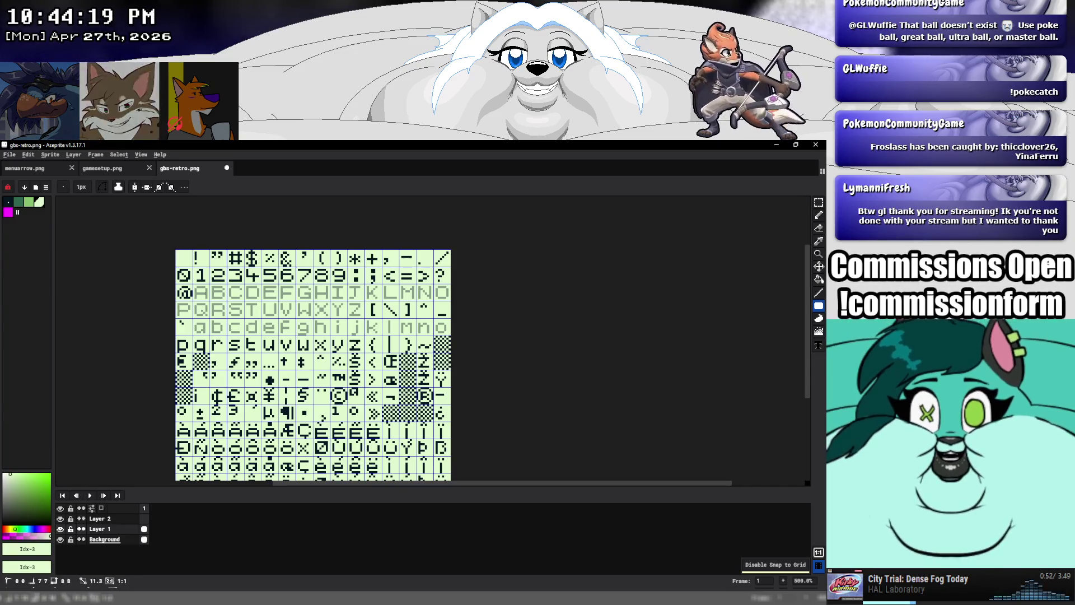
pyautogui.scroll(-2, 313, 358)
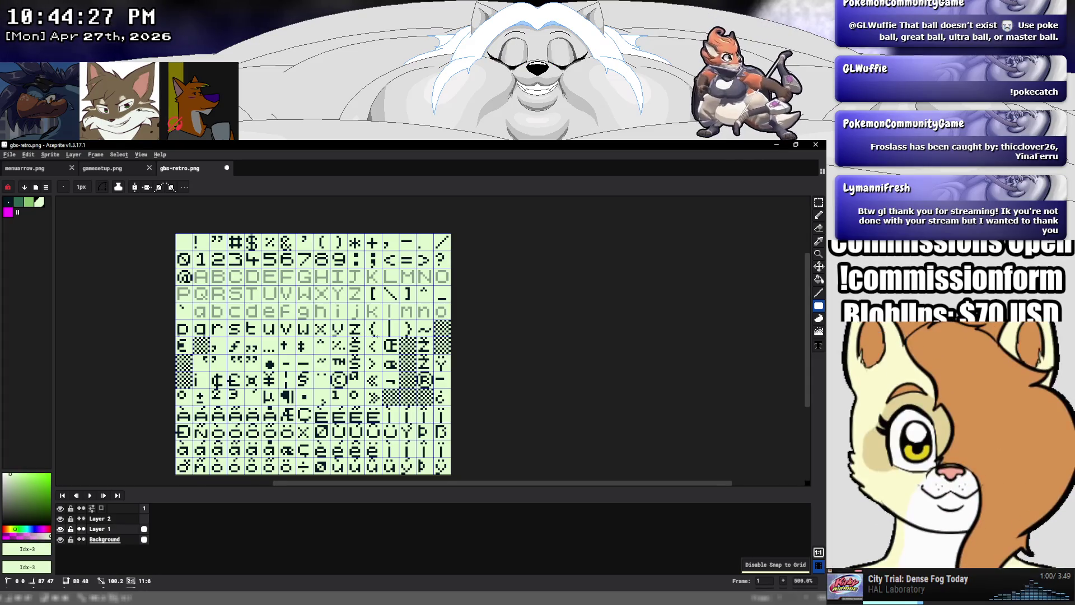
pyautogui.moveTo(363, 335)
pyautogui.mouseDown()
pyautogui.moveTo(429, 333)
pyautogui.moveTo(461, 267)
pyautogui.mouseUp()
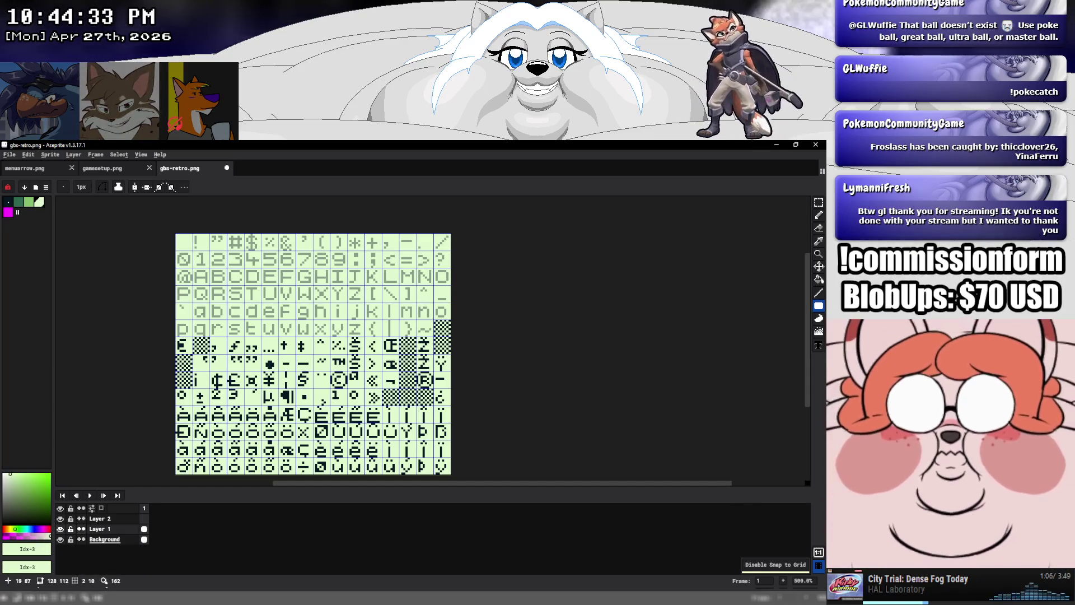
# Raise Layer 1's opacity, then make Layer 2 active with the glyph palette colour
pyautogui.doubleClick(124, 529)
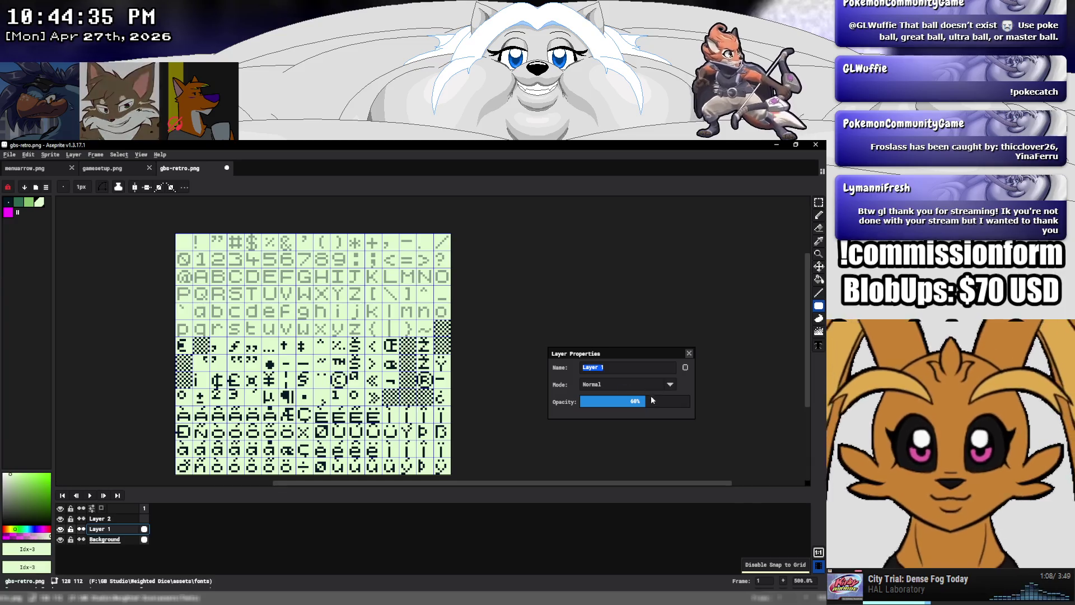
pyautogui.moveTo(652, 399); pyautogui.dragTo(663, 404)
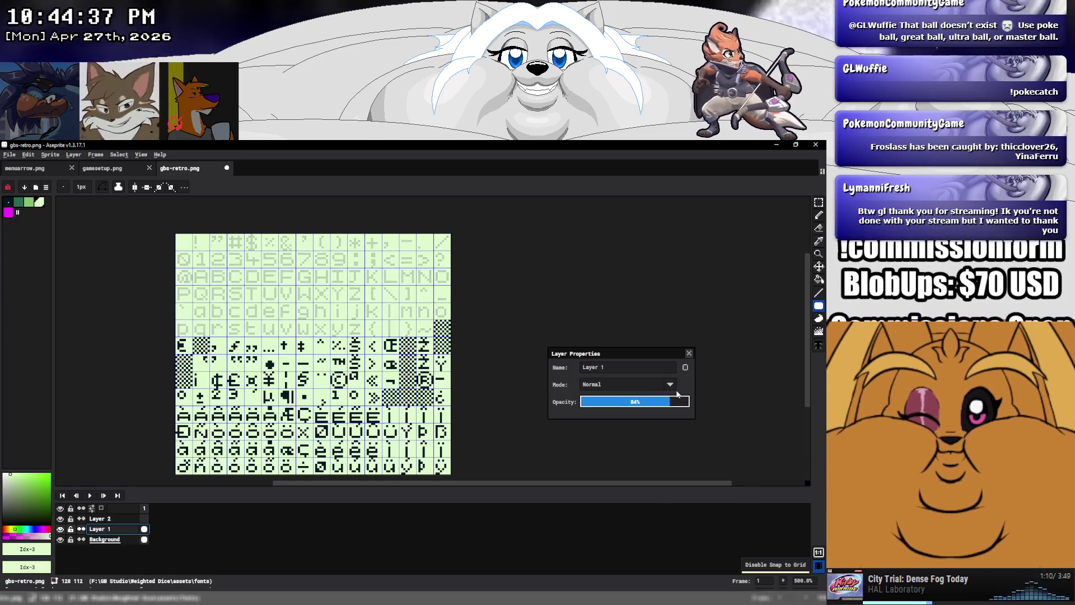
pyautogui.press('Return')
pyautogui.click(117, 518)
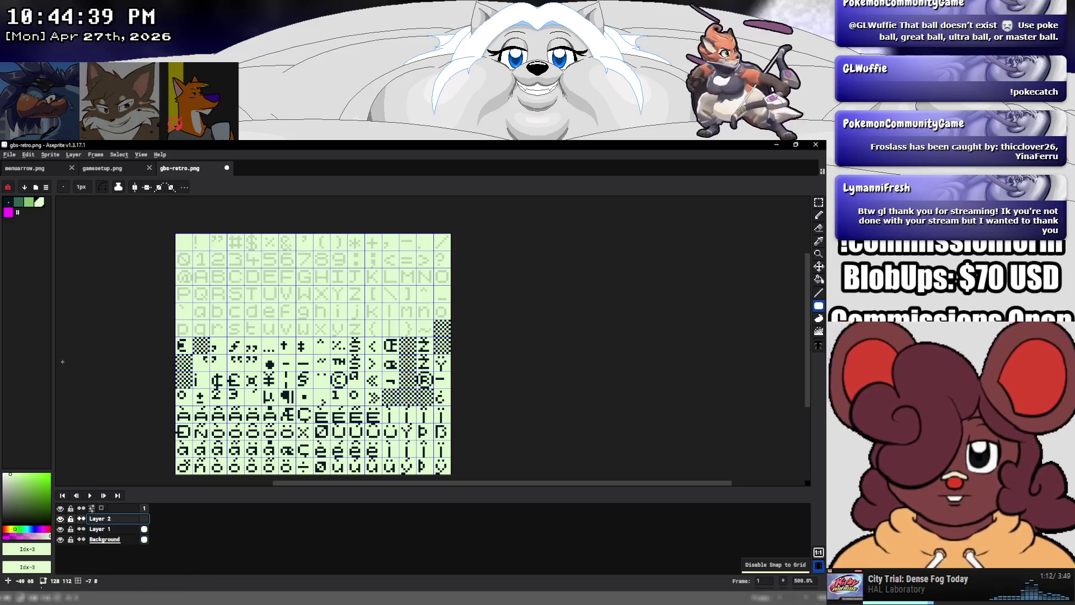
pyautogui.click(8, 212)
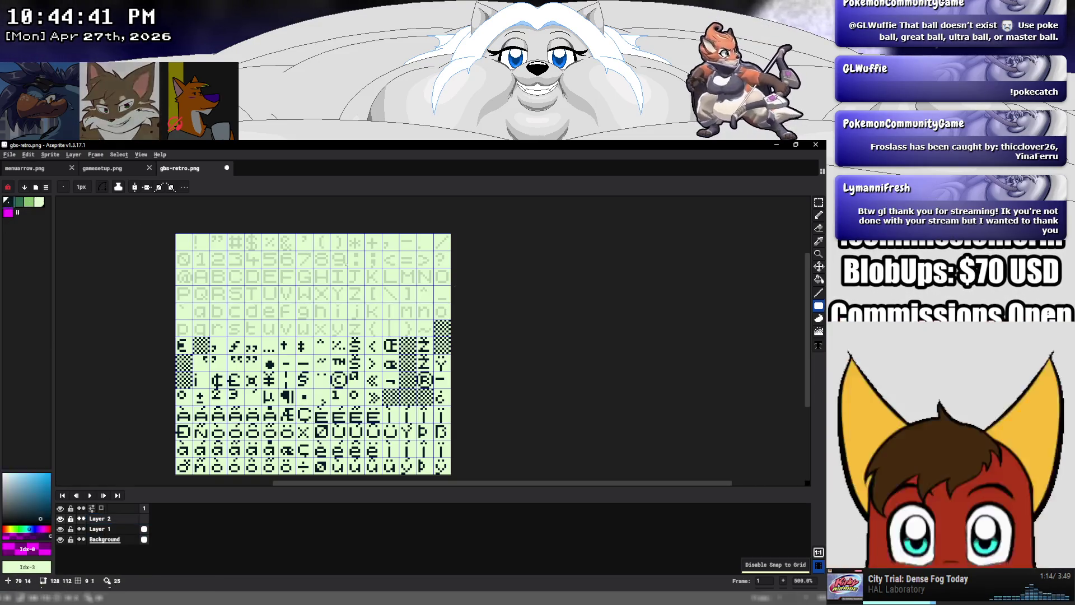
# Type the Press Start 2P punctuation glyphs ! through / across the sheet's top row
pyautogui.click(819, 345)
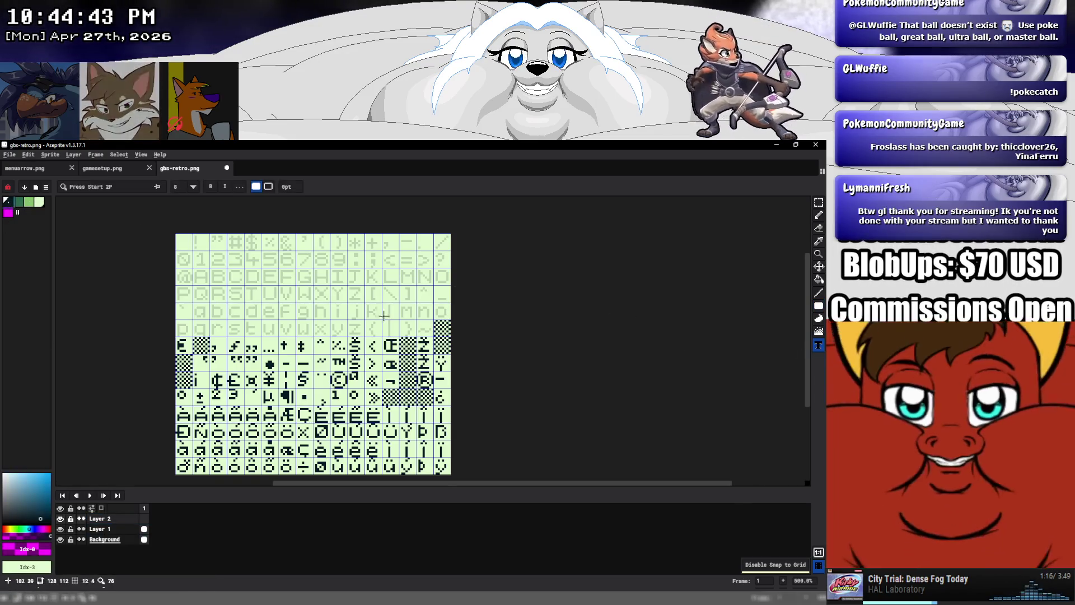
pyautogui.click(174, 233)
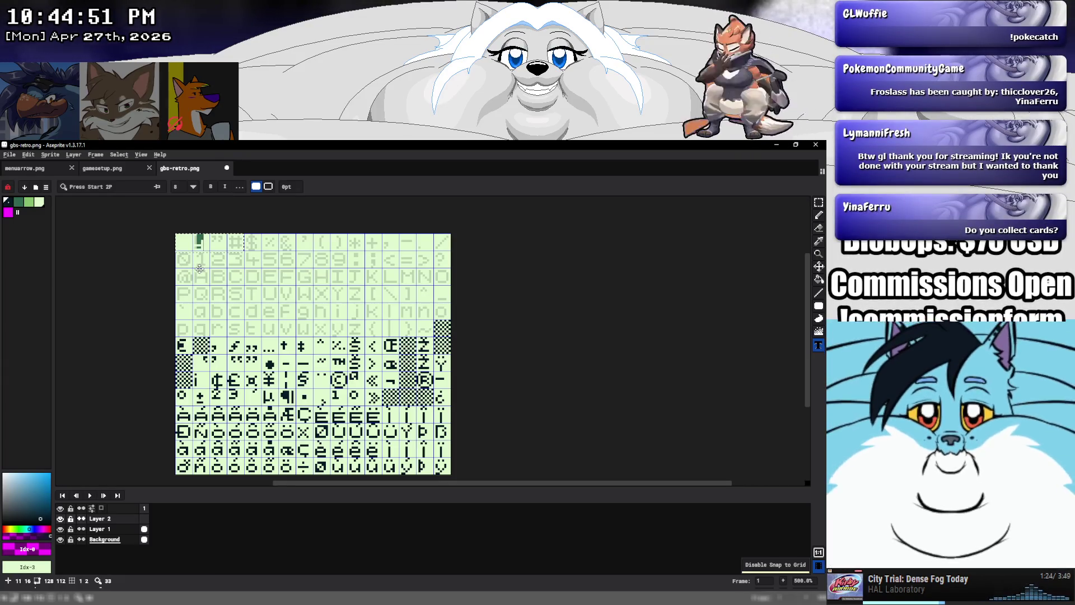
pyautogui.write('"#')
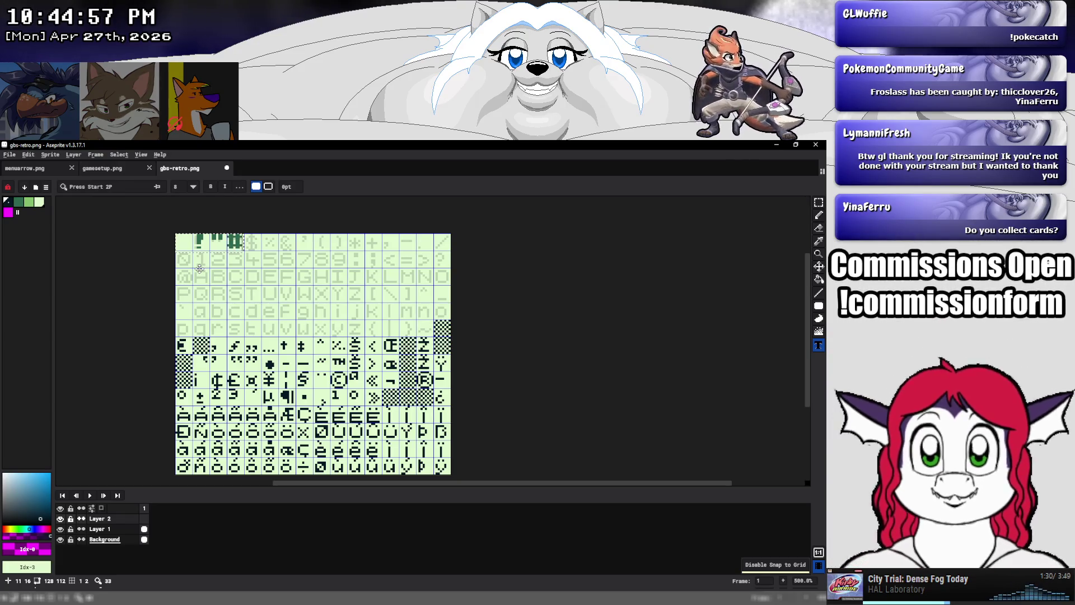
pyautogui.write('$%&')
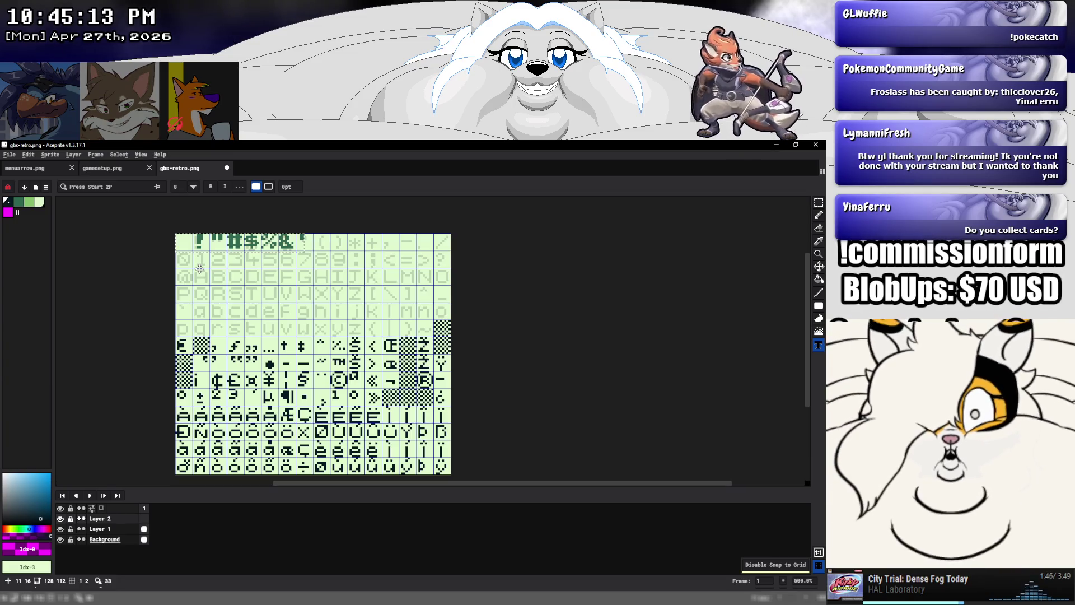
pyautogui.write('()*')
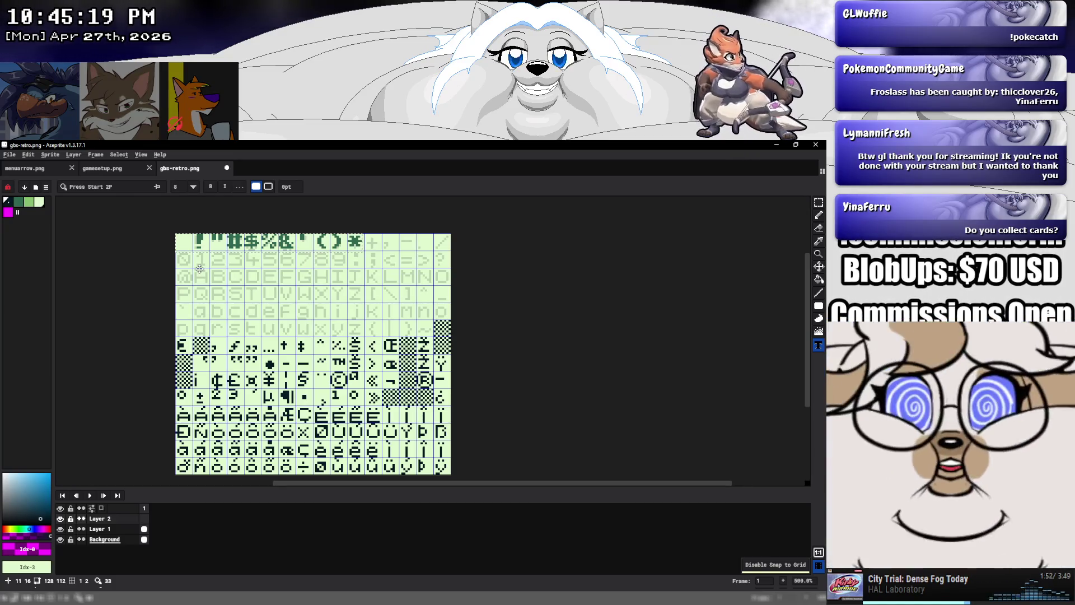
pyautogui.write('+,-')
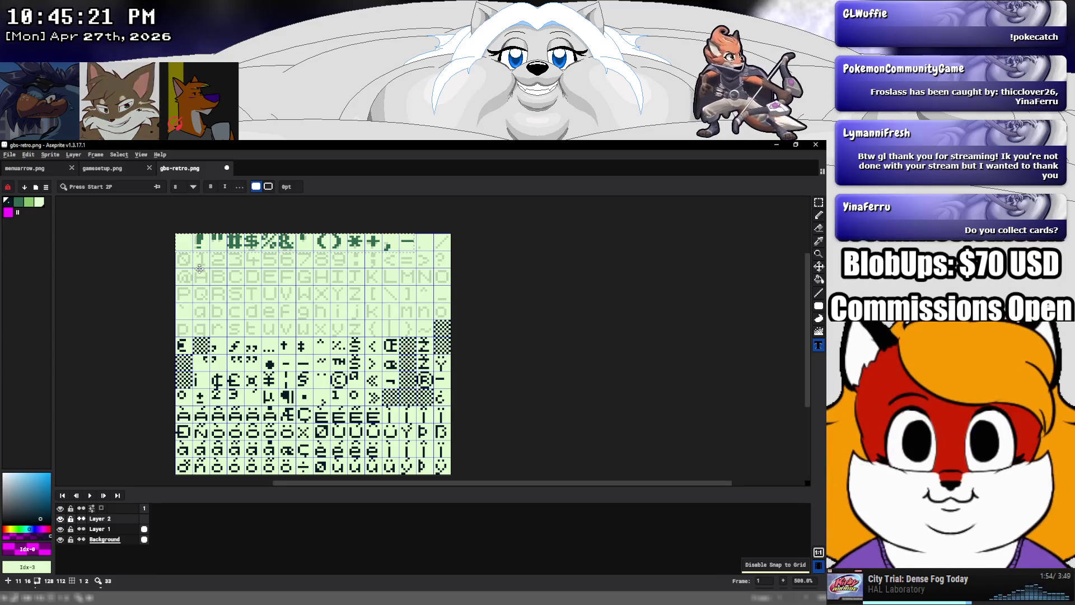
pyautogui.write('.')
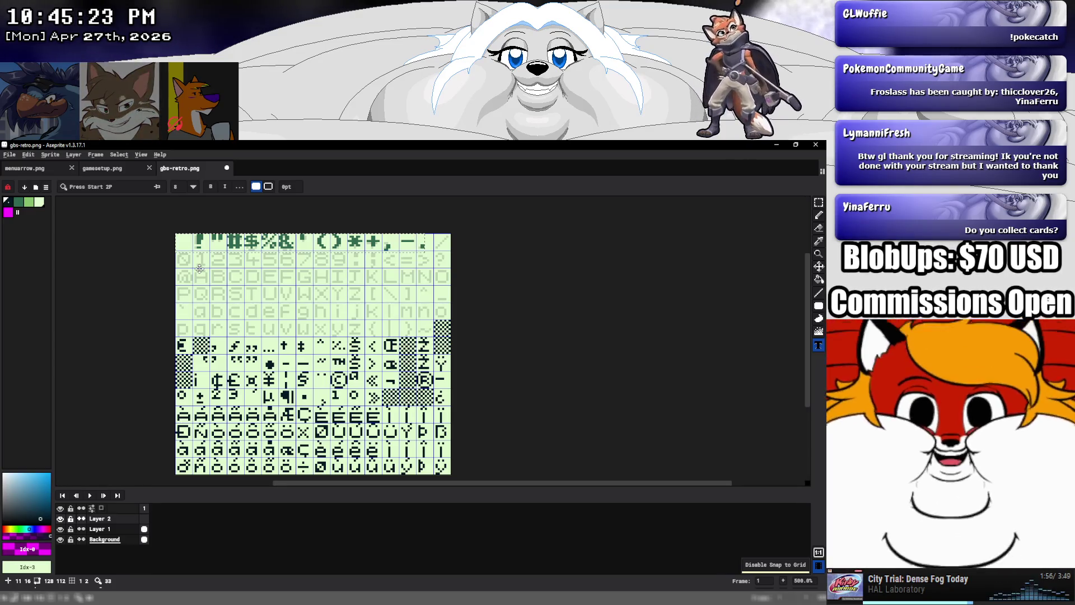
pyautogui.write('/')
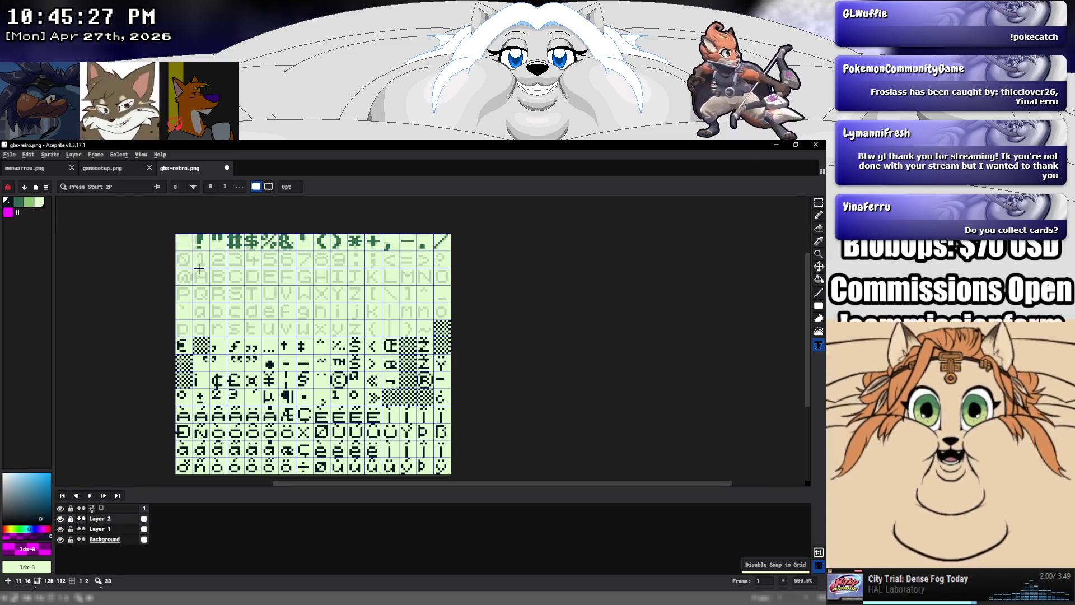
pyautogui.click(175, 252)
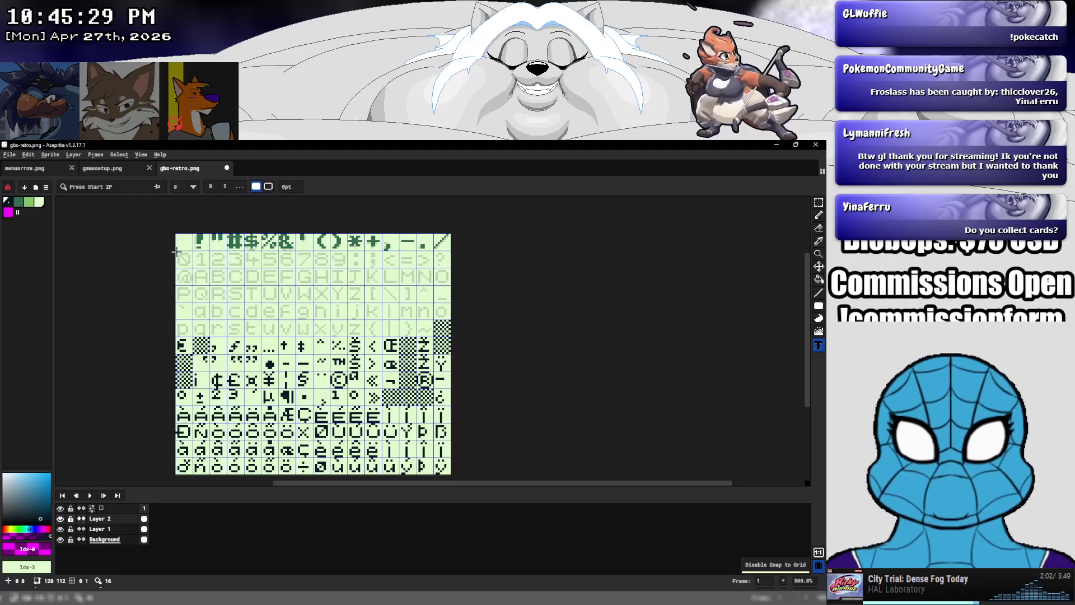
pyautogui.write('0123')
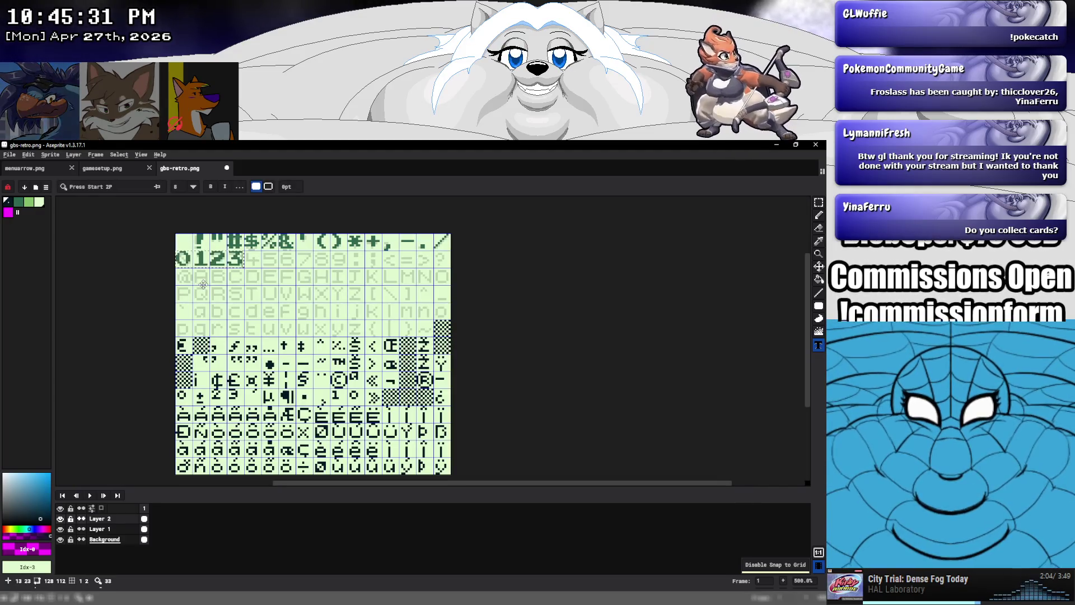
pyautogui.write('456789')
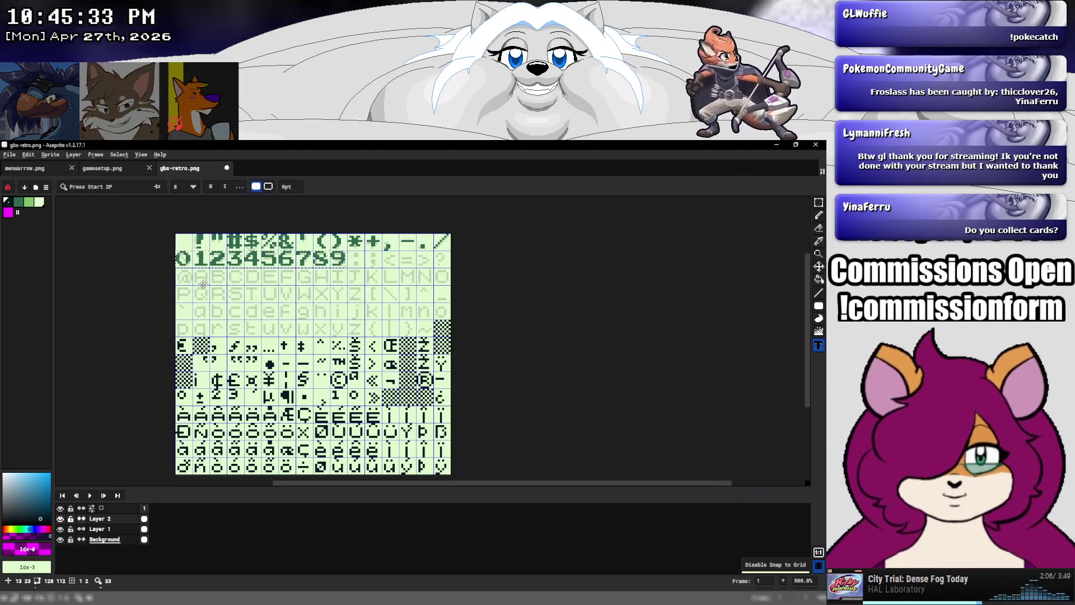
pyautogui.write(':;<=>?')
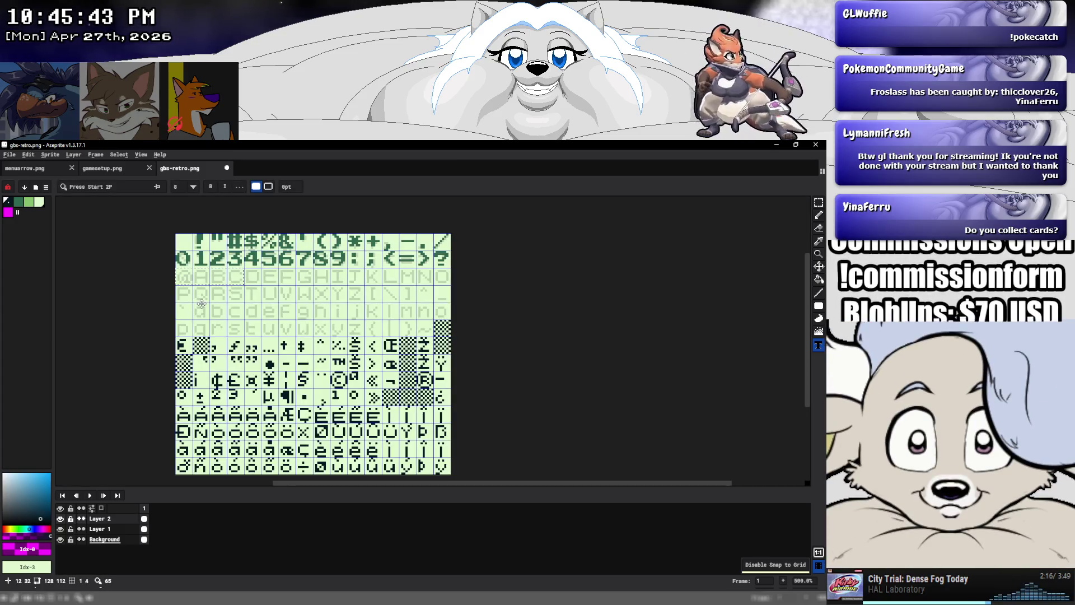
pyautogui.write('@ABCDEFGHI')
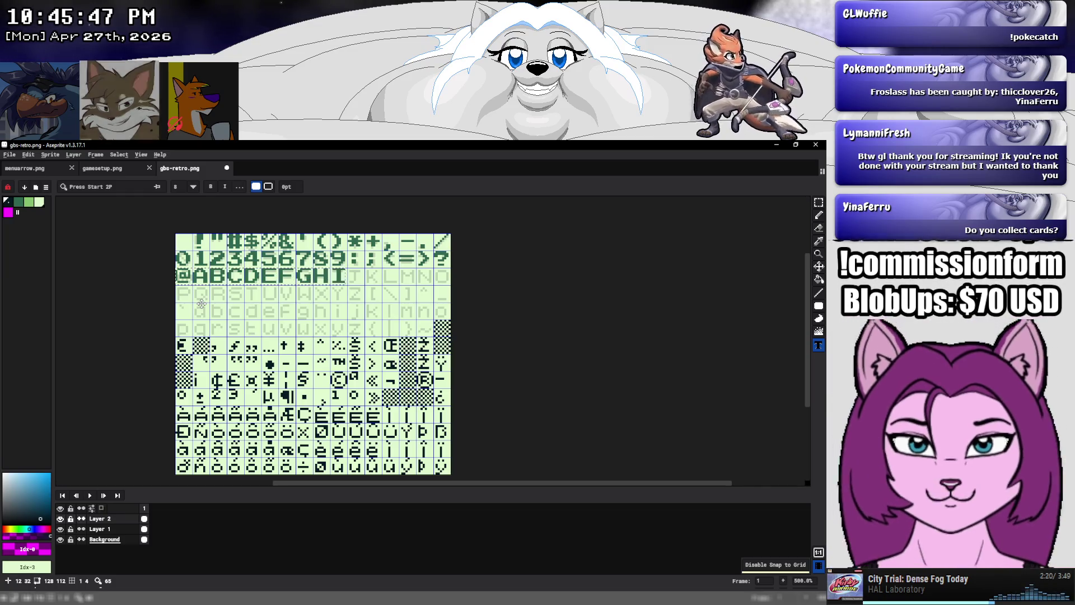
pyautogui.write('JKLMN')
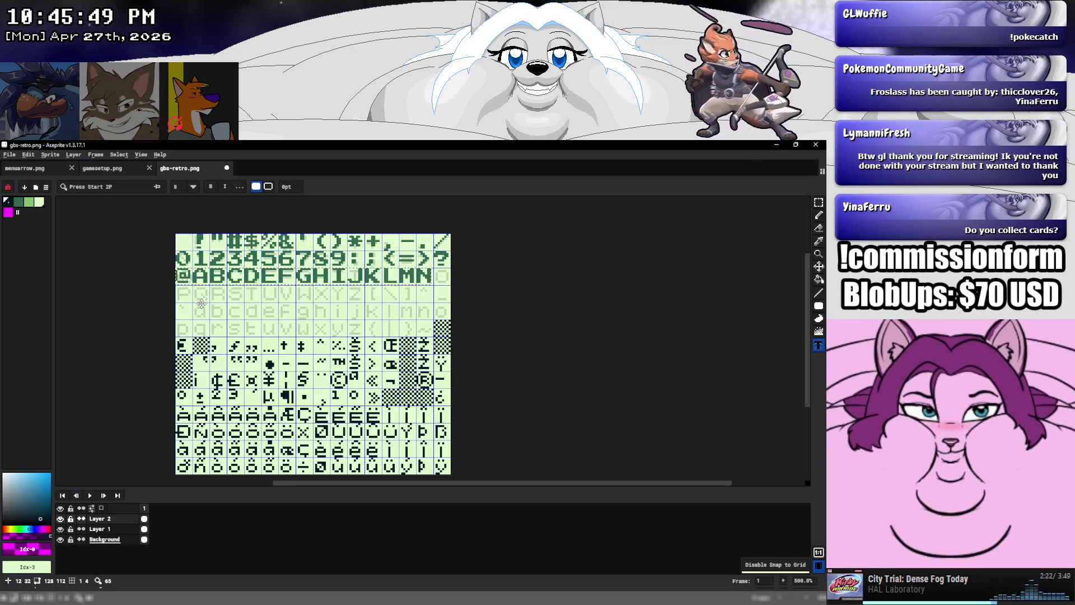
pyautogui.write('O')
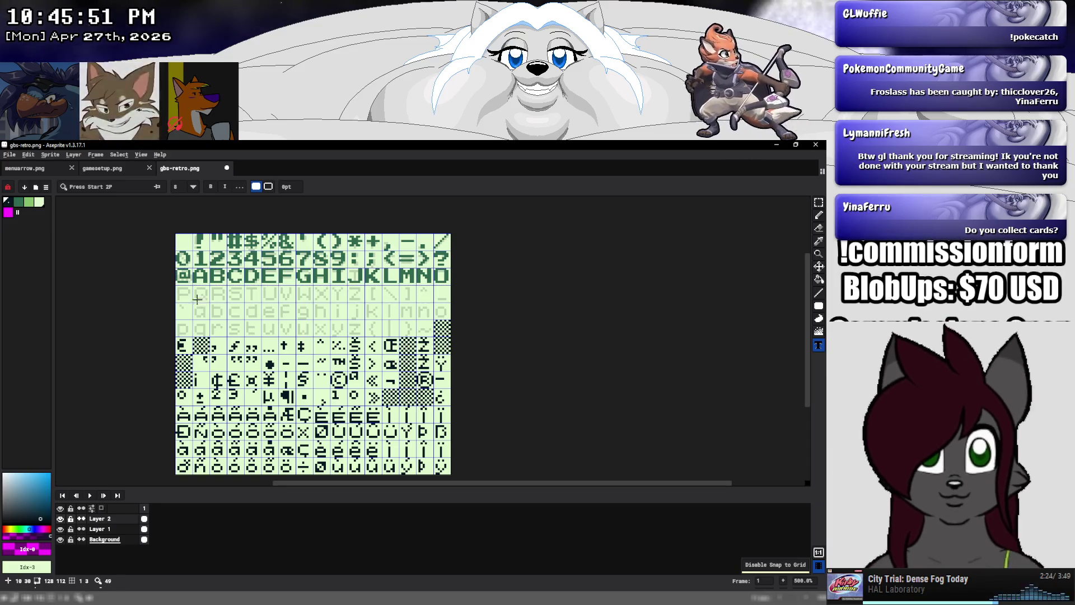
pyautogui.moveTo(176, 286); pyautogui.dragTo(244, 303)
pyautogui.write('QR')
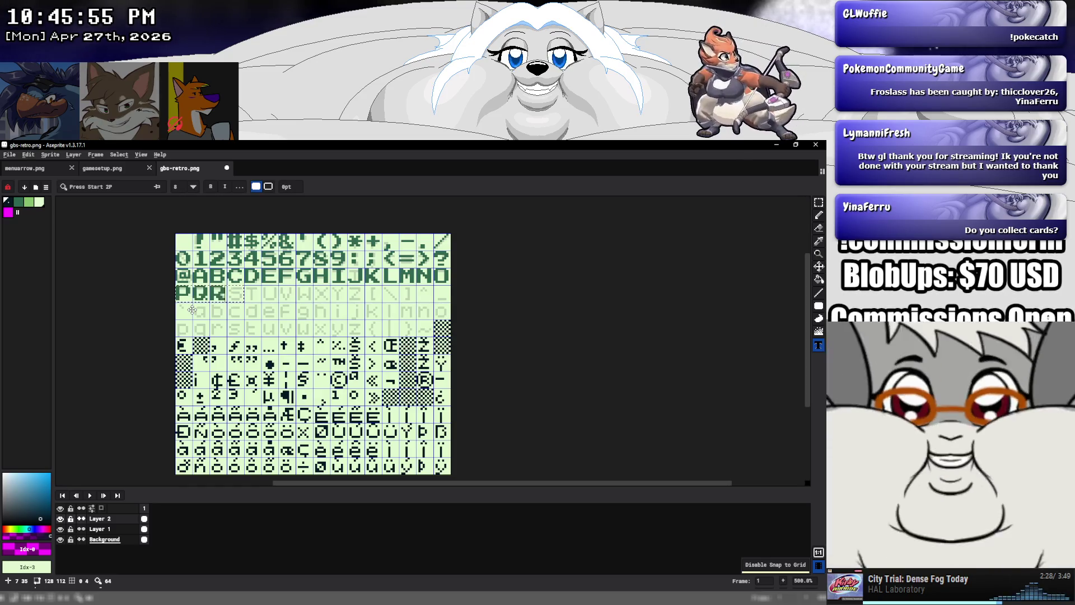
pyautogui.write('STUVWXYZ')
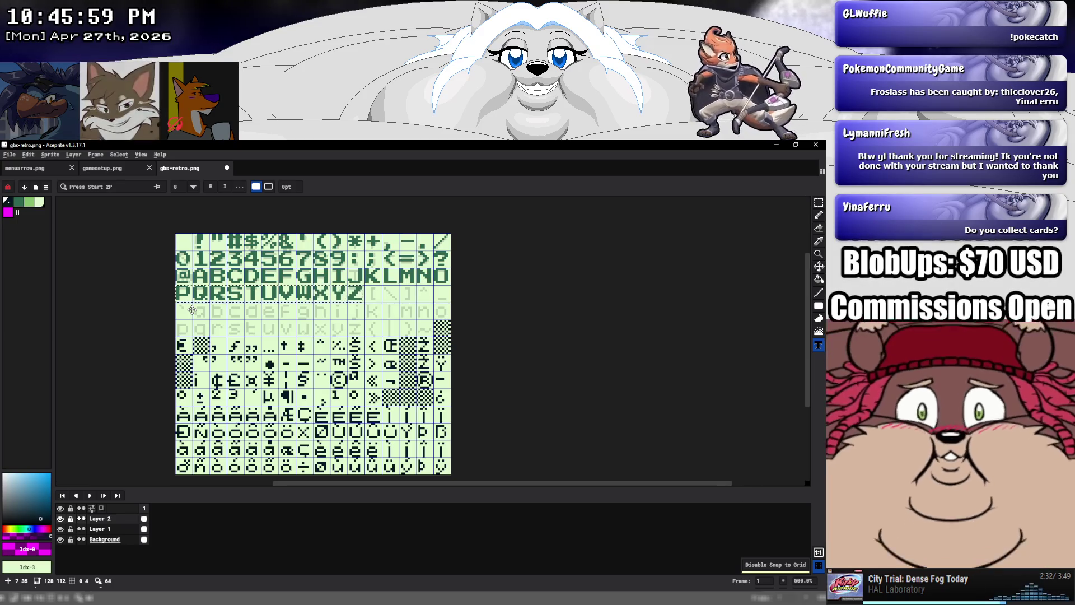
pyautogui.write('[\\]')
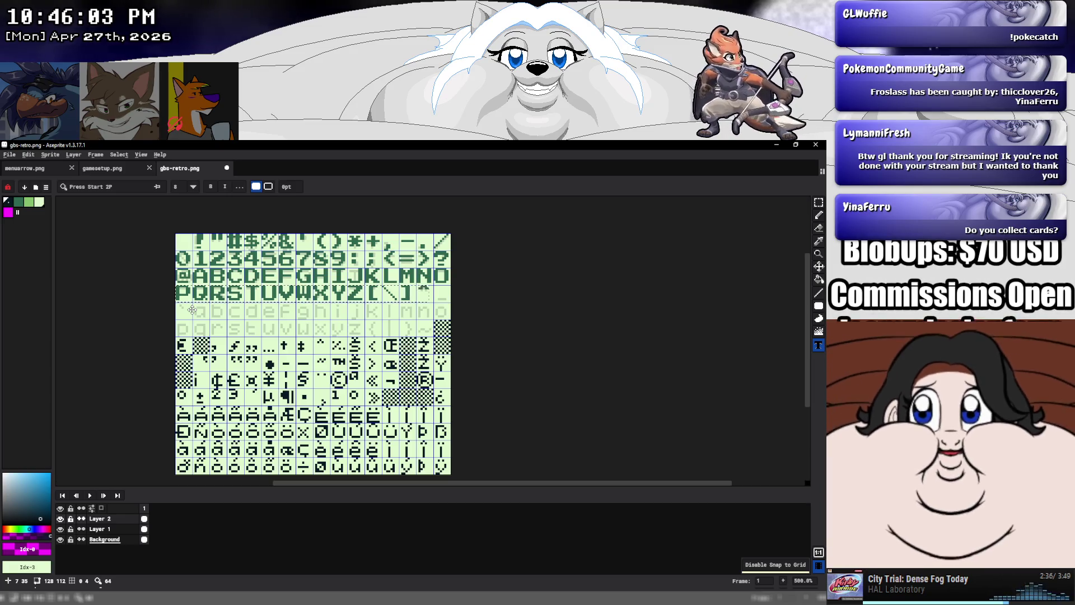
pyautogui.write('^_')
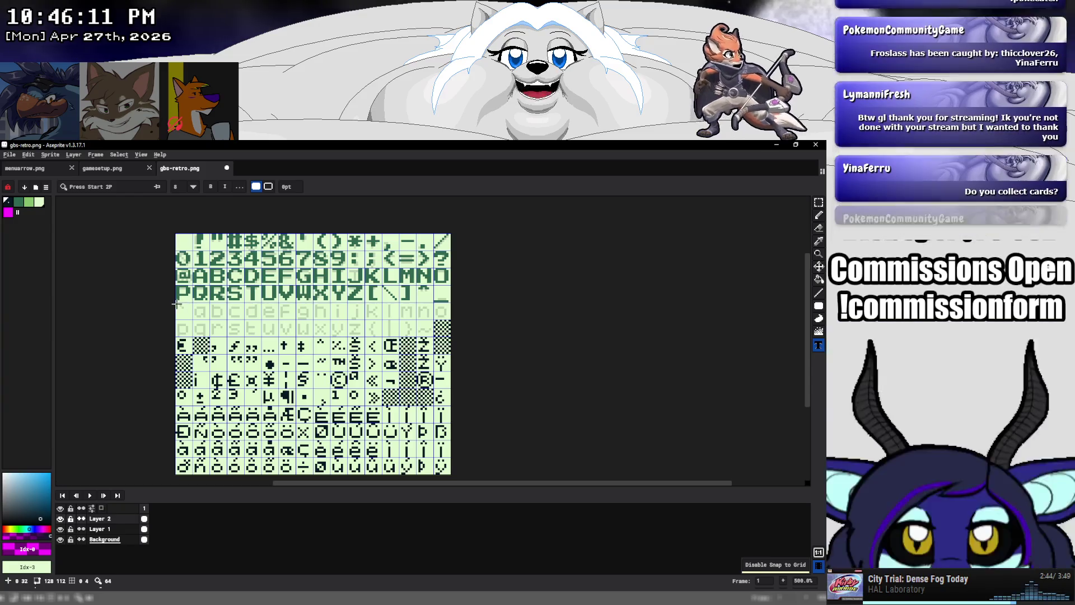
# Type the lowercase rows abcdefghijklmno and pqrstuvwxyz{|}~ in Press Start 2P
pyautogui.click(176, 303)
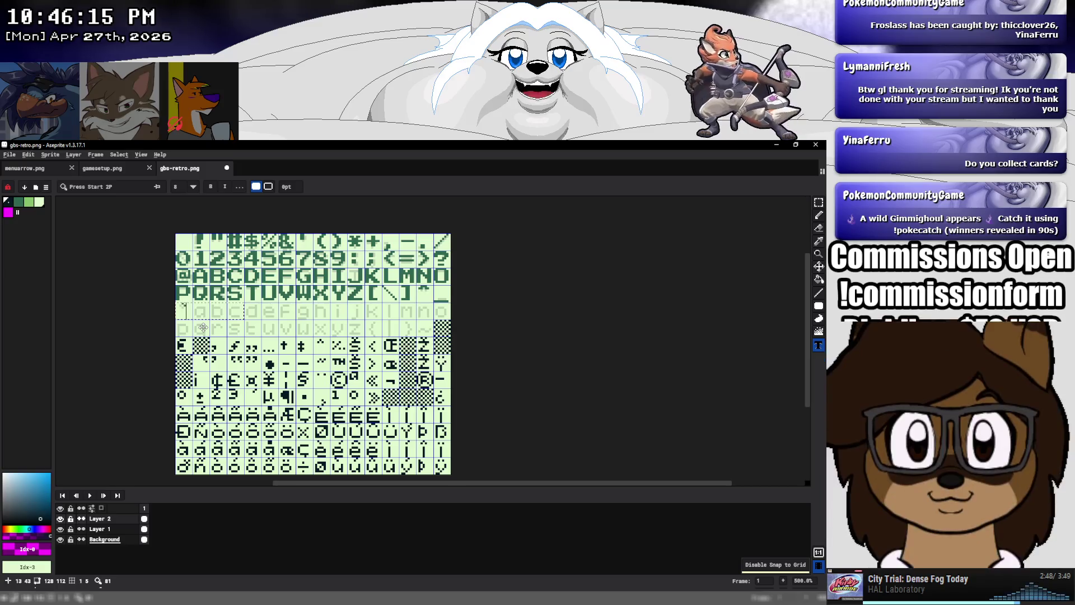
pyautogui.write('a')
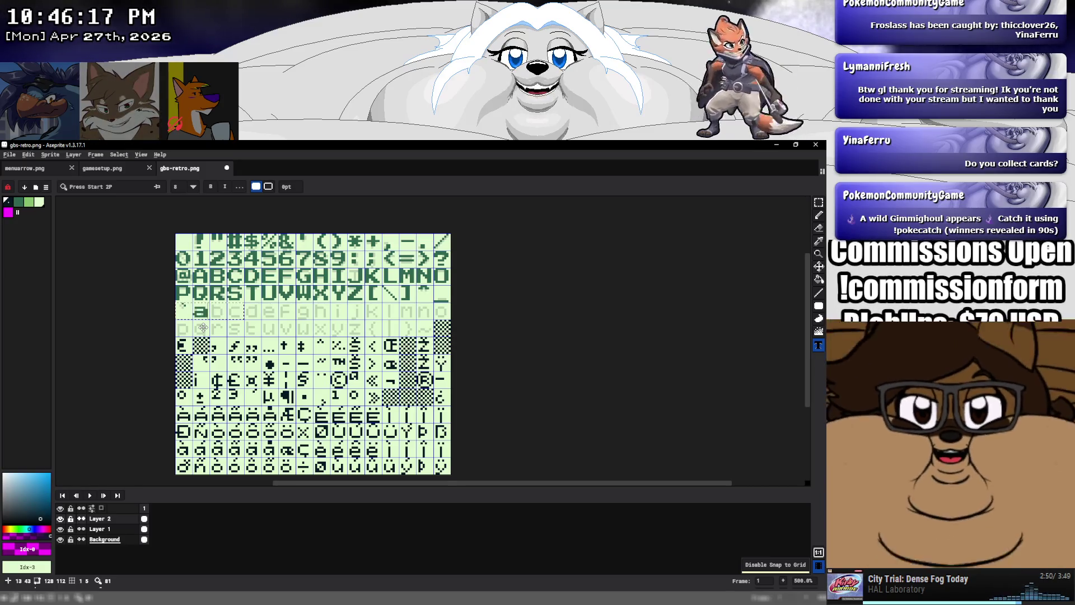
pyautogui.write('bcdefghi')
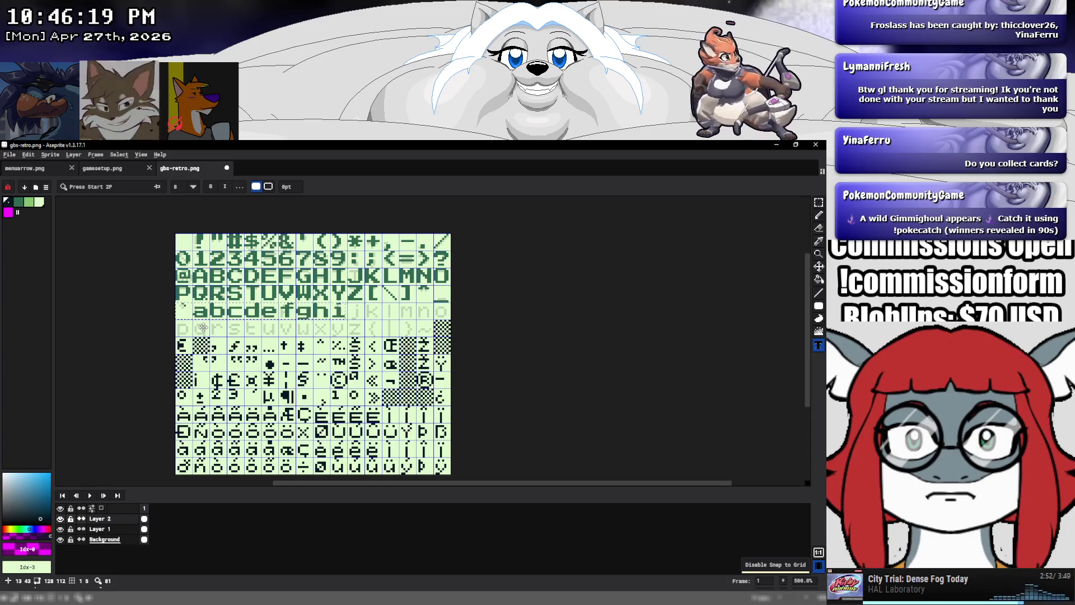
pyautogui.write('jklm')
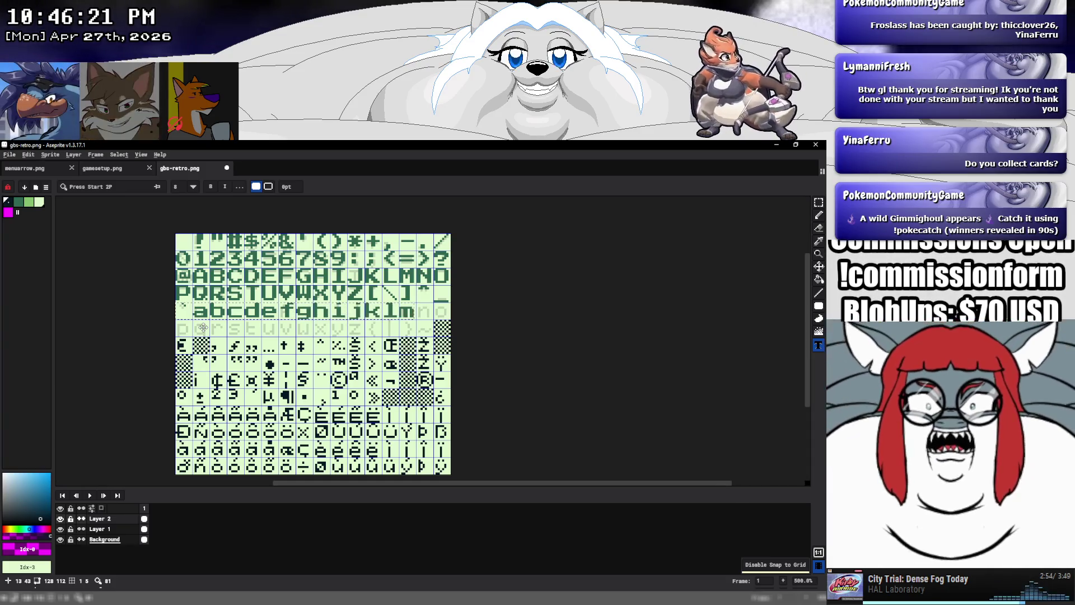
pyautogui.write('no')
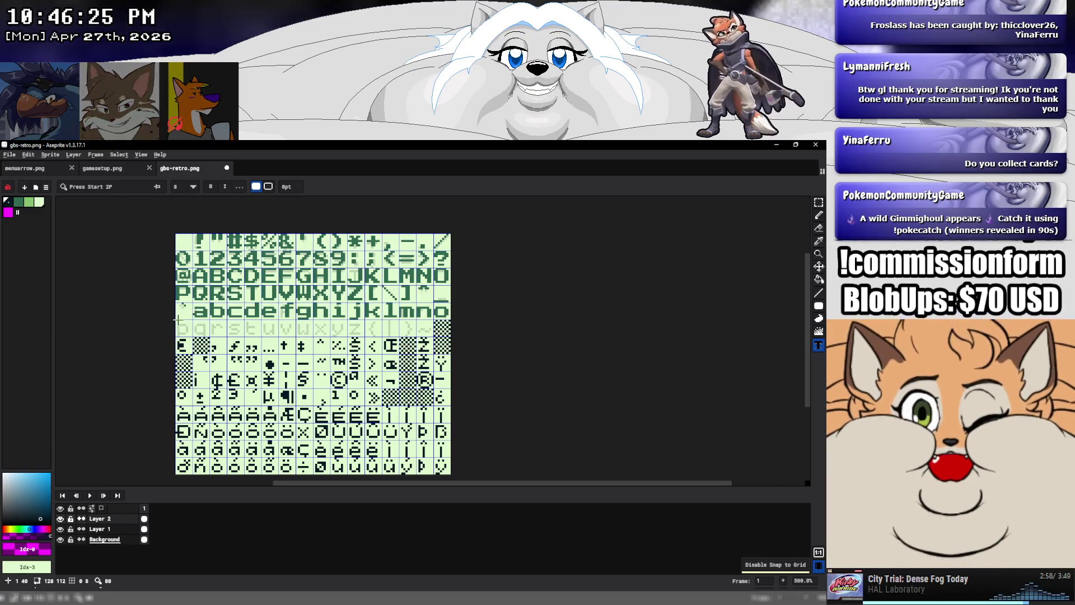
pyautogui.click(177, 322)
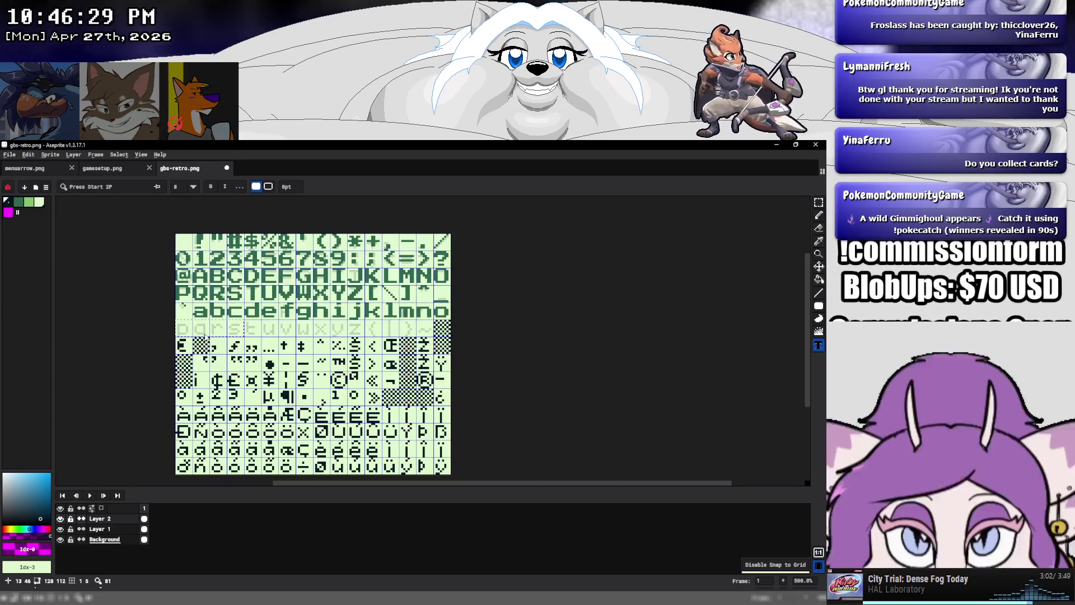
pyautogui.write('pqrstuvwx')
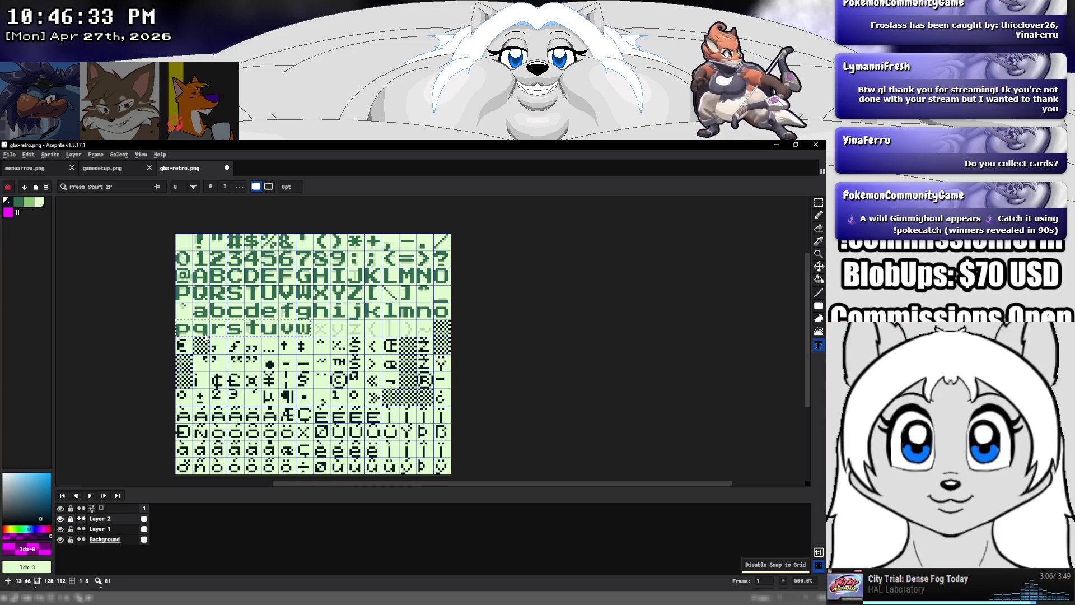
pyautogui.write('yz{')
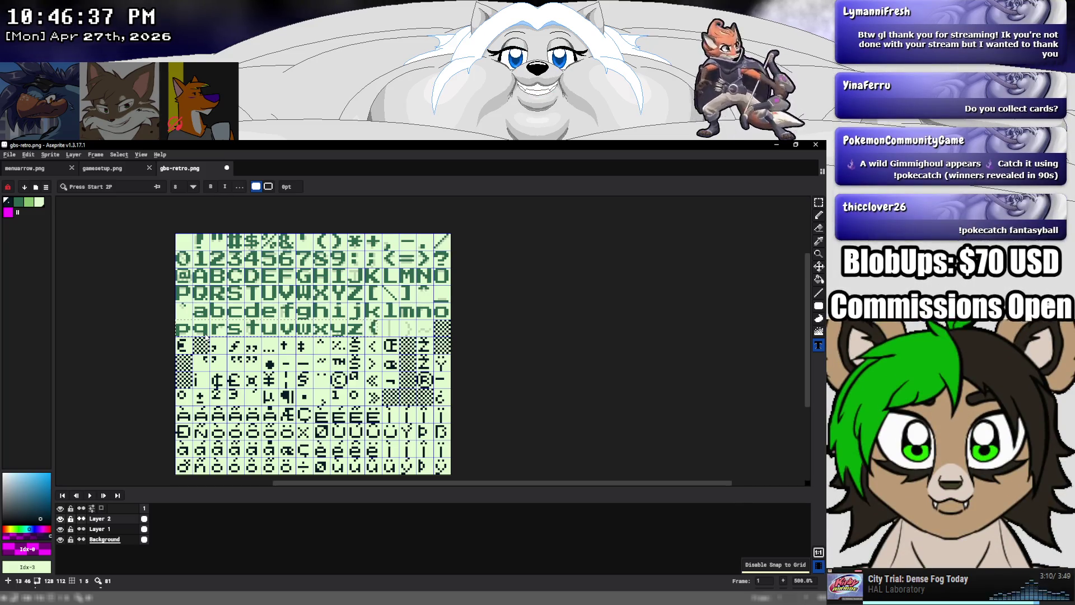
pyautogui.write('|}')
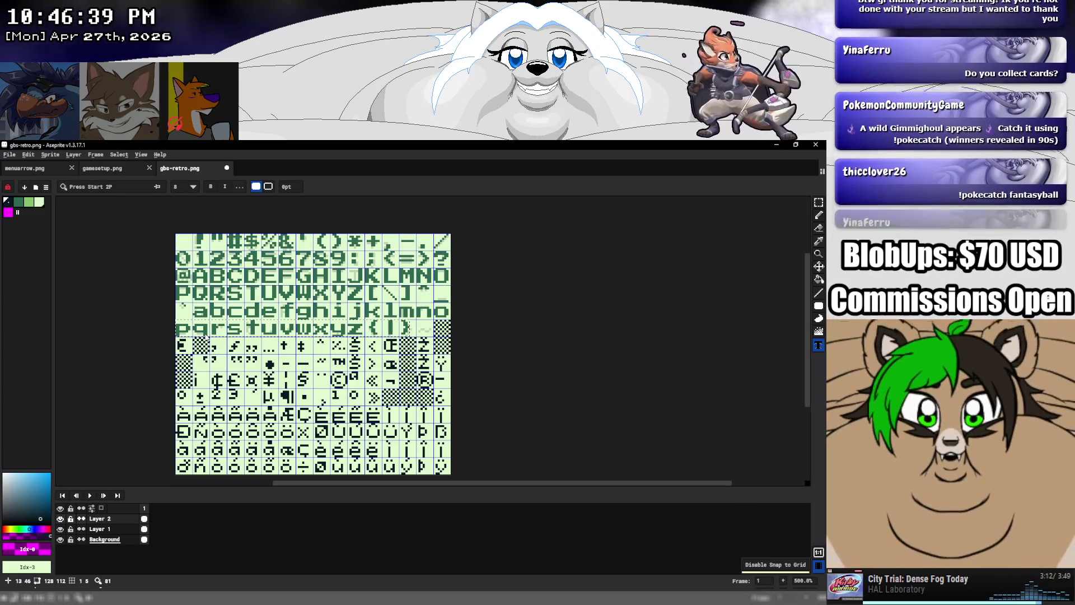
pyautogui.write('~')
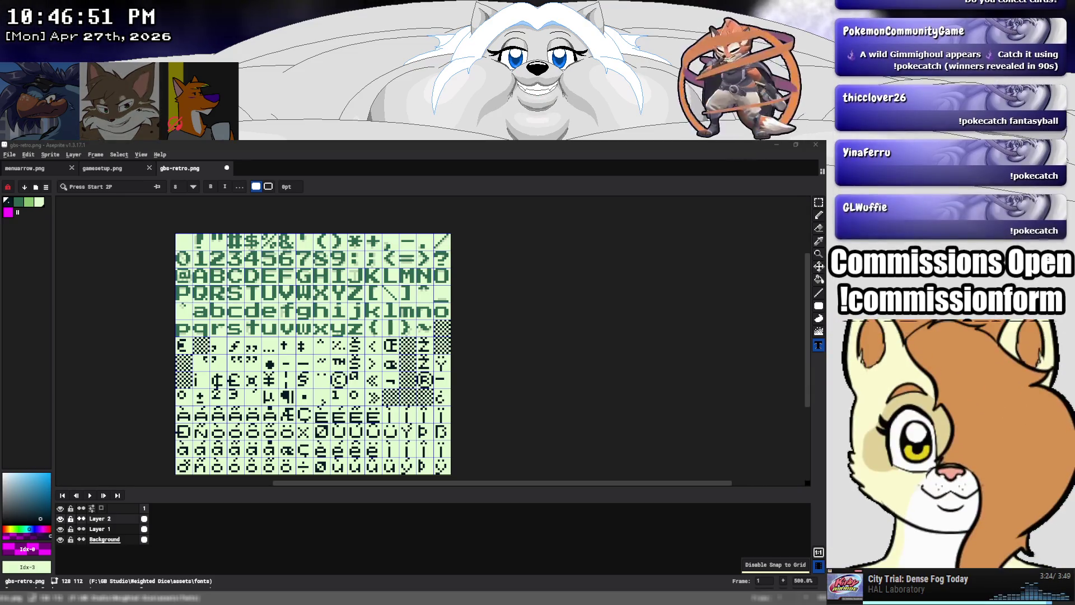
pyautogui.click(120, 525)
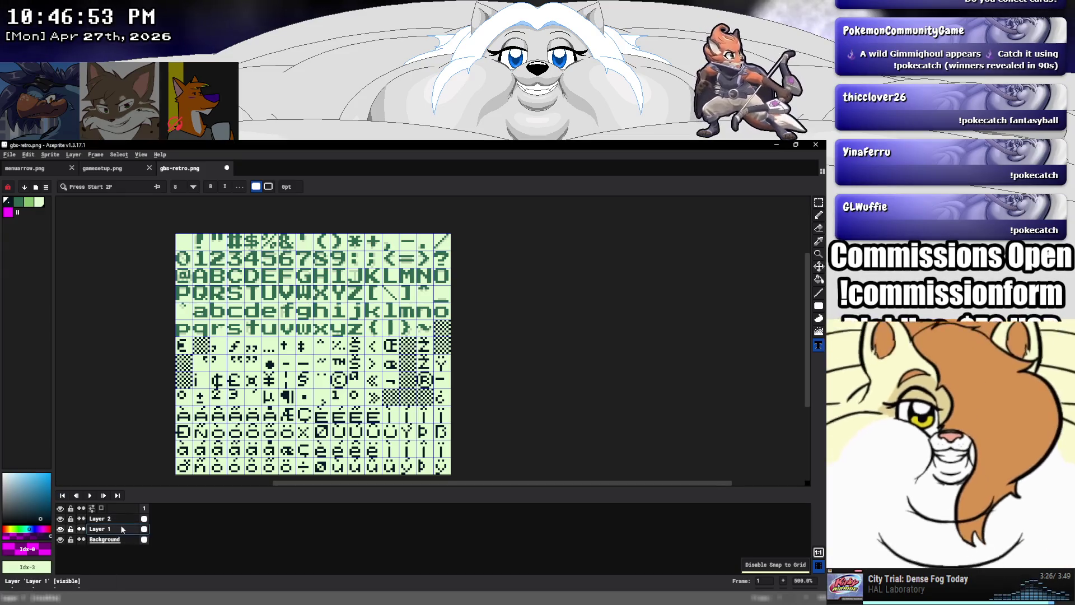
# Set Layer 1's opacity to 100%
pyautogui.doubleClick(121, 528)
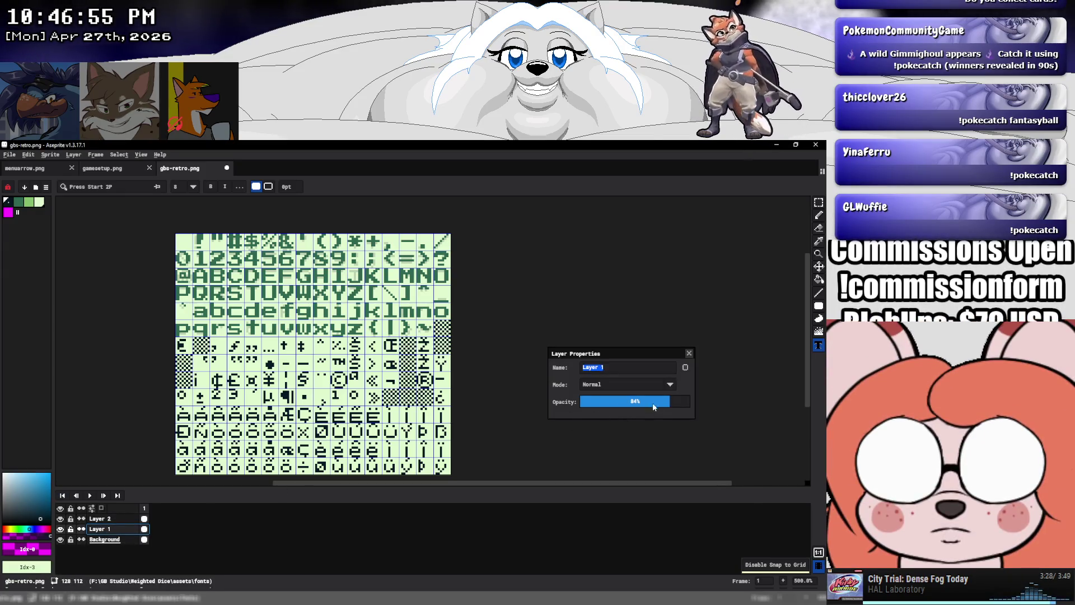
pyautogui.moveTo(651, 405); pyautogui.dragTo(697, 398)
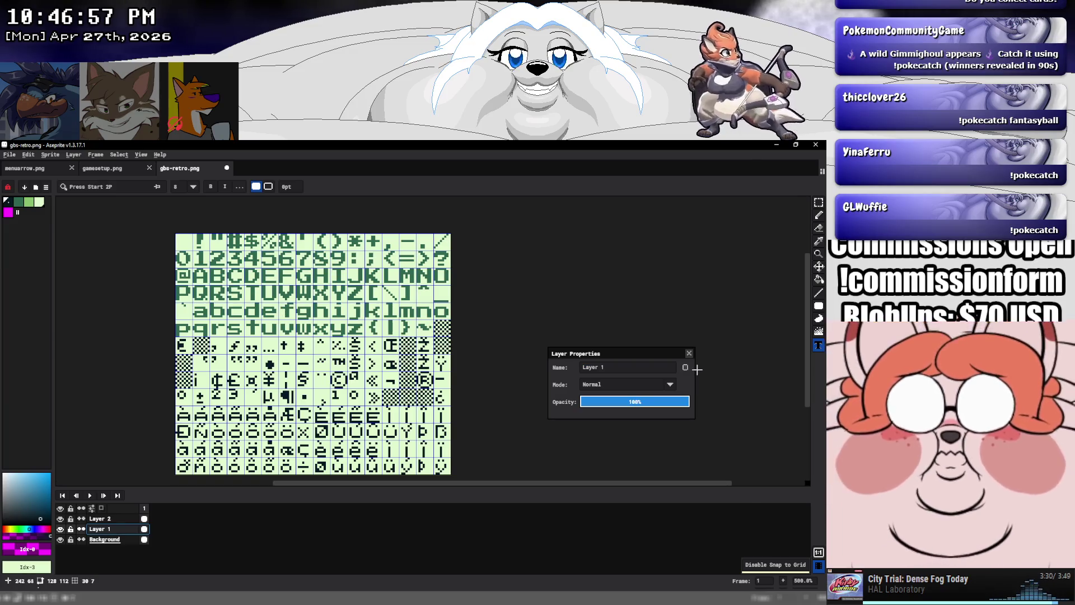
pyautogui.click(689, 353)
pyautogui.scroll(4, 354, 338)
pyautogui.scroll(3, 353, 338)
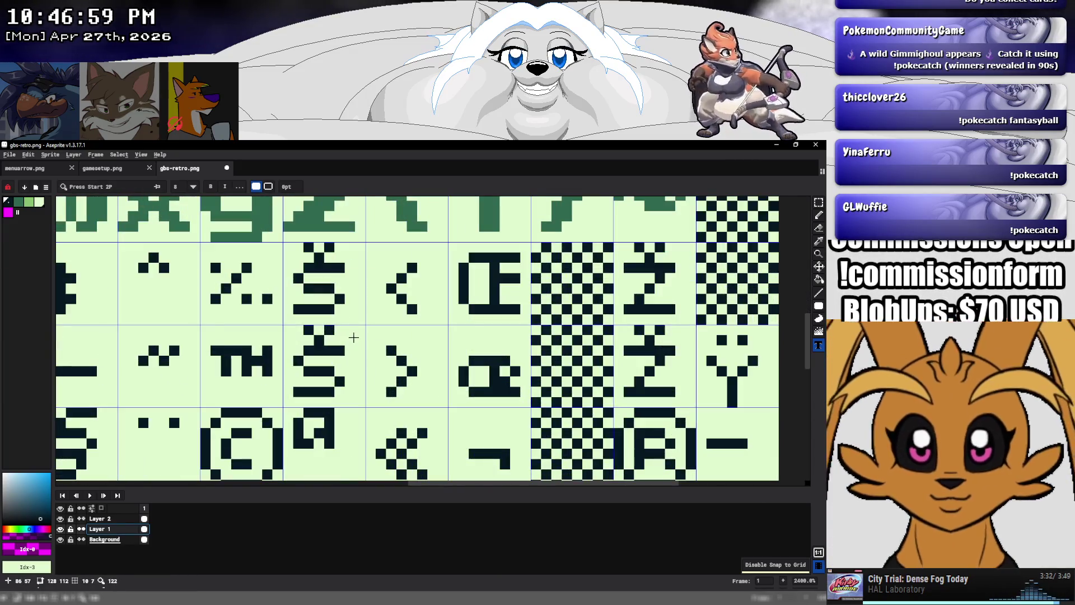
pyautogui.click(819, 242)
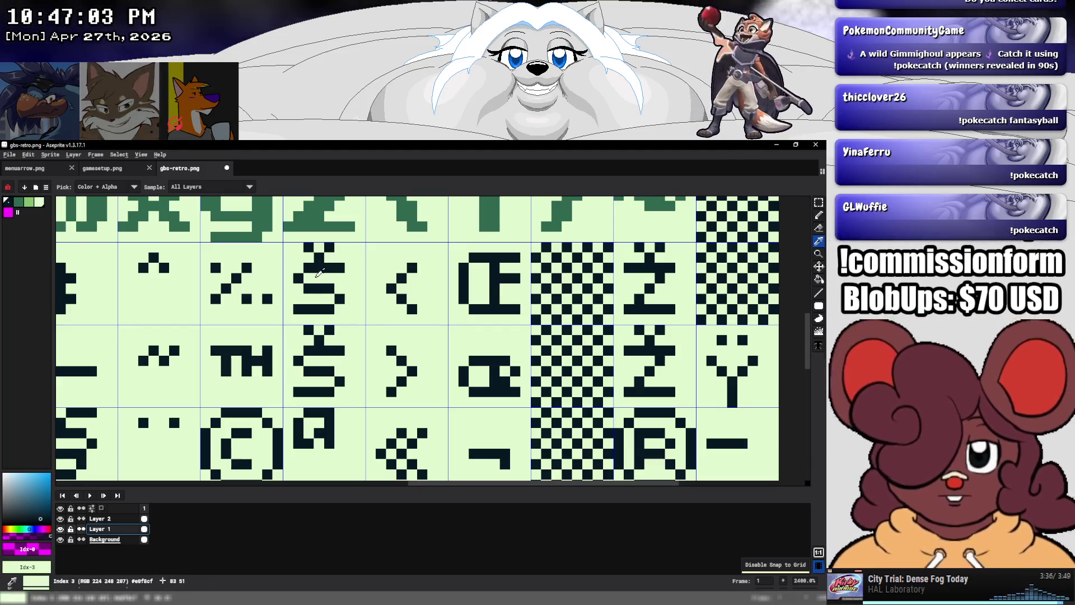
# Flatten Layer 1 and Layer 2 into a single Background layer
pyautogui.doubleClick(101, 520)
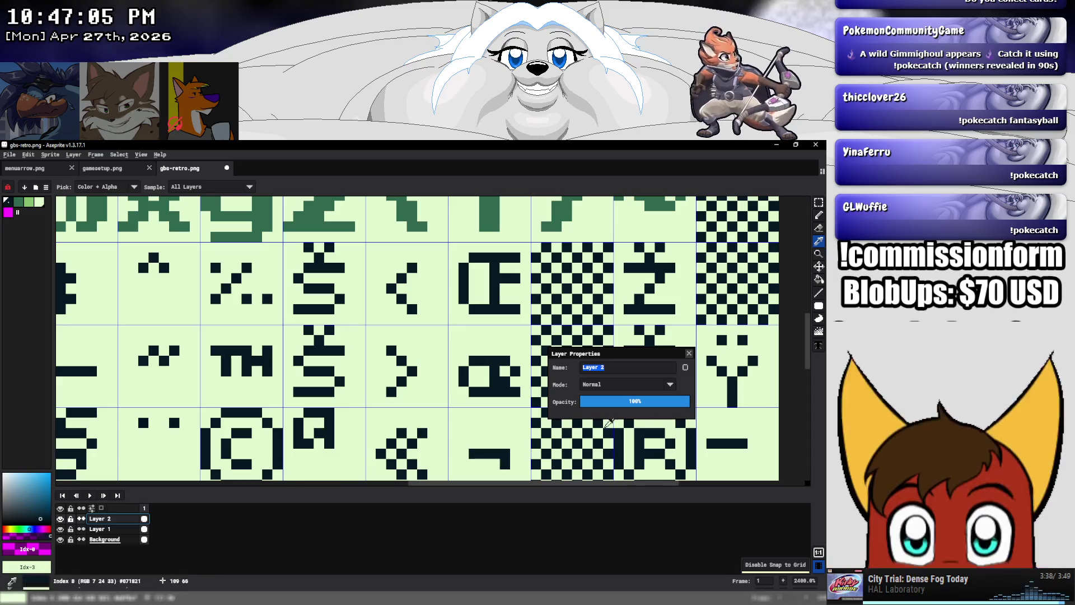
pyautogui.press('Return')
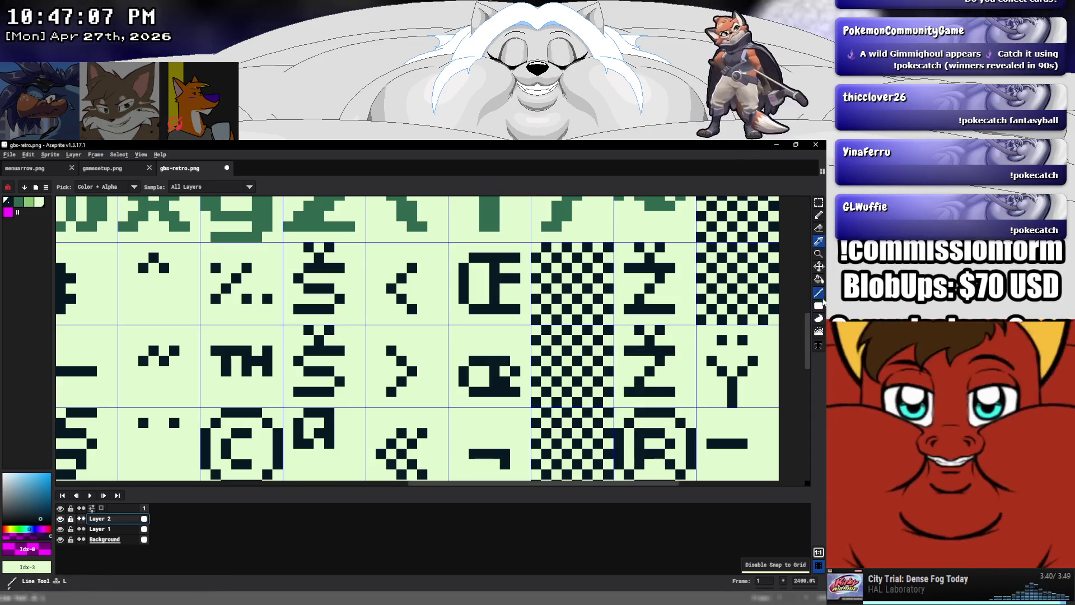
pyautogui.press('g')
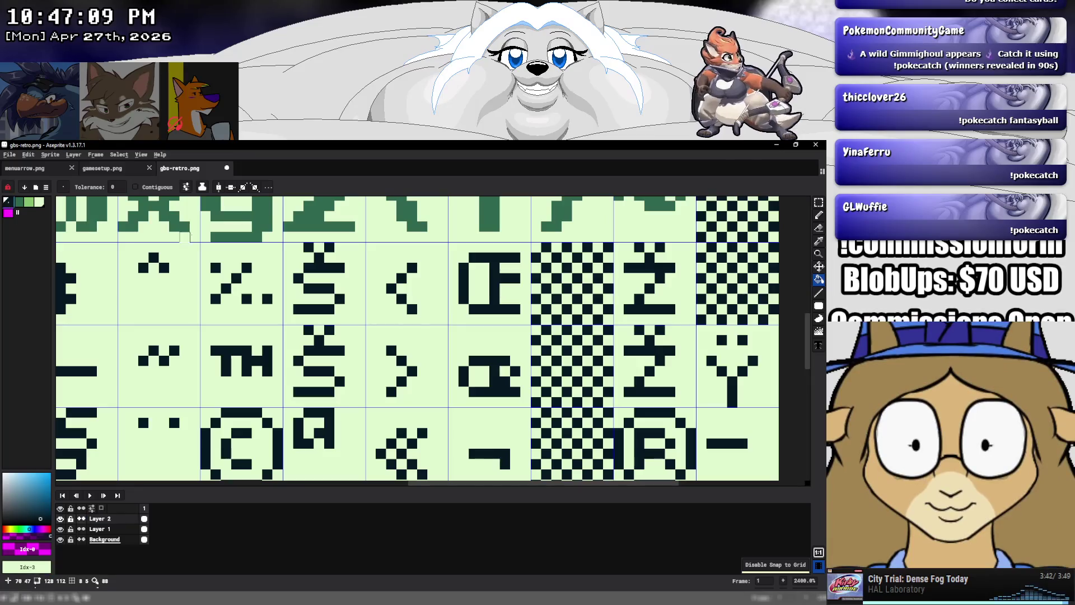
pyautogui.press('Delete')
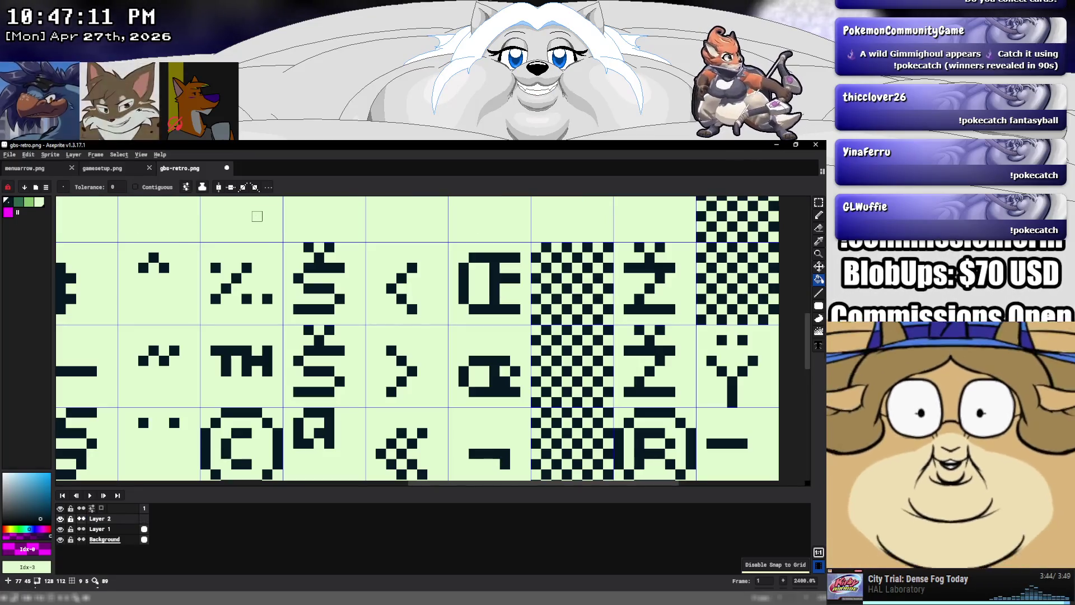
pyautogui.hotkey('ctrl', 'z')
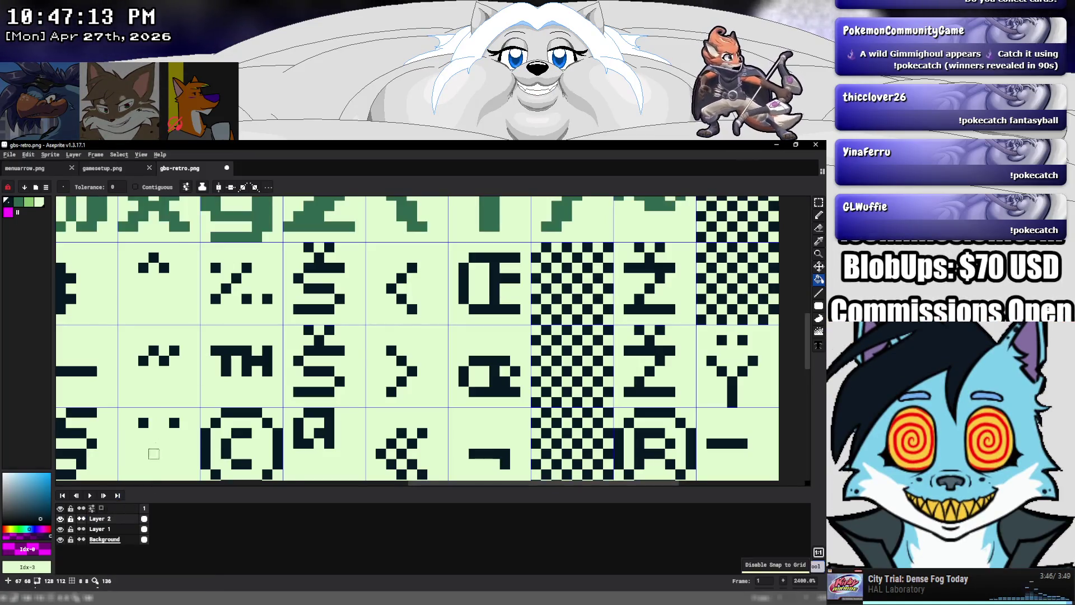
pyautogui.scroll(-5, 173, 388)
pyautogui.scroll(-1, 173, 388)
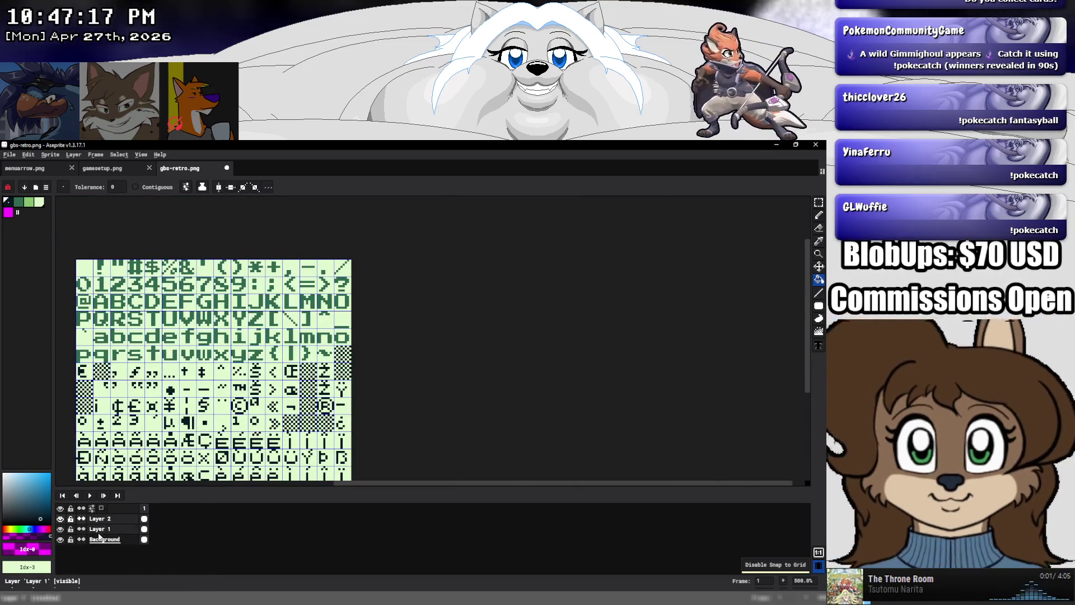
pyautogui.rightClick(118, 521)
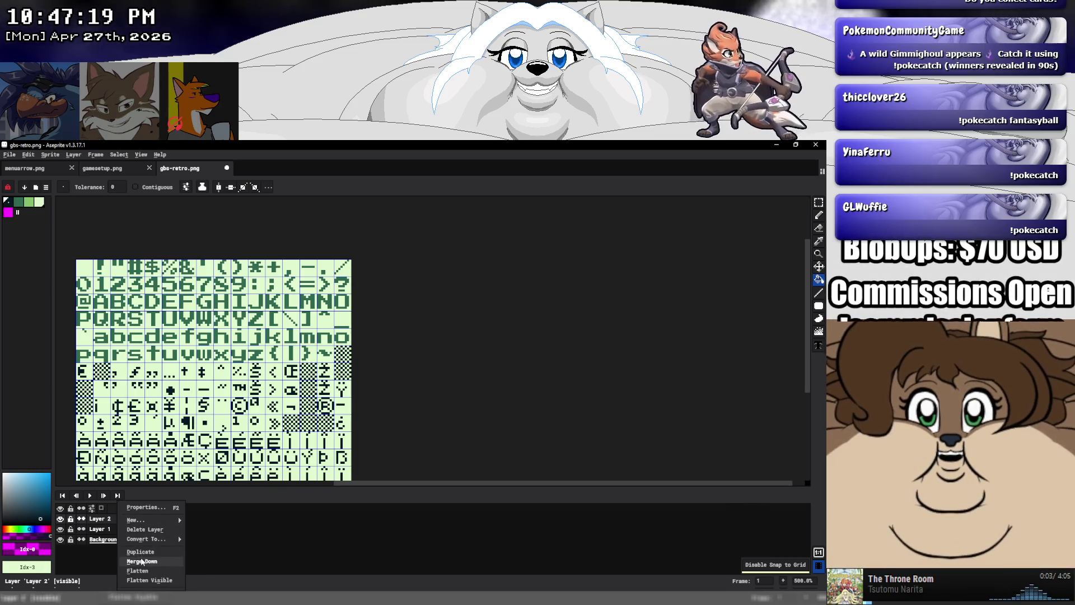
pyautogui.click(137, 571)
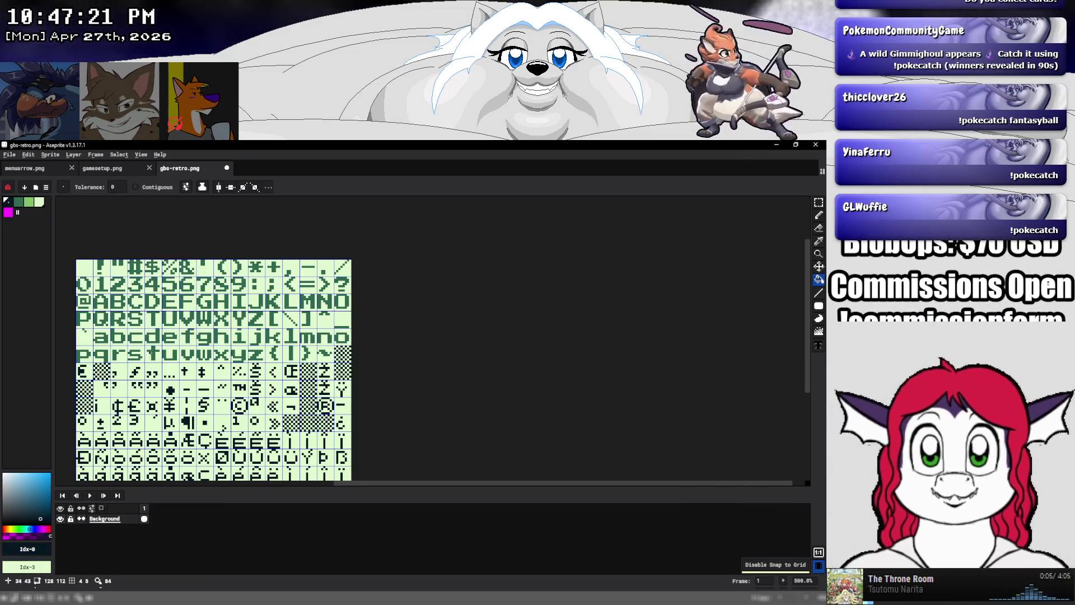
# Fill all glyphs with the darkest navy, save gbs-retro.png, and minimize Aseprite
pyautogui.click(156, 285)
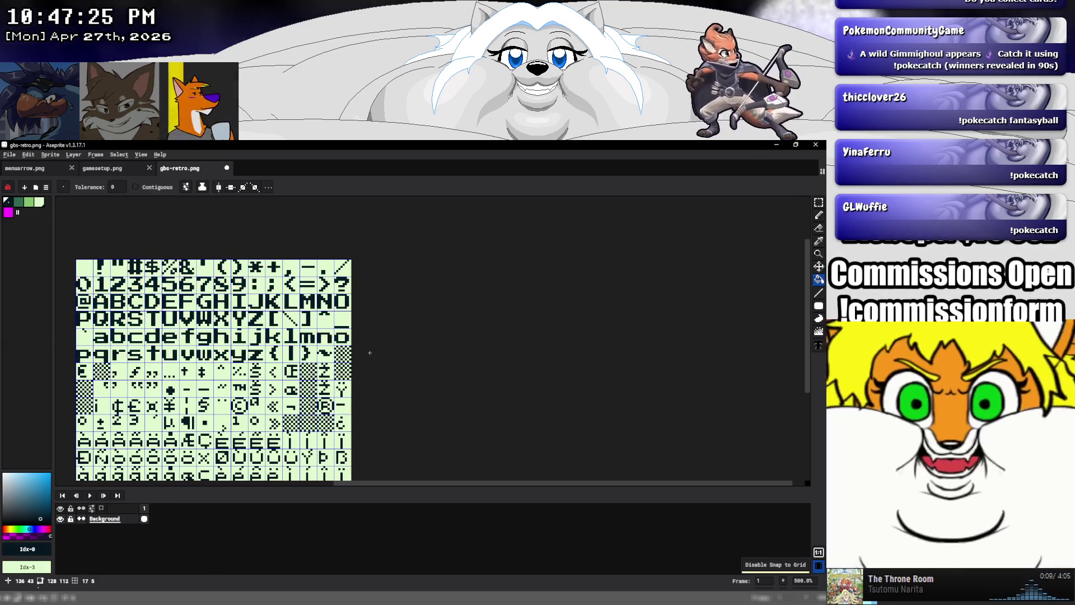
pyautogui.hotkey('ctrl', 's')
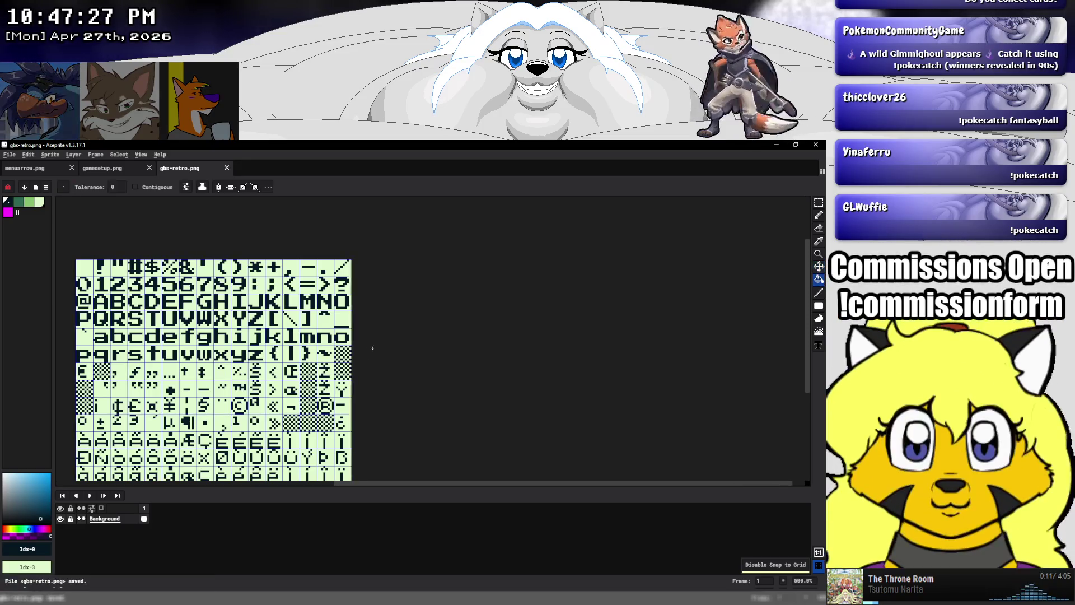
pyautogui.click(780, 145)
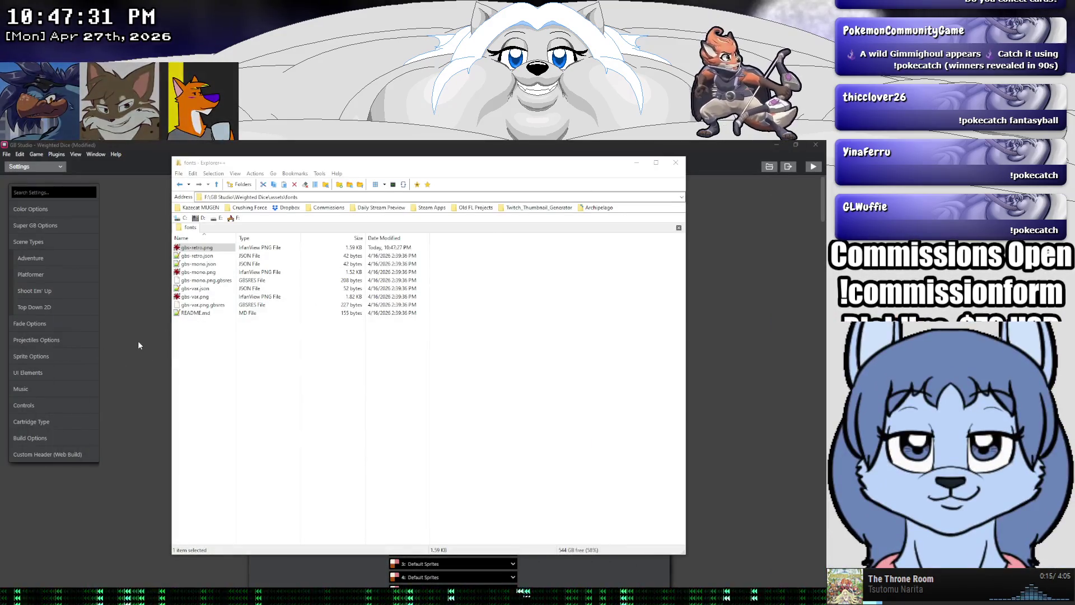
# Look through Game World, Images and Sprites, then open the Weighted Dice project Settings
pyautogui.click(137, 340)
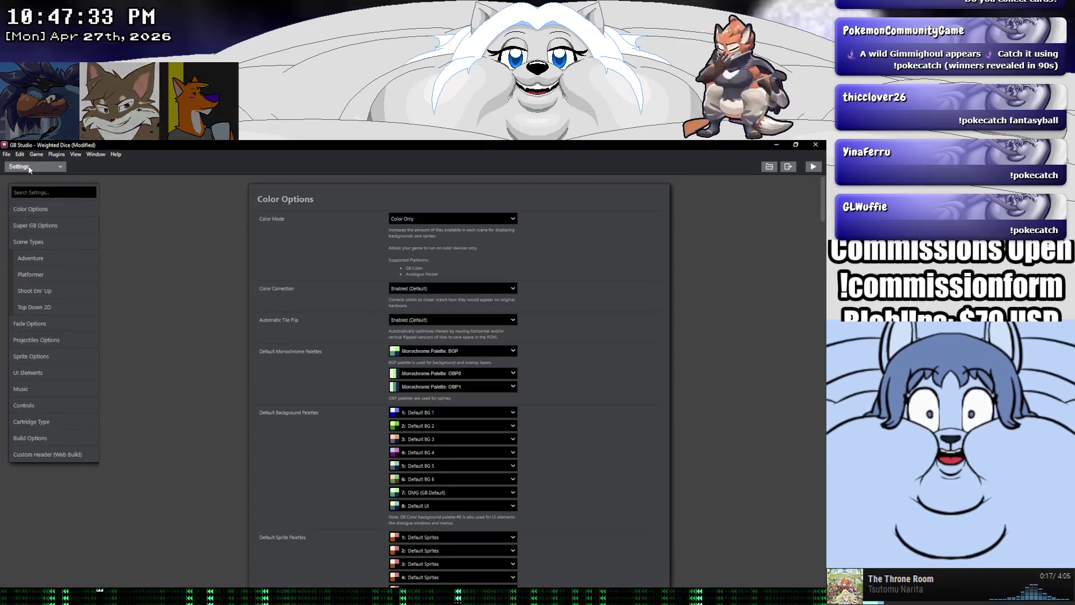
pyautogui.click(34, 166)
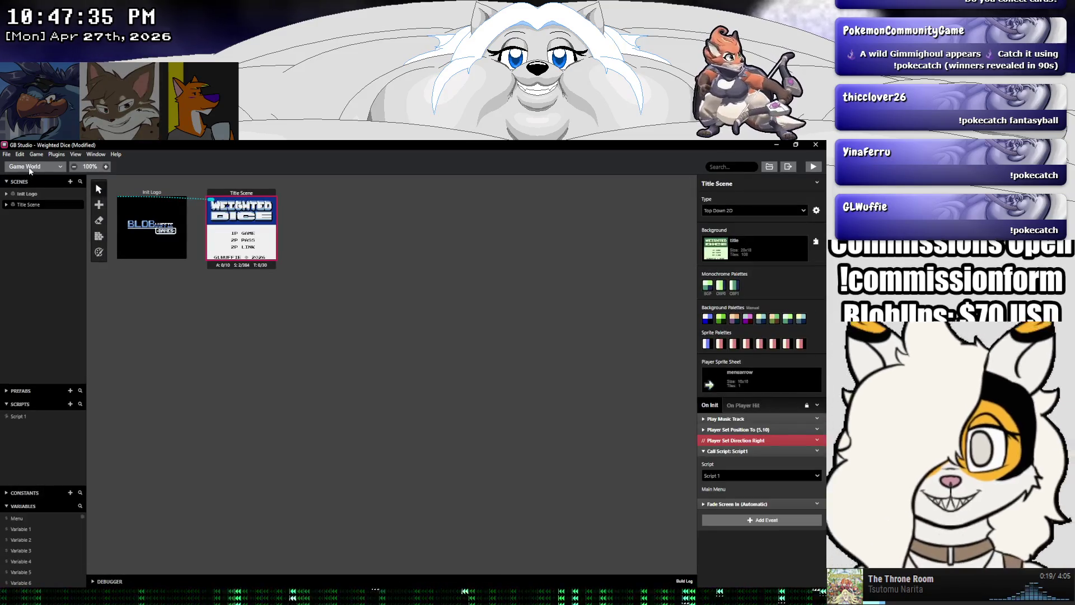
pyautogui.click(29, 167)
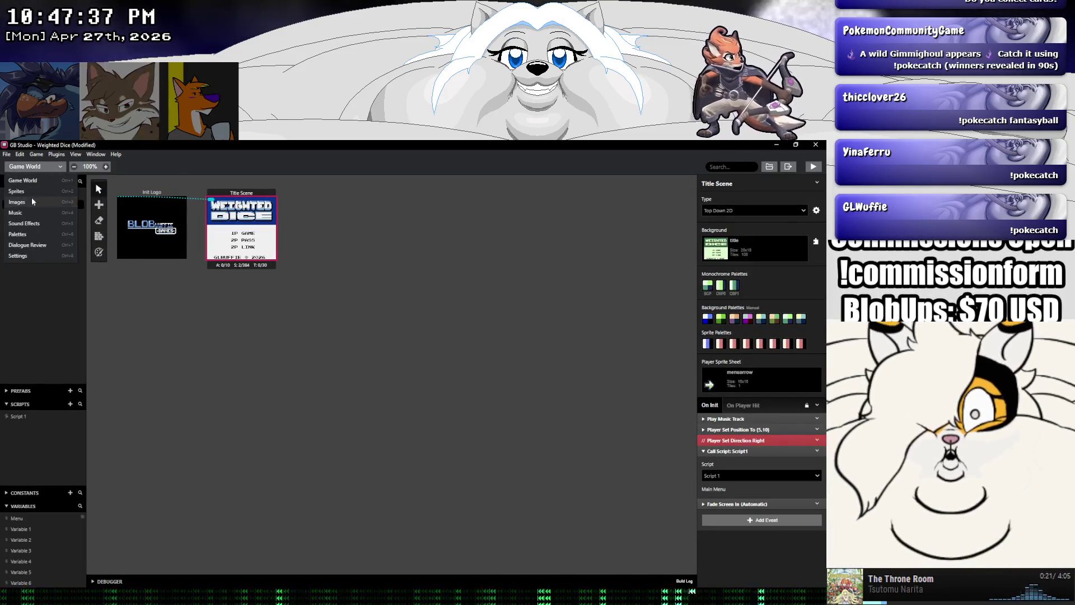
pyautogui.click(31, 200)
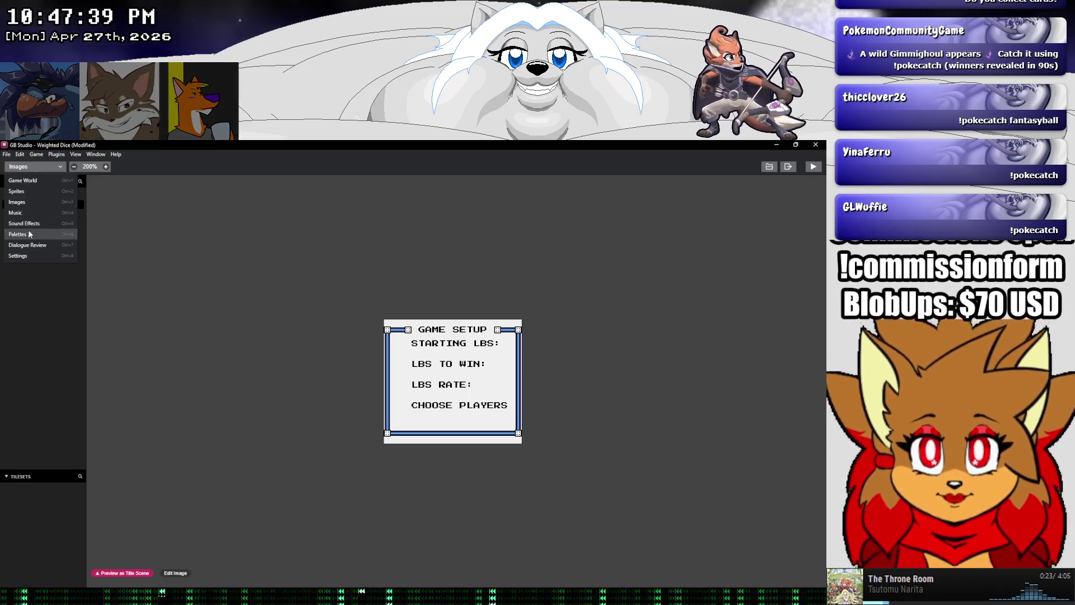
pyautogui.click(47, 168)
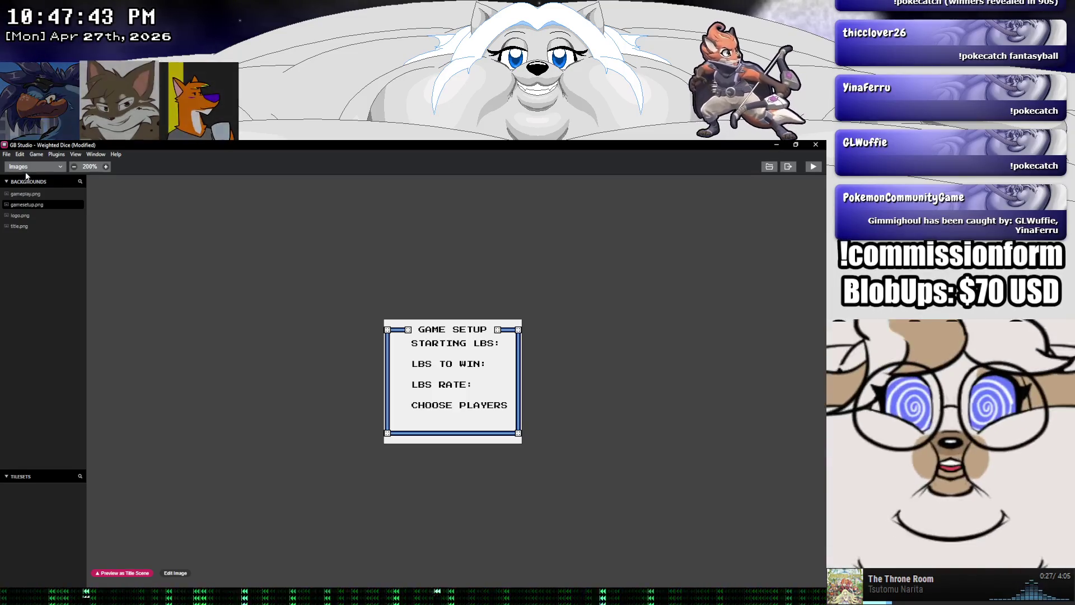
pyautogui.click(30, 167)
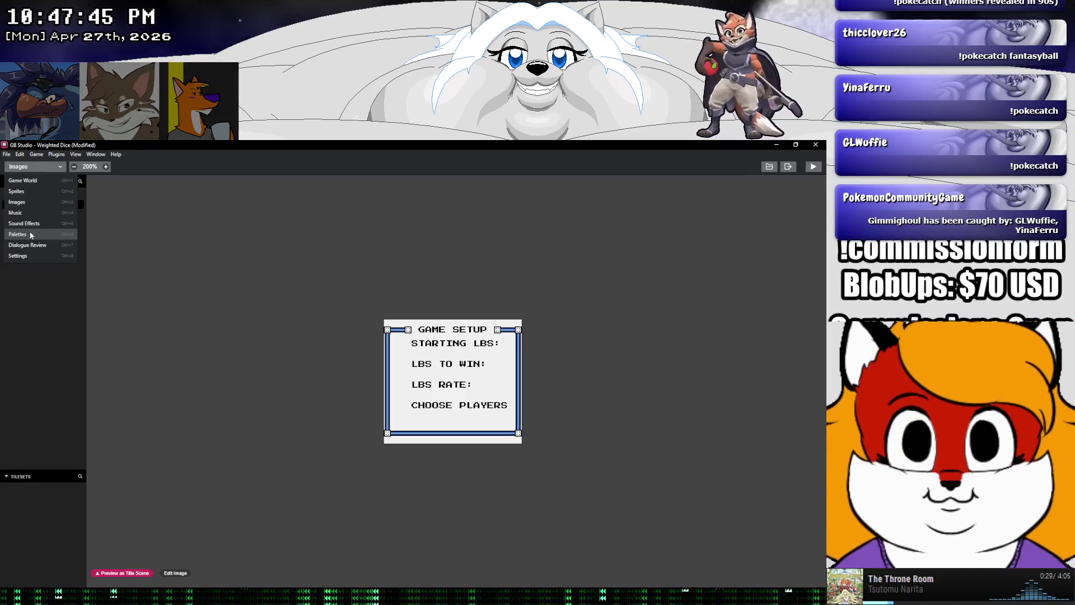
pyautogui.click(26, 204)
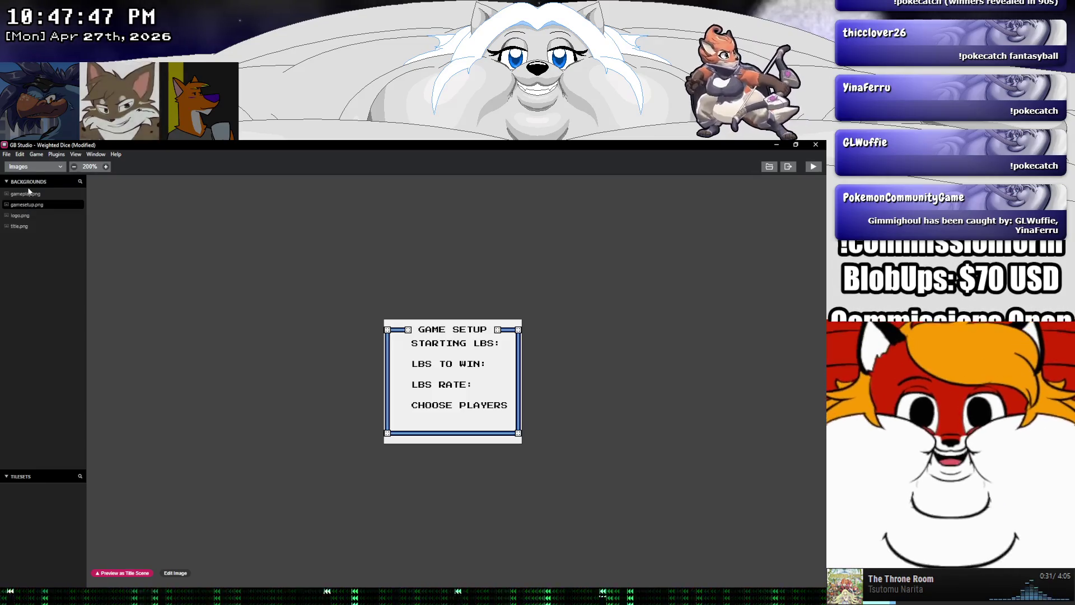
pyautogui.click(29, 190)
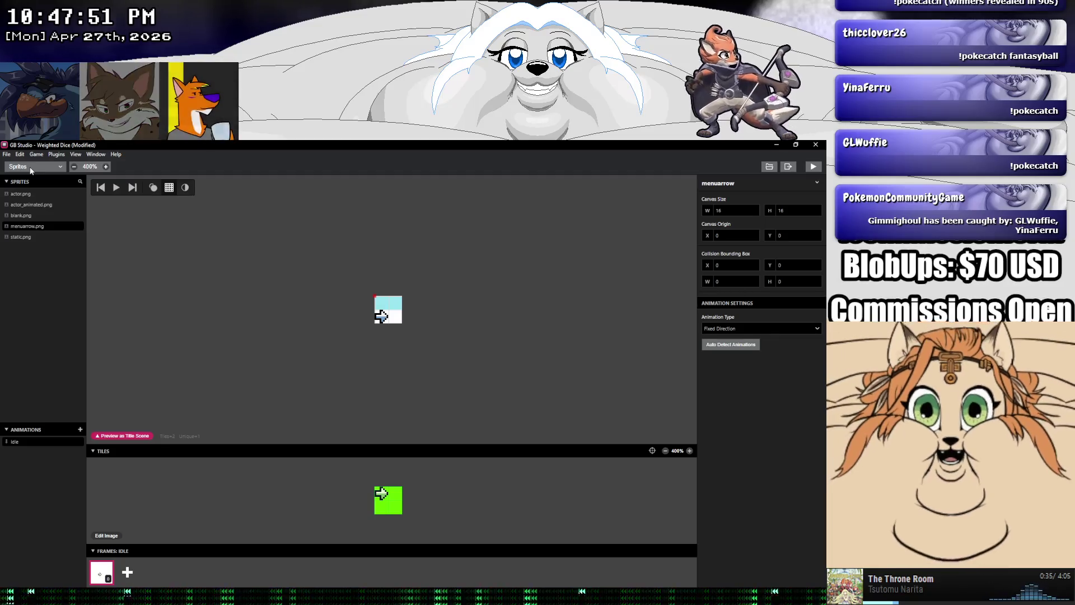
pyautogui.click(31, 167)
pyautogui.click(31, 253)
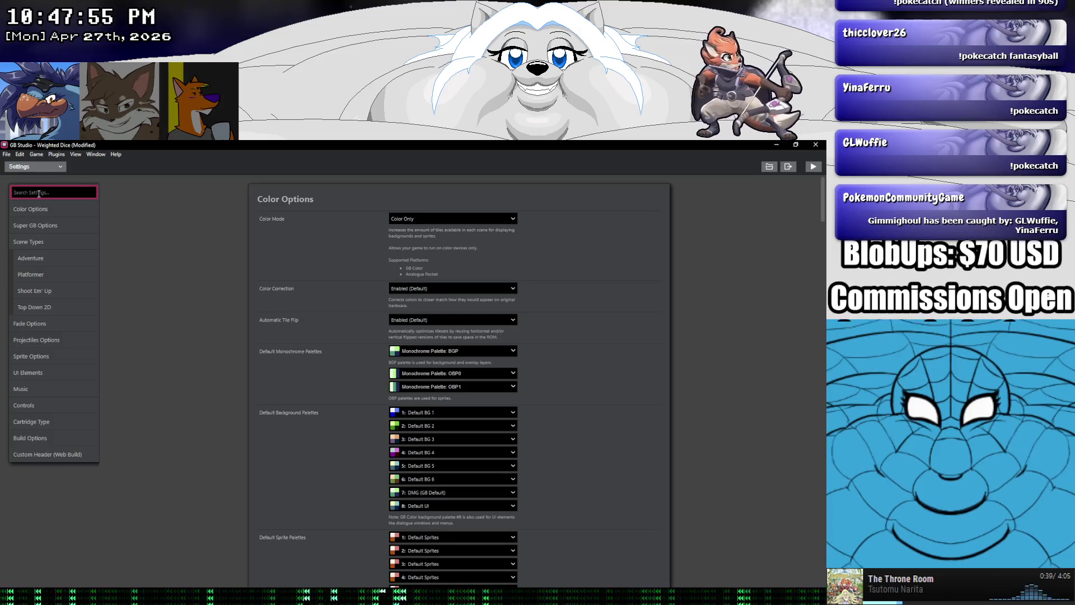
# Search settings for 'fon' and keep the Default Font at GBS Mono
pyautogui.write('ui')
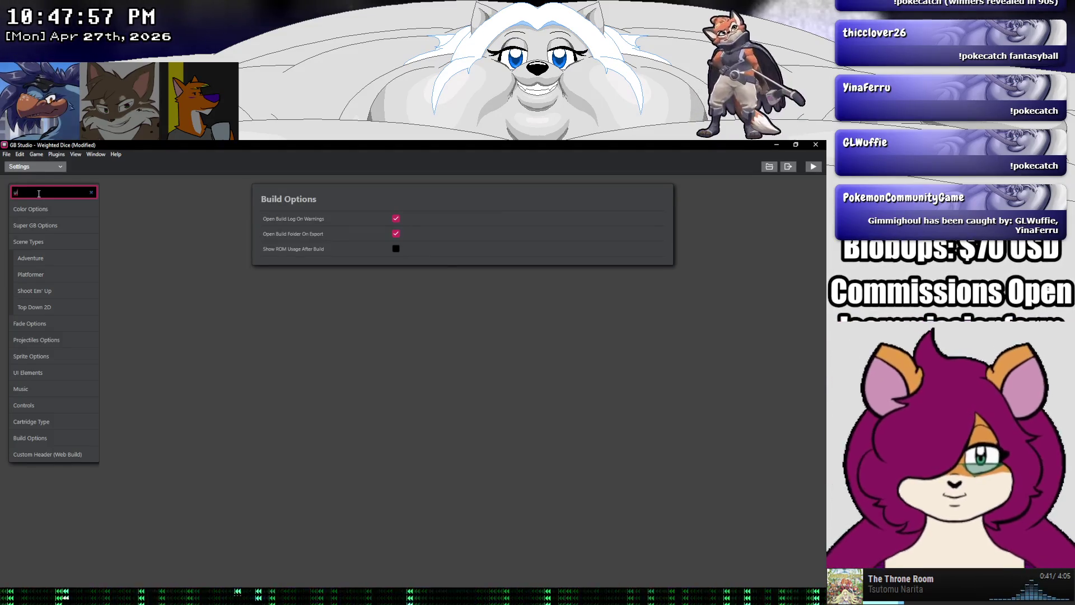
pyautogui.press('BackSpace')
pyautogui.press('BackSpace')
pyautogui.write('fon')
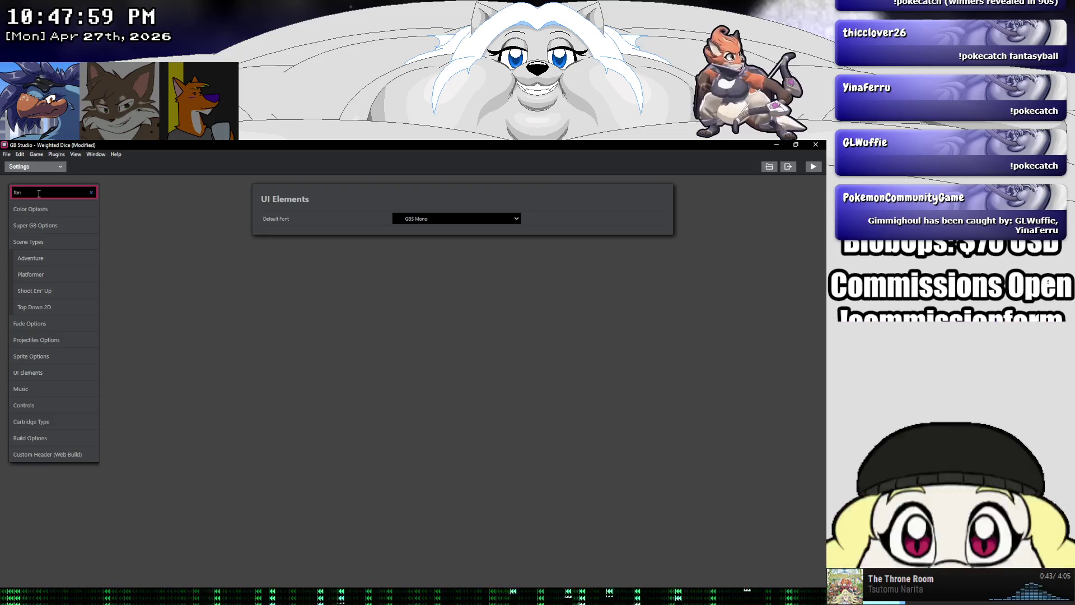
pyautogui.click(414, 219)
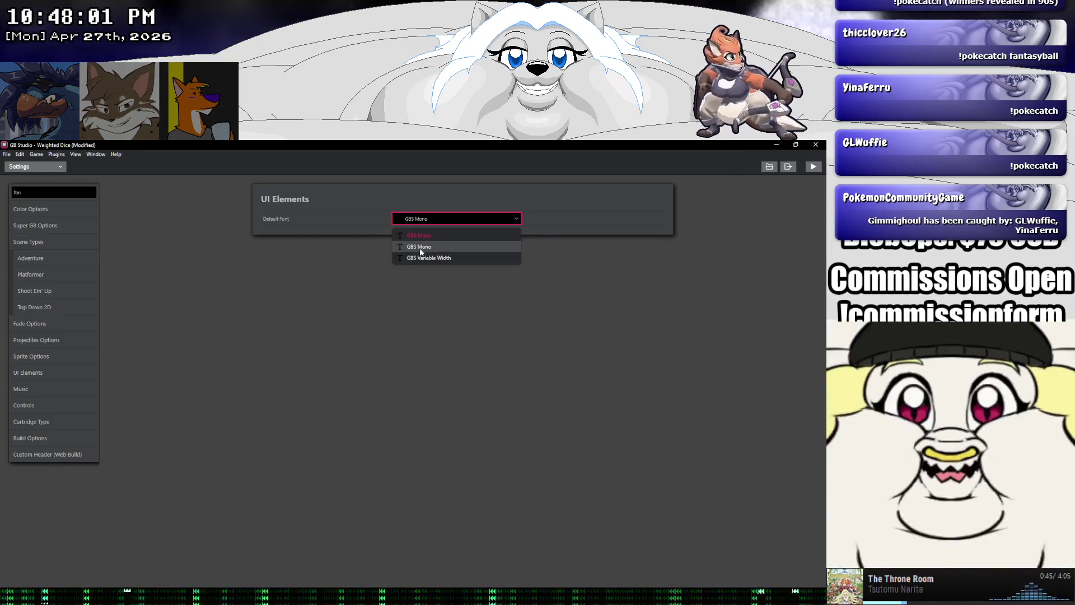
pyautogui.click(415, 219)
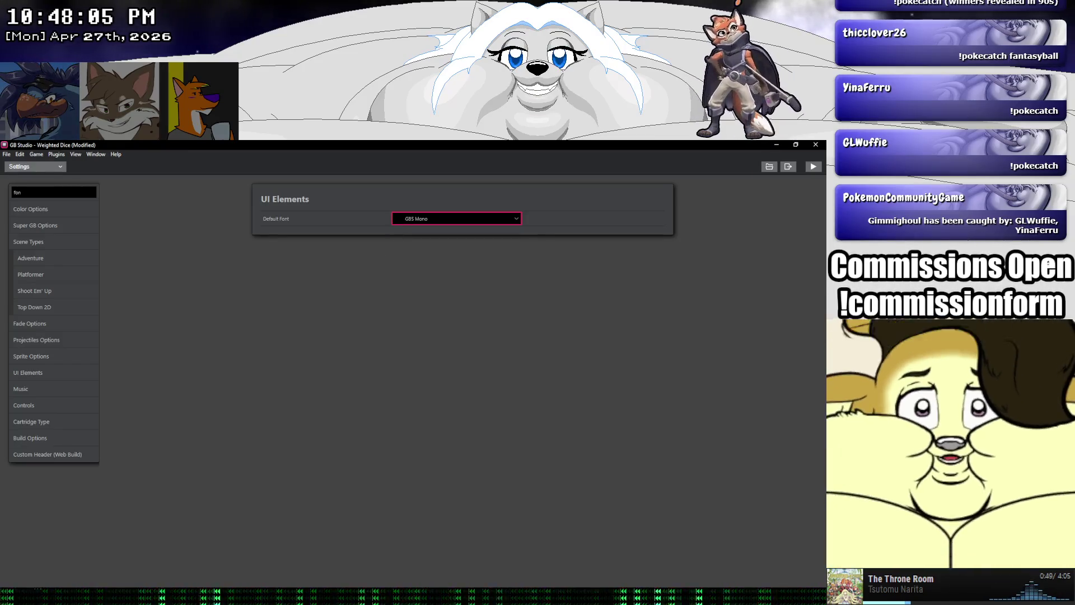
pyautogui.hotkey('alt', 'Tab')
pyautogui.hotkey('alt', 'Tab')
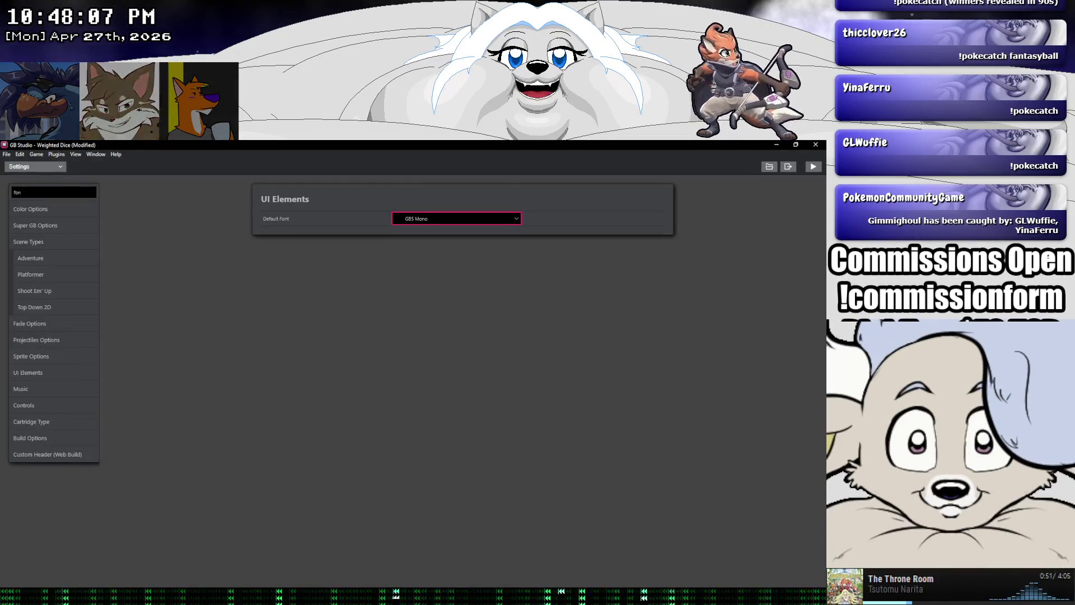
pyautogui.hotkey('alt', 'Tab')
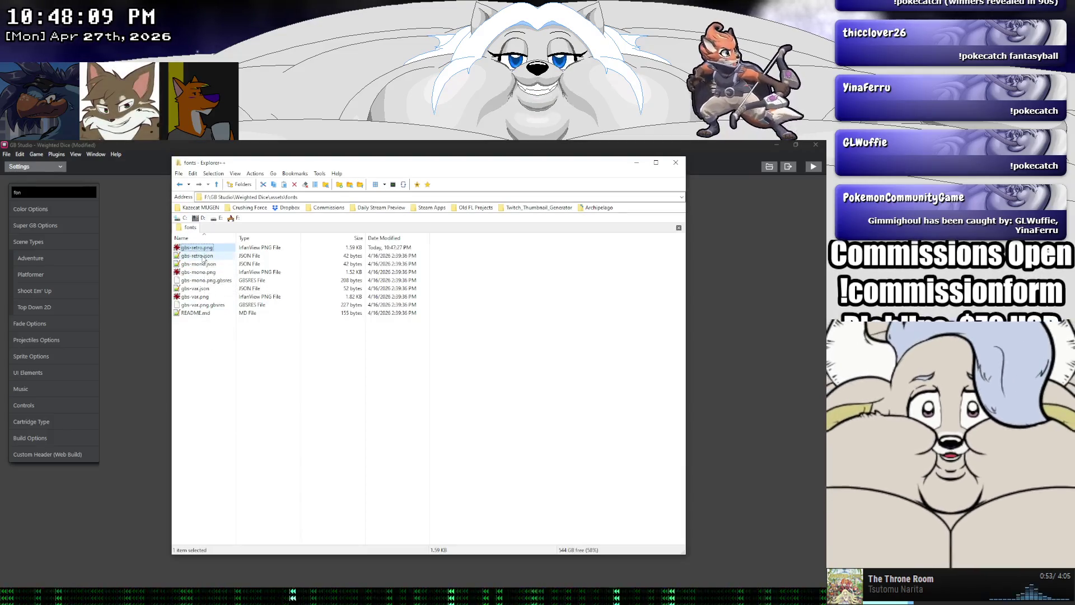
# Open gbs-retro.json, re-save it at 43 bytes, and bring GB Studio forward
pyautogui.doubleClick(203, 256)
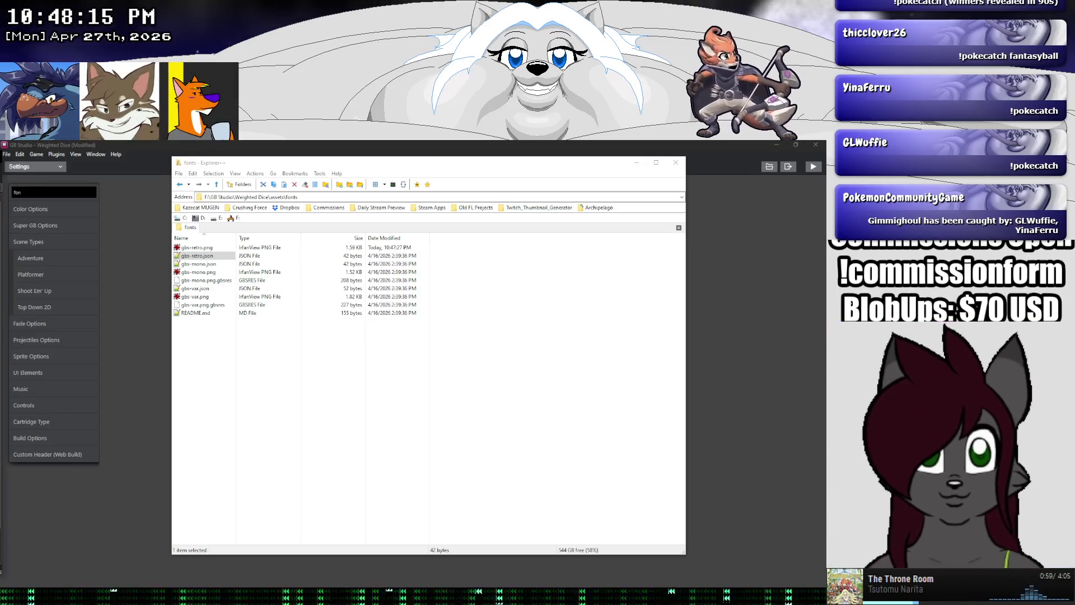
pyautogui.hotkey('ctrl', 's')
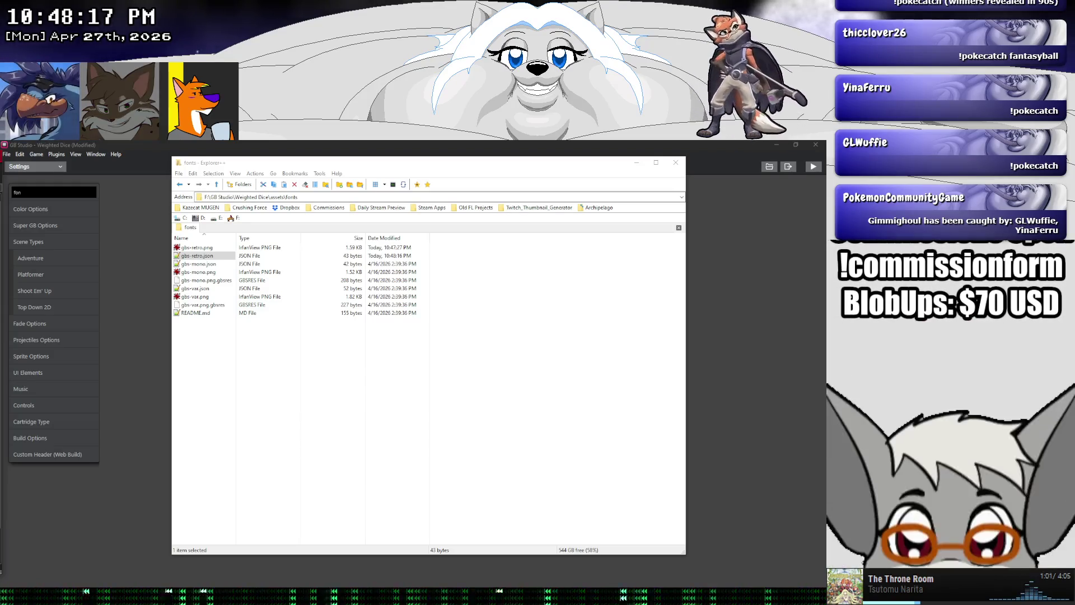
pyautogui.click(158, 260)
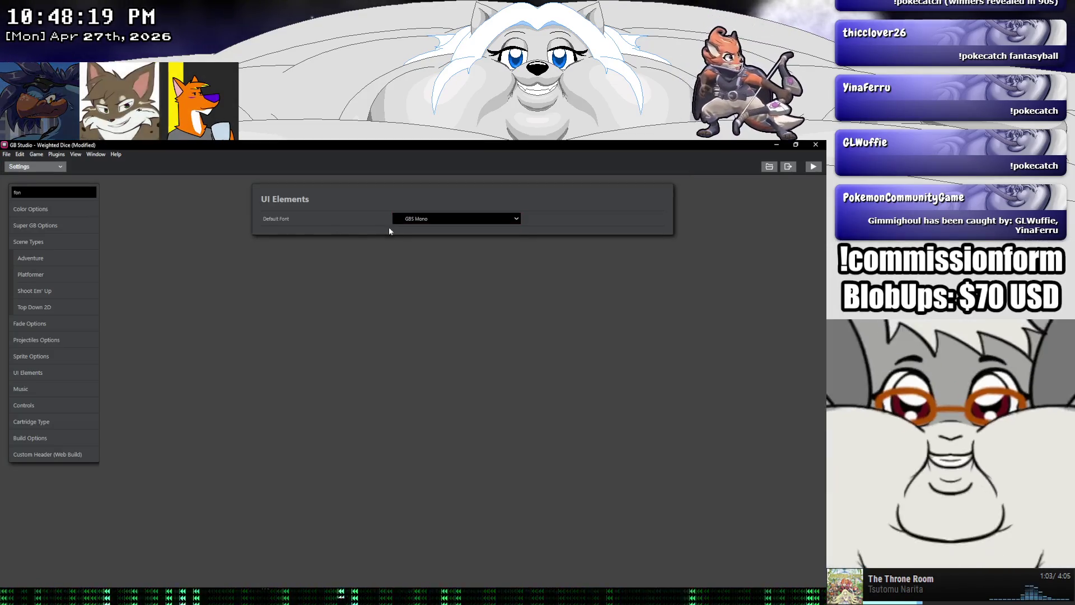
# Re-search settings for 'font' and confirm Default Font stays GBS Mono
pyautogui.click(420, 219)
pyautogui.click(317, 227)
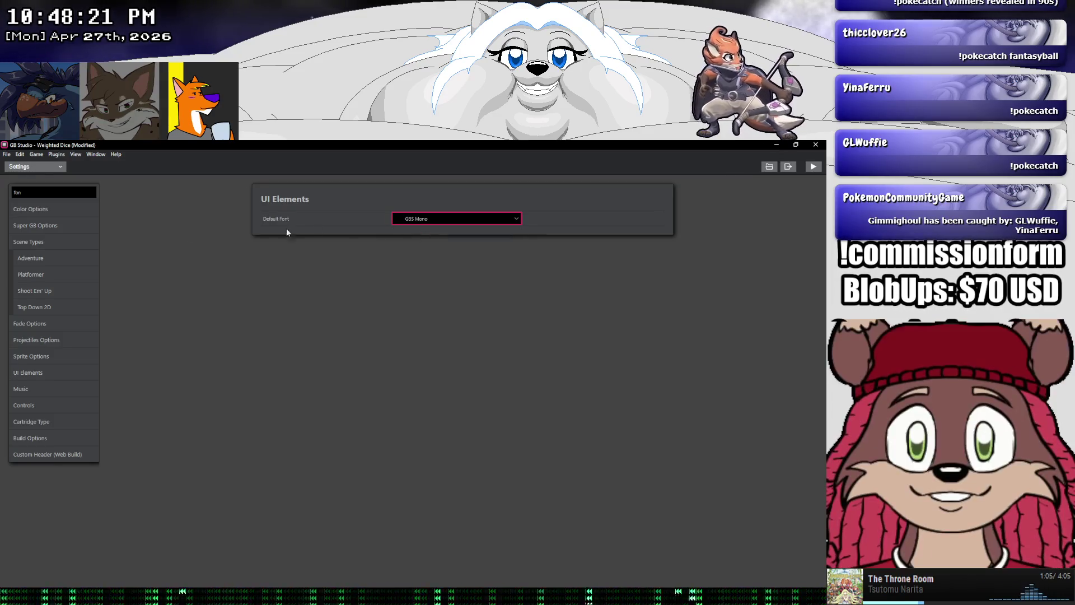
pyautogui.click(38, 209)
pyautogui.click(41, 193)
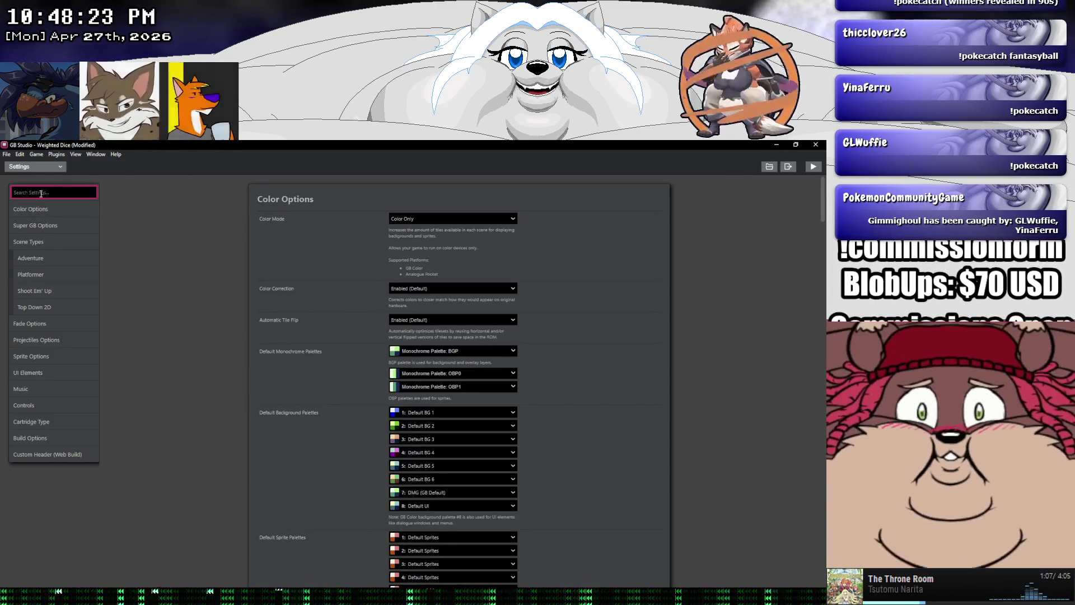
pyautogui.press('BackSpace')
pyautogui.write('nt')
pyautogui.click(442, 220)
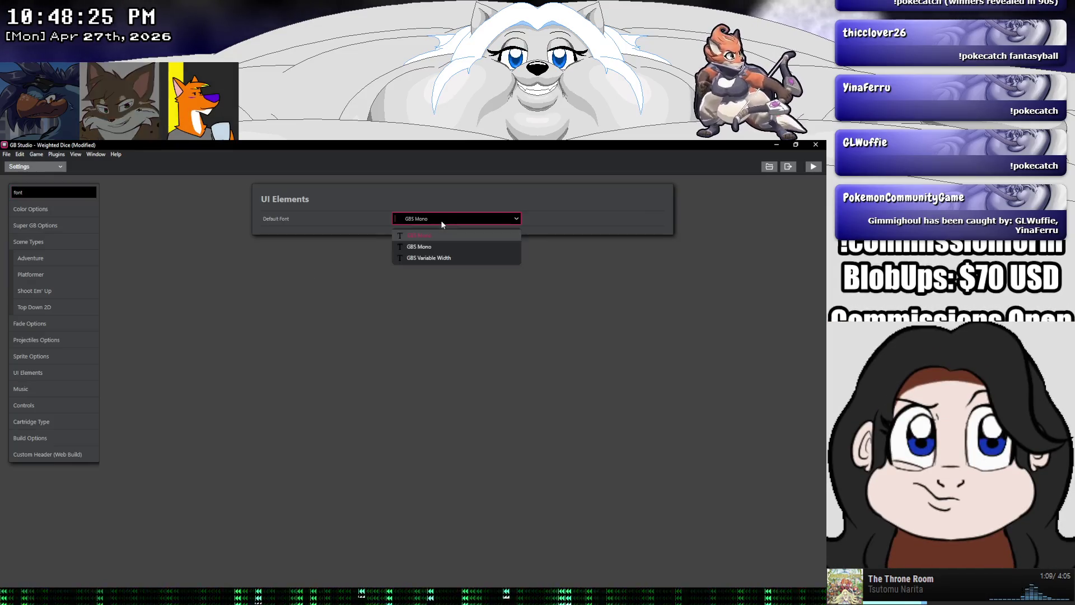
pyautogui.click(432, 244)
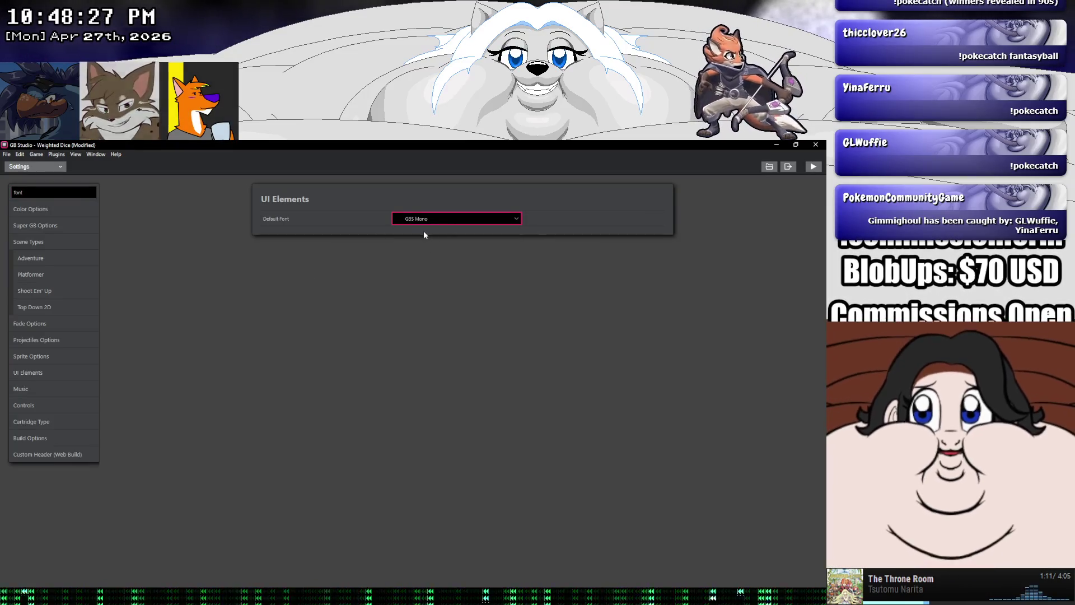
# Save the Weighted Dice project, recheck Default Font in Settings, and minimize GB Studio
pyautogui.click(6, 154)
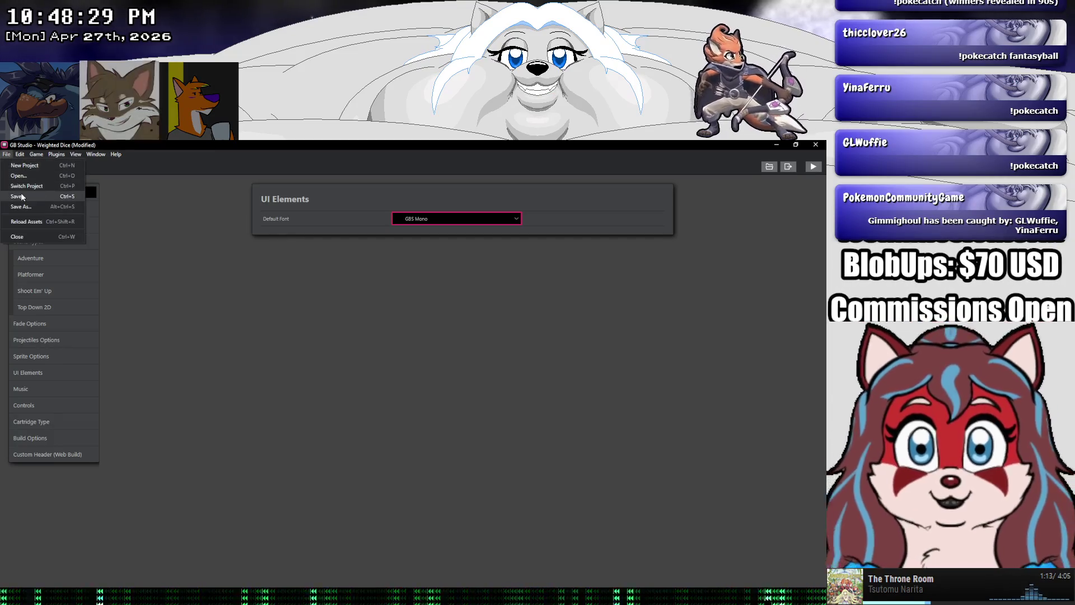
pyautogui.click(26, 190)
pyautogui.click(31, 209)
pyautogui.click(35, 167)
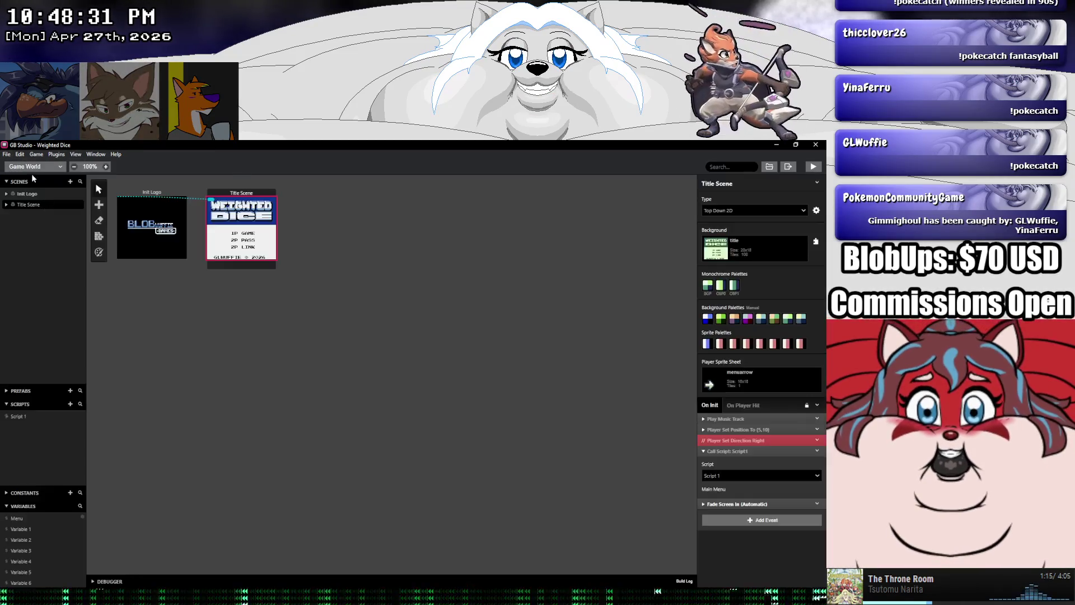
pyautogui.click(32, 256)
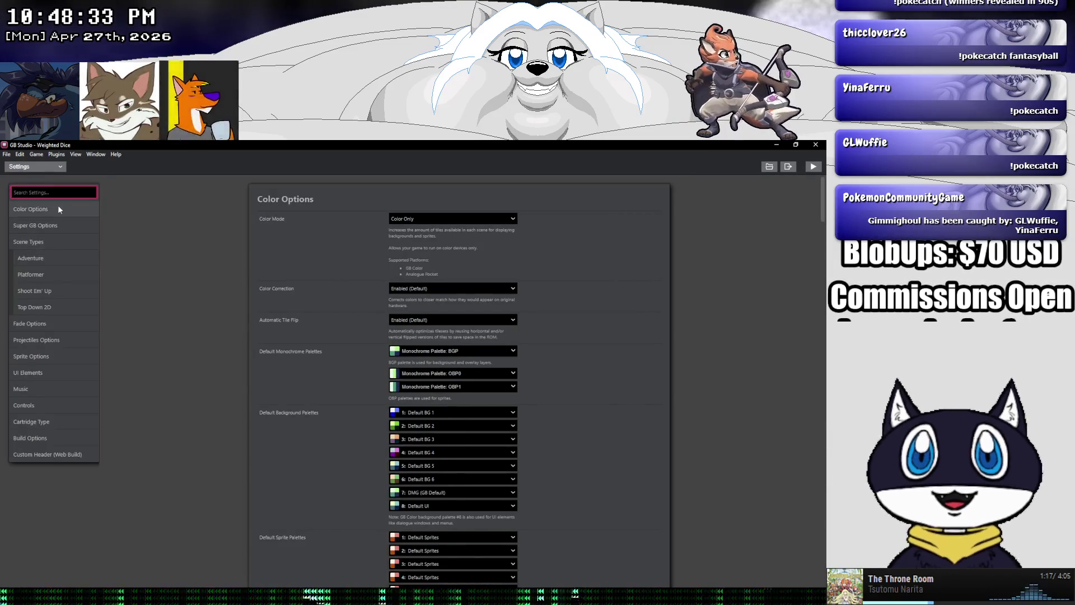
pyautogui.write('font')
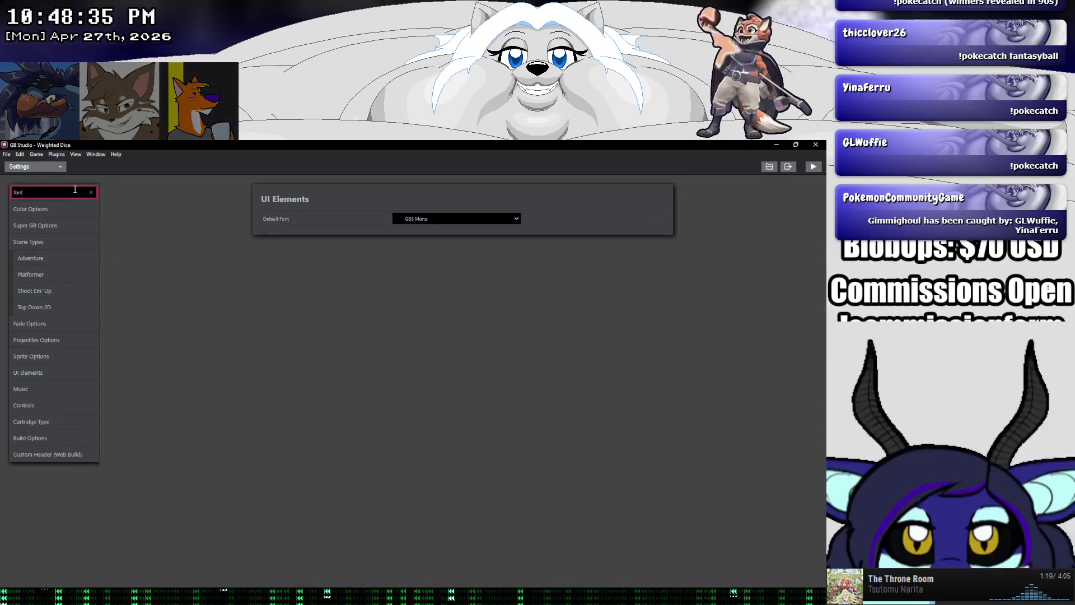
pyautogui.click(404, 217)
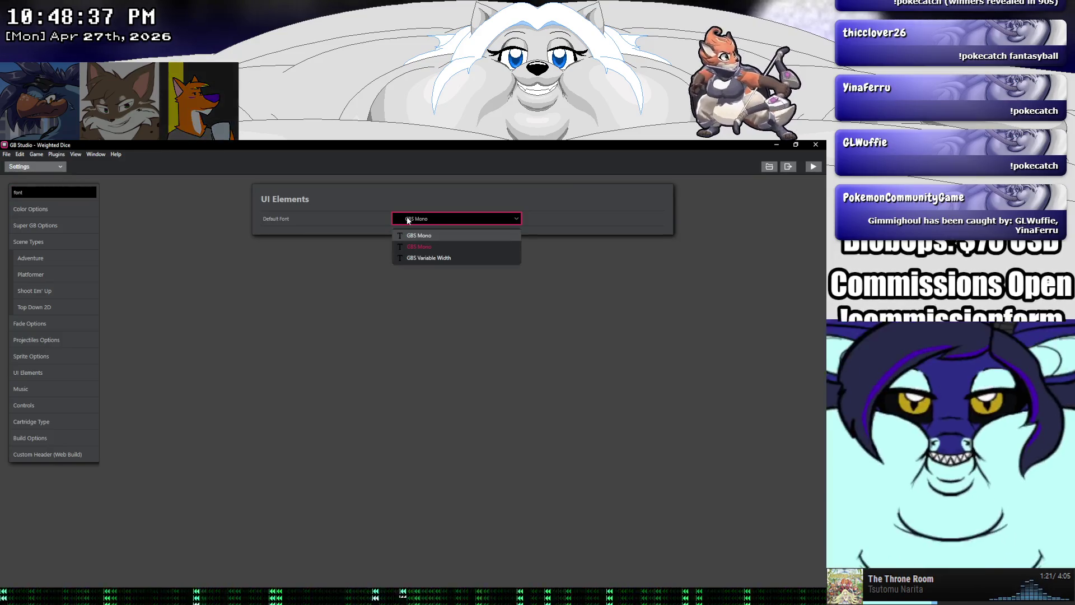
pyautogui.click(418, 235)
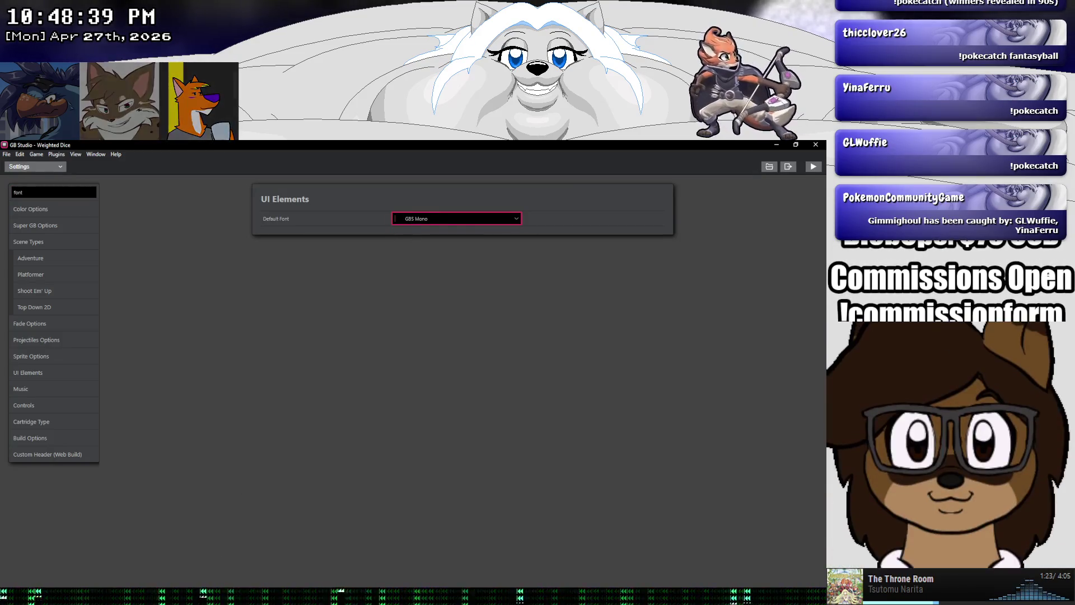
pyautogui.click(776, 145)
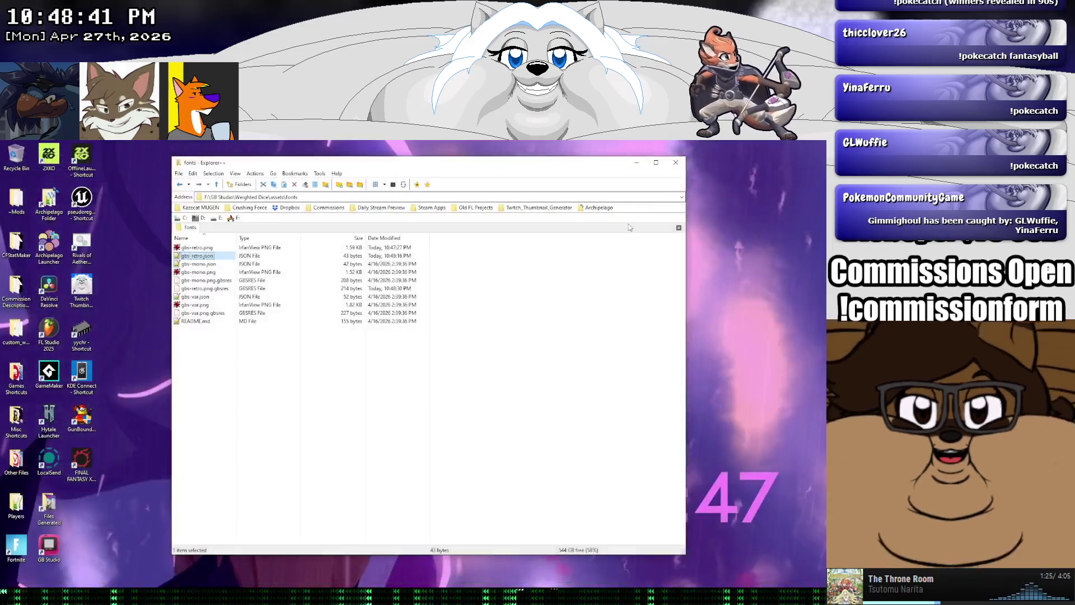
# Launch GB Studio, open the Weighted Dice project and go to its Settings view
pyautogui.click(48, 545)
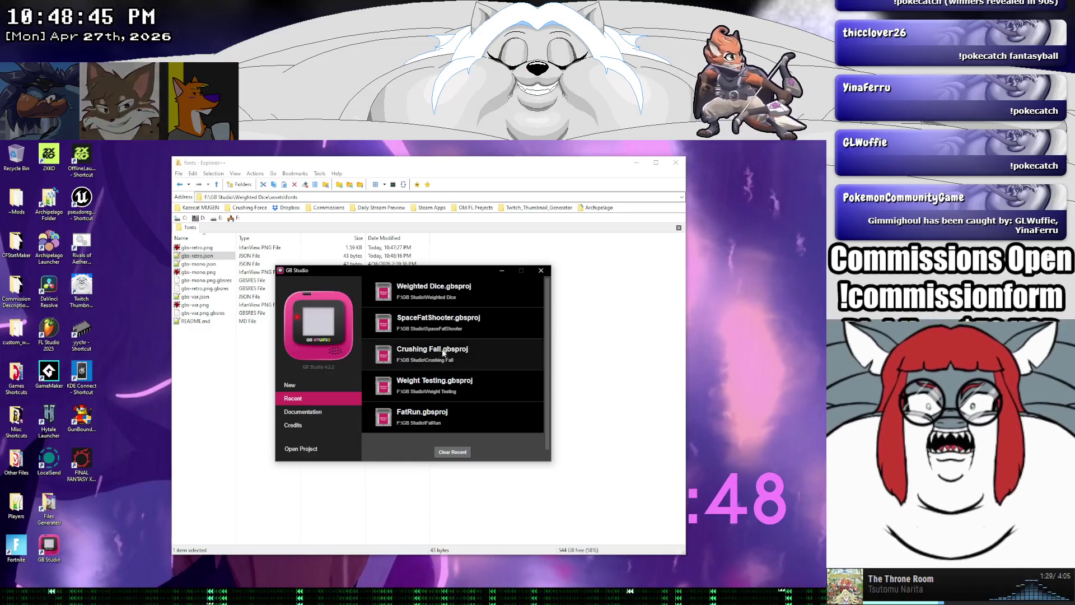
pyautogui.doubleClick(426, 290)
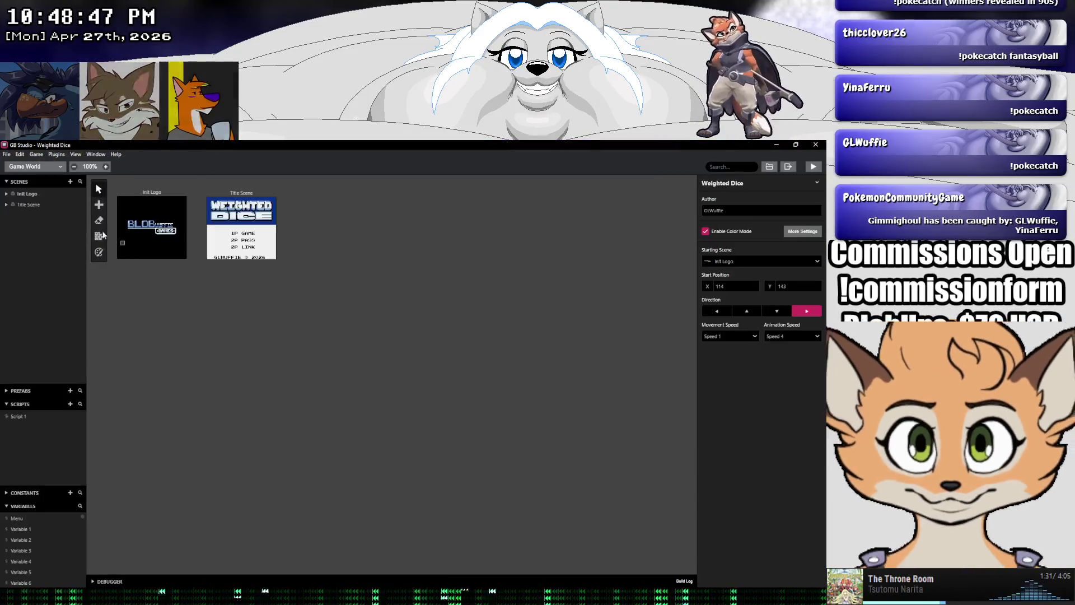
pyautogui.click(37, 167)
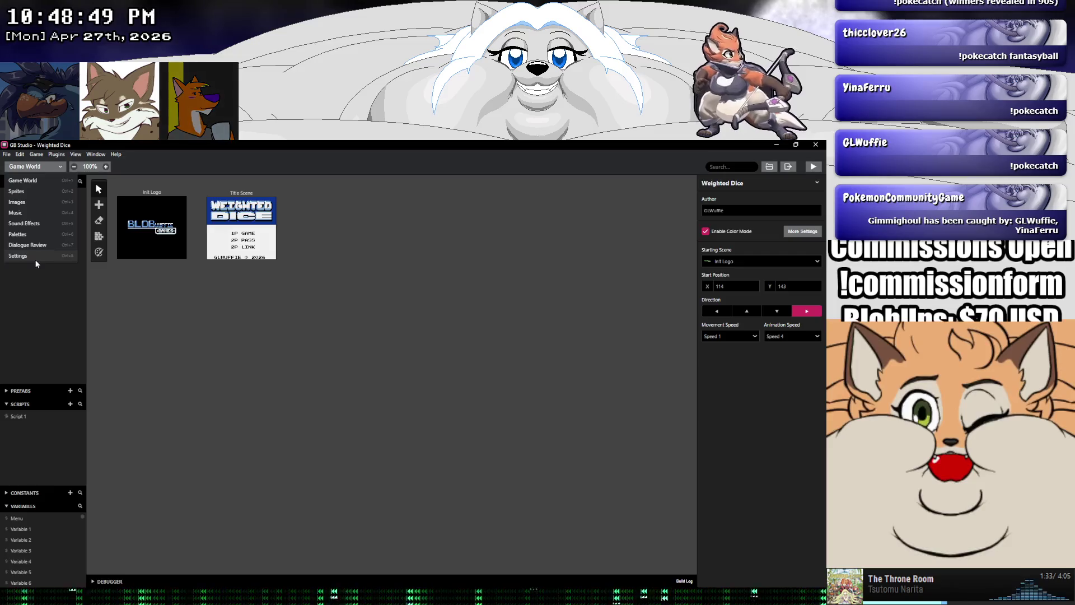
pyautogui.click(35, 256)
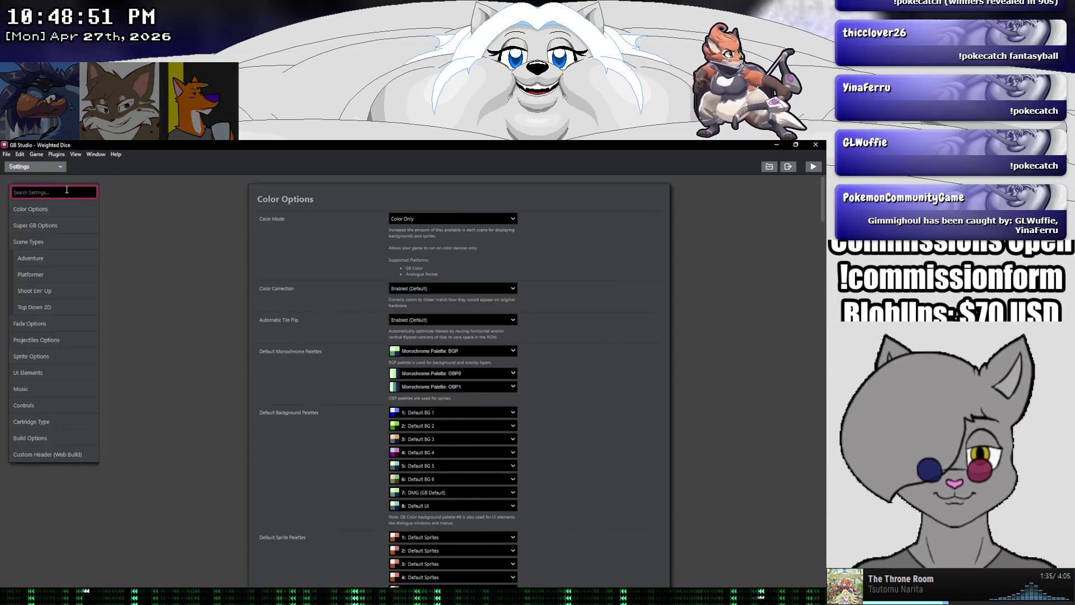
# Set the Default Font to GBS Variable Width, then bring Explorer++'s fonts folder forward
pyautogui.write('fon')
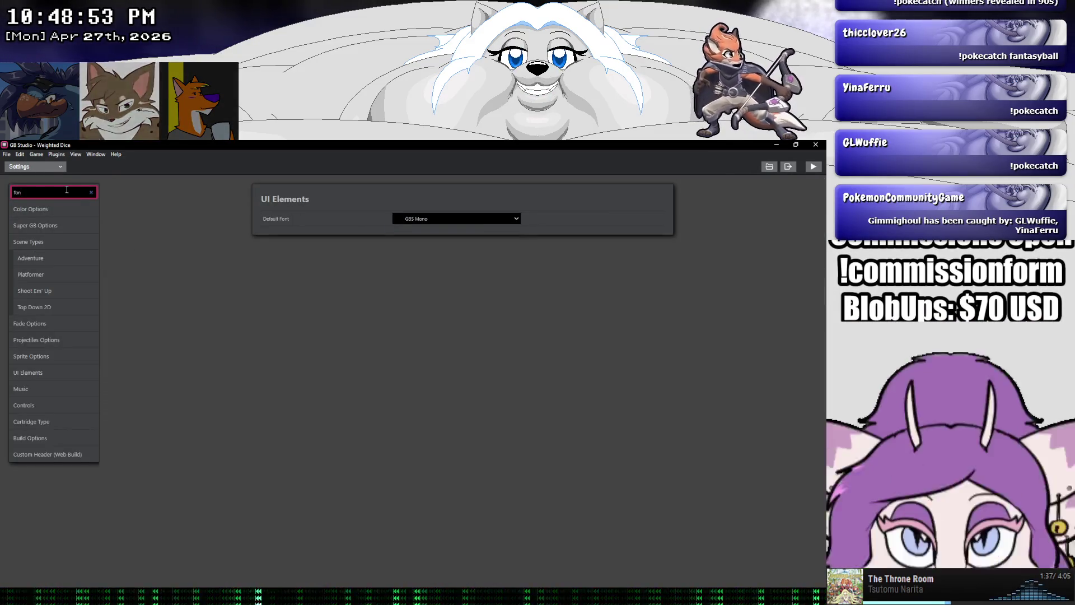
pyautogui.click(410, 218)
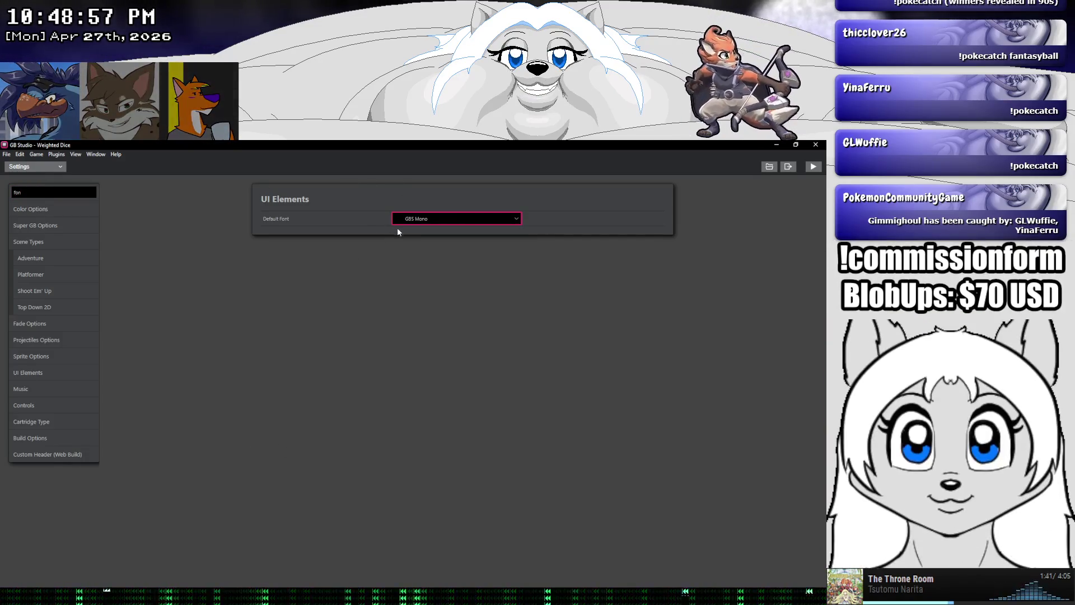
pyautogui.click(401, 223)
pyautogui.moveTo(456, 219)
pyautogui.click(414, 257)
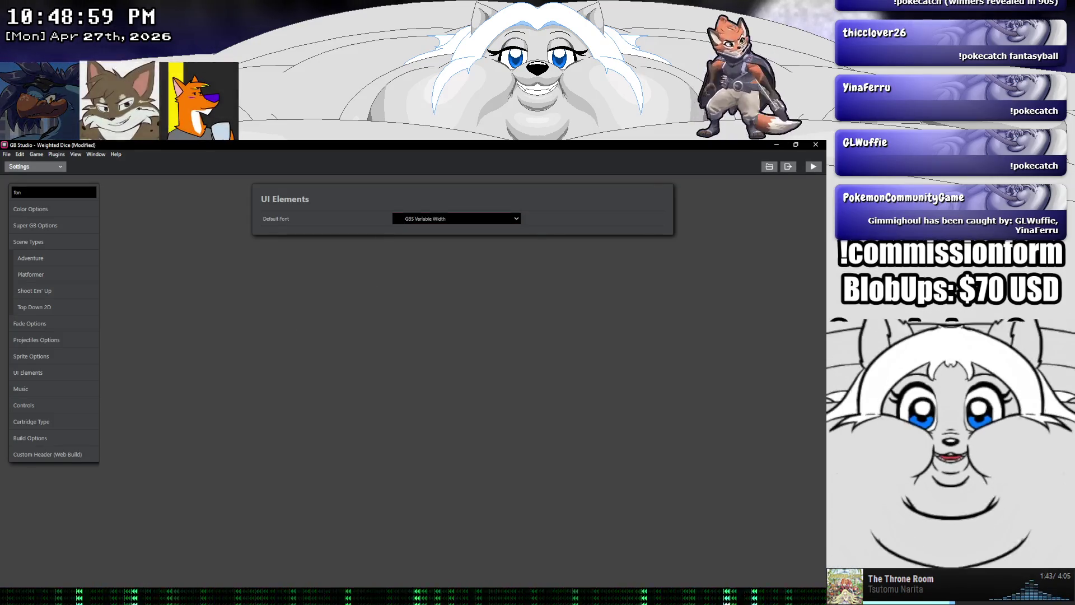
pyautogui.click(208, 563)
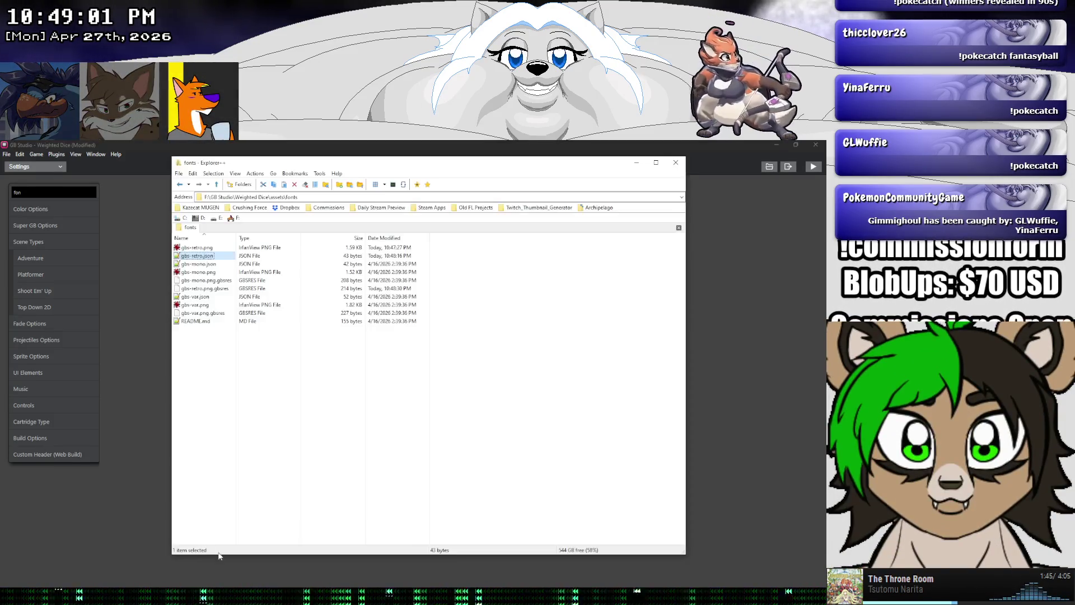
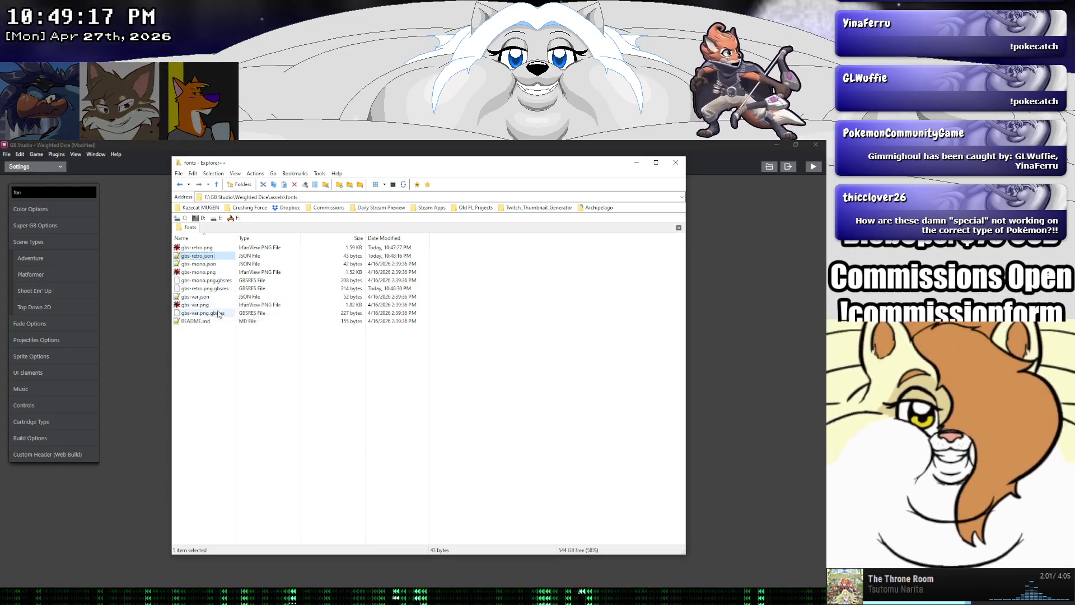
# Sort the fonts folder listing by Name in ascending order, then refresh it
pyautogui.click(206, 241)
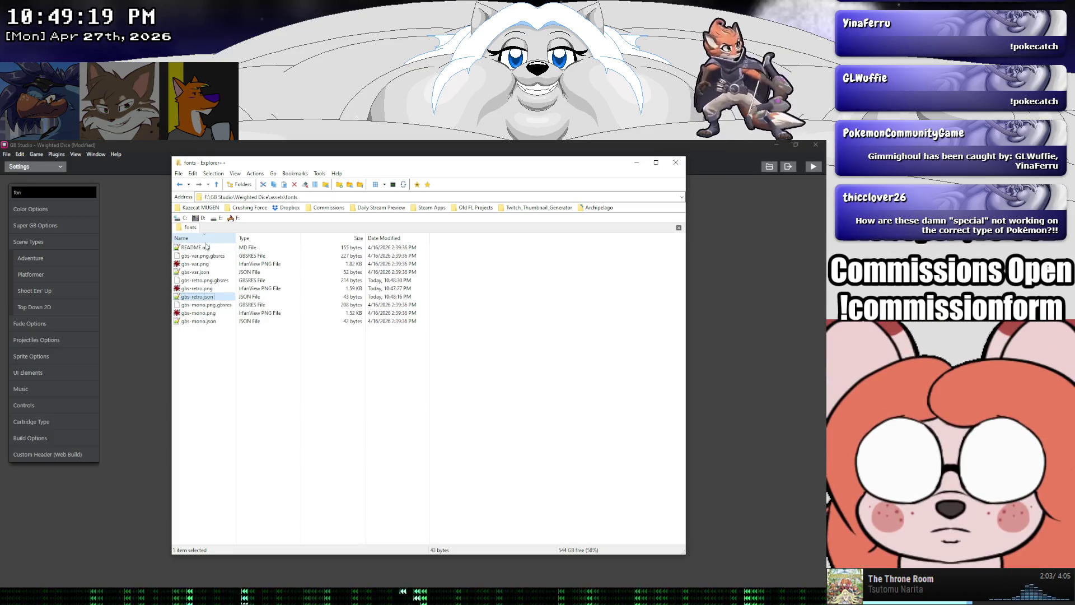
pyautogui.click(205, 242)
pyautogui.rightClick(224, 338)
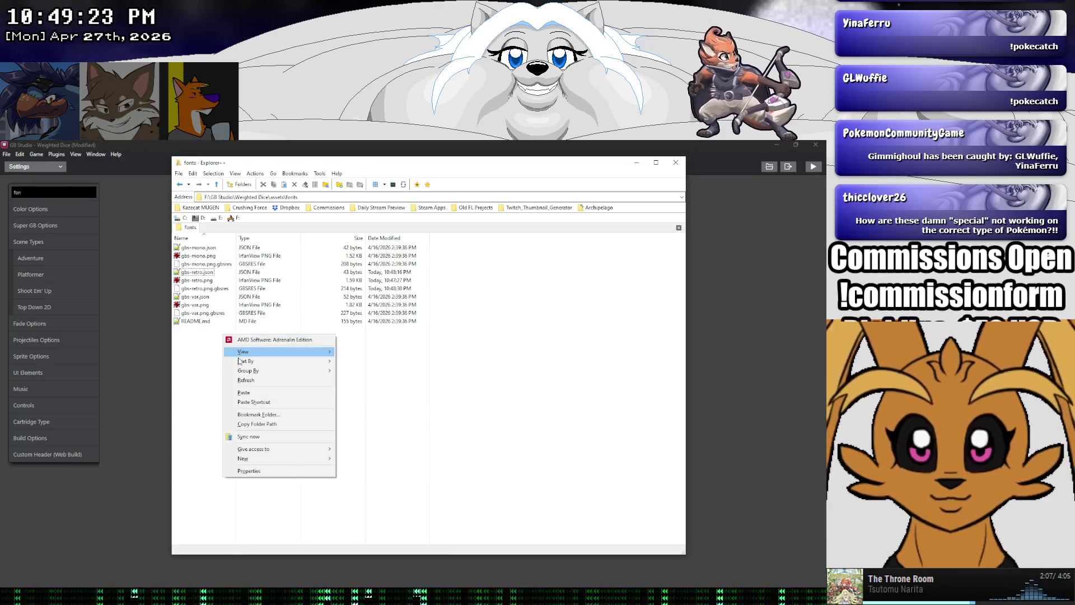
pyautogui.click(244, 381)
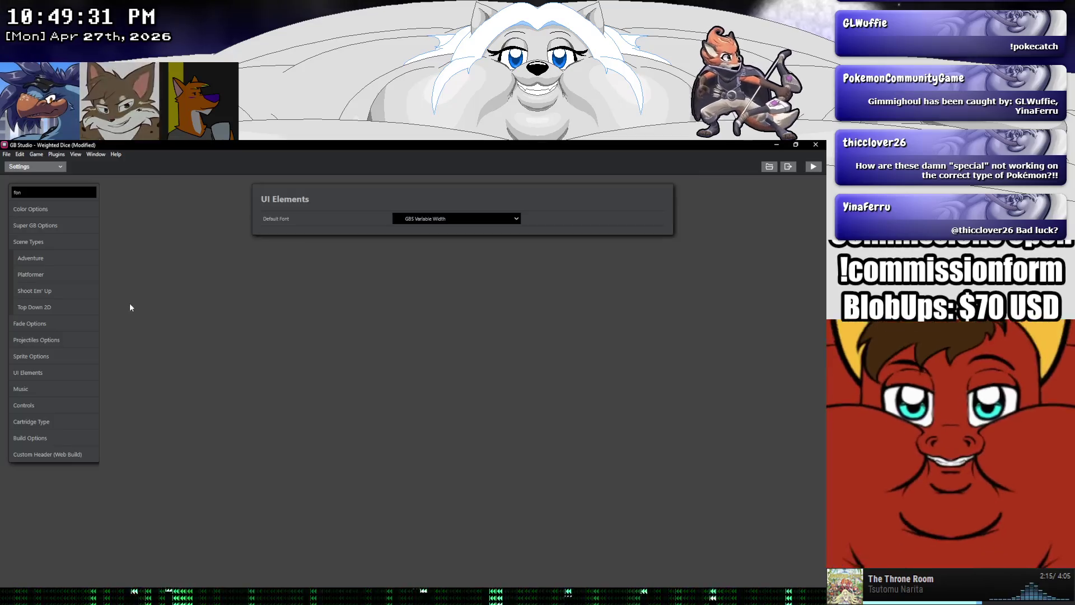
# Return to GB Studio's font settings and save the Weighted Dice project
pyautogui.click(129, 304)
pyautogui.click(457, 219)
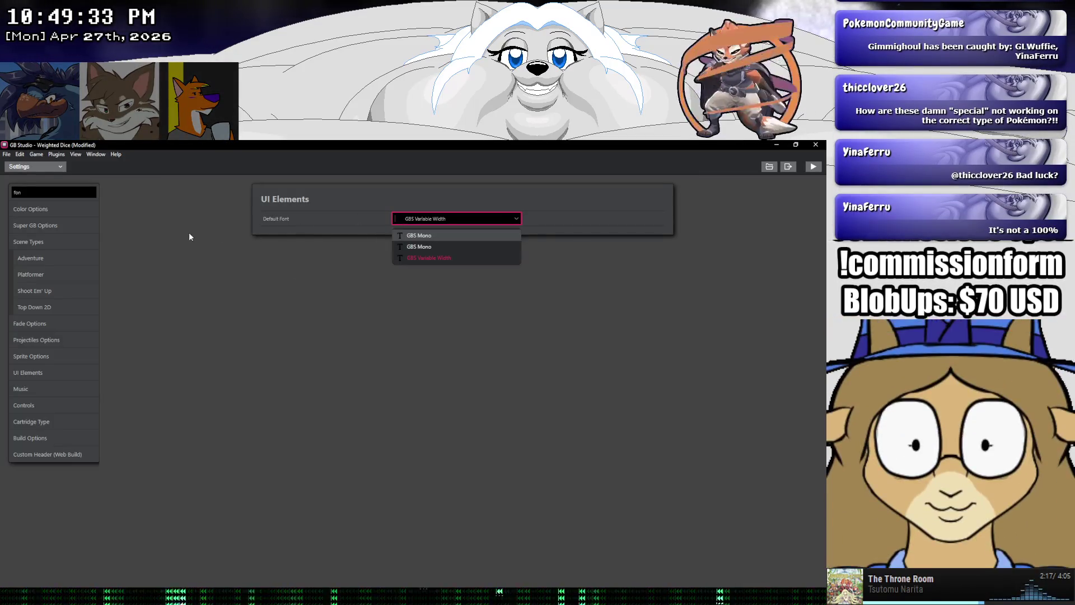
pyautogui.click(15, 163)
pyautogui.click(25, 191)
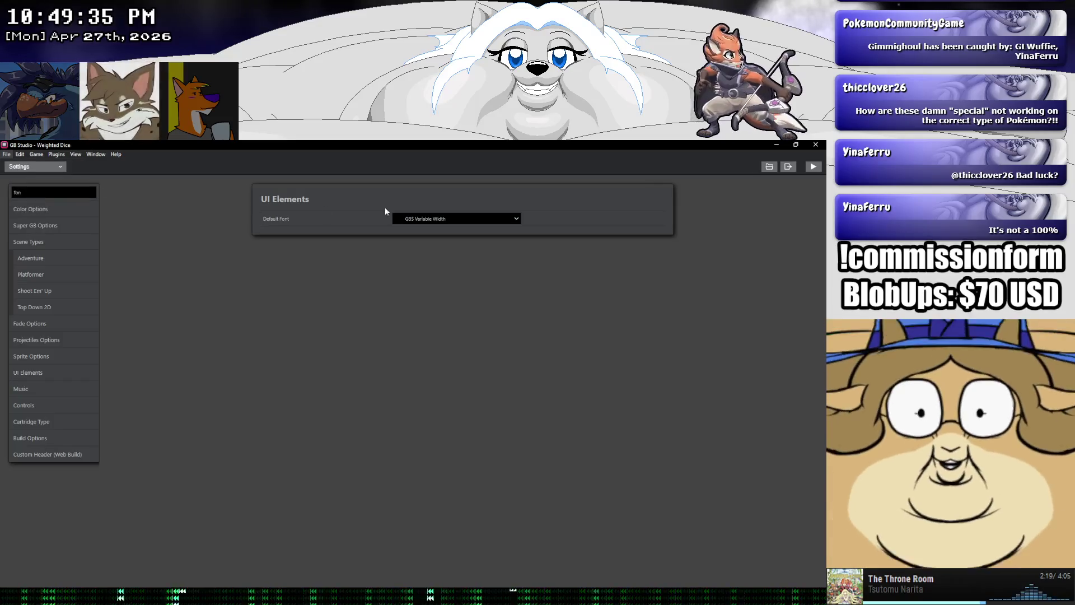
# Close GB Studio, relaunch it, and reopen Weighted Dice.gbsproj from Recent
pyautogui.click(816, 145)
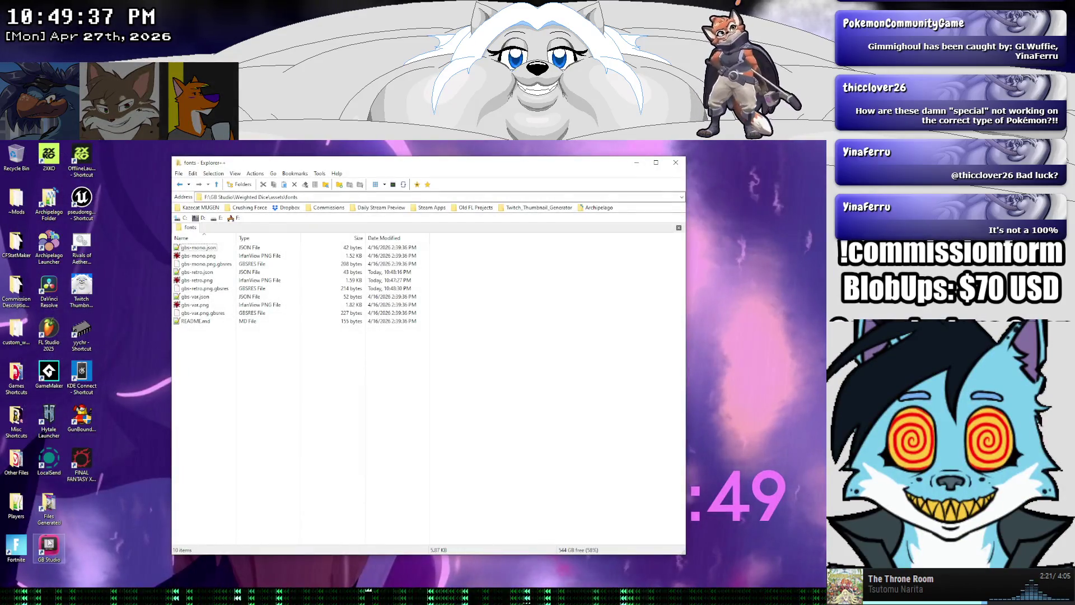
pyautogui.doubleClick(49, 544)
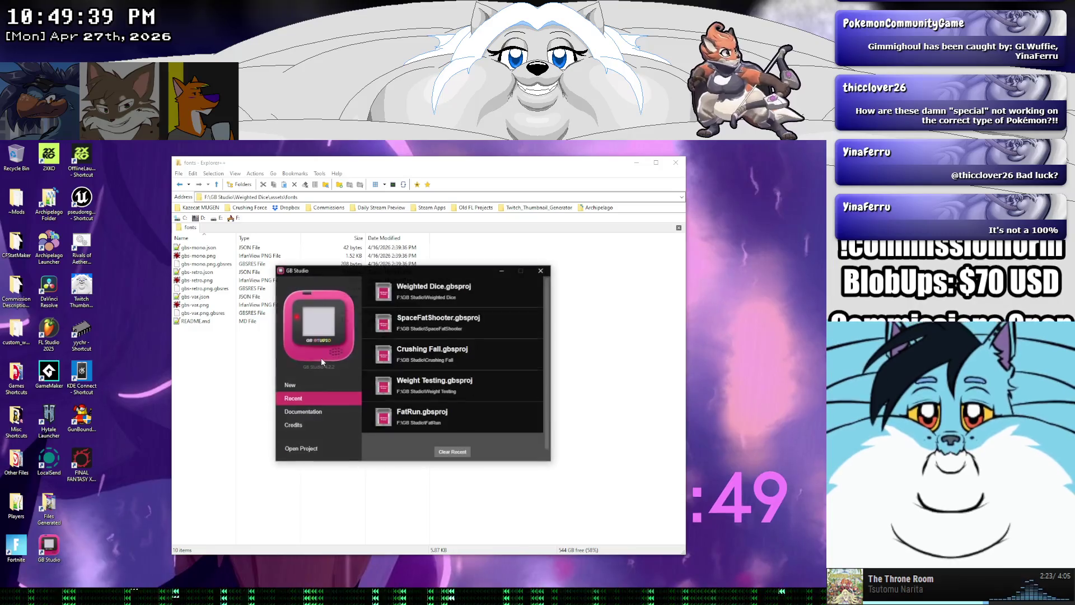
pyautogui.click(425, 292)
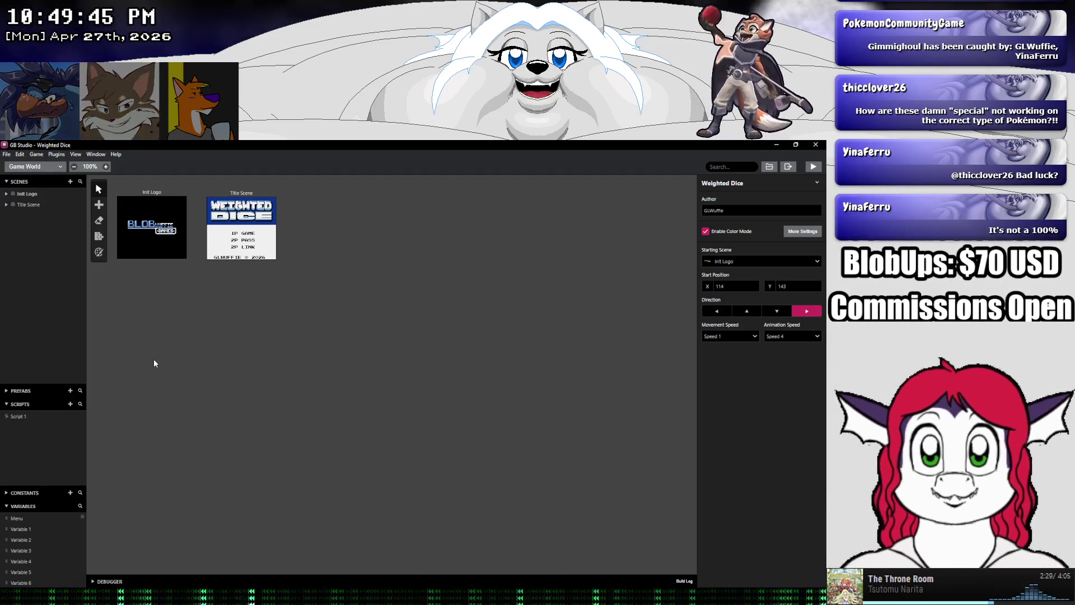
# Search Settings for 'font', set Default Font to GBS Mono, and go back to Game World
pyautogui.click(33, 166)
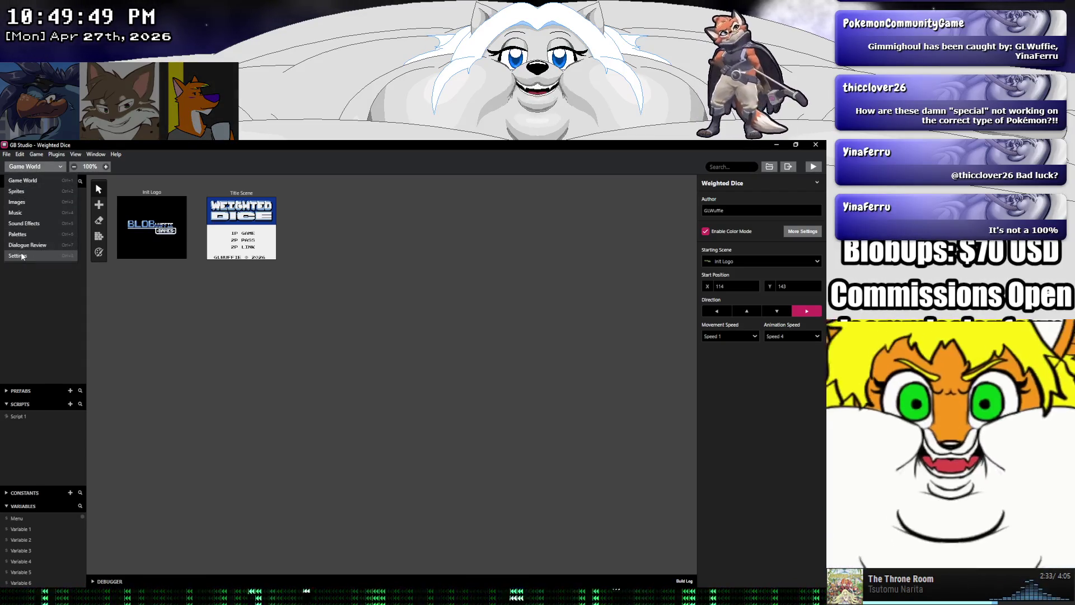
pyautogui.click(18, 255)
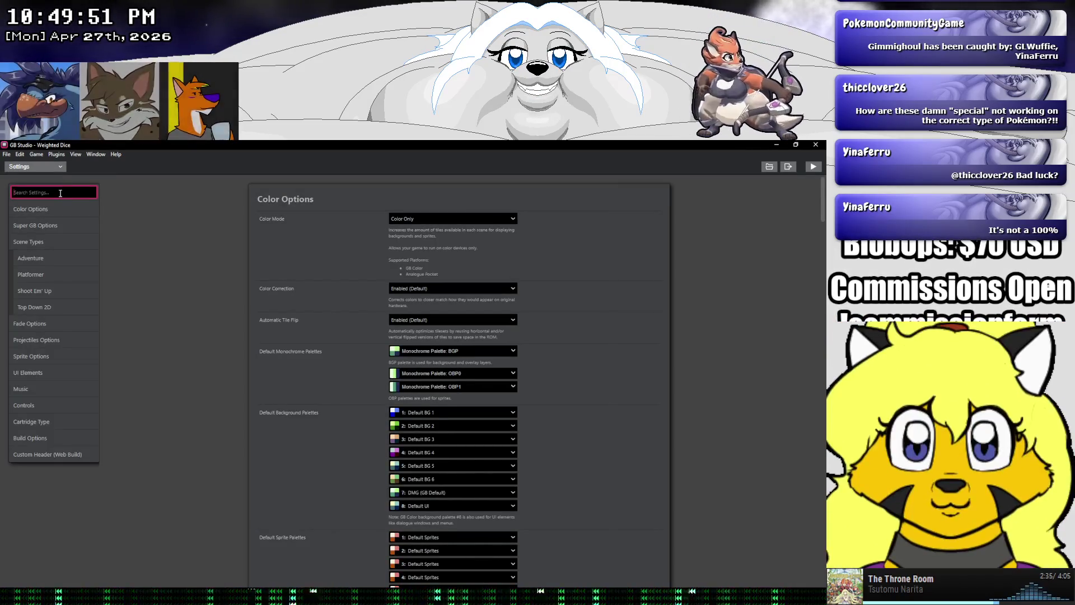
pyautogui.write('font')
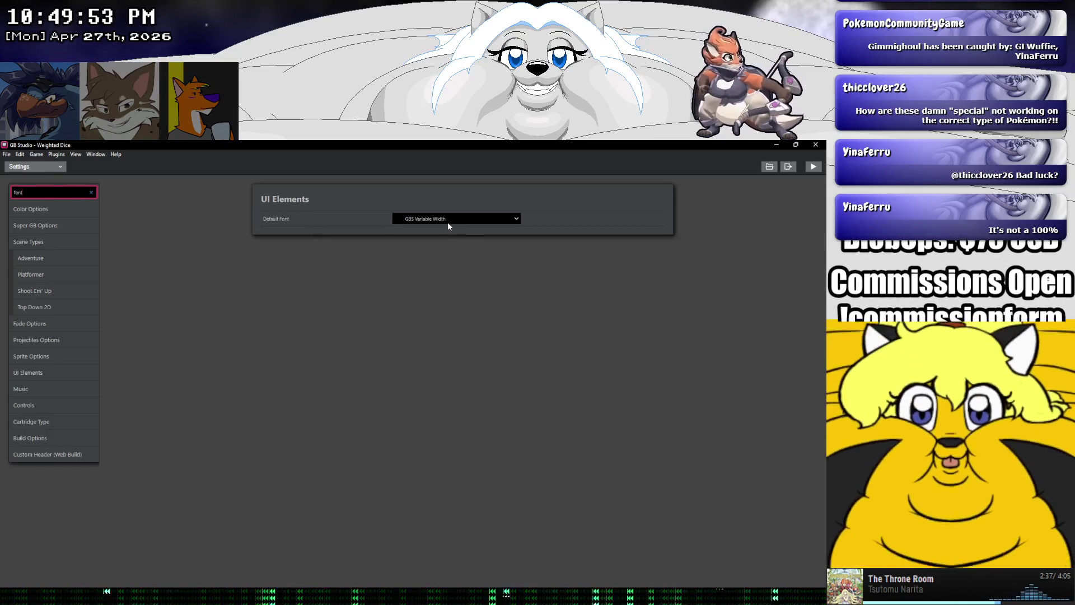
pyautogui.click(448, 223)
pyautogui.click(443, 242)
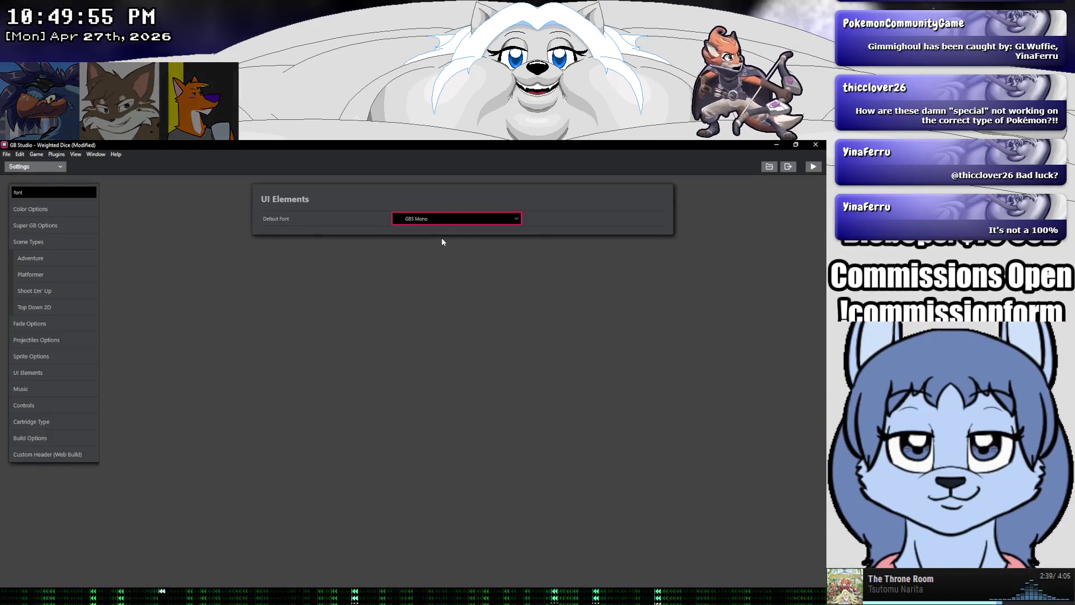
pyautogui.click(432, 220)
pyautogui.click(431, 247)
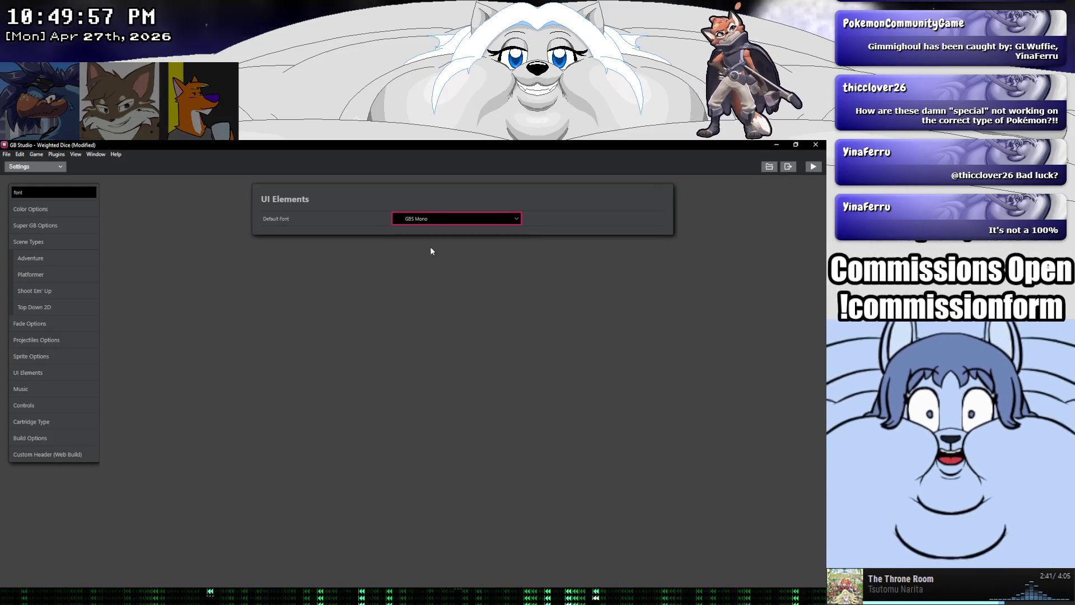
pyautogui.click(422, 218)
pyautogui.click(311, 472)
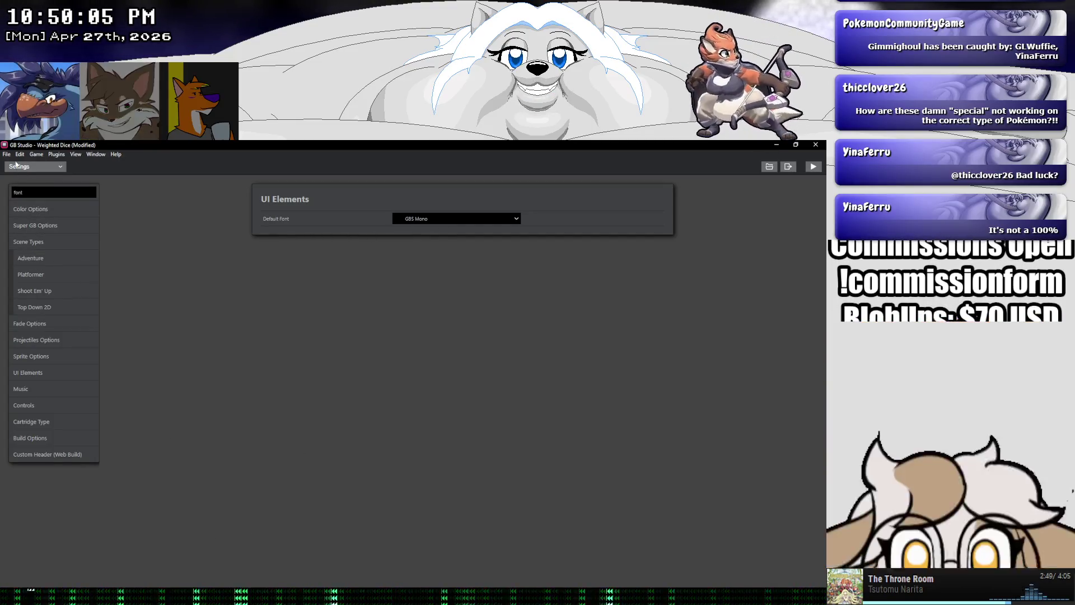
pyautogui.click(33, 166)
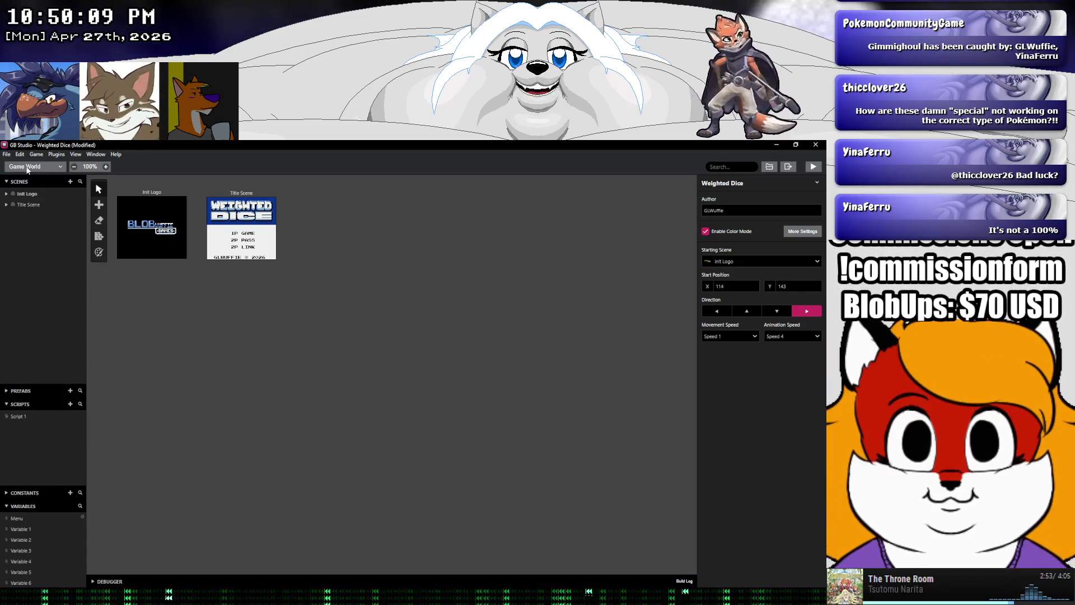
pyautogui.click(27, 168)
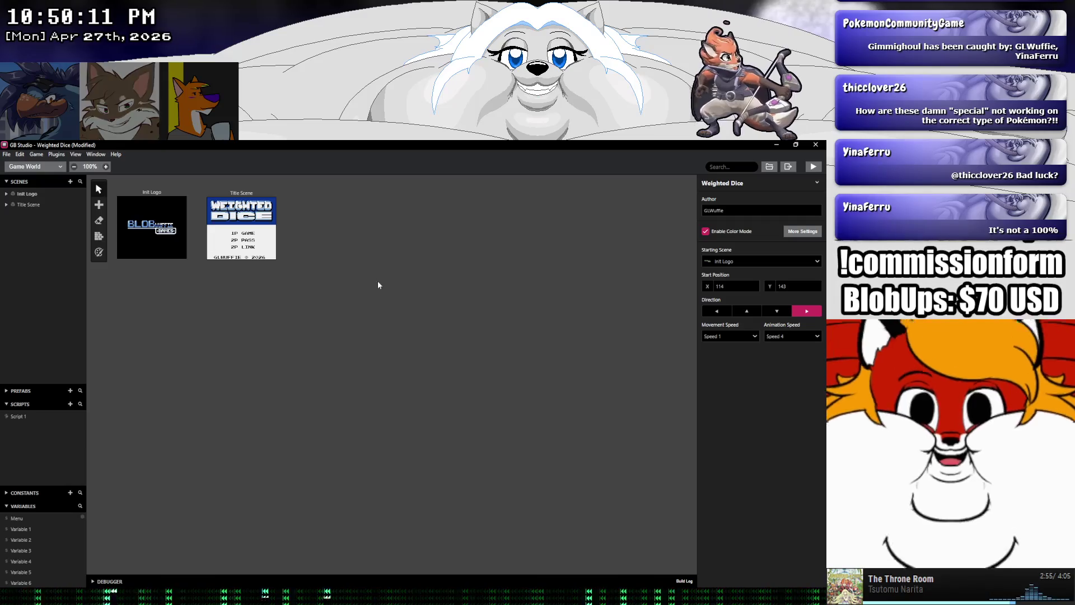
# Add a new scene, Scene 3, to the canvas beside the title scene
pyautogui.click(101, 205)
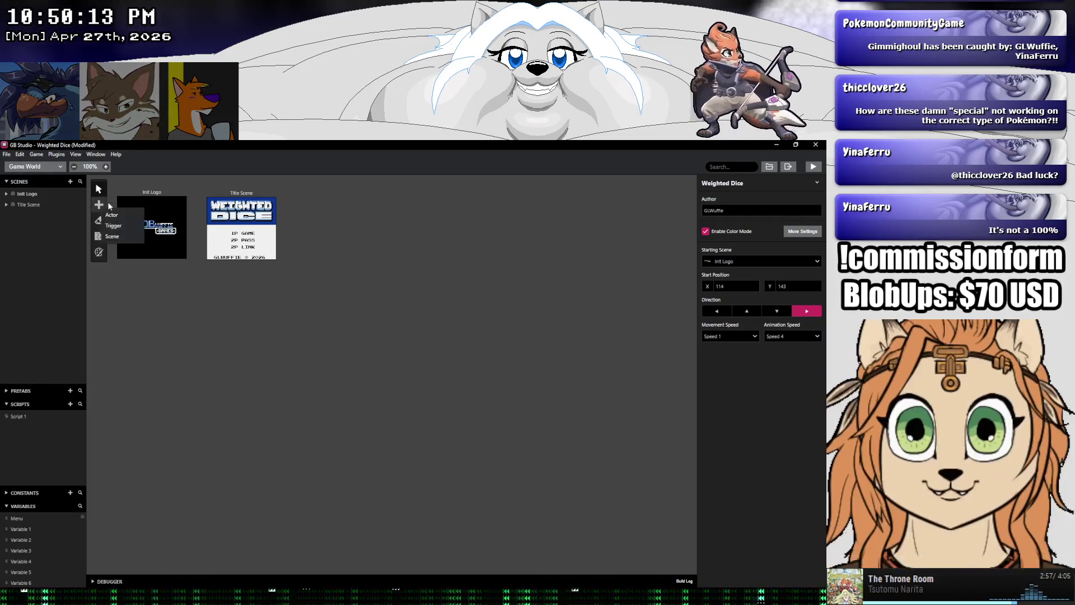
pyautogui.click(122, 238)
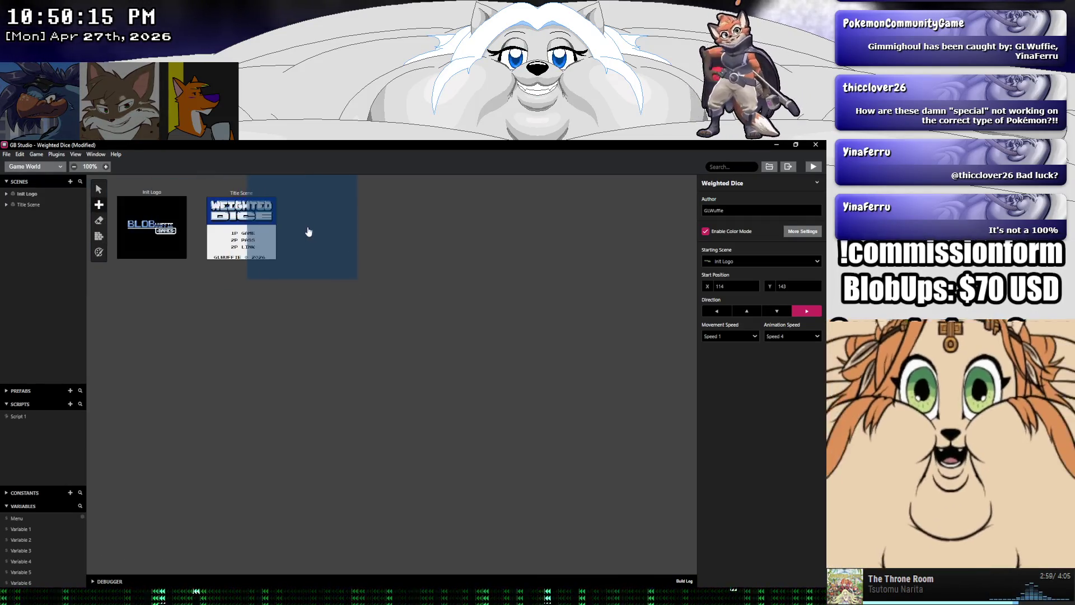
pyautogui.click(347, 241)
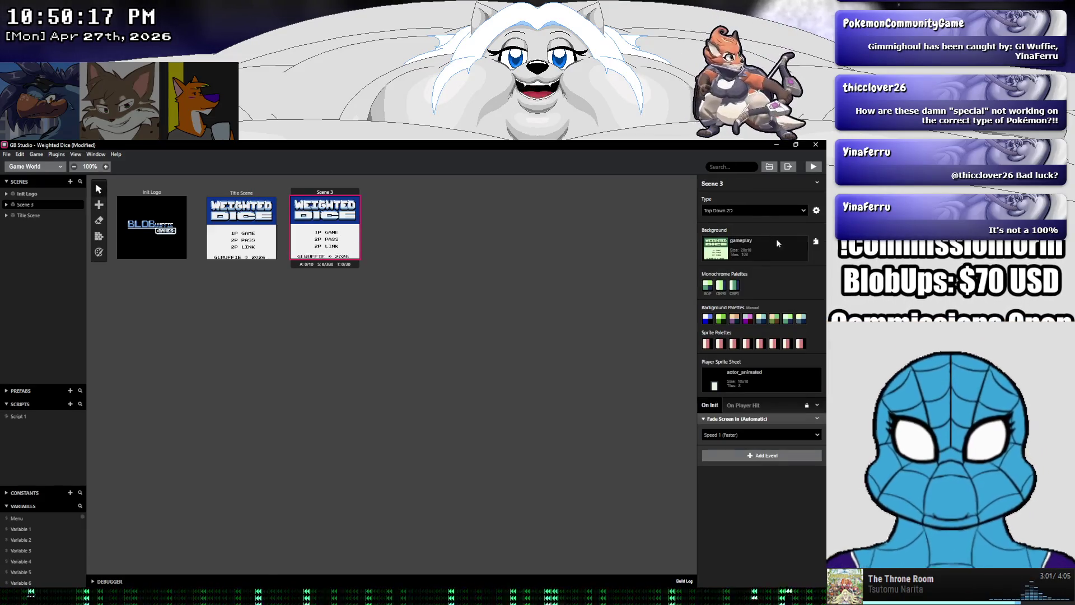
# Keep Scene 3's type as Top Down 2D and set its background to gamesetup
pyautogui.click(816, 210)
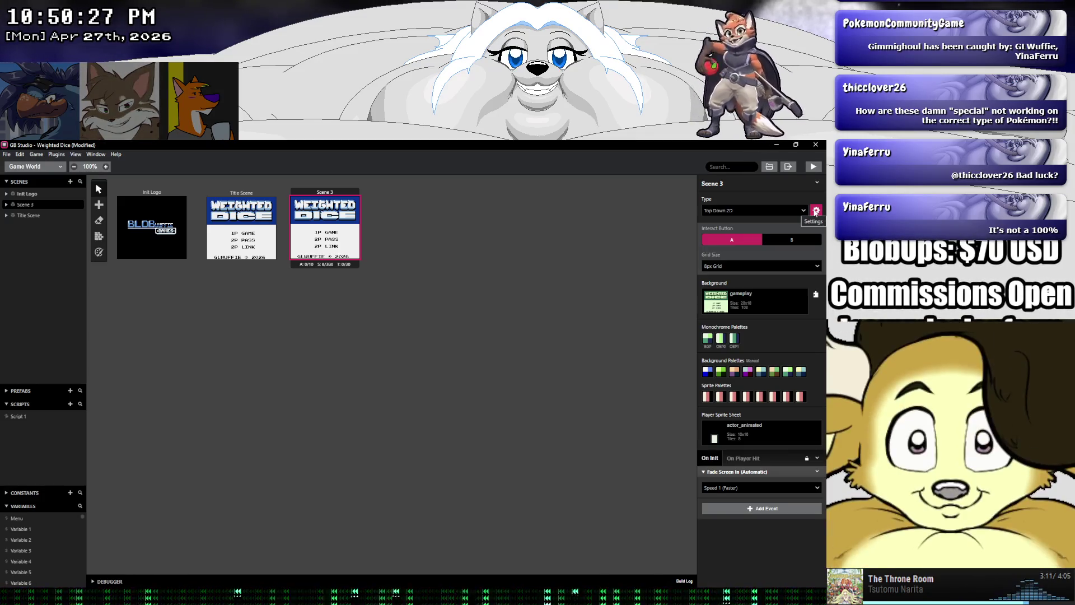
pyautogui.click(804, 213)
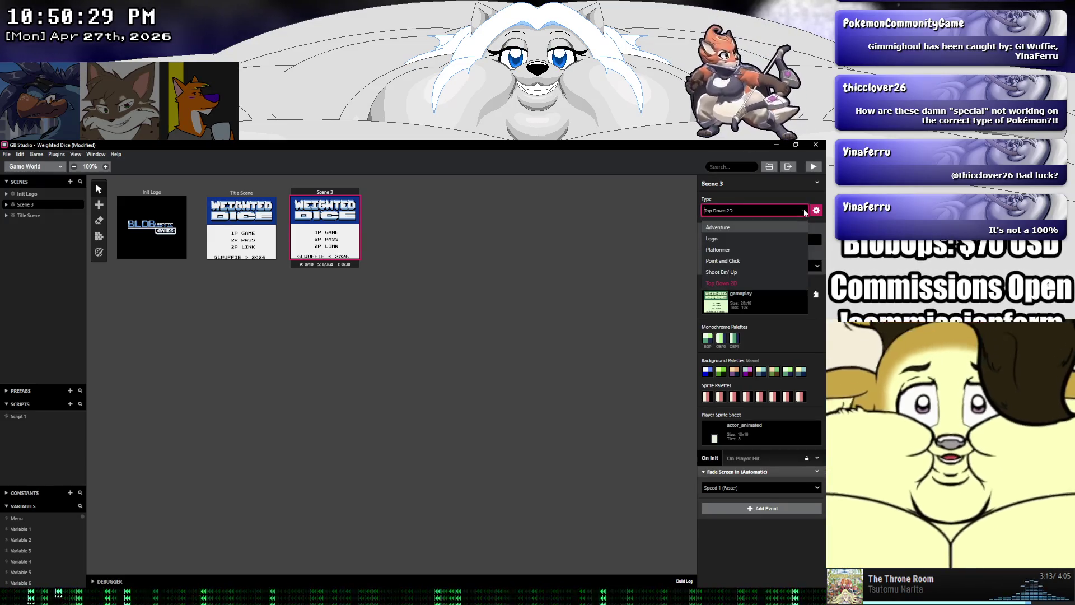
pyautogui.click(804, 212)
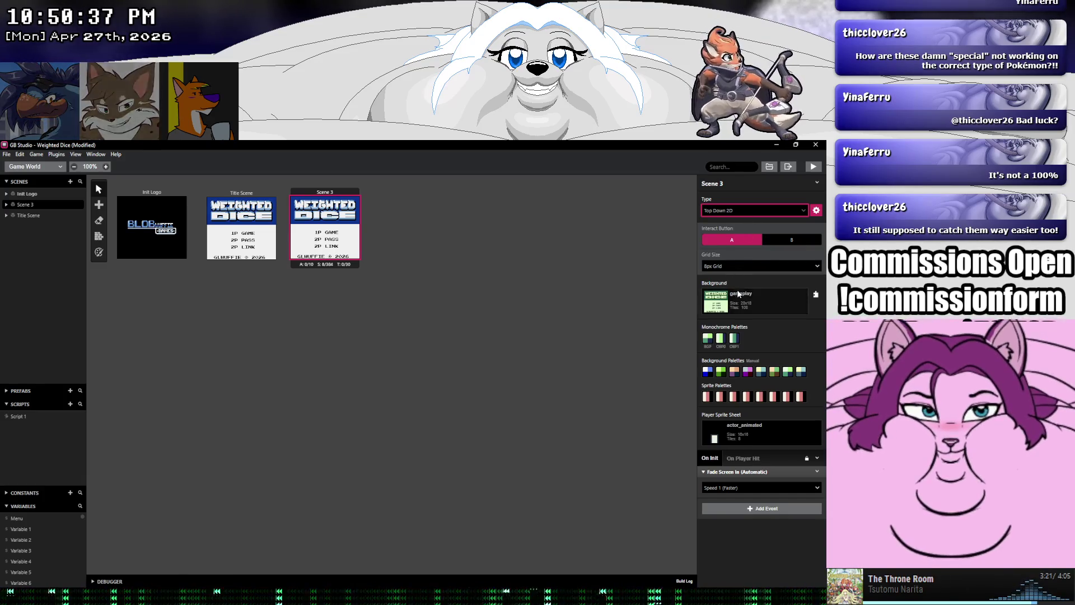
pyautogui.click(762, 302)
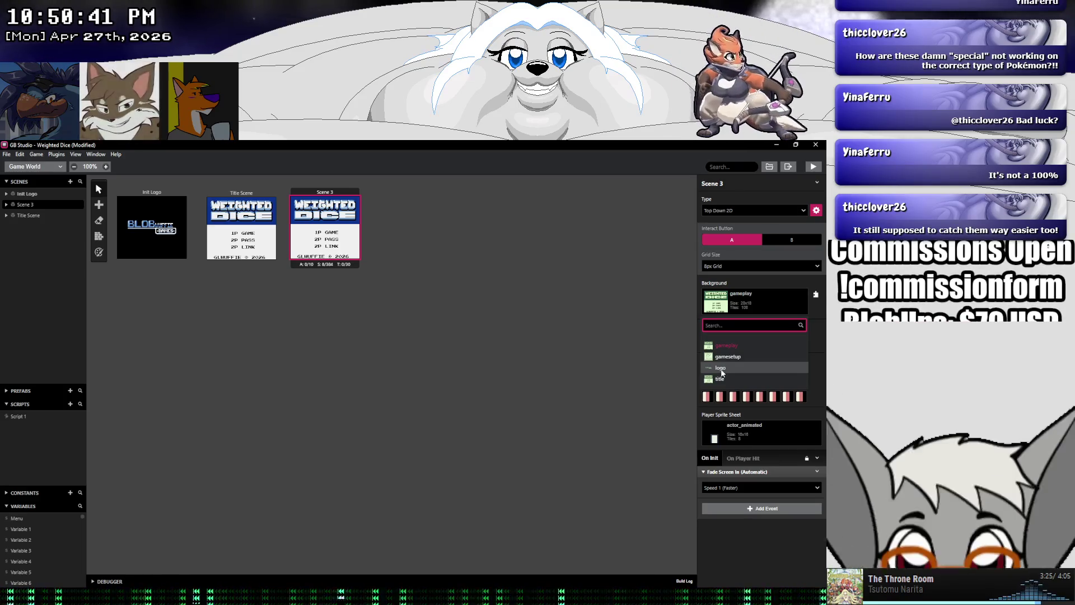
pyautogui.click(724, 357)
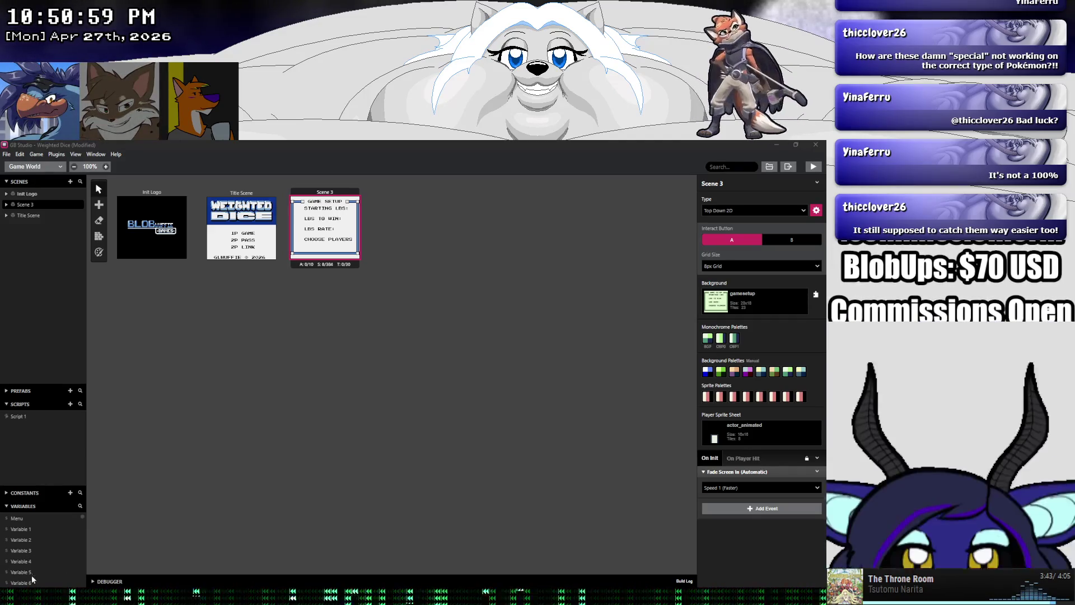
# Rename Scene 3 to 'Game Setup 1P'
pyautogui.hotkey('alt', 'Tab')
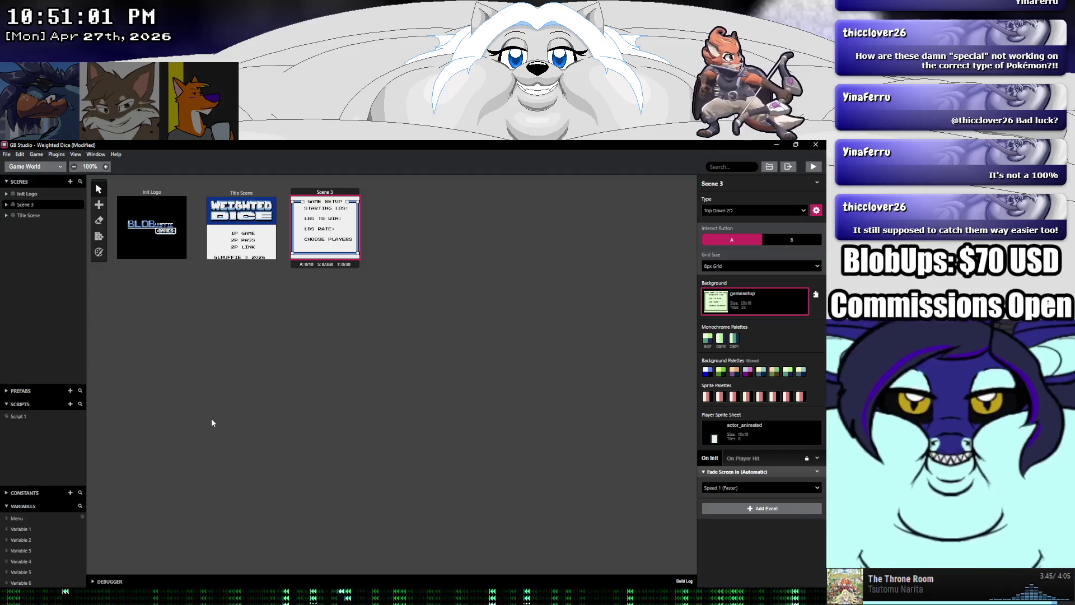
pyautogui.click(323, 235)
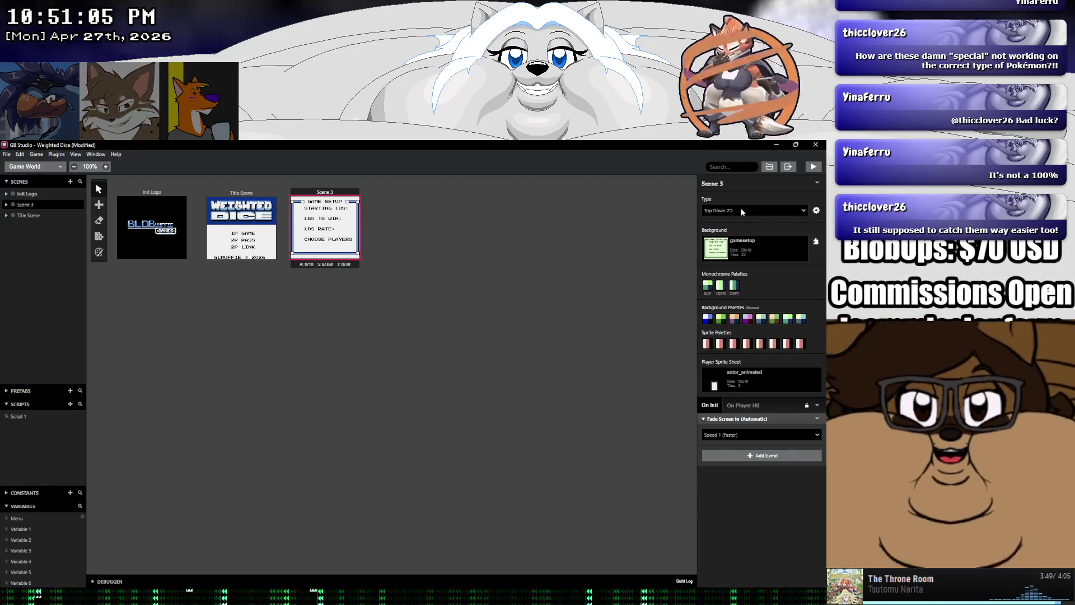
pyautogui.tripleClick(731, 184)
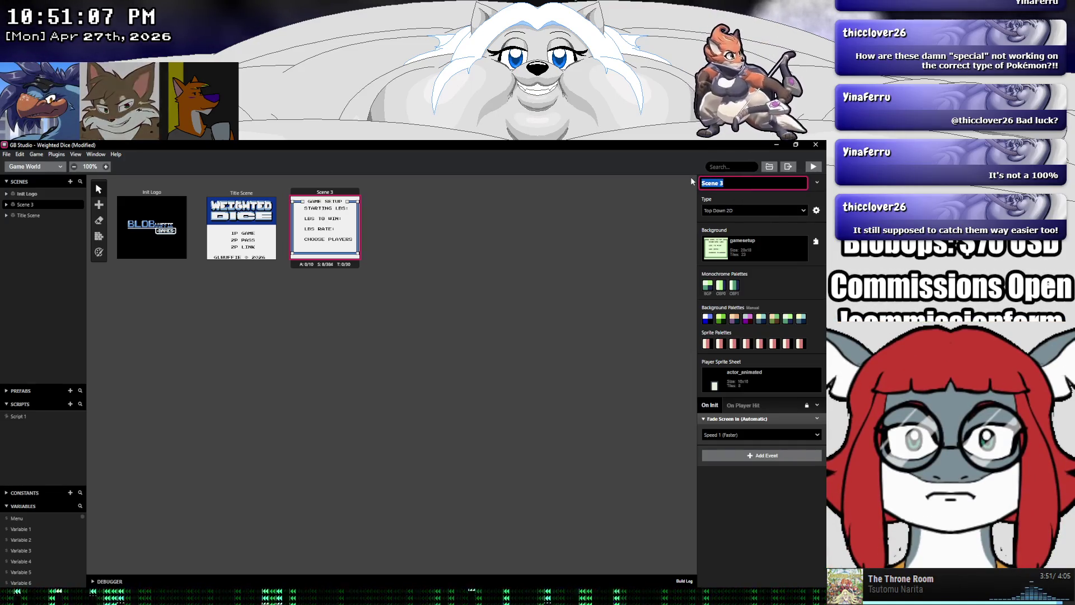
pyautogui.write('Game S')
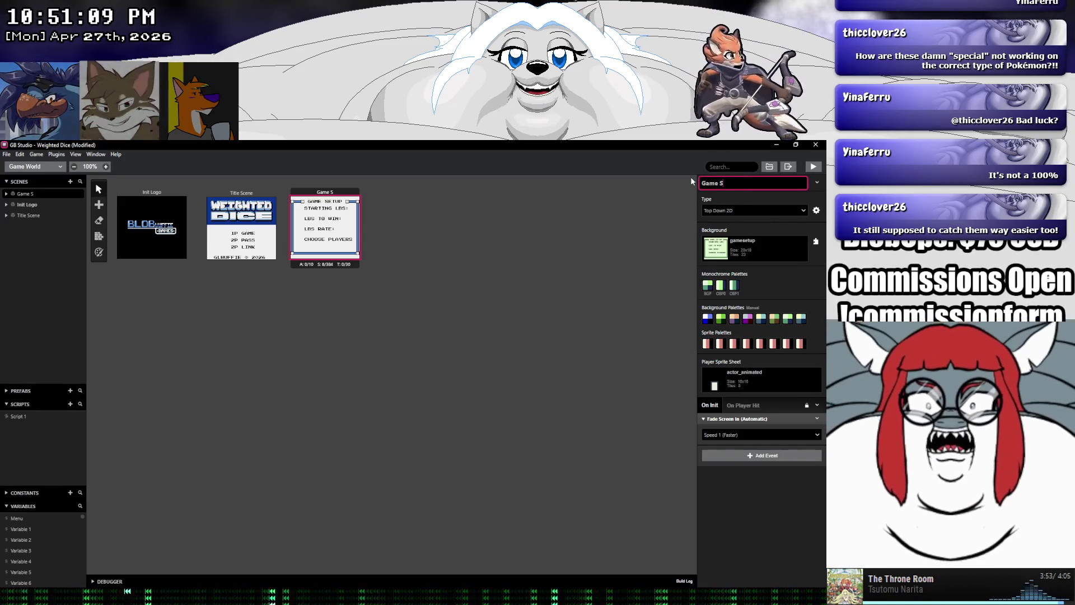
pyautogui.write('etup 1P')
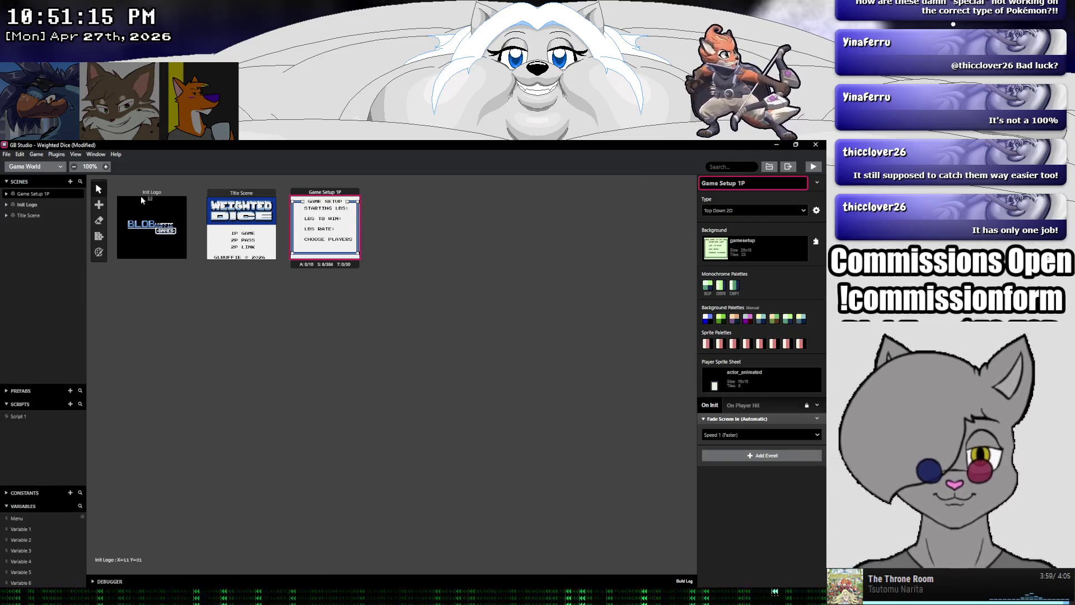
pyautogui.click(10, 158)
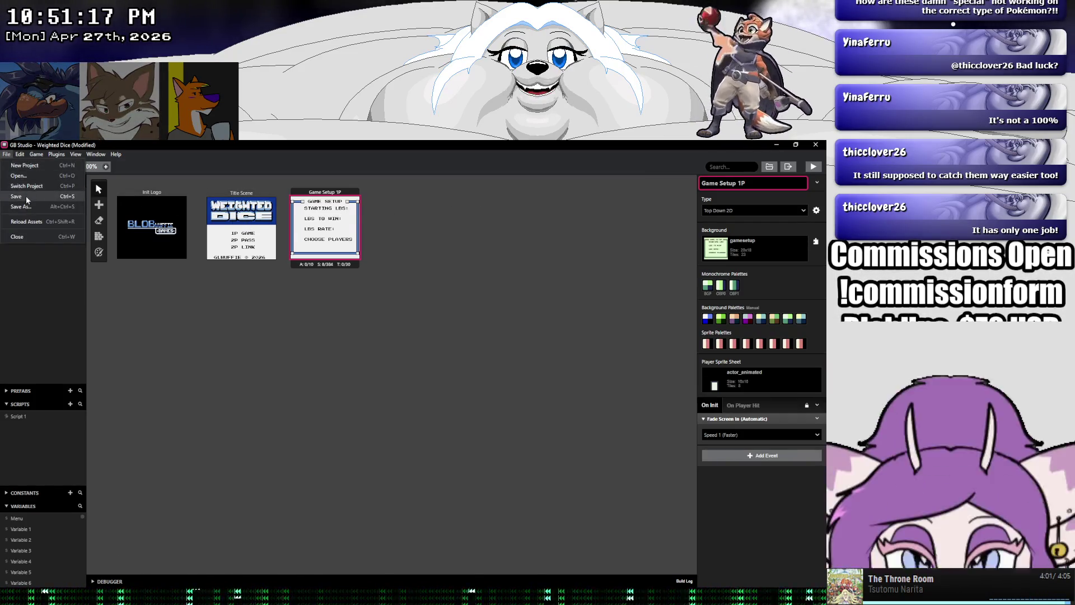
# Save the project, switch to the Images view, and bring Explorer++ to the front
pyautogui.click(26, 196)
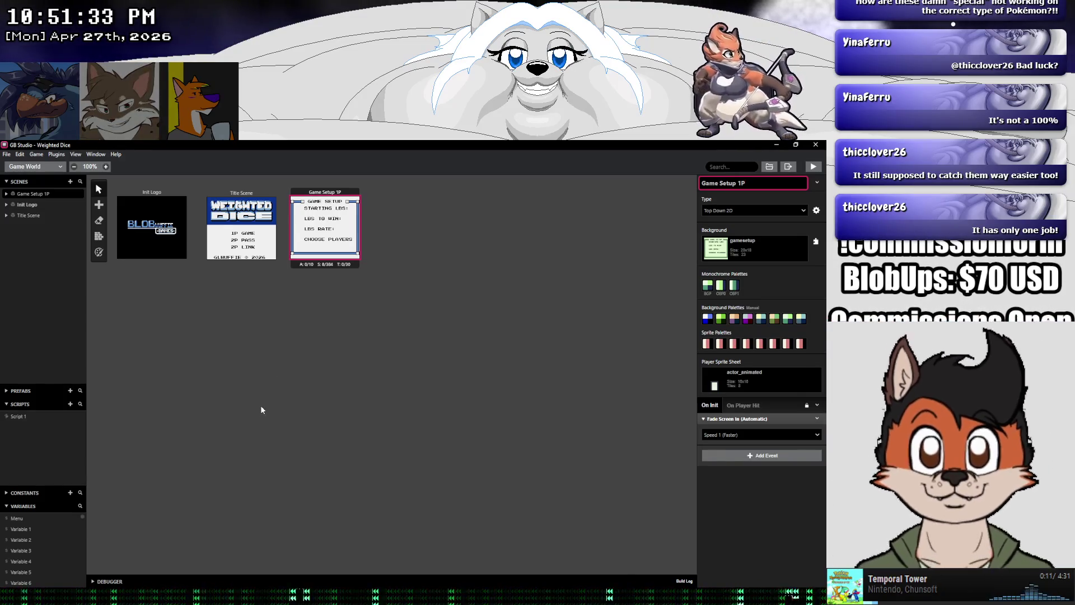
pyautogui.click(39, 167)
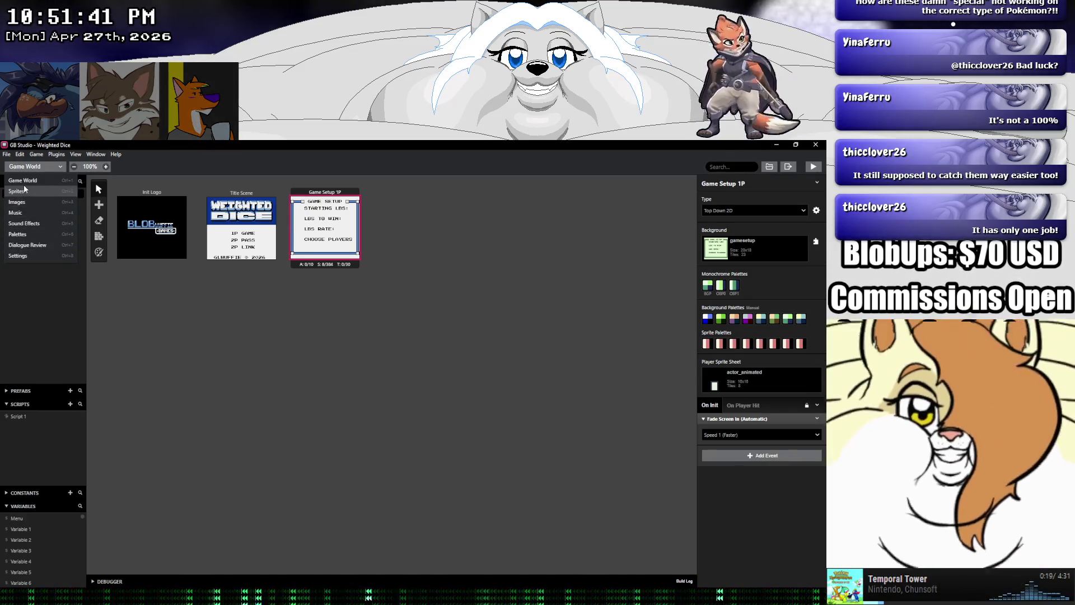
pyautogui.click(26, 198)
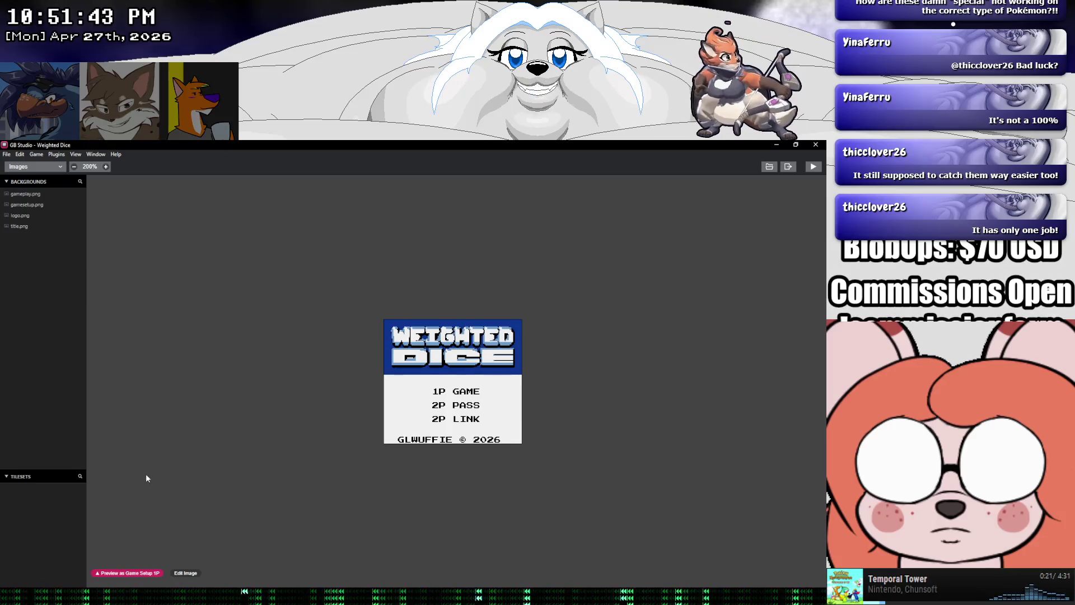
pyautogui.hotkey('alt', 'Tab')
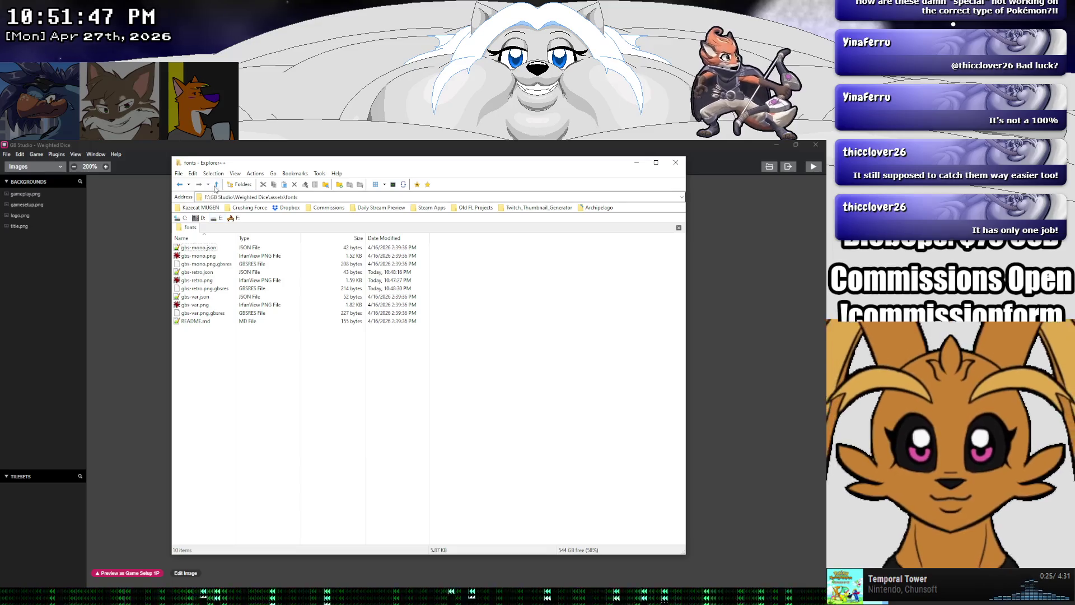
# Navigate from the fonts folder to the assets\backgrounds folder
pyautogui.click(217, 184)
pyautogui.click(187, 187)
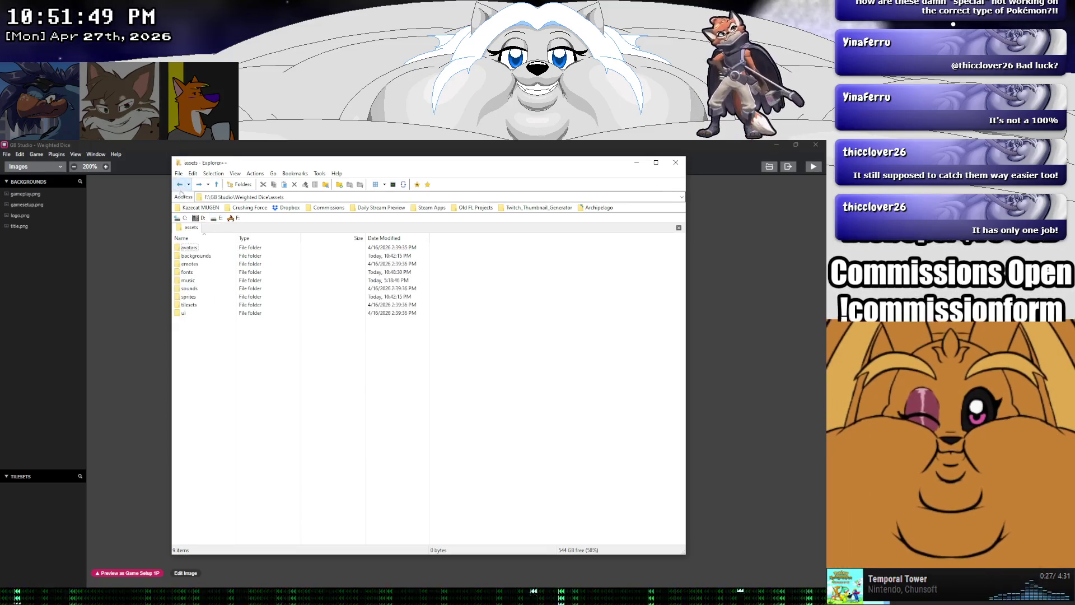
pyautogui.doubleClick(188, 296)
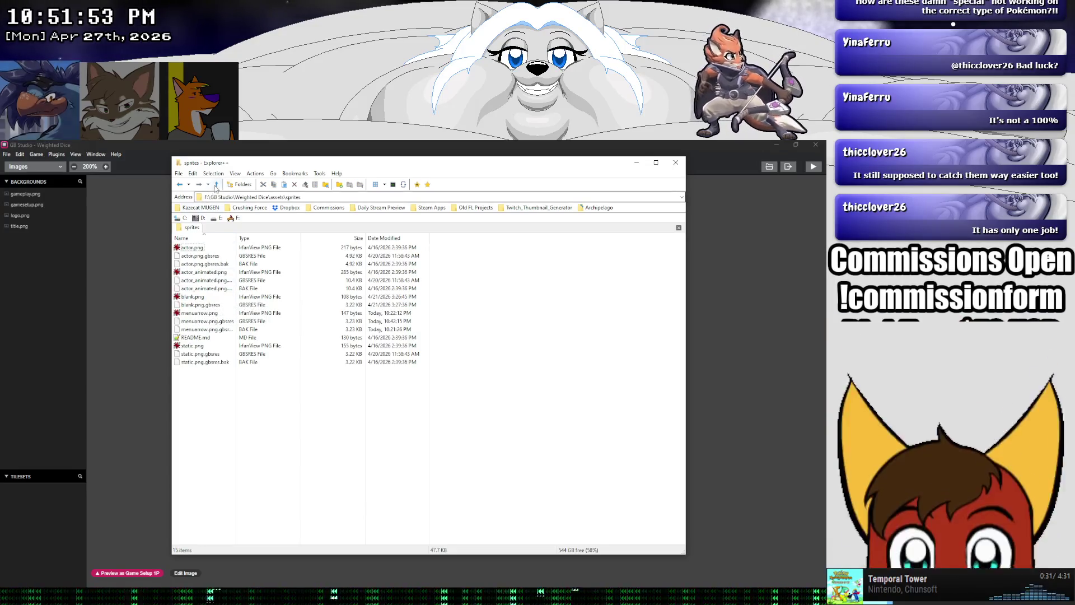
pyautogui.press('BackSpace')
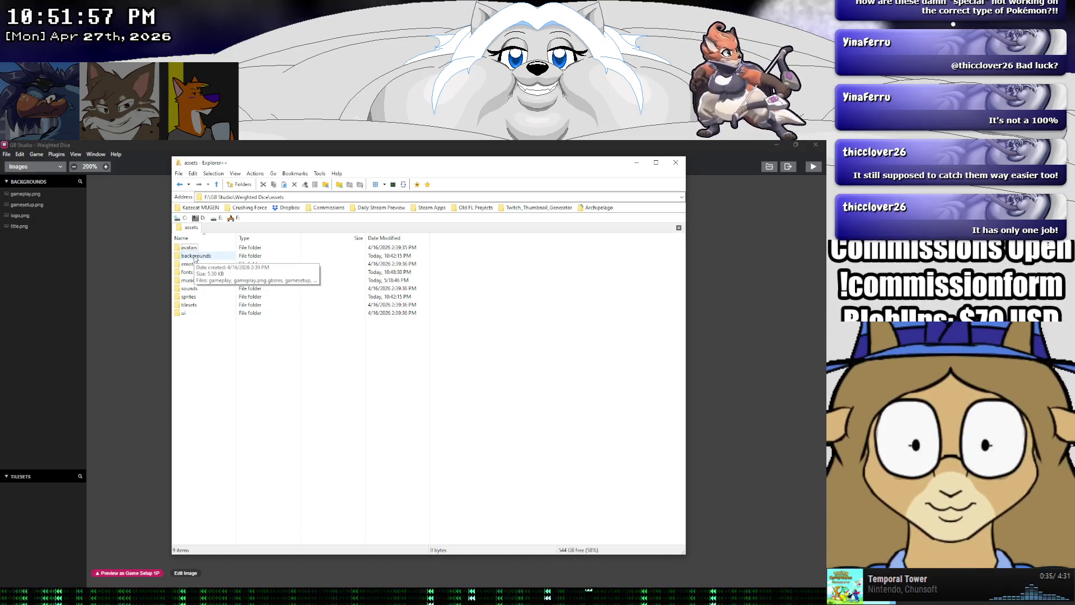
pyautogui.doubleClick(196, 257)
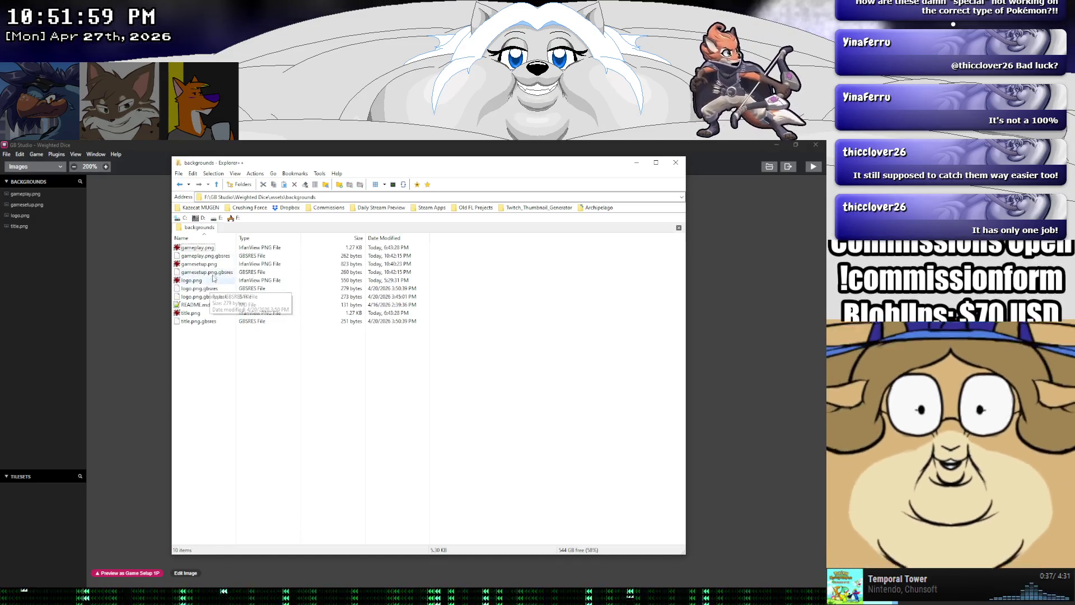
# Duplicate gameplay.png as charselect.png and drag it into Aseprite
pyautogui.click(206, 250)
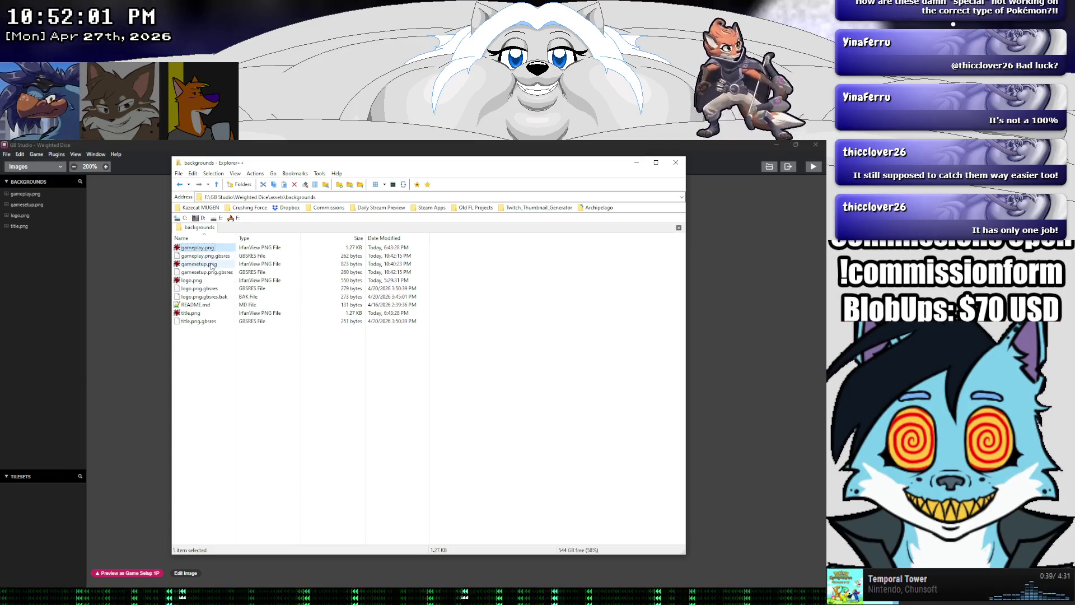
pyautogui.hotkey('ctrl', 'c')
pyautogui.hotkey('ctrl', 'v')
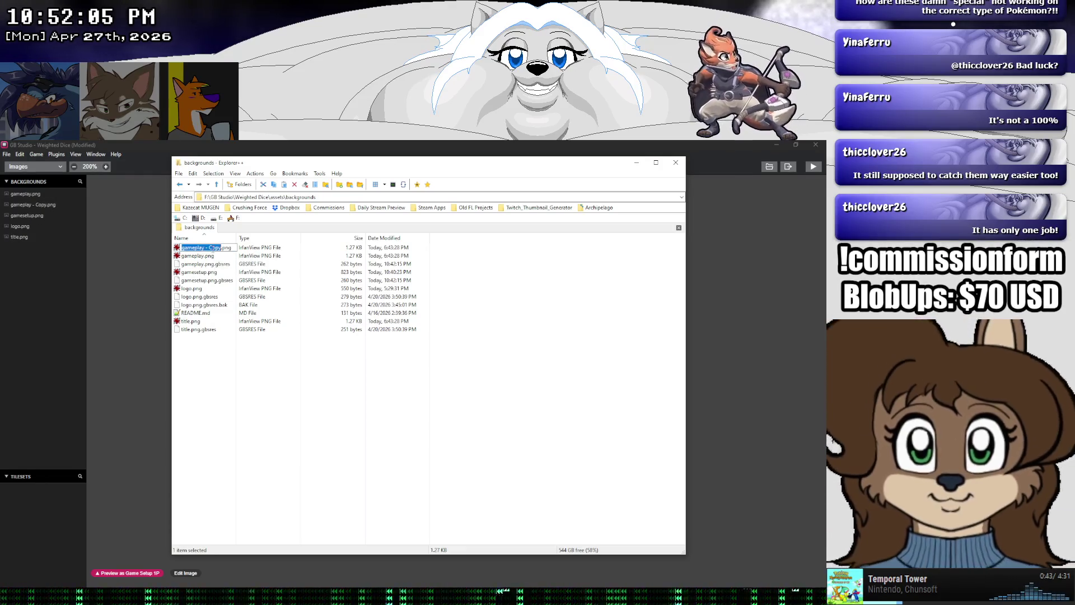
pyautogui.write('charselect')
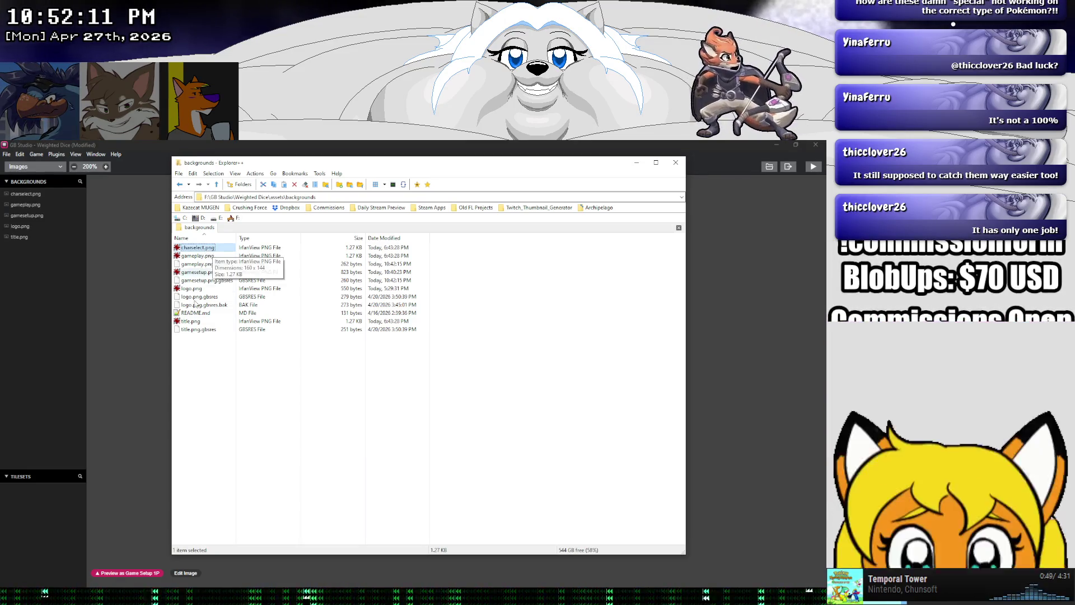
pyautogui.hotkey('alt', 'Tab')
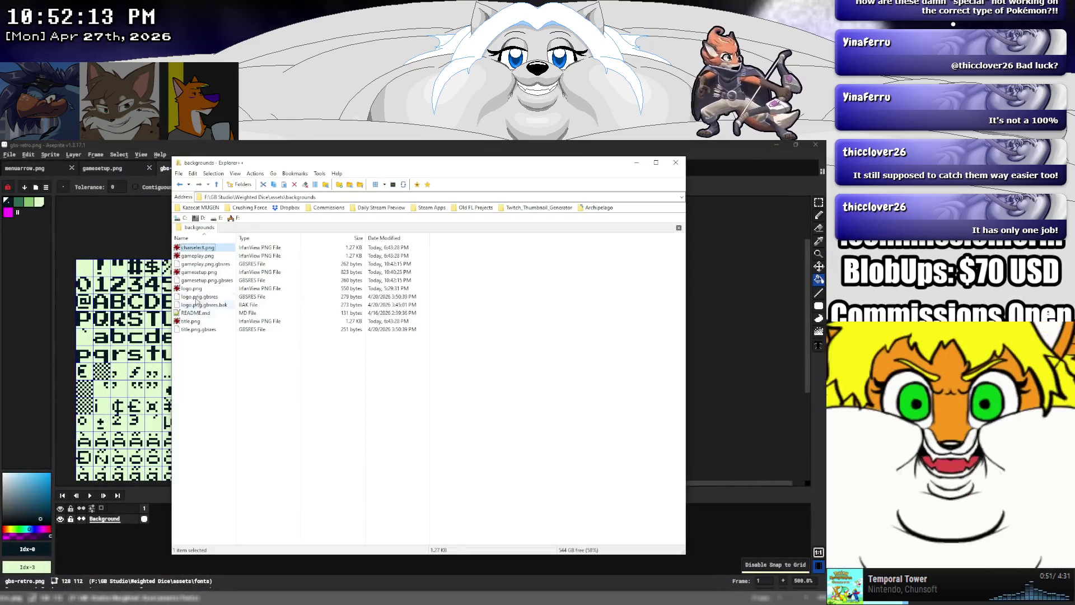
pyautogui.moveTo(196, 249); pyautogui.dragTo(141, 238)
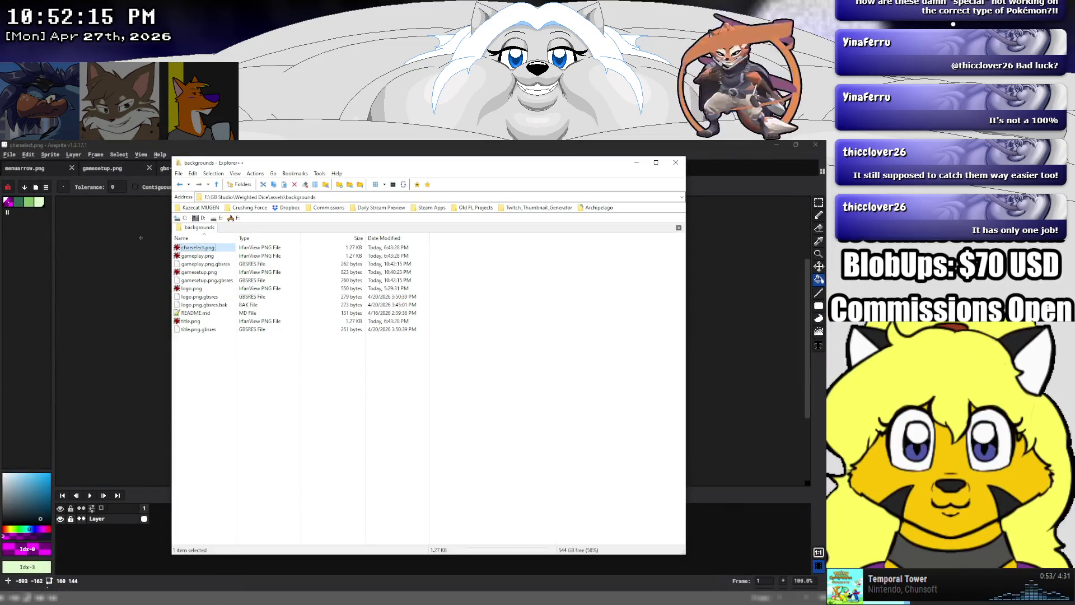
pyautogui.click(143, 250)
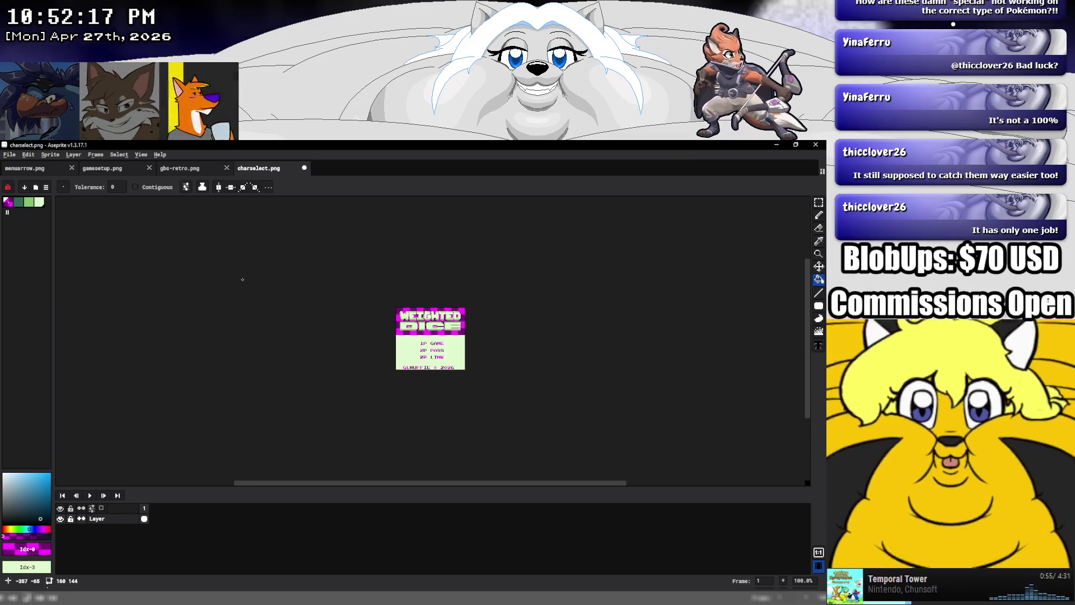
# Draw a filled rectangle over the whole charselect.png canvas
pyautogui.rightClick(121, 522)
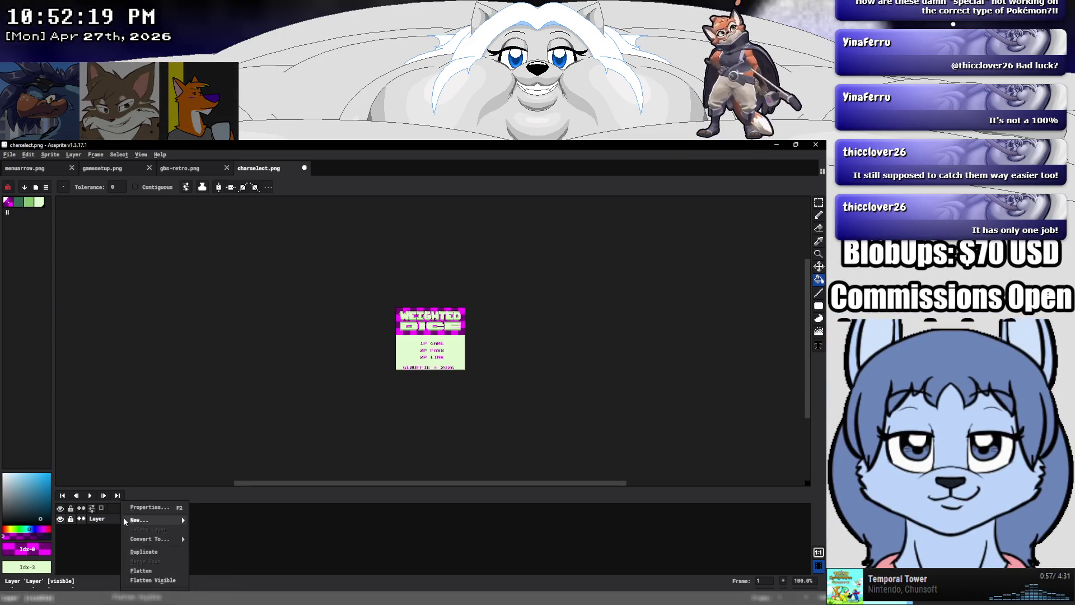
pyautogui.click(113, 520)
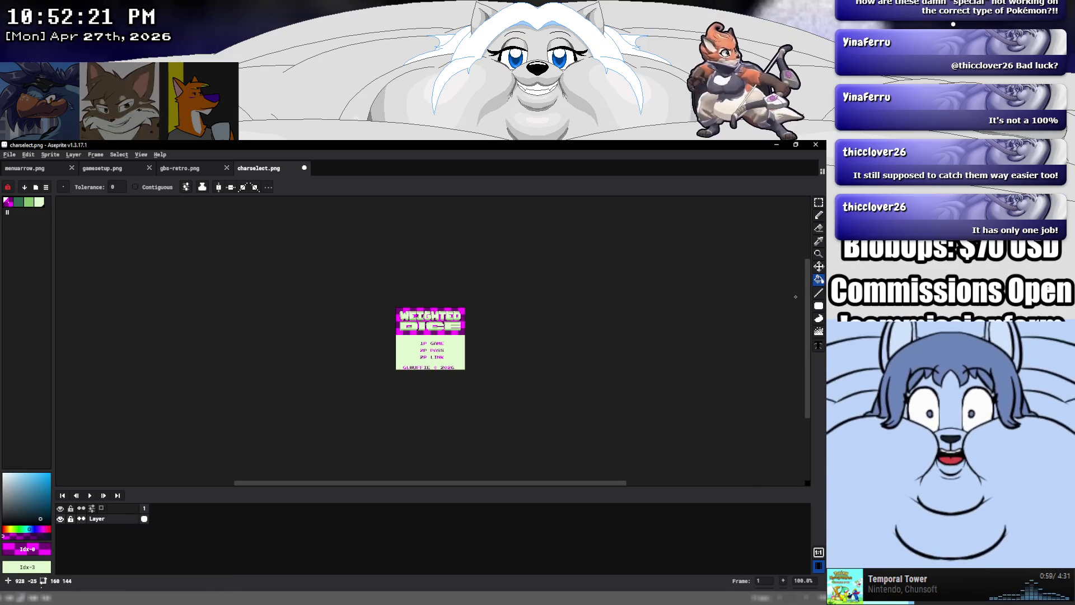
pyautogui.click(819, 306)
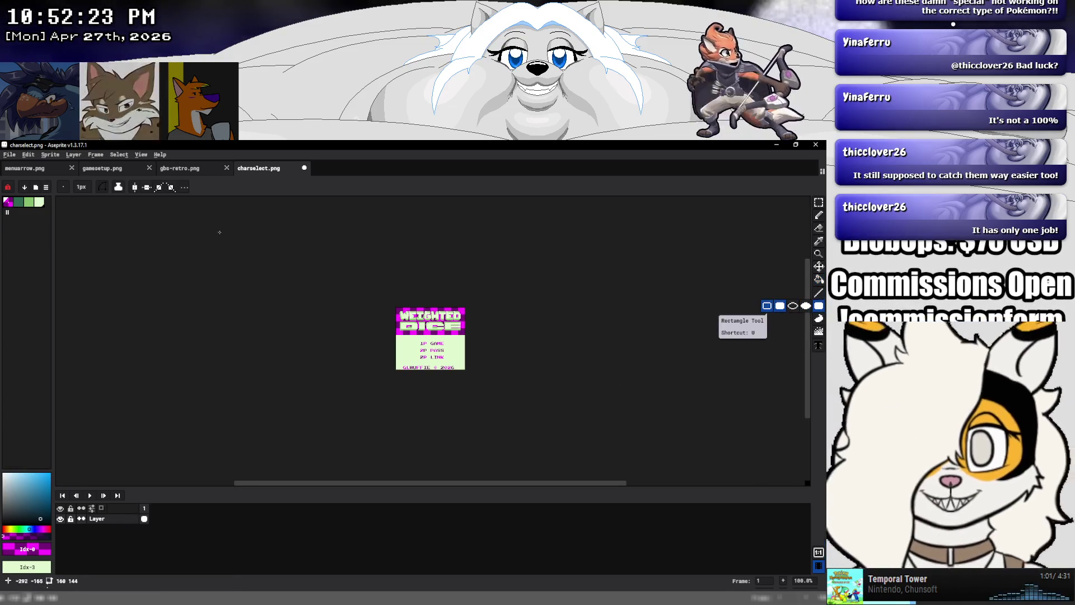
pyautogui.click(39, 203)
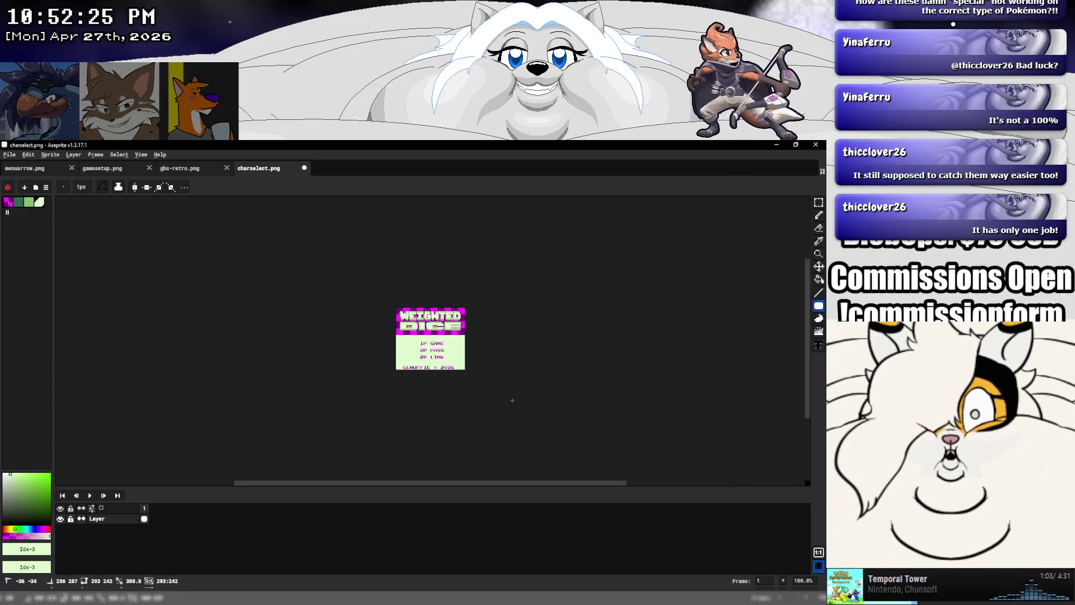
pyautogui.moveTo(371, 290); pyautogui.dragTo(516, 397)
pyautogui.scroll(2, 466, 344)
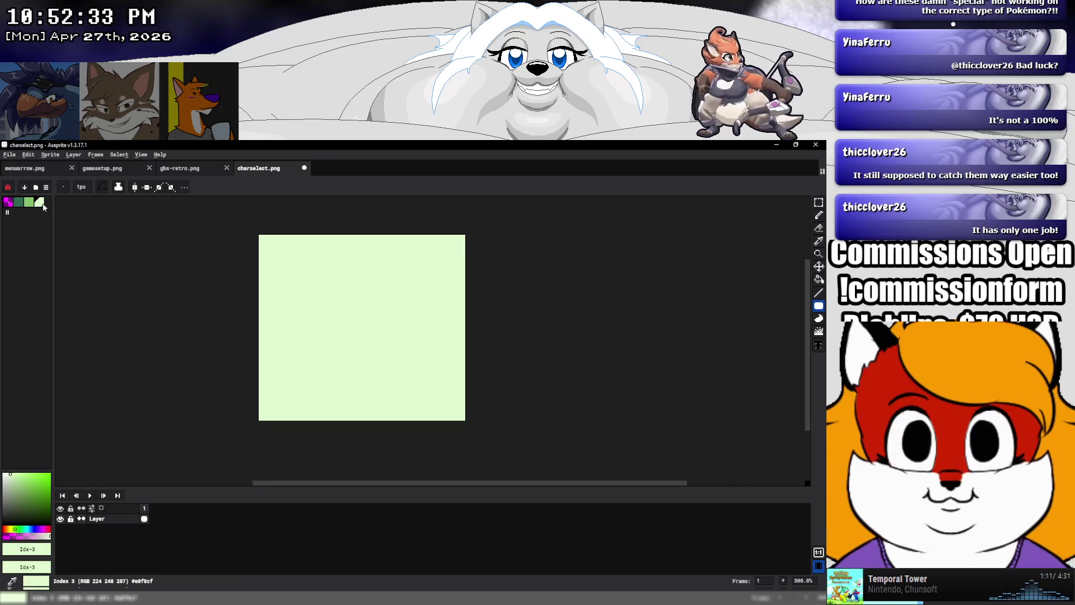
# Paint Bucket fill the canvas with the darkest blue-black colour #071821
pyautogui.click(9, 205)
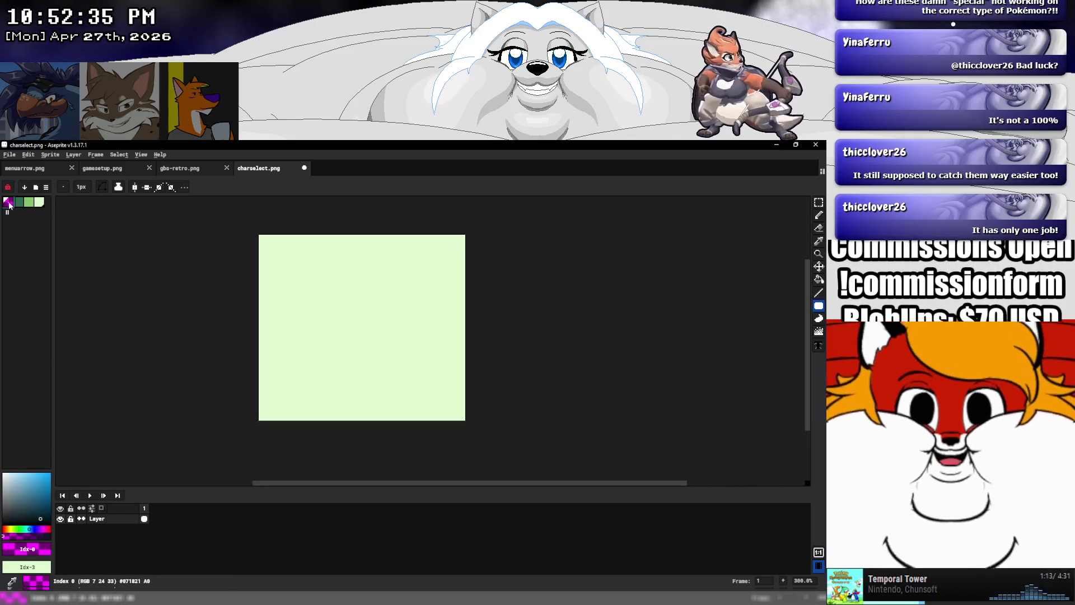
pyautogui.click(41, 536)
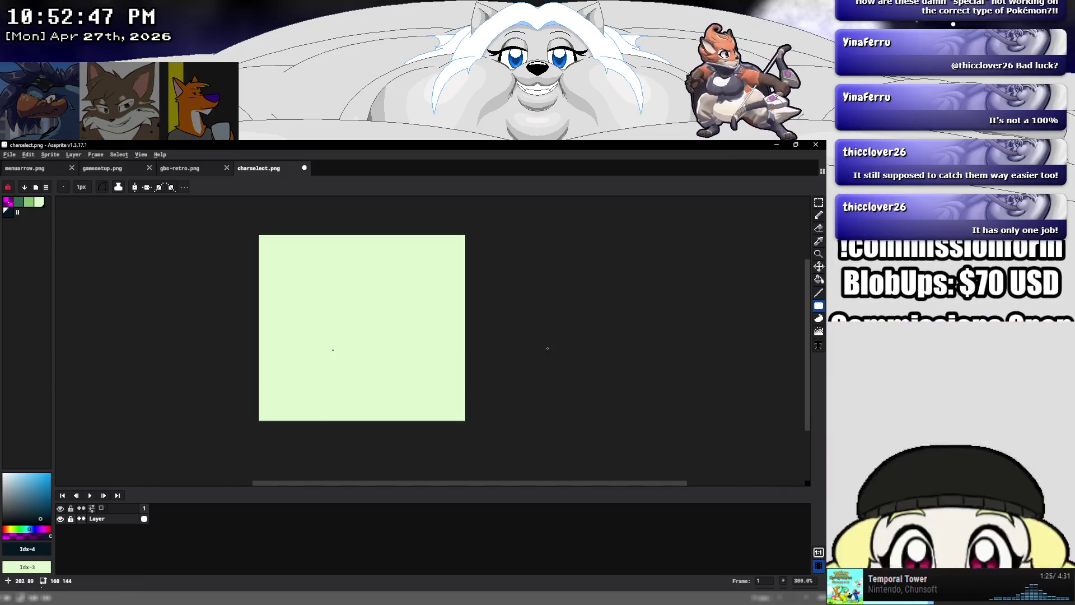
pyautogui.click(819, 279)
pyautogui.click(374, 345)
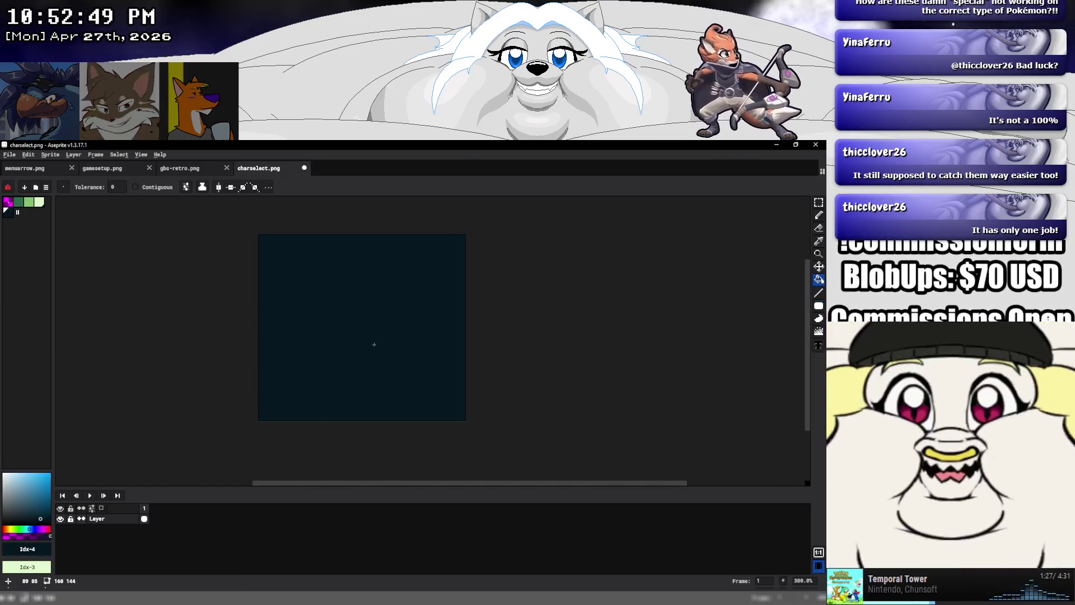
# Switch to the Pencil tool and zoom the canvas view
pyautogui.click(819, 215)
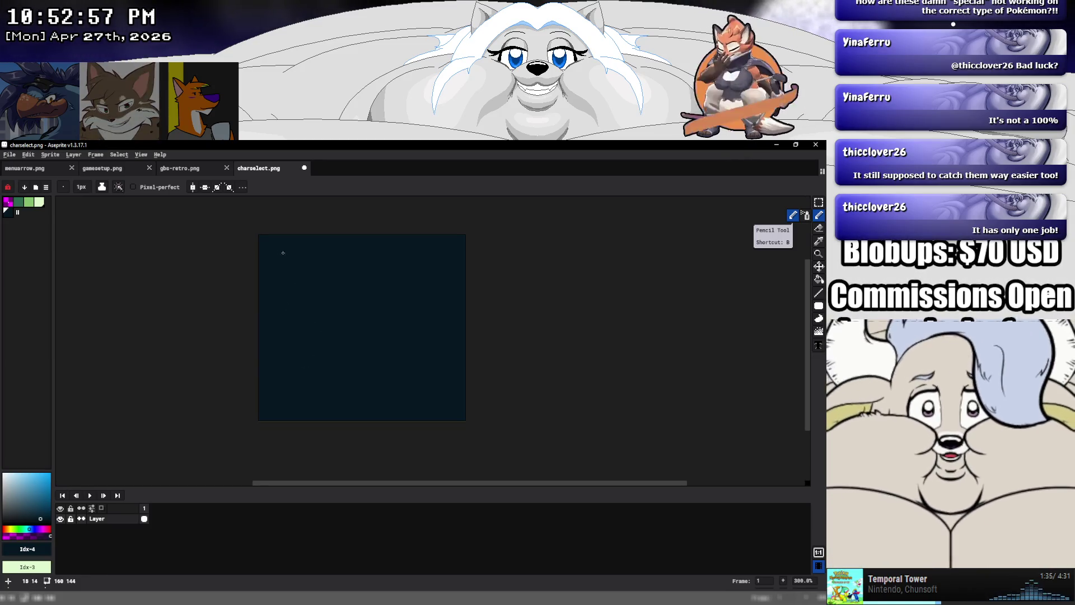
pyautogui.scroll(1, 278, 240)
pyautogui.scroll(1, 277, 240)
pyautogui.scroll(2, 276, 240)
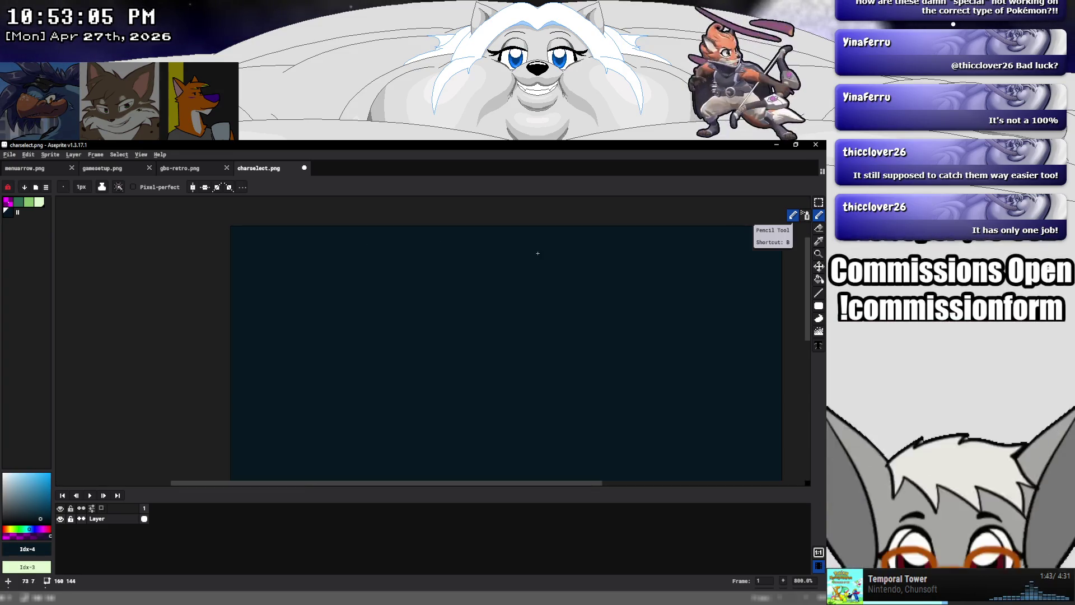
pyautogui.moveTo(819, 305)
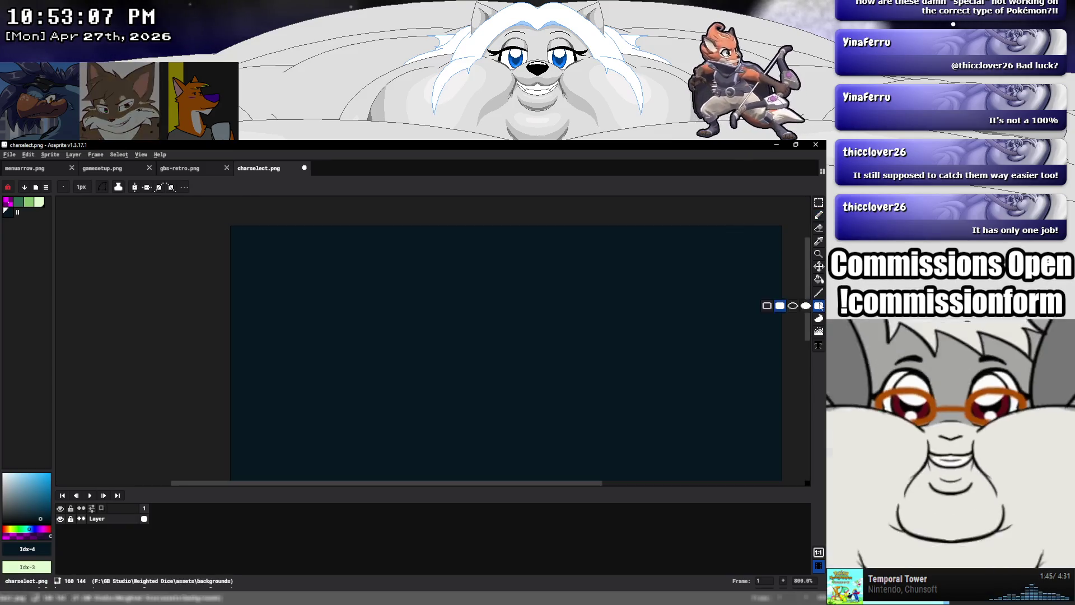
pyautogui.press('b')
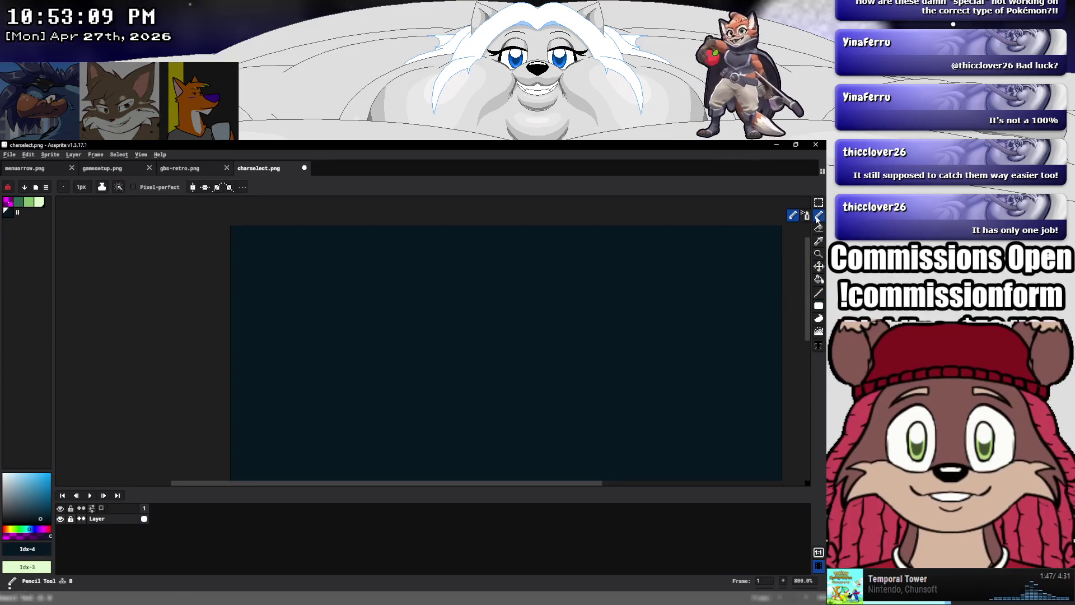
pyautogui.click(9, 155)
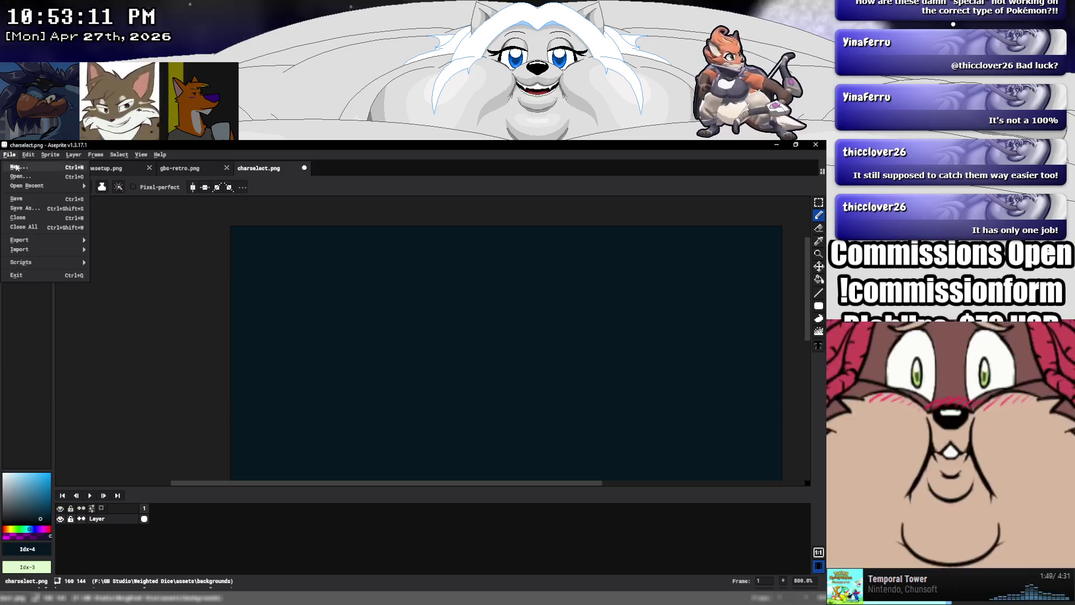
pyautogui.click(25, 199)
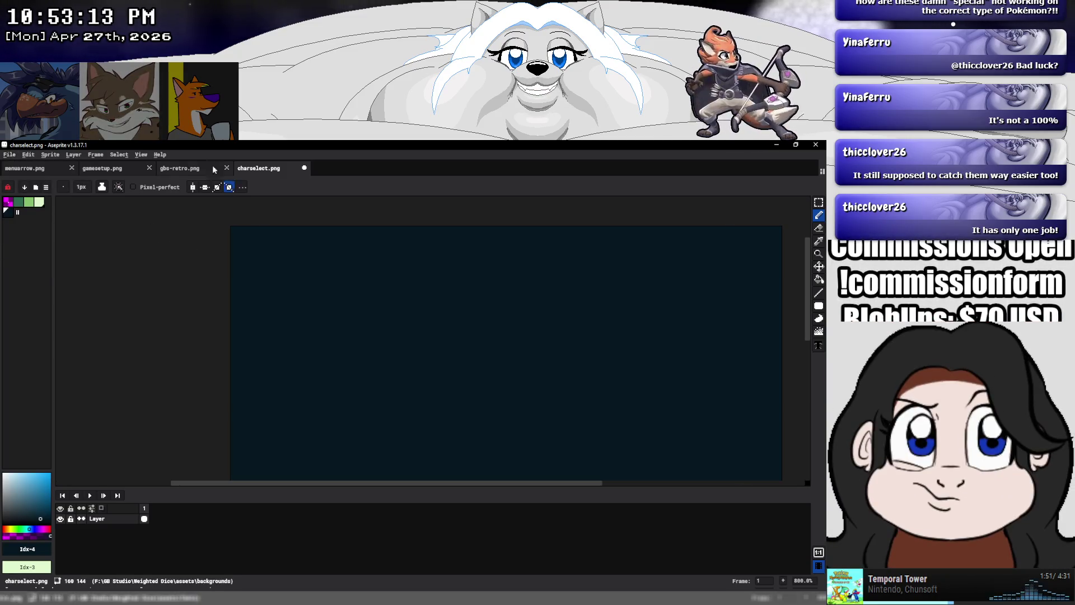
# Set the grid width and height to 8 in Grid Settings
pyautogui.click(140, 155)
pyautogui.moveTo(176, 220)
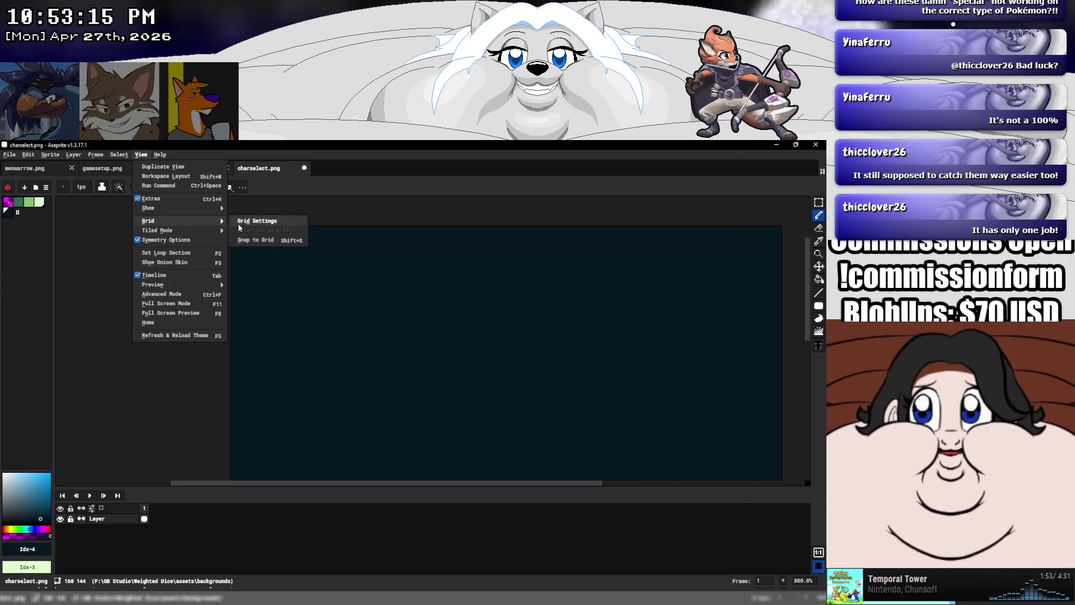
pyautogui.click(256, 221)
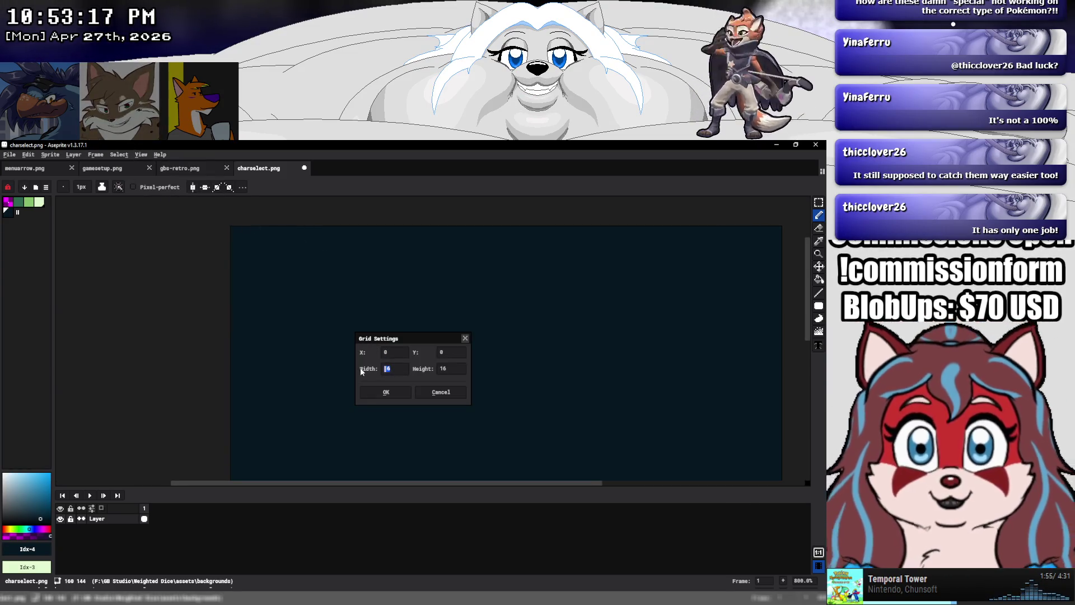
pyautogui.press('Tab')
pyautogui.write('8')
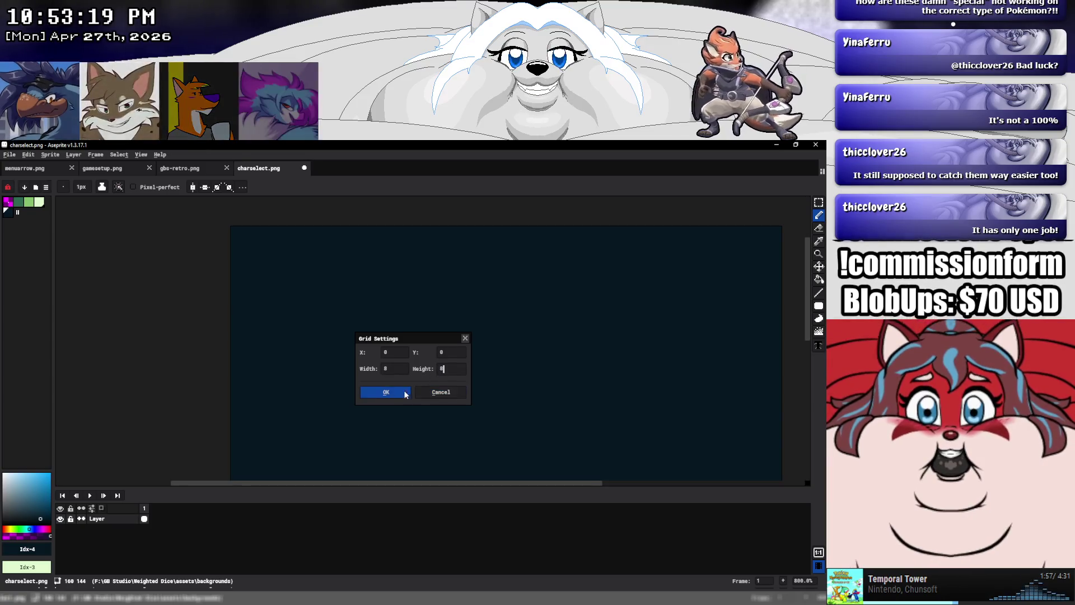
pyautogui.click(385, 392)
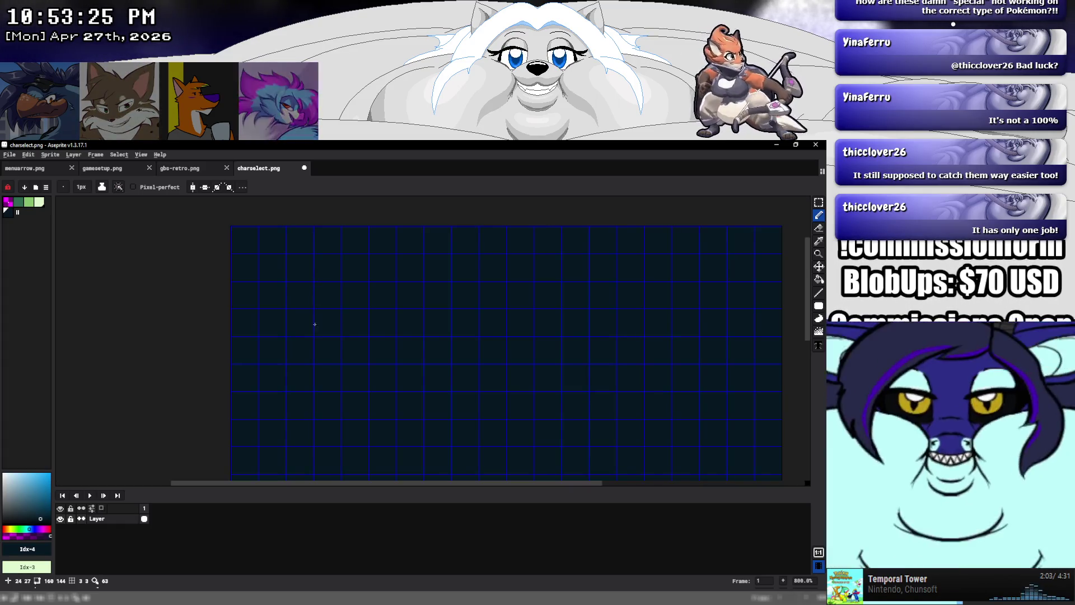
# Select the light-green palette colour and turn on vertical symmetry
pyautogui.scroll(-2, 384, 342)
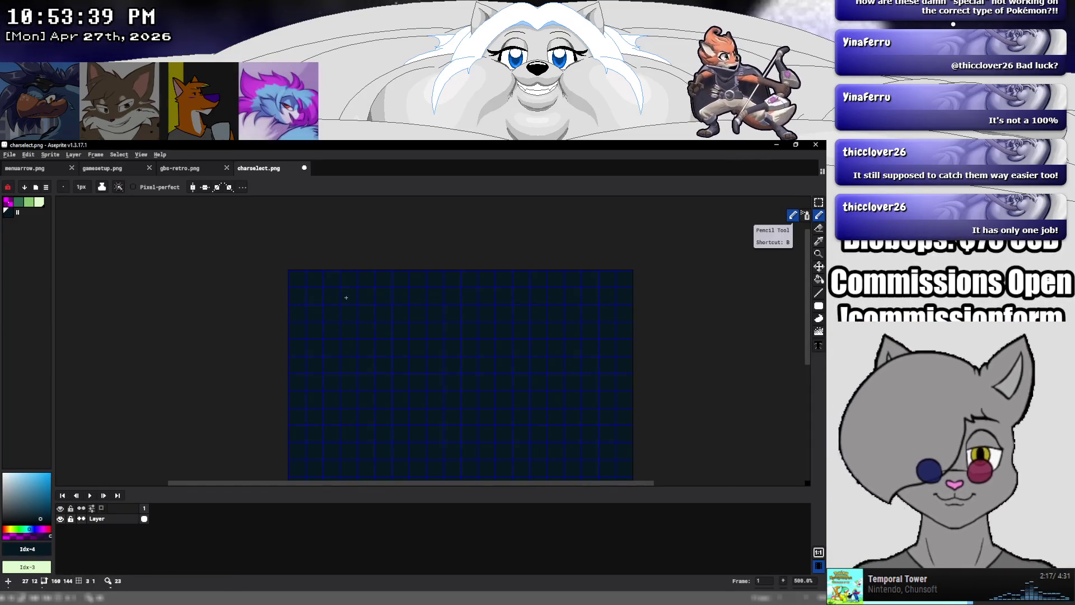
pyautogui.scroll(2, 345, 298)
pyautogui.scroll(3, 325, 298)
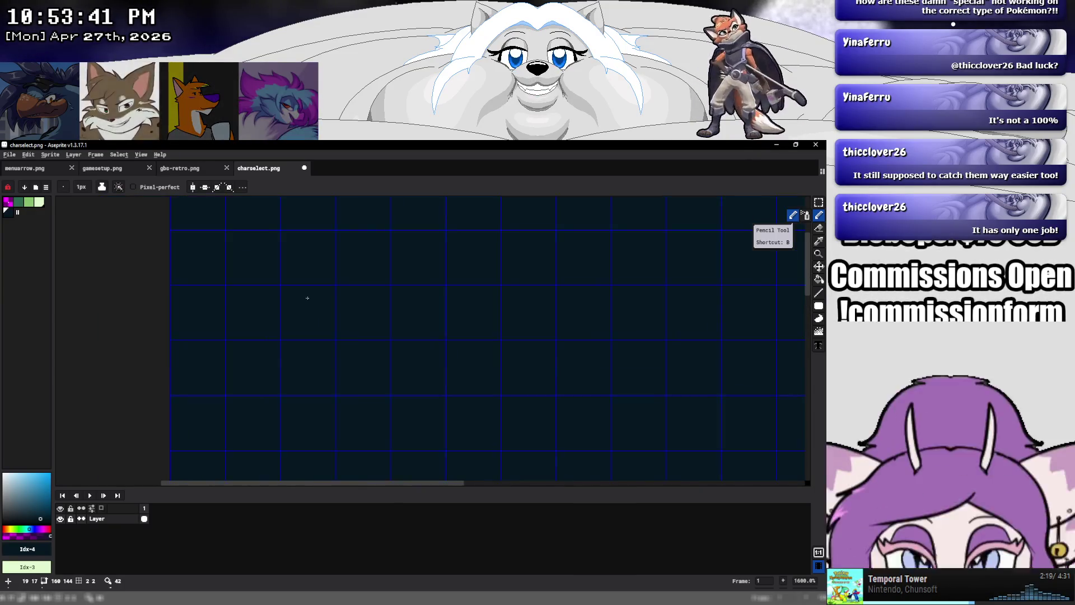
pyautogui.press('[')
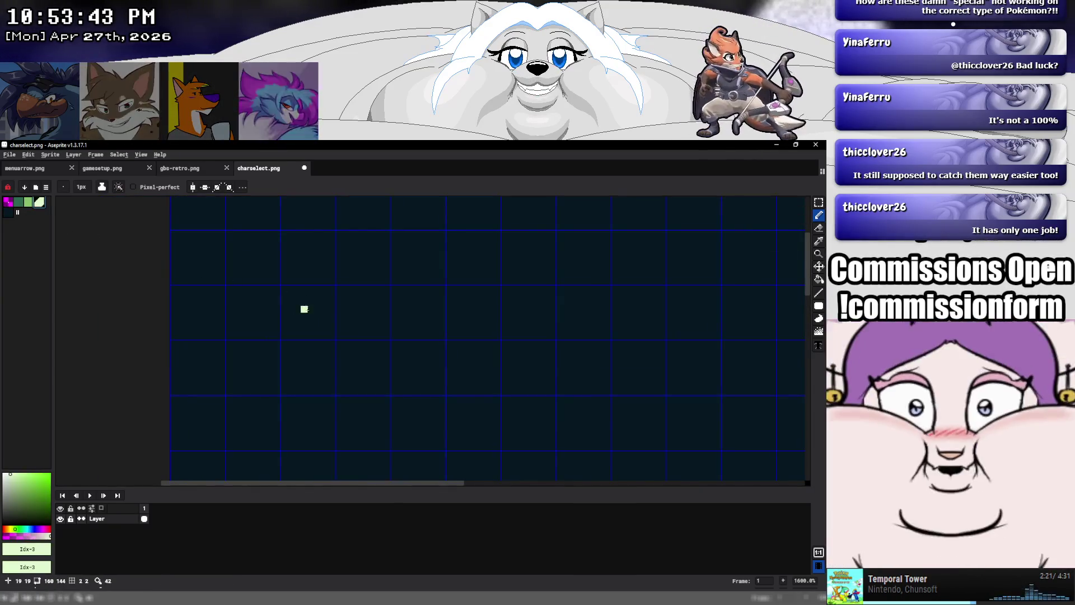
pyautogui.scroll(-3, 577, 324)
pyautogui.click(192, 187)
# Draw the mirrored rounded head outline with the Pencil and try a Paint Bucket fill
pyautogui.scroll(1, 533, 348)
pyautogui.scroll(-2, 428, 320)
pyautogui.scroll(4, 428, 320)
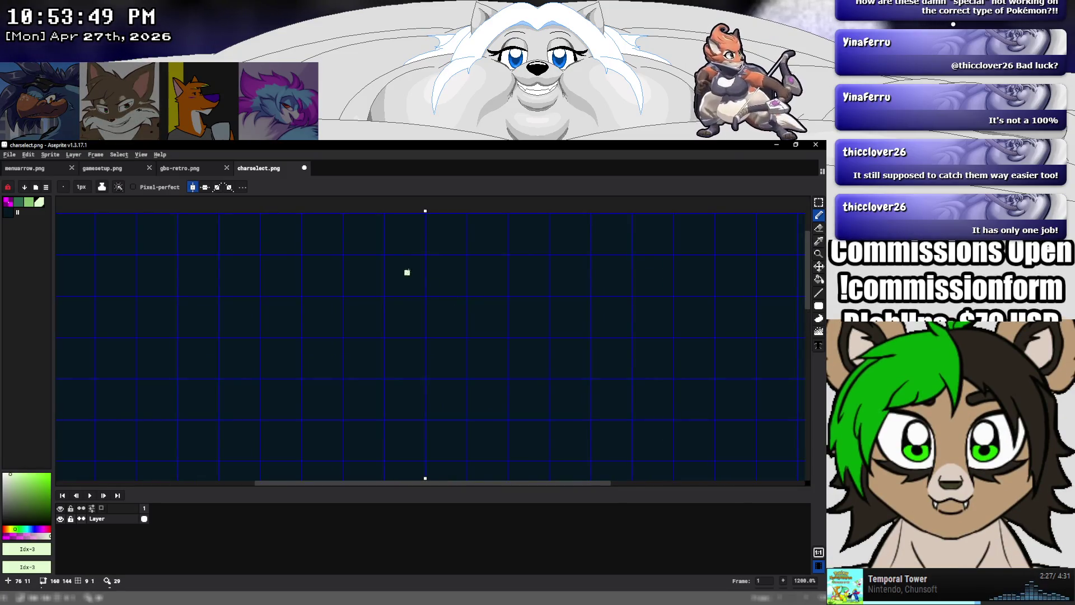
pyautogui.moveTo(418, 257)
pyautogui.mouseDown()
pyautogui.moveTo(392, 257)
pyautogui.moveTo(350, 303)
pyautogui.mouseUp()
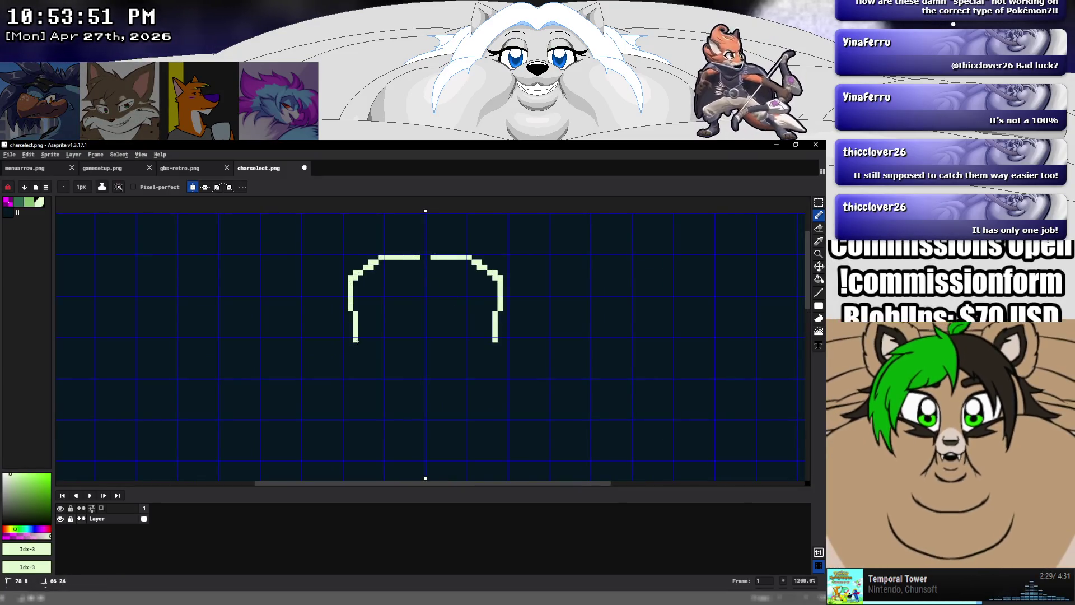
pyautogui.moveTo(349, 355); pyautogui.dragTo(340, 371)
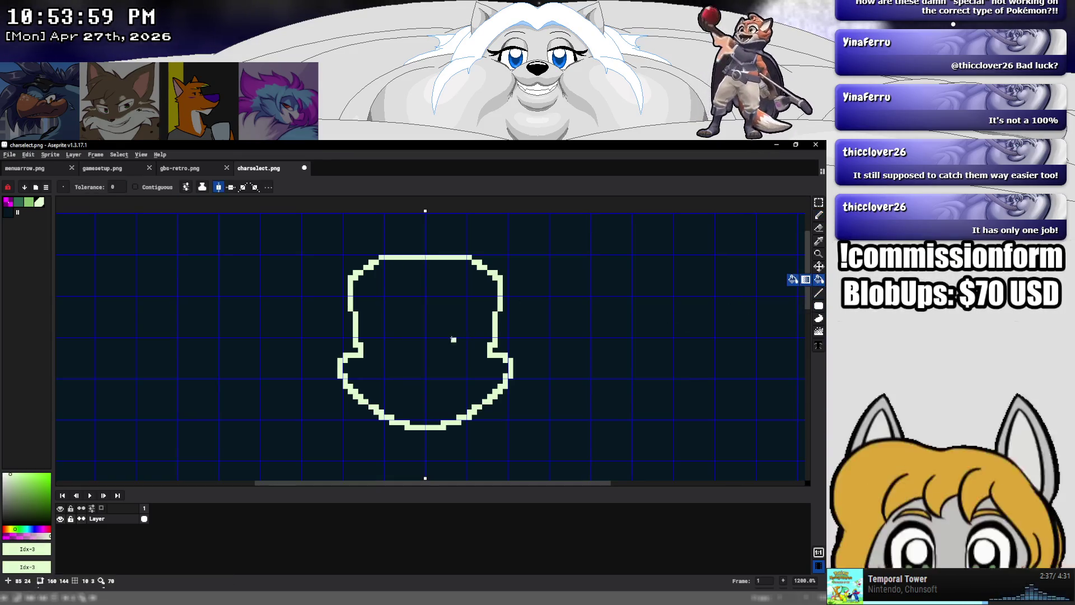
pyautogui.click(458, 339)
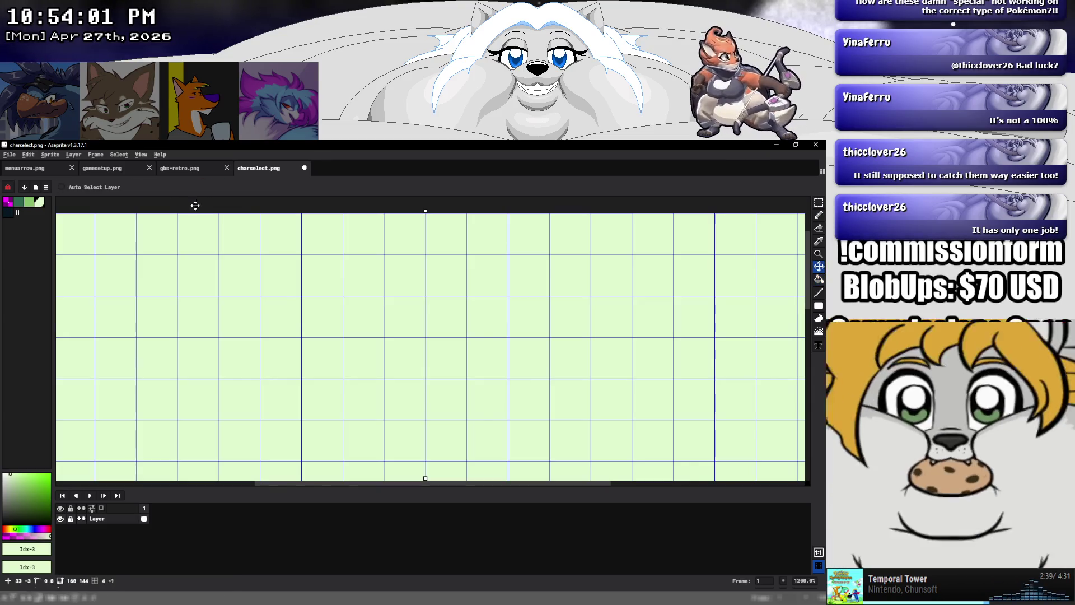
# Undo the fill that flooded the whole canvas and return to the single-pixel pencil
pyautogui.hotkey('ctrl', 'z')
pyautogui.click(818, 218)
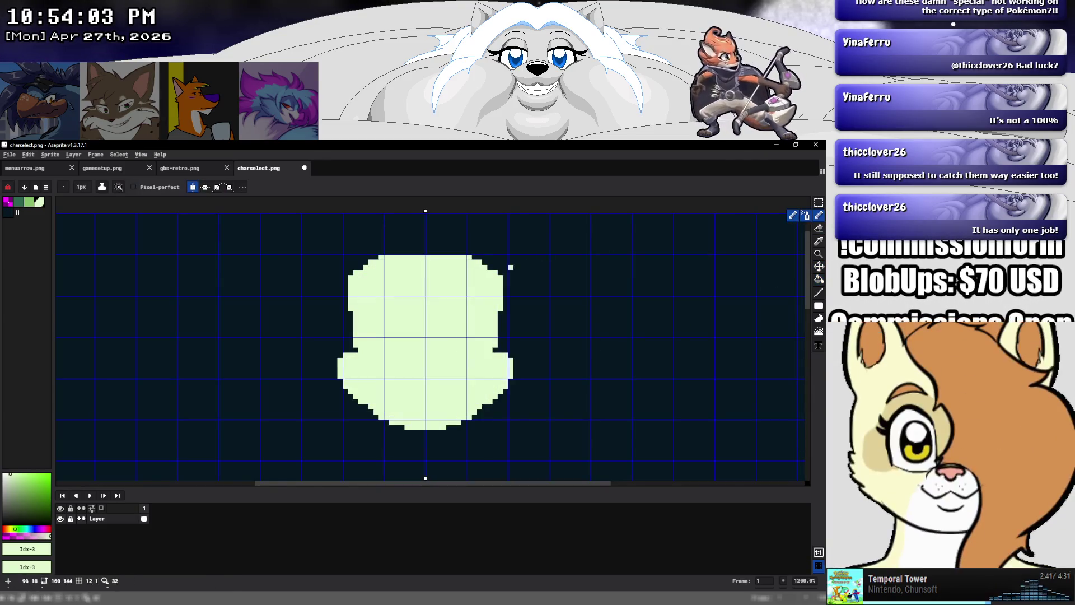
pyautogui.scroll(1, 403, 314)
pyautogui.scroll(-1, 418, 326)
pyautogui.scroll(-2, 418, 326)
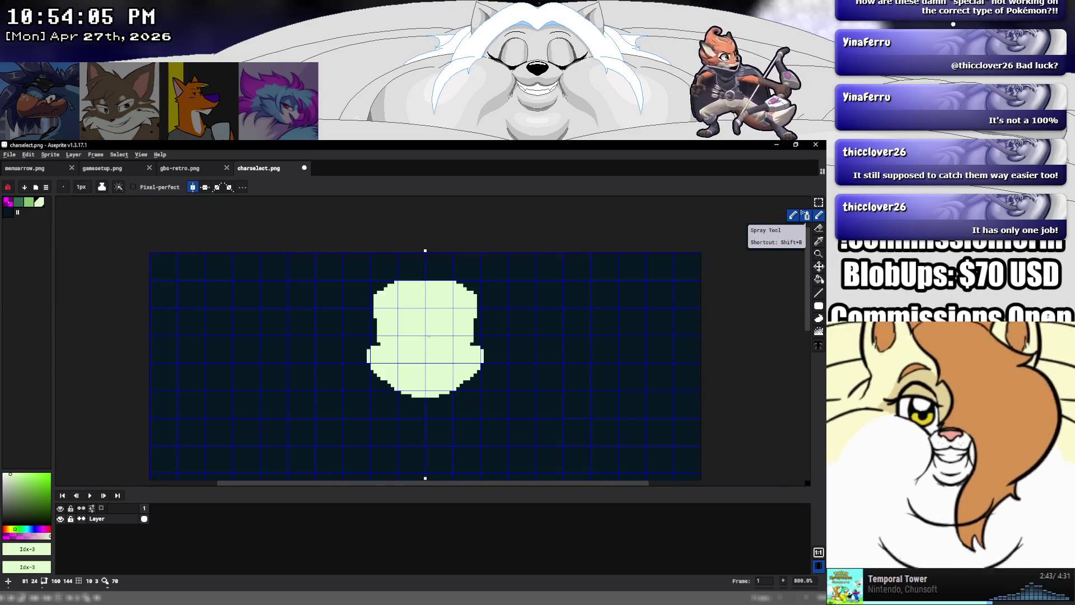
# In dark green, pencil mirrored neck and shoulder outlines below the head, closing the bottom
pyautogui.click(19, 201)
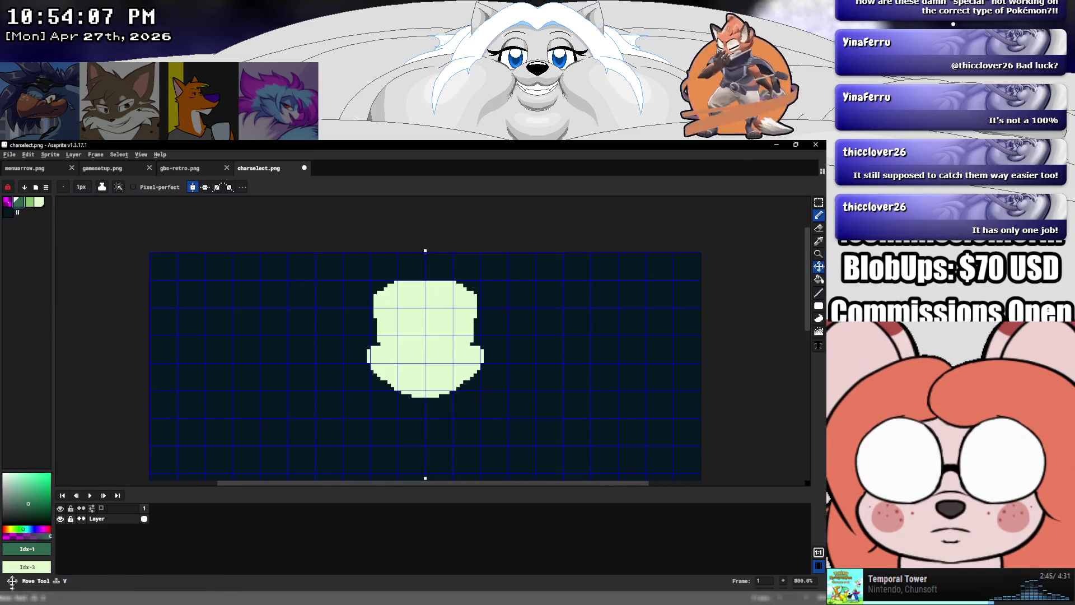
pyautogui.click(818, 227)
pyautogui.scroll(2, 479, 400)
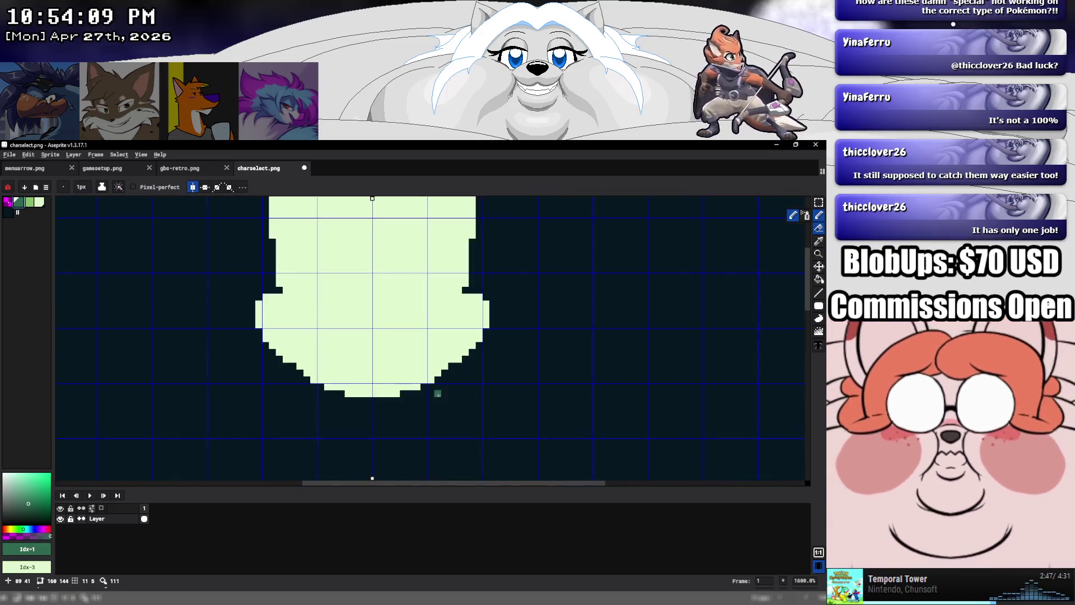
pyautogui.press('b')
pyautogui.moveTo(430, 379)
pyautogui.mouseDown()
pyautogui.moveTo(443, 428)
pyautogui.moveTo(384, 476)
pyautogui.mouseUp()
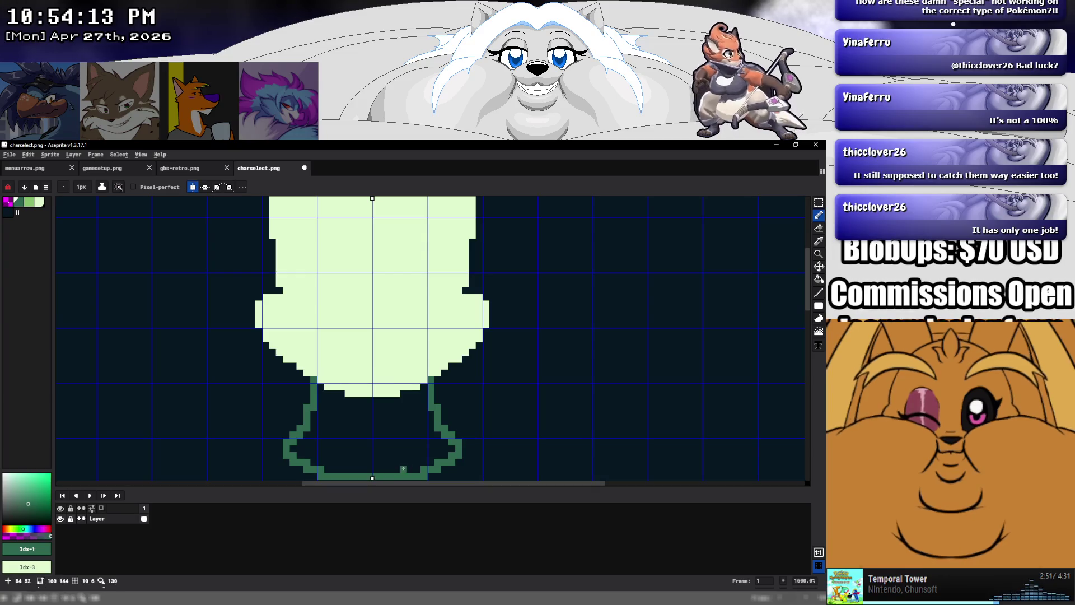
pyautogui.moveTo(458, 446)
pyautogui.mouseDown()
pyautogui.moveTo(496, 456)
pyautogui.moveTo(519, 478)
pyautogui.mouseUp()
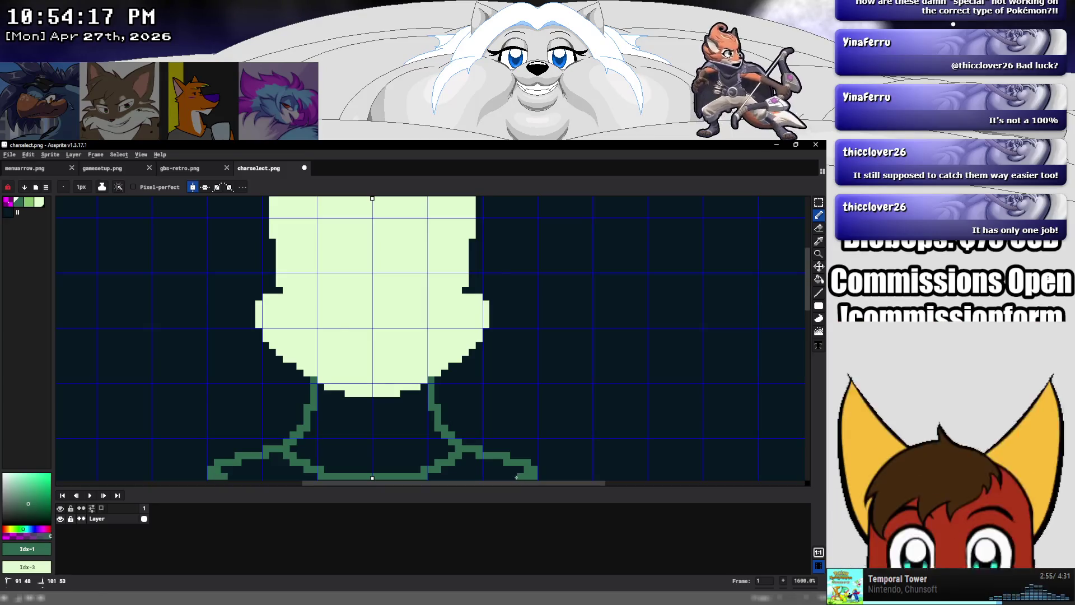
pyautogui.scroll(-1, 482, 466)
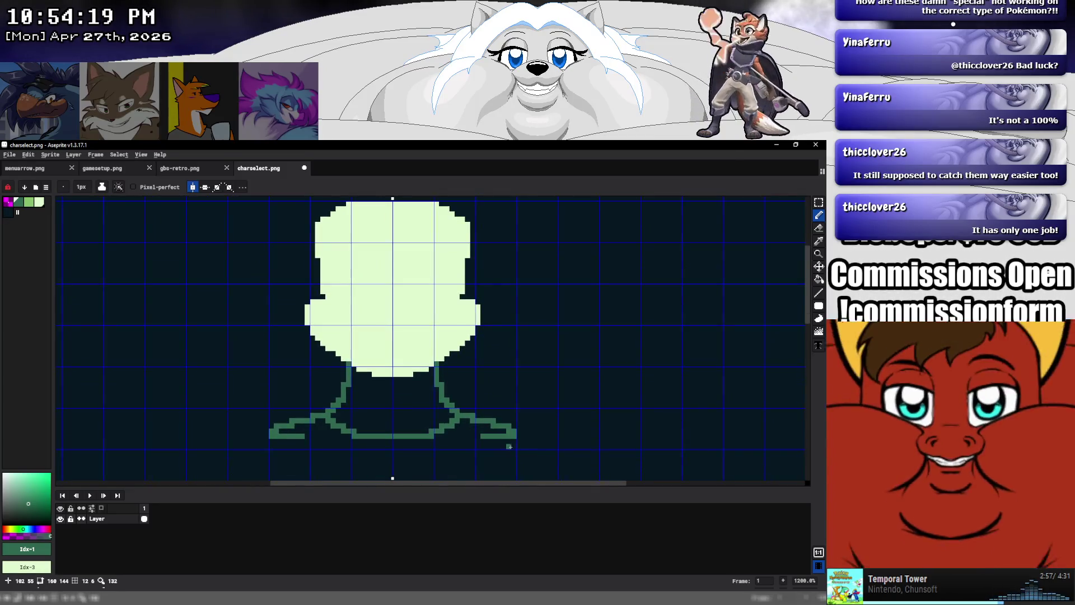
pyautogui.moveTo(514, 443); pyautogui.dragTo(388, 444)
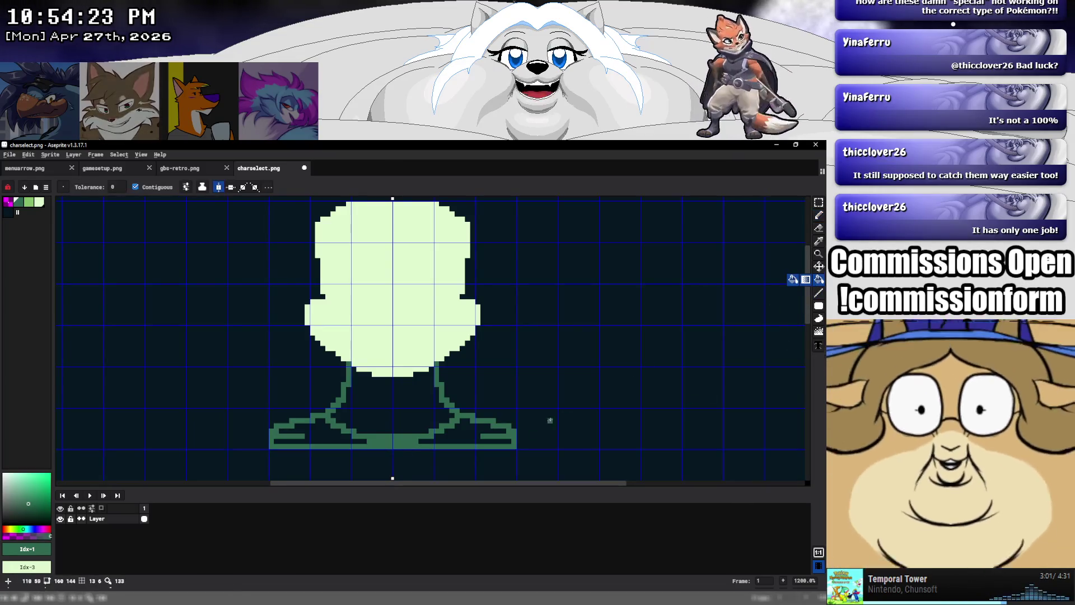
# Paint Bucket the shoulder strips and neck body solid dark green
pyautogui.press('g')
pyautogui.click(472, 437)
pyautogui.click(427, 412)
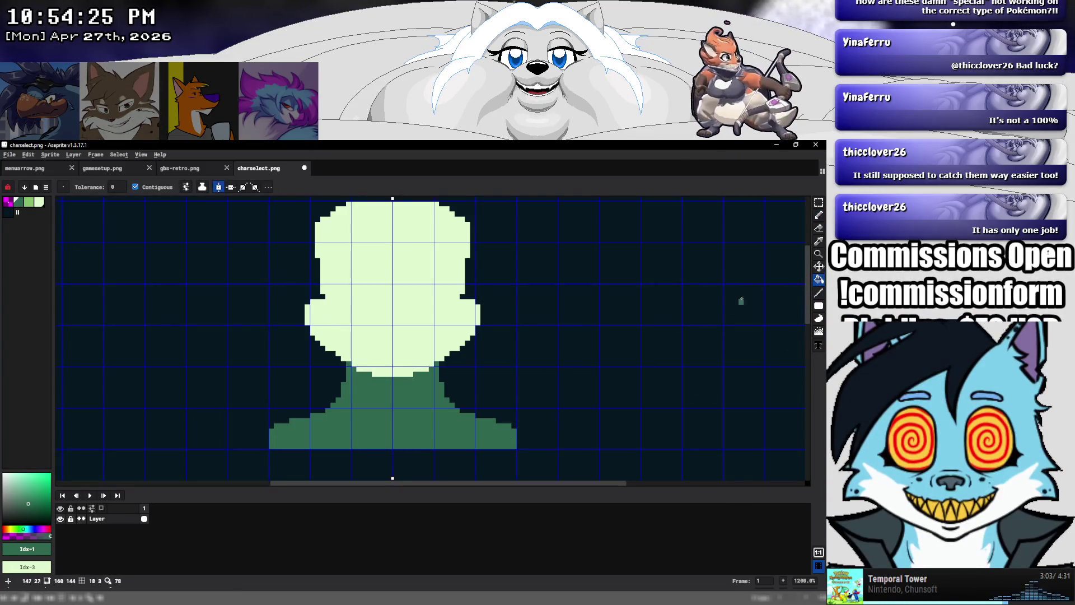
pyautogui.press('b')
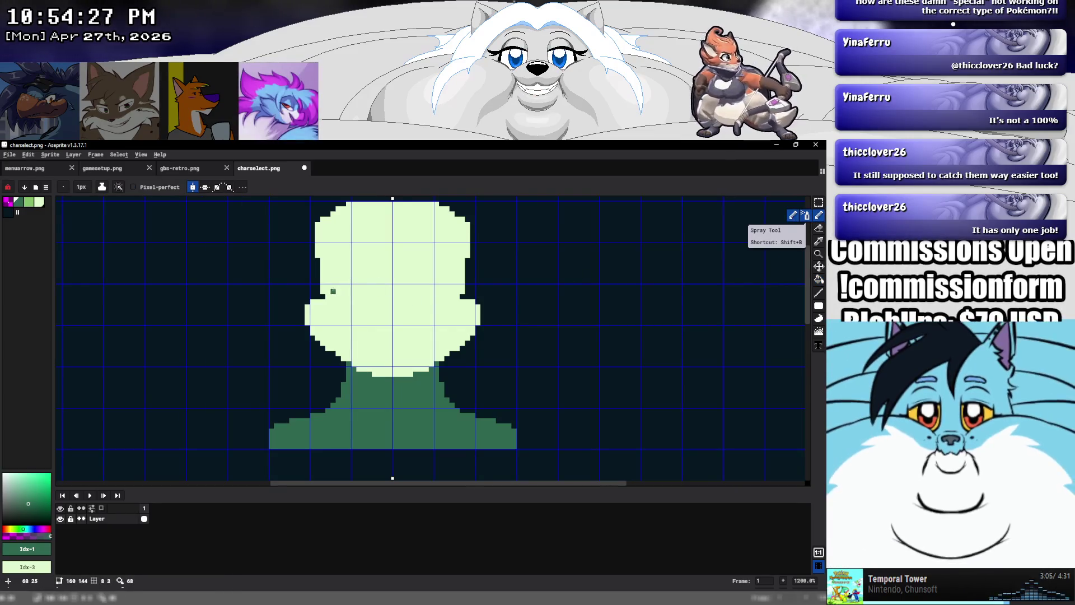
# Add light-green ear strips on both head sides and round off the head's top corners
pyautogui.moveTo(477, 302); pyautogui.dragTo(477, 322)
pyautogui.moveTo(311, 301); pyautogui.dragTo(308, 323)
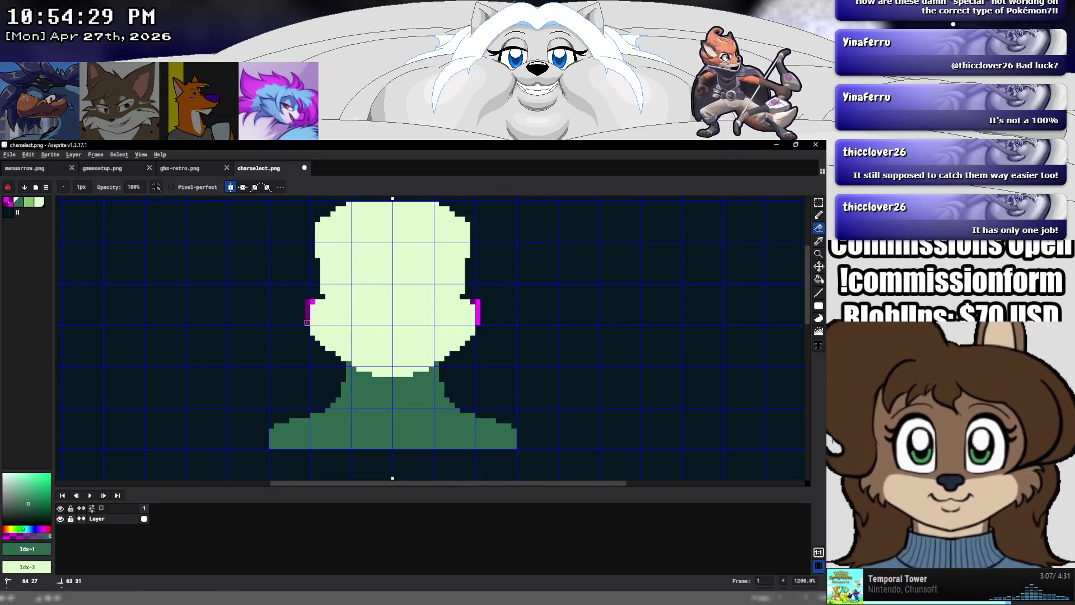
pyautogui.click(17, 213)
pyautogui.moveTo(477, 301); pyautogui.dragTo(477, 323)
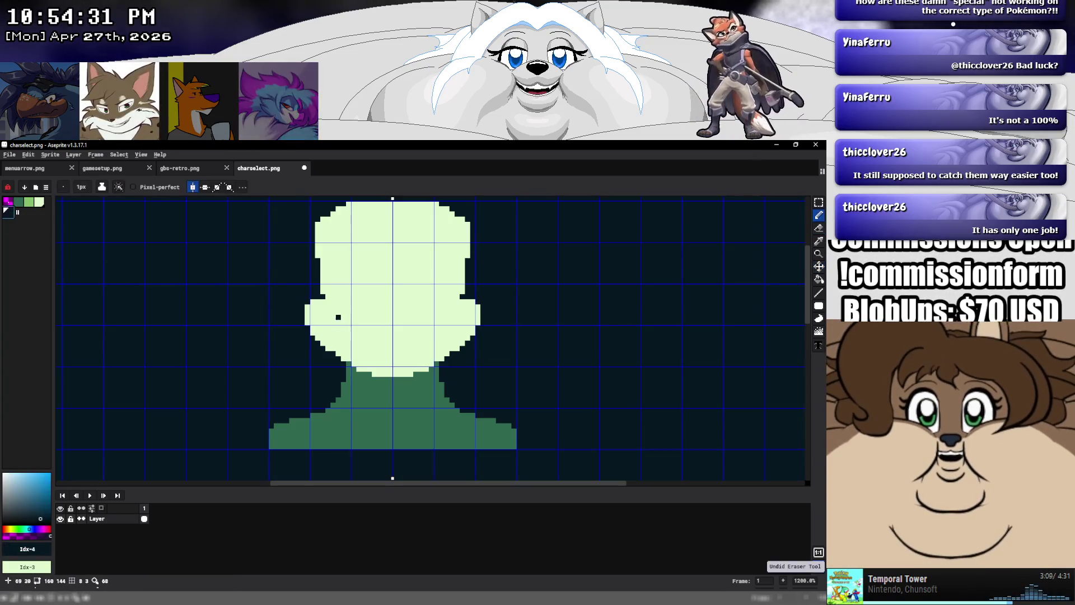
pyautogui.moveTo(308, 323); pyautogui.dragTo(307, 304)
pyautogui.hotkey('ctrl', 'z')
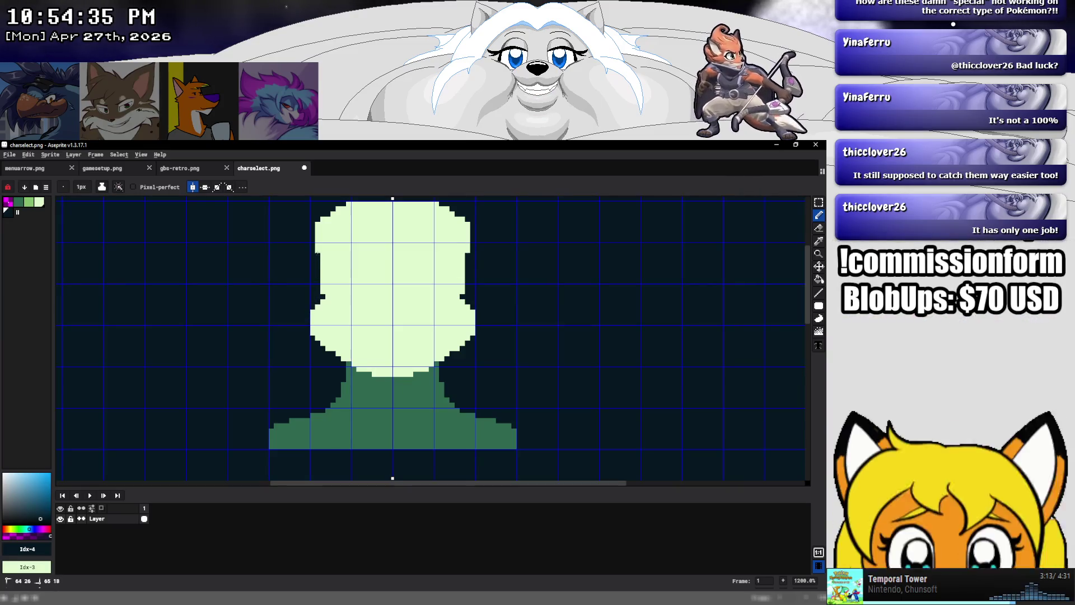
pyautogui.moveTo(318, 229); pyautogui.dragTo(353, 205)
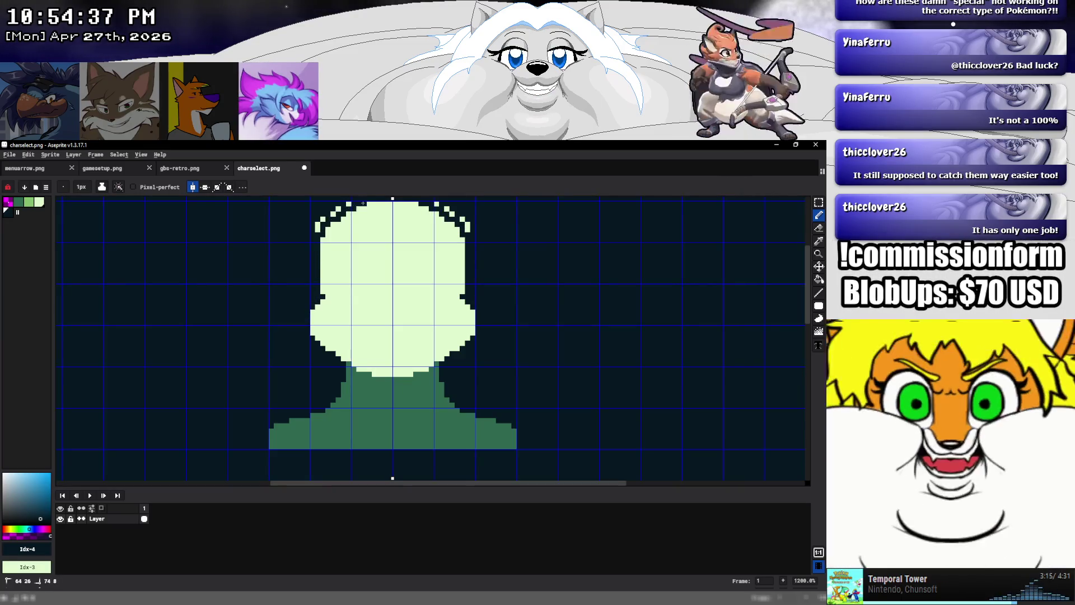
pyautogui.click(317, 229)
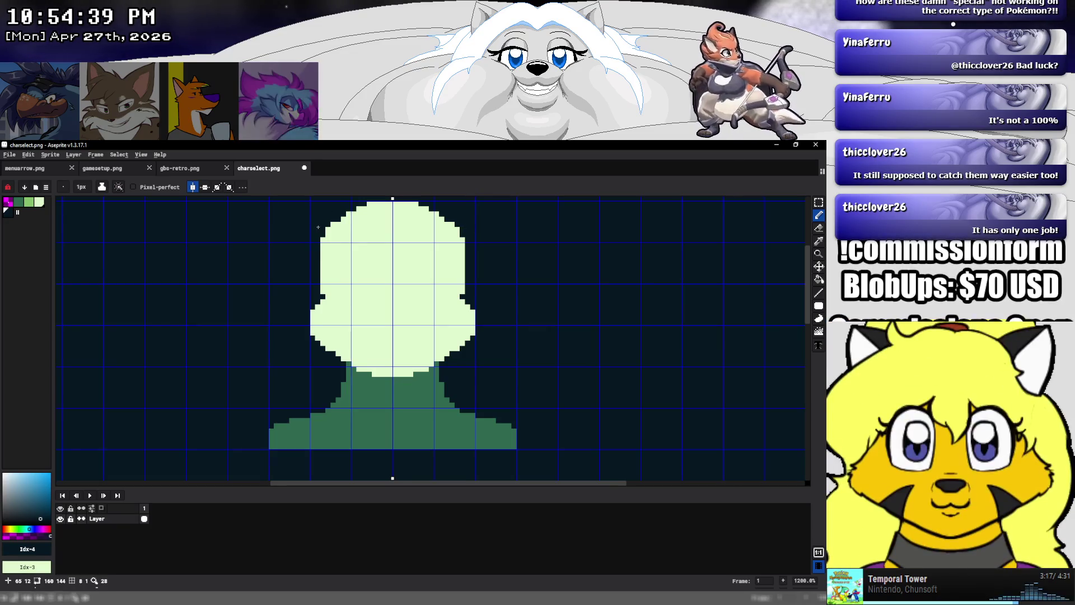
# Draw the small mouth and shape both eyes into pointed teardrops with small lashes
pyautogui.click(386, 327)
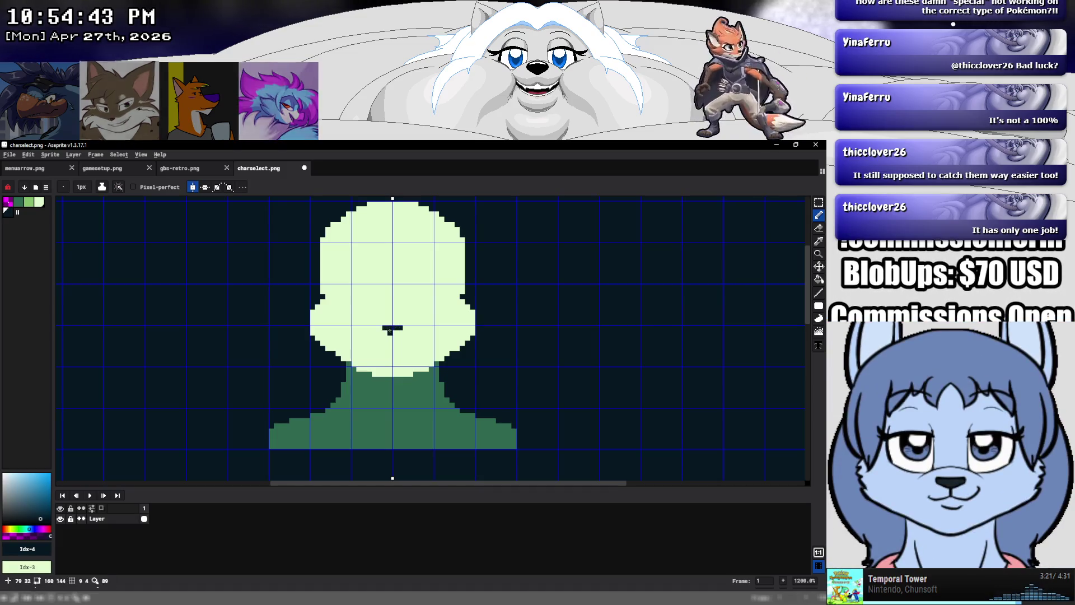
pyautogui.click(380, 287)
pyautogui.moveTo(374, 281)
pyautogui.mouseDown()
pyautogui.moveTo(354, 286)
pyautogui.moveTo(353, 302)
pyautogui.mouseUp()
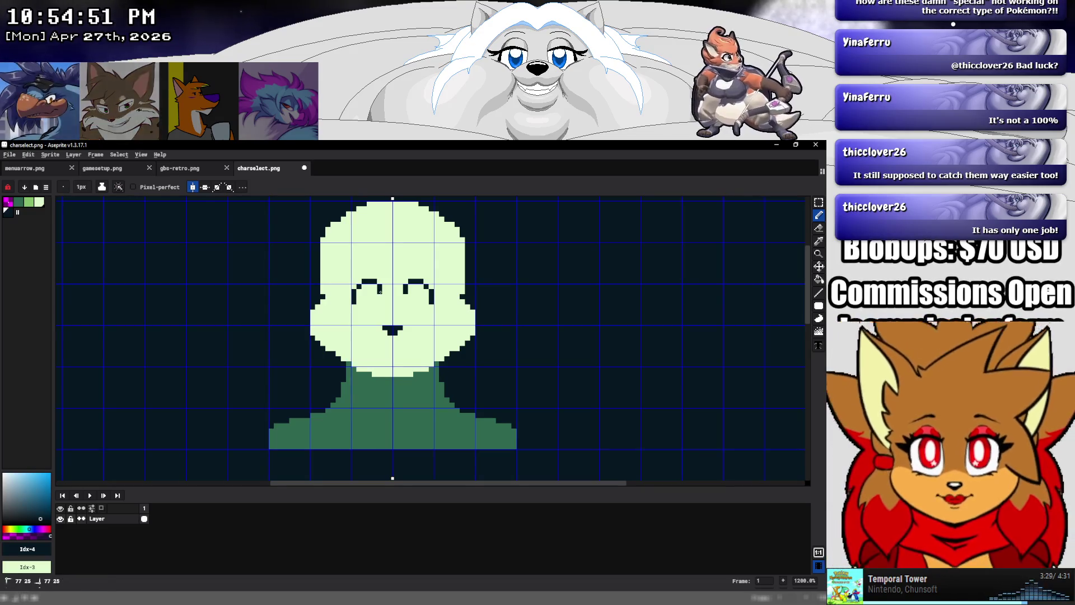
pyautogui.click(380, 293)
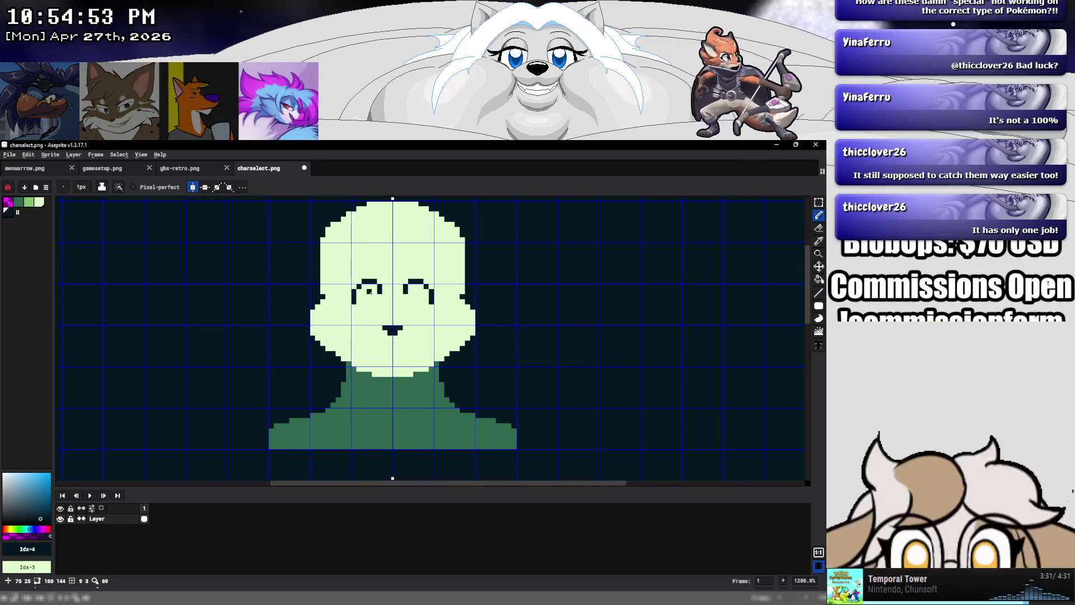
pyautogui.click(368, 300)
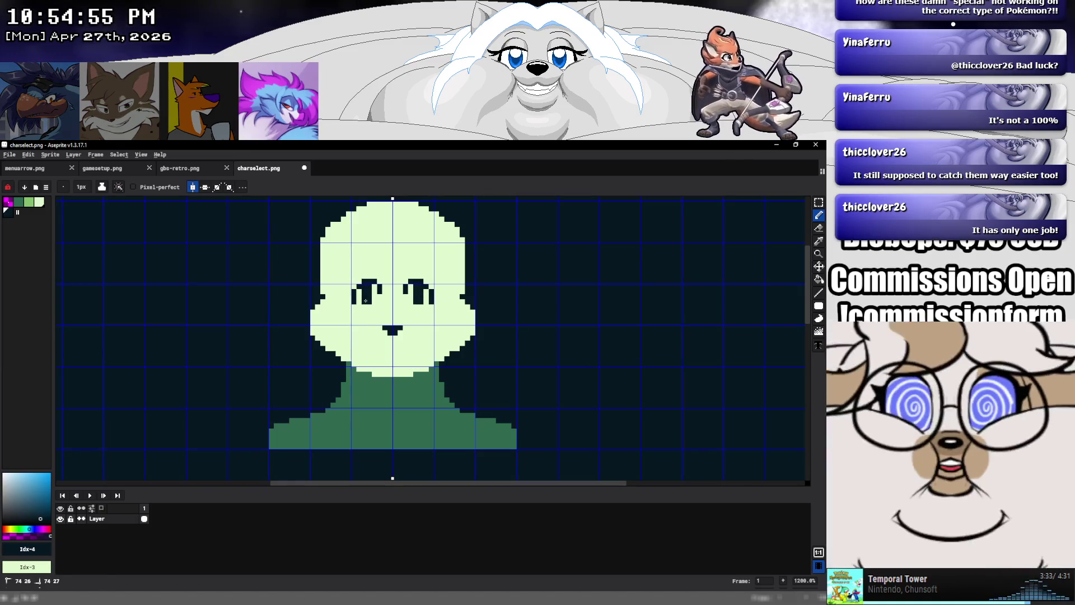
pyautogui.moveTo(375, 296); pyautogui.dragTo(368, 312)
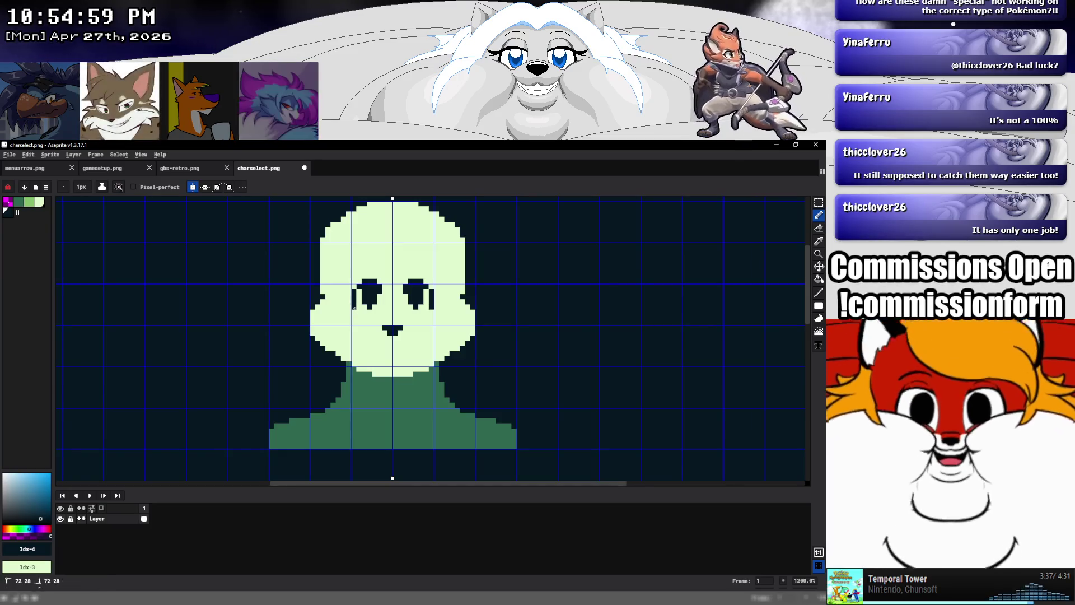
pyautogui.click(359, 312)
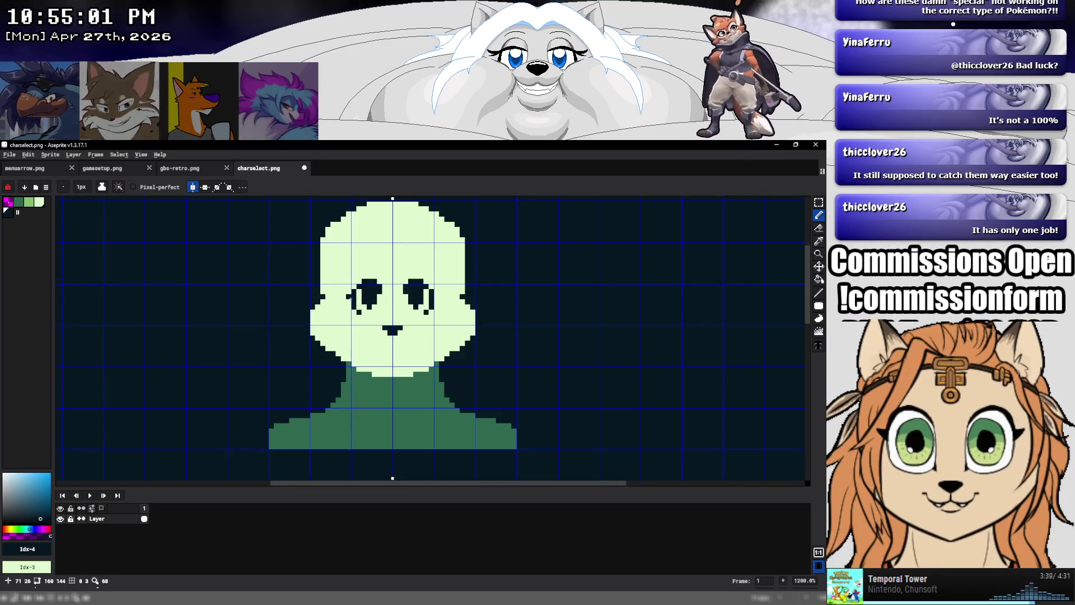
pyautogui.moveTo(348, 296); pyautogui.dragTo(343, 291)
pyautogui.click(343, 301)
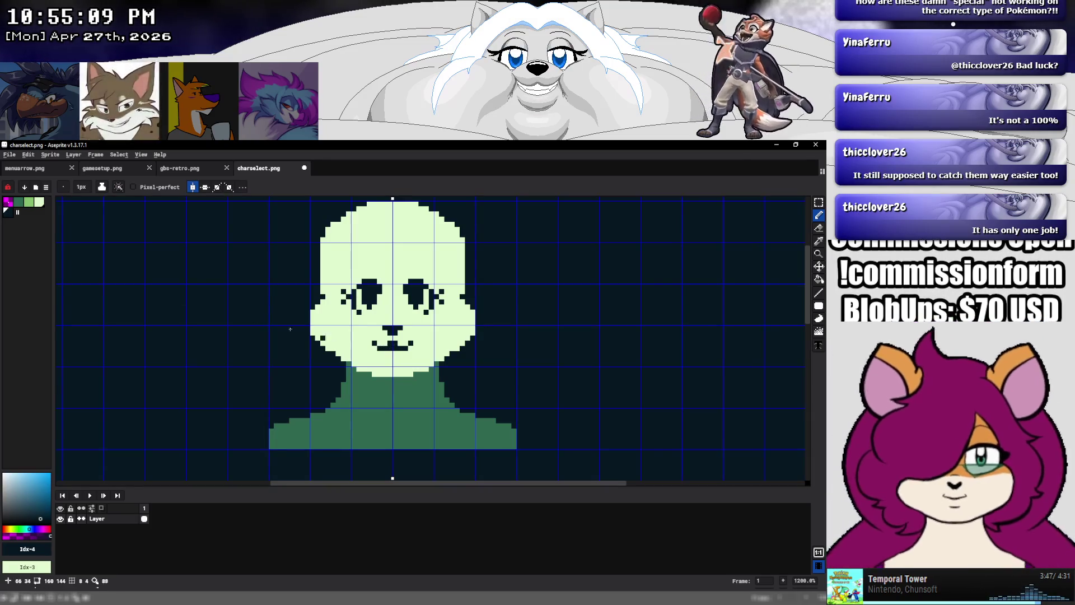
# Remove a stray mouth pixel, then add light-green pixels on top of the head
pyautogui.click(395, 348)
pyautogui.hotkey('ctrl', 'z')
pyautogui.click(37, 208)
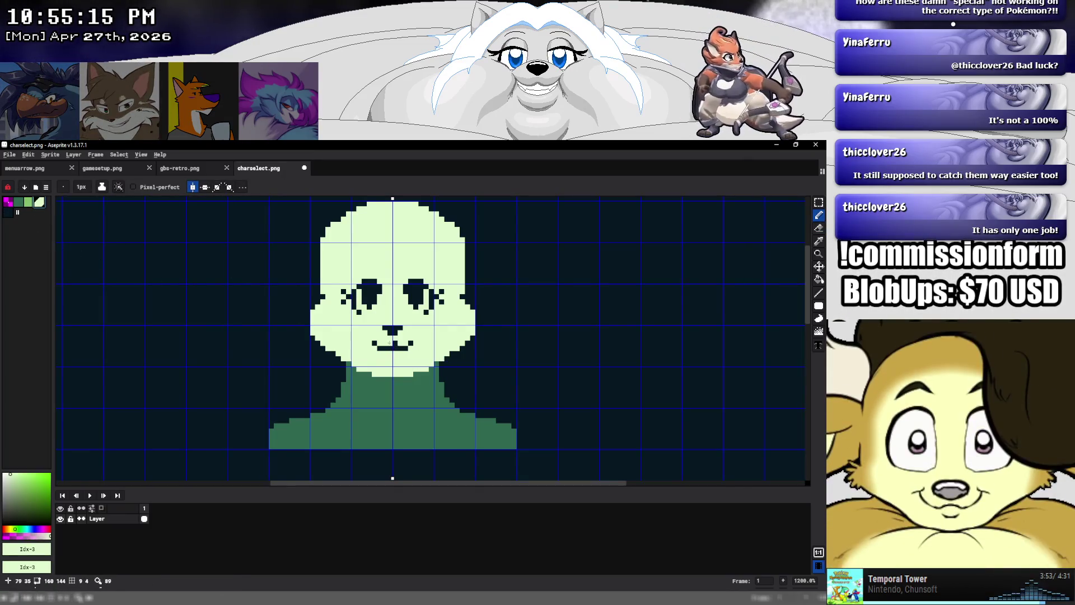
pyautogui.scroll(-7, 391, 346)
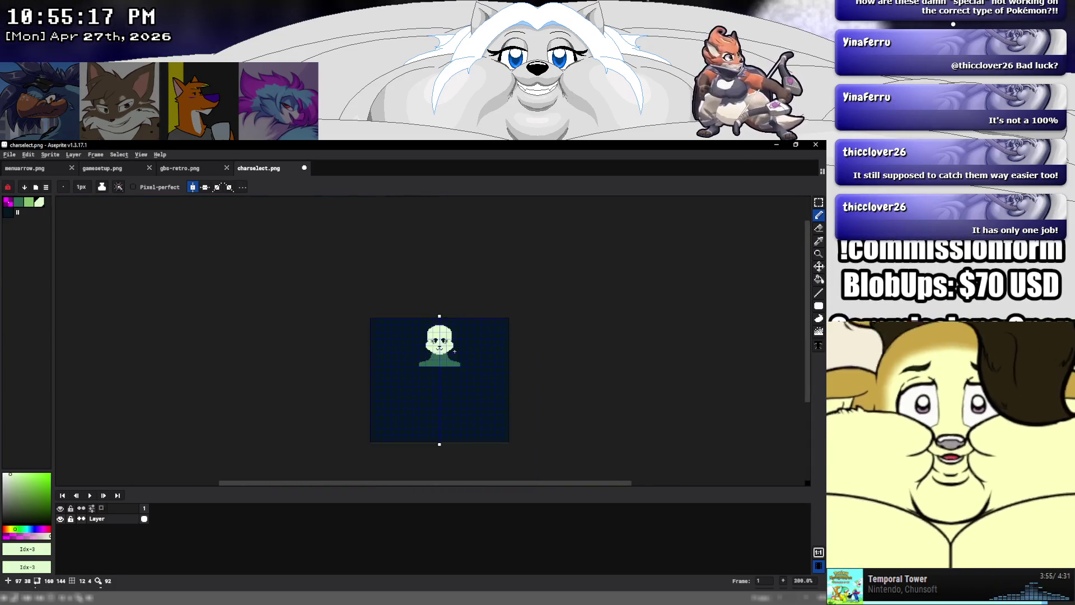
pyautogui.scroll(1, 345, 336)
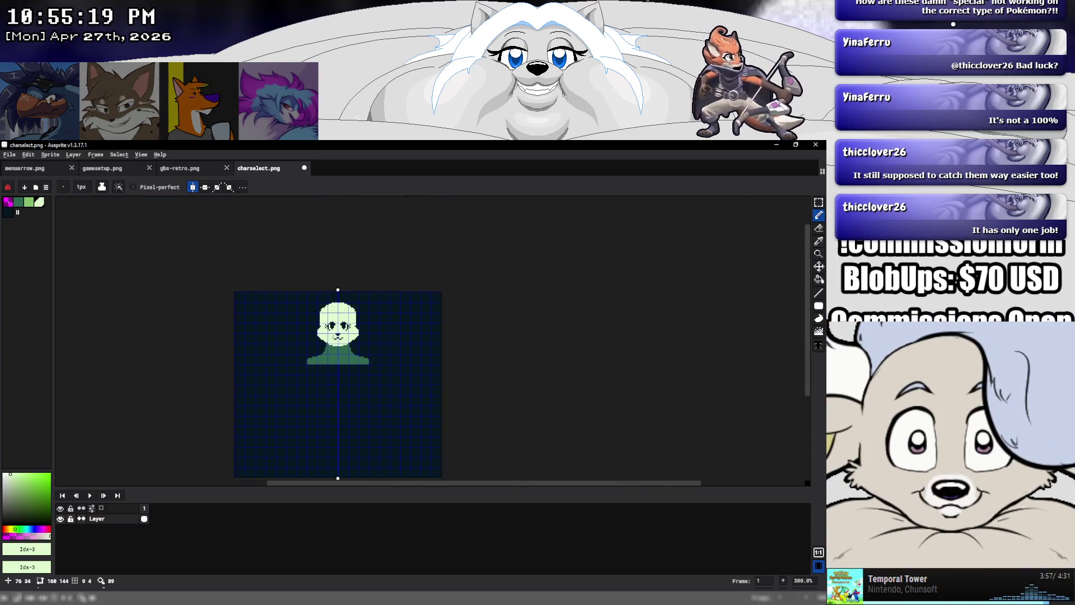
pyautogui.scroll(1, 344, 336)
pyautogui.scroll(1, 343, 333)
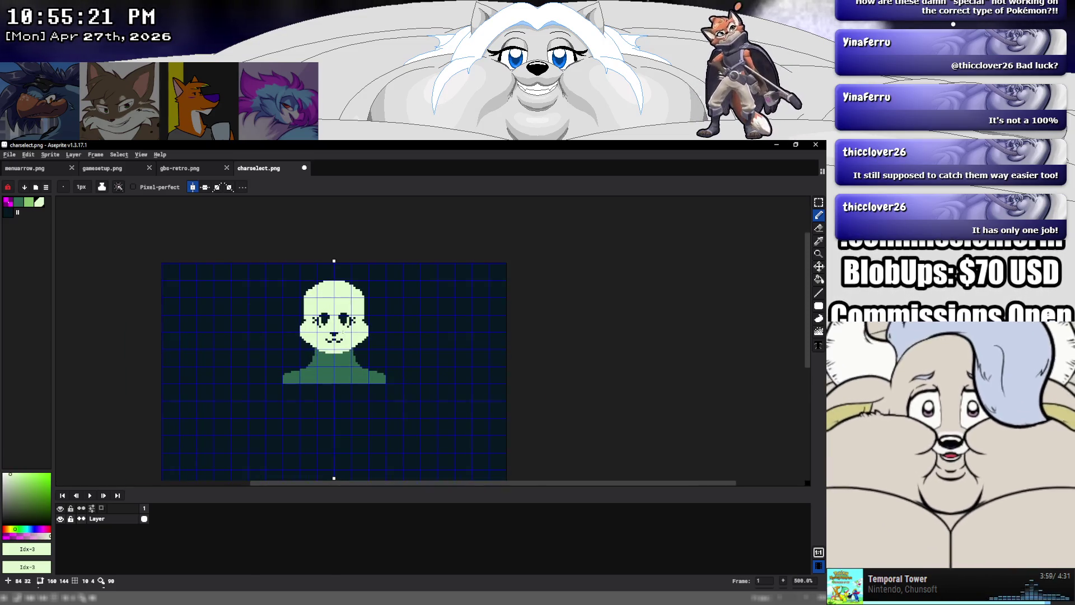
pyautogui.scroll(2, 343, 332)
pyautogui.scroll(1, 342, 333)
pyautogui.scroll(1, 343, 332)
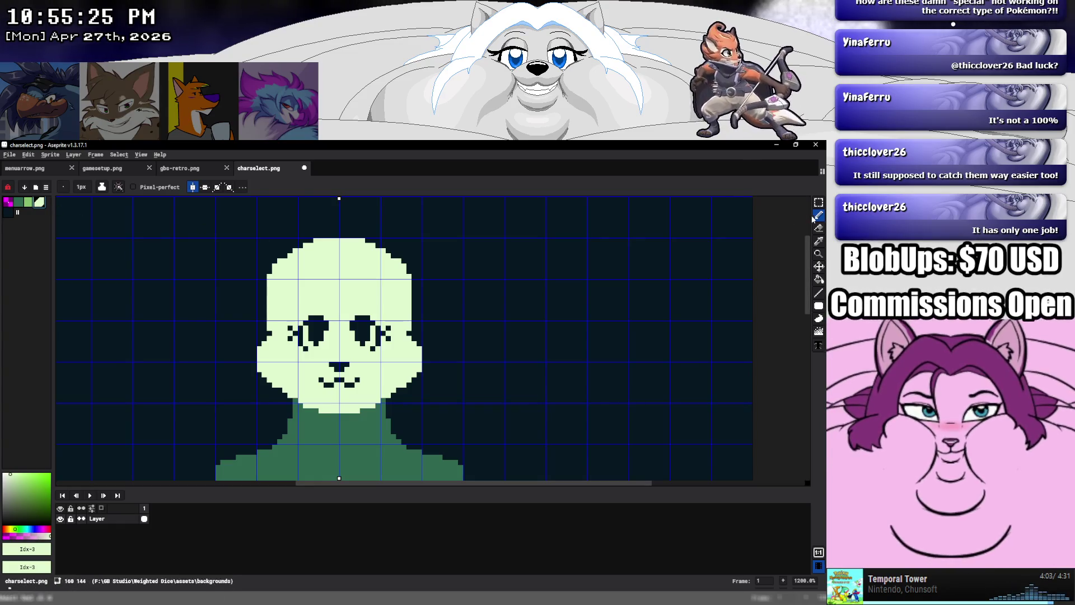
pyautogui.click(323, 234)
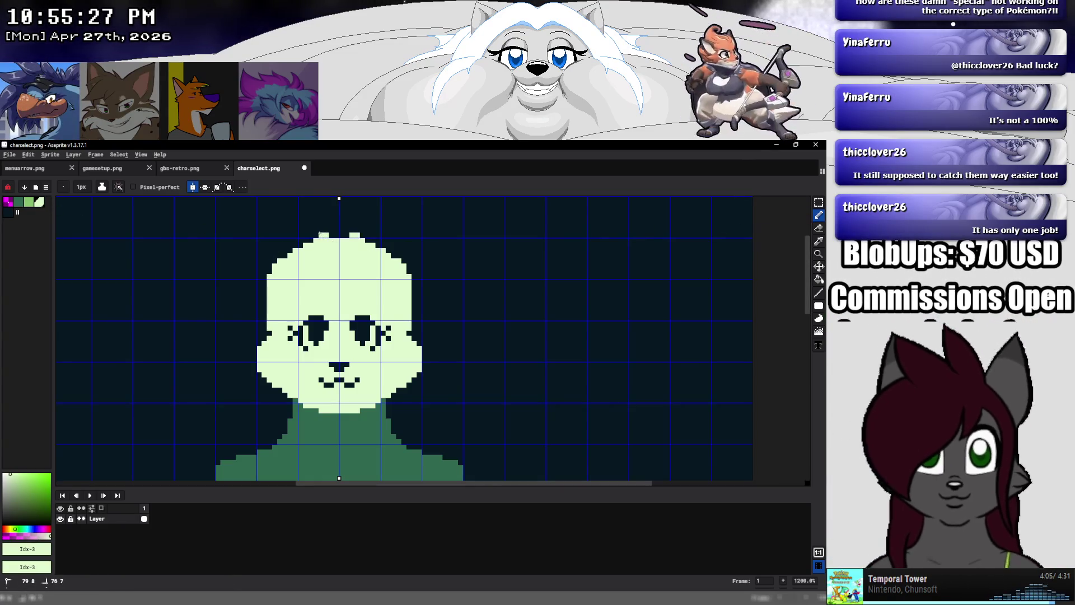
# Widen the head with light-green ear bumps and upper corners
pyautogui.moveTo(320, 234)
pyautogui.mouseDown()
pyautogui.moveTo(257, 315)
pyautogui.moveTo(270, 349)
pyautogui.mouseUp()
pyautogui.moveTo(265, 306)
pyautogui.mouseDown()
pyautogui.moveTo(276, 253)
pyautogui.moveTo(294, 235)
pyautogui.moveTo(263, 230)
pyautogui.mouseUp()
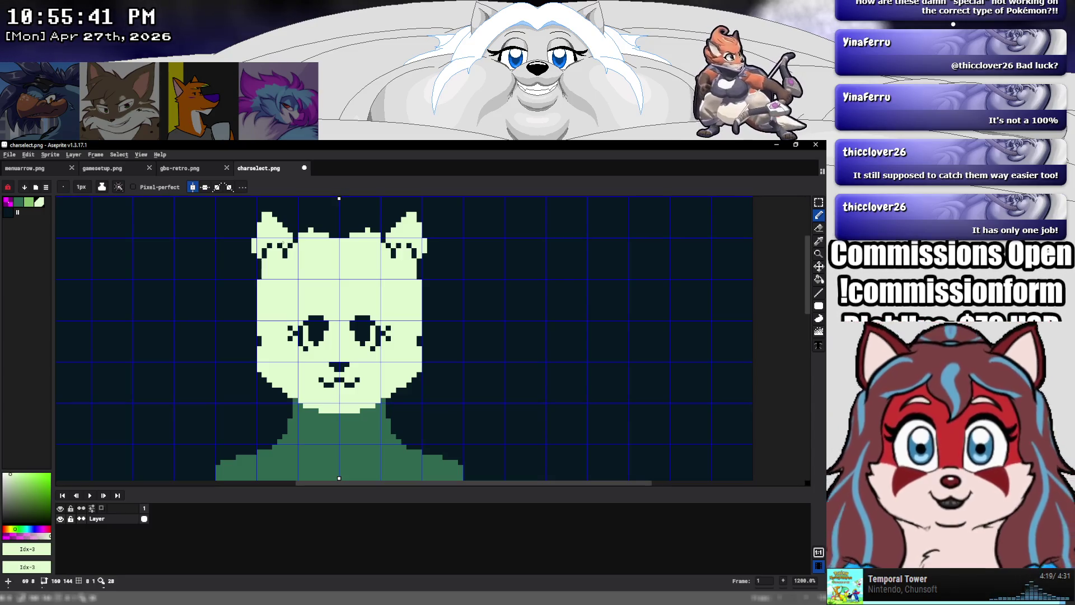
pyautogui.click(275, 241)
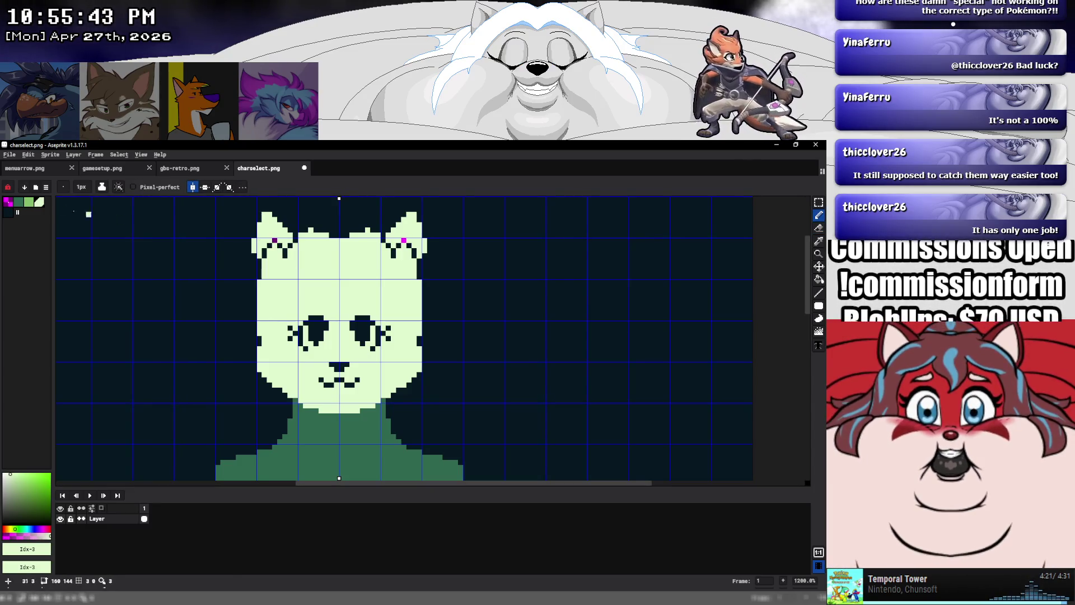
# Darken the inner ear details and outer ear edges, then draw arched eyebrows across the forehead
pyautogui.keyDown('alt'); pyautogui.rightClick(228, 261); pyautogui.keyUp('alt')
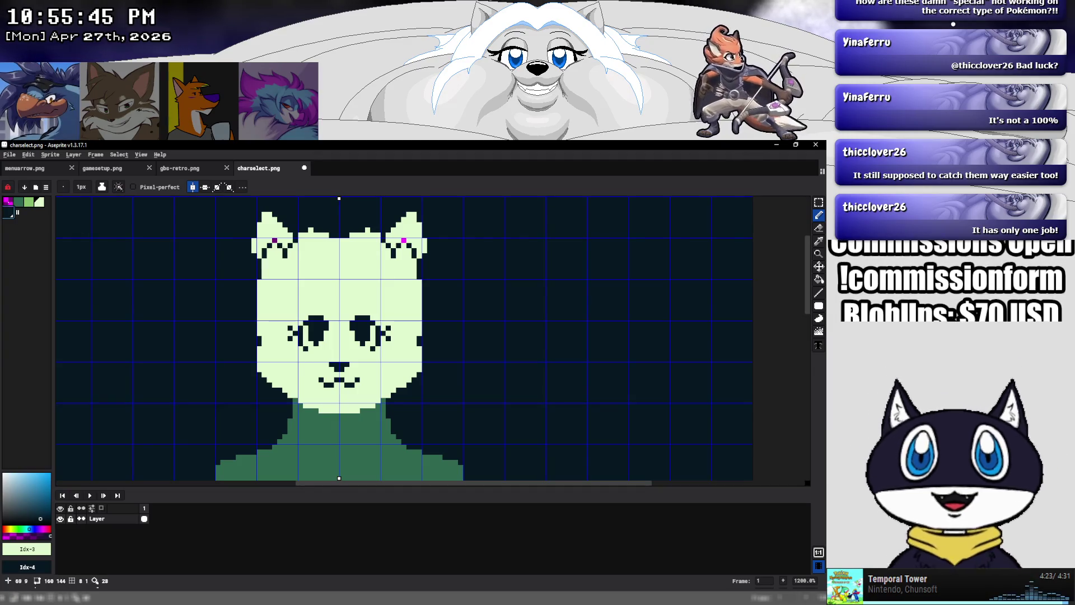
pyautogui.rightClick(274, 240)
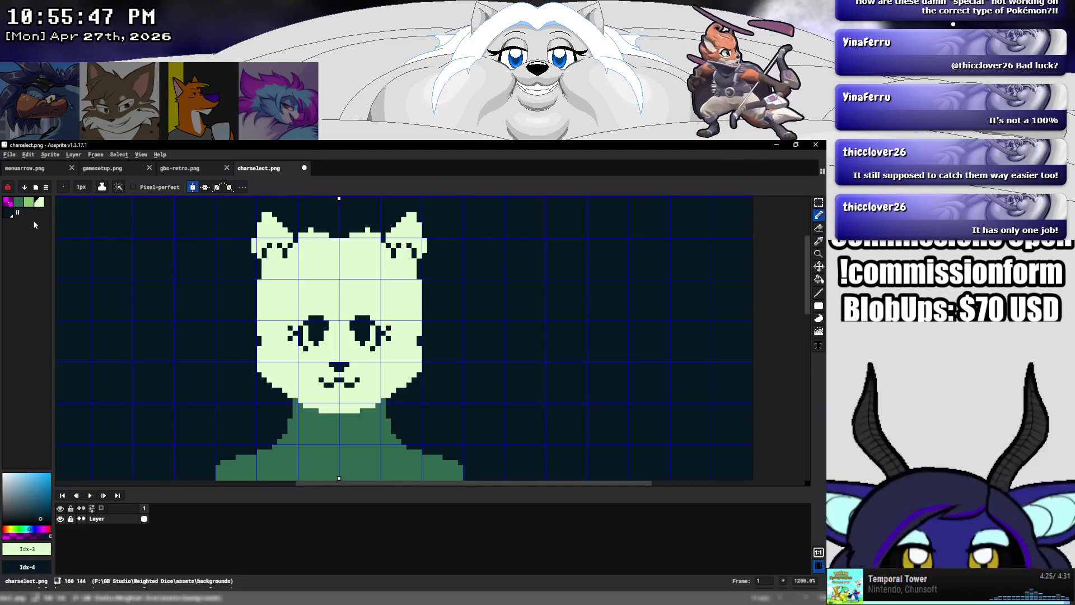
pyautogui.keyDown('alt'); pyautogui.click(275, 240); pyautogui.keyUp('alt')
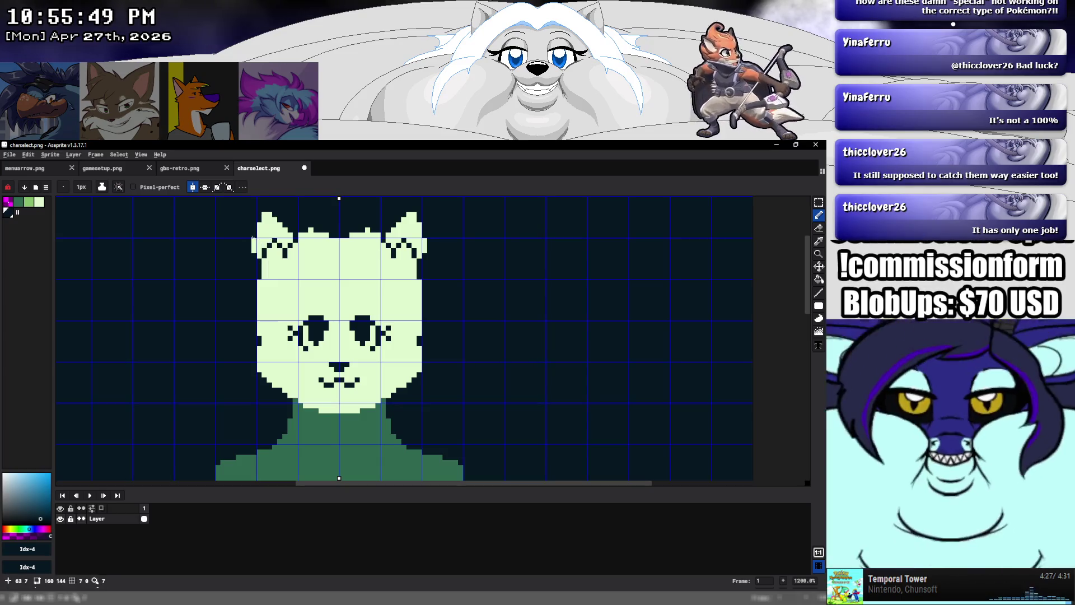
pyautogui.moveTo(250, 237); pyautogui.dragTo(253, 233)
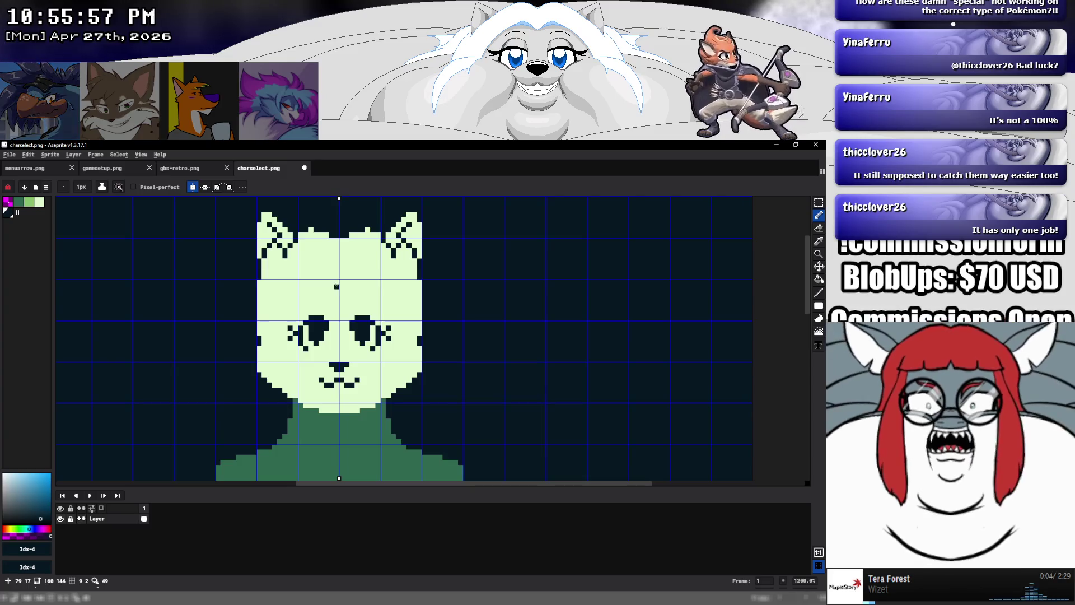
pyautogui.moveTo(339, 286)
pyautogui.mouseDown()
pyautogui.moveTo(320, 273)
pyautogui.moveTo(294, 303)
pyautogui.mouseUp()
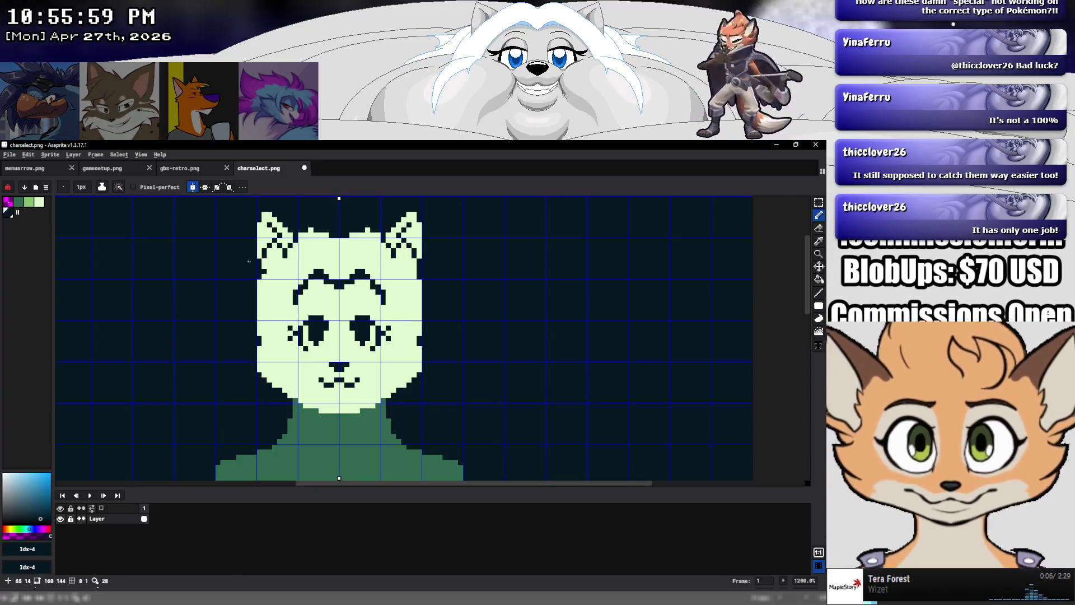
# With Pixel-perfect on, replace the eyebrows with a dark V-shaped fringe line
pyautogui.click(165, 189)
pyautogui.hotkey('ctrl', 'z')
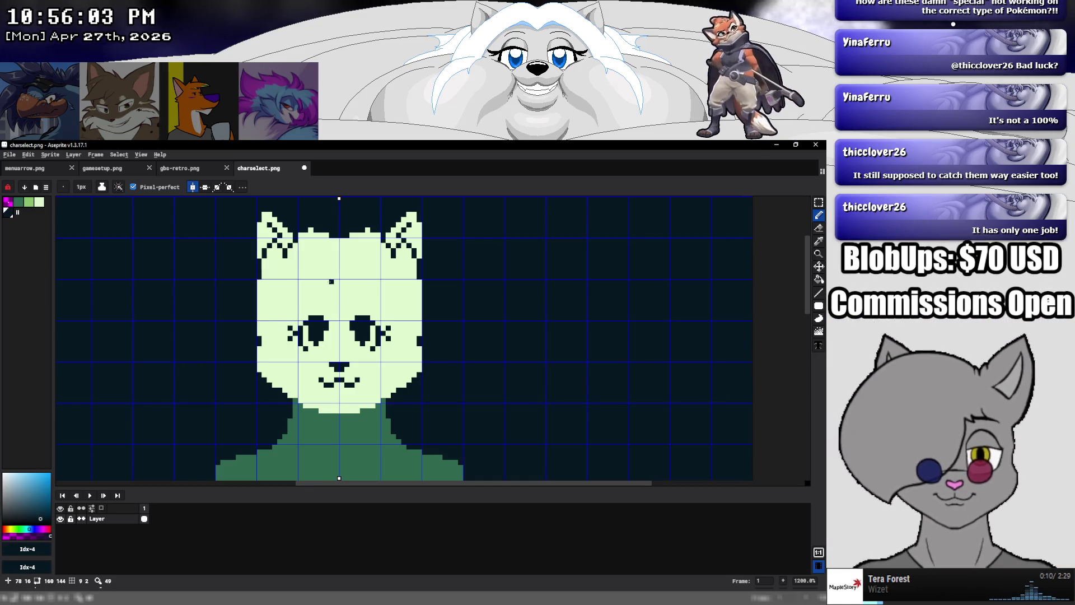
pyautogui.moveTo(336, 294)
pyautogui.mouseDown()
pyautogui.moveTo(322, 281)
pyautogui.moveTo(268, 314)
pyautogui.moveTo(268, 372)
pyautogui.mouseUp()
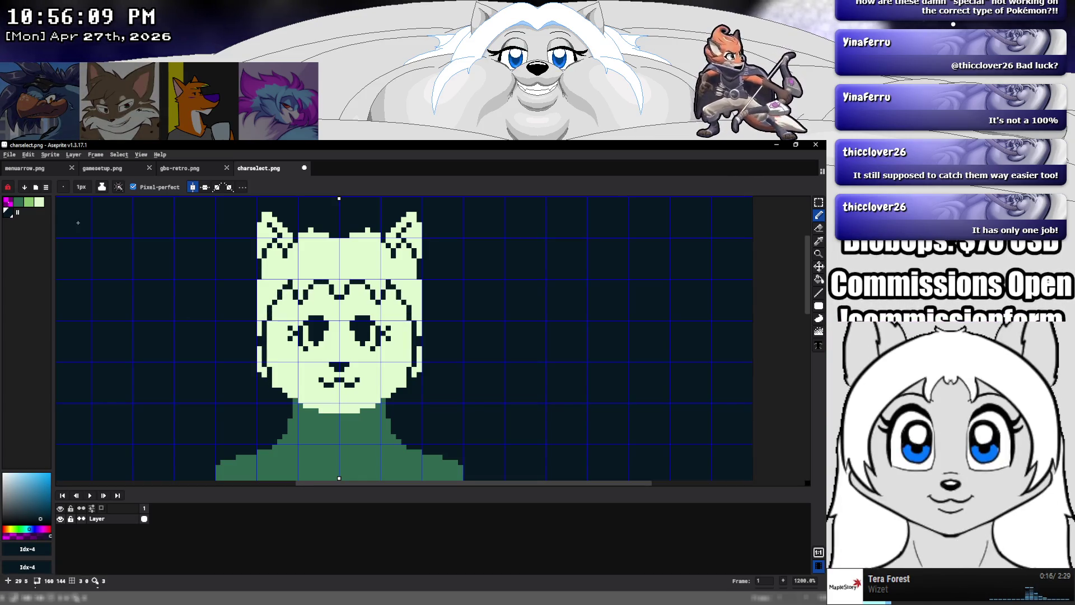
# Paint light-green hair down both cheeks, filling gaps on the left side
pyautogui.keyDown('alt'); pyautogui.click(295, 266); pyautogui.keyUp('alt')
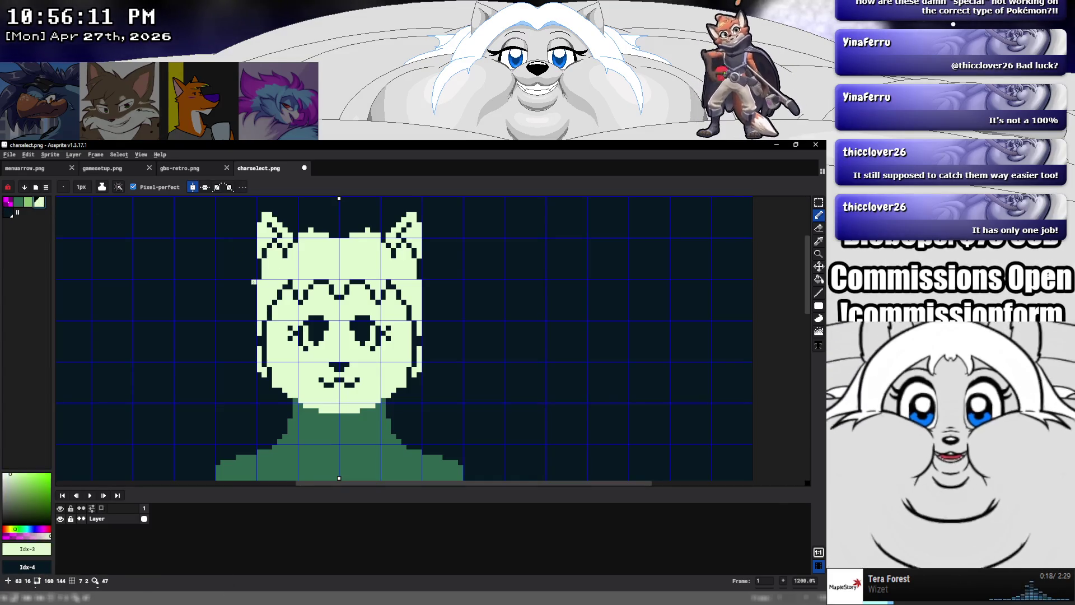
pyautogui.moveTo(245, 292); pyautogui.dragTo(258, 390)
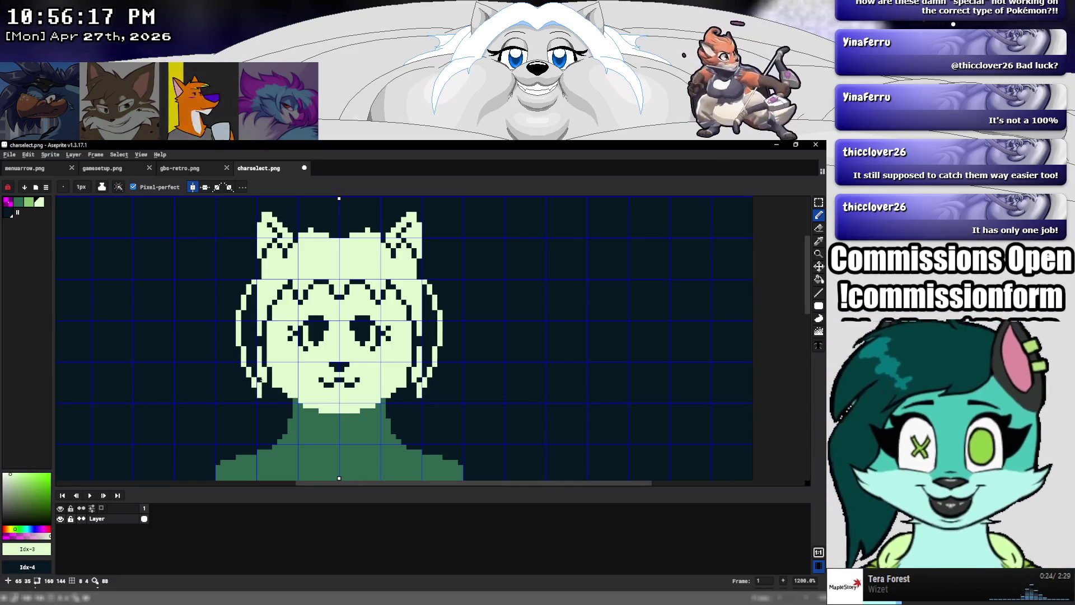
pyautogui.moveTo(261, 381); pyautogui.dragTo(254, 365)
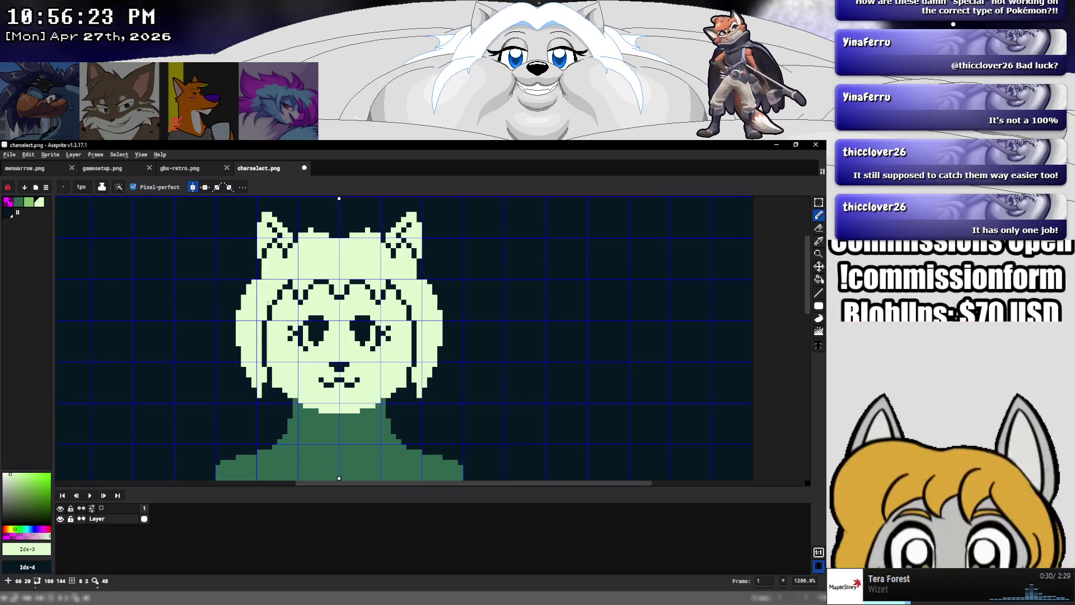
pyautogui.scroll(-3, 375, 311)
pyautogui.scroll(1, 384, 327)
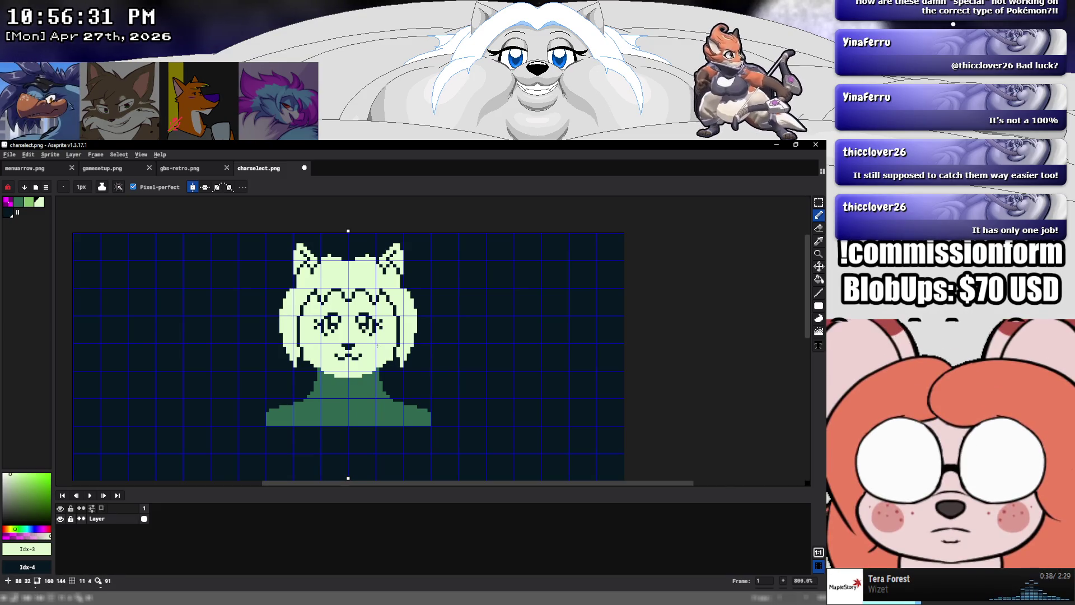
# Marquee-select part of the face and shift it left, then commit the move
pyautogui.scroll(-1, 377, 347)
pyautogui.scroll(-2, 378, 347)
pyautogui.scroll(-1, 380, 343)
pyautogui.scroll(1, 383, 340)
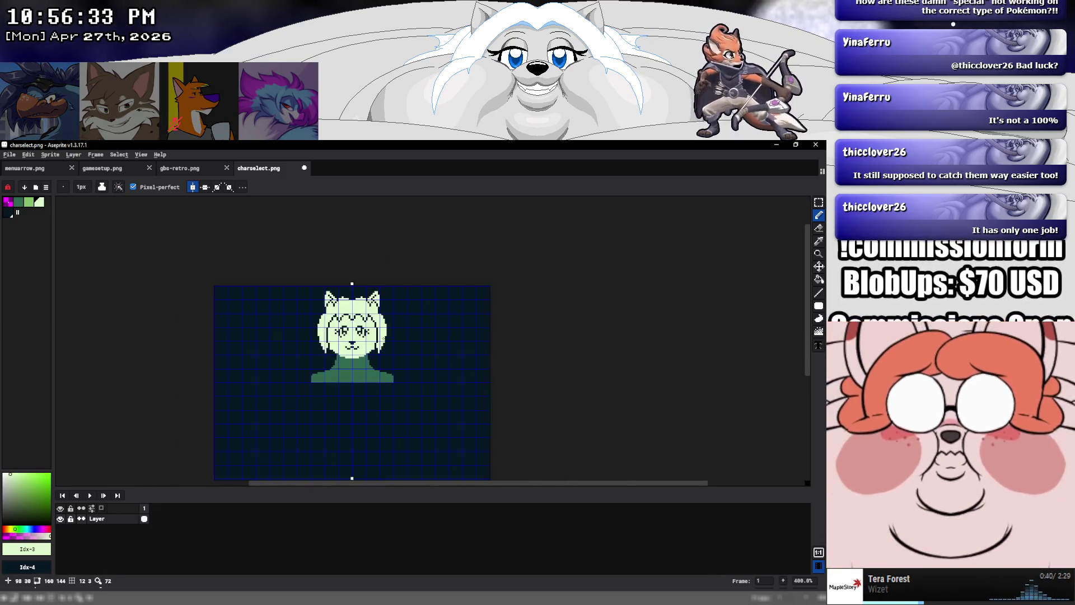
pyautogui.scroll(1, 384, 338)
pyautogui.scroll(2, 381, 336)
pyautogui.scroll(2, 375, 334)
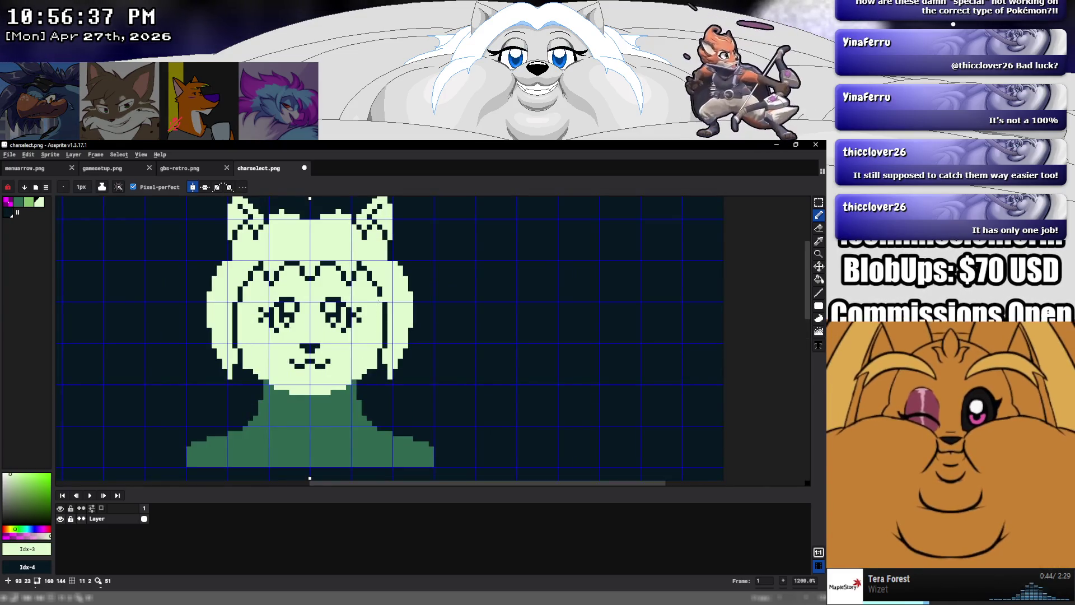
pyautogui.press('m')
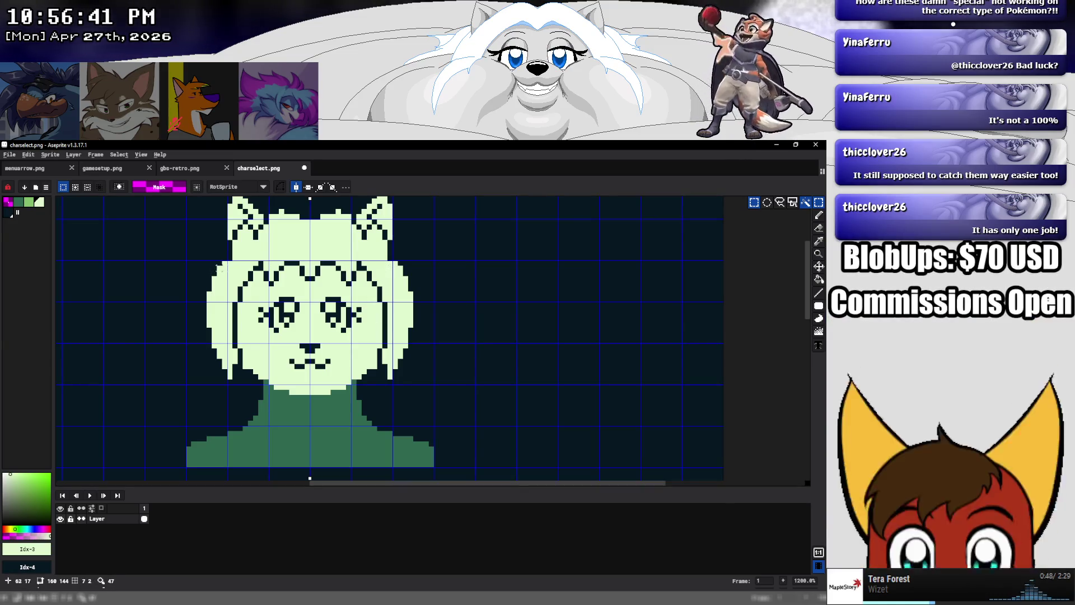
pyautogui.moveTo(227, 261); pyautogui.dragTo(457, 401)
pyautogui.moveTo(254, 357); pyautogui.dragTo(211, 357)
pyautogui.hotkey('ctrl', 'd')
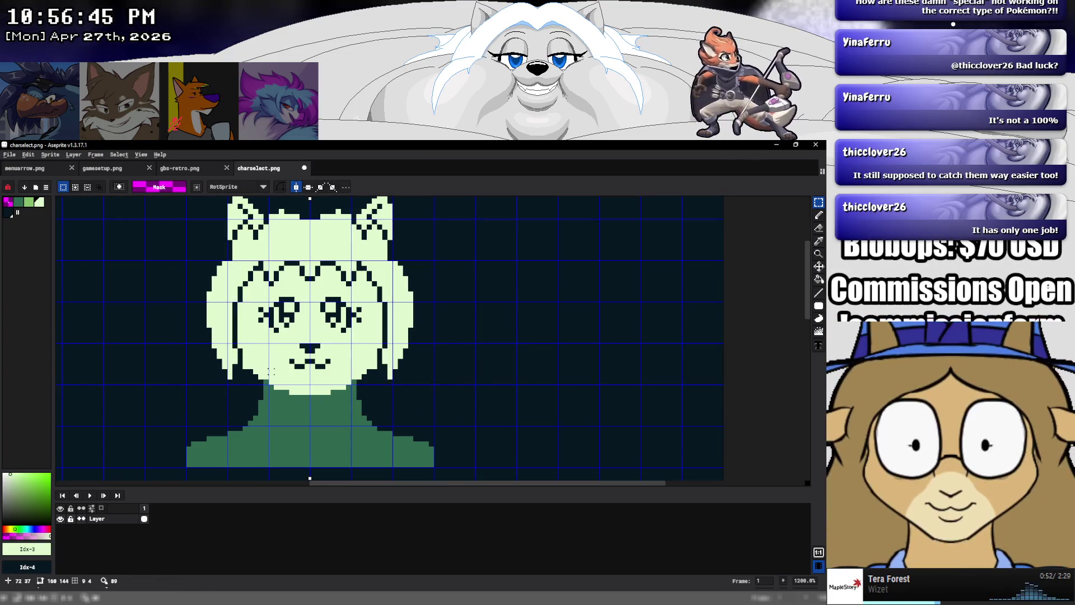
# Sample the dark colour and pencil a dark hair strand beside the left eye
pyautogui.click(819, 215)
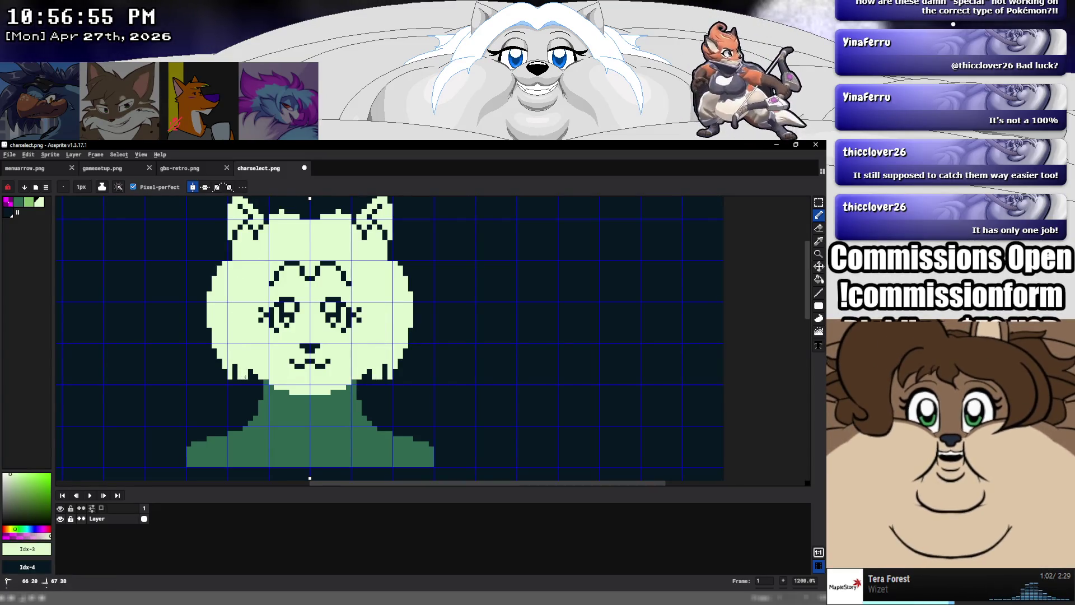
pyautogui.keyDown('alt'); pyautogui.click(268, 284); pyautogui.keyUp('alt')
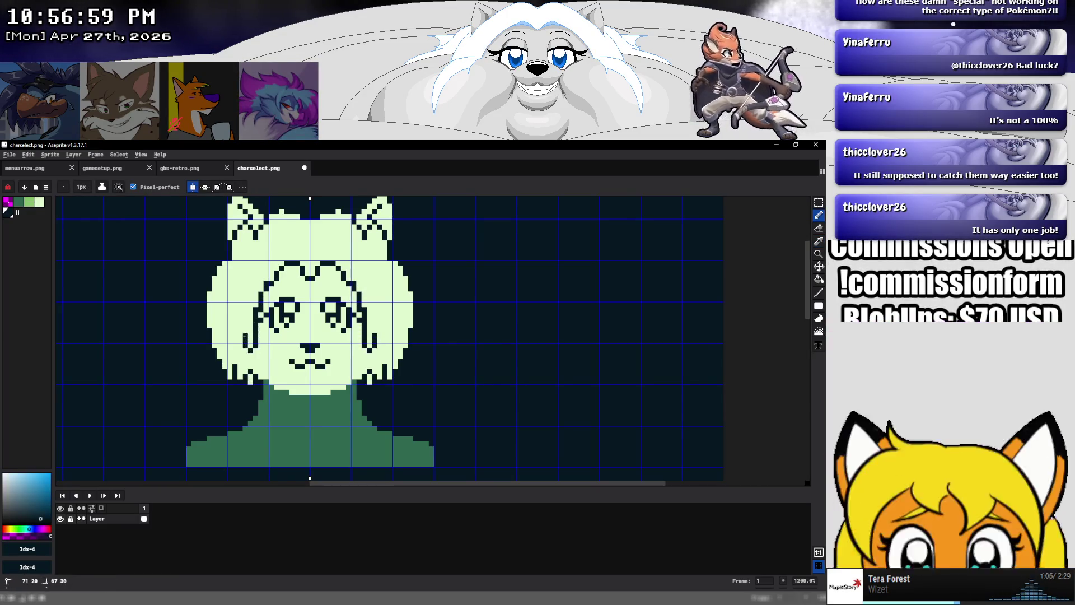
pyautogui.hotkey('ctrl', 'z')
pyautogui.hotkey('ctrl', 'z')
pyautogui.hotkey('ctrl', 'z')
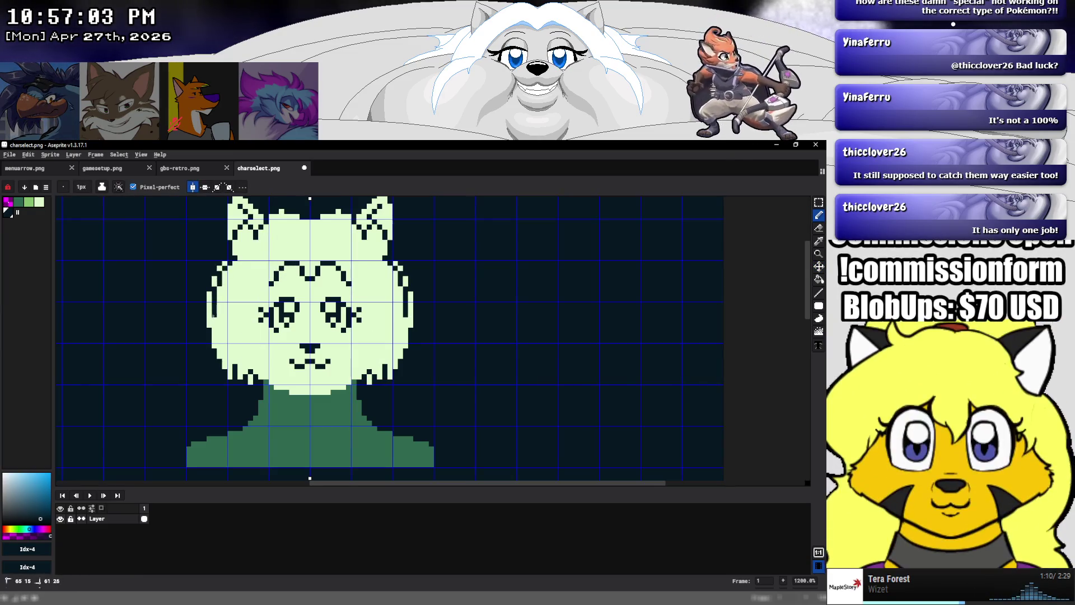
pyautogui.moveTo(255, 294); pyautogui.dragTo(268, 285)
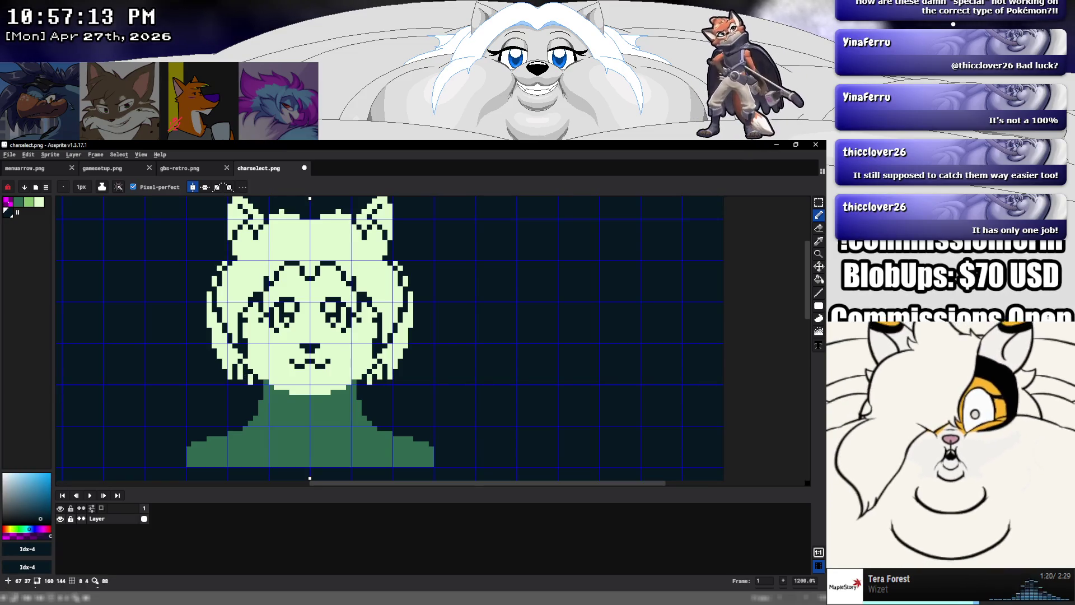
# Paint light-green pixels down the left hair to its lower tip, plus two dark neck pixels
pyautogui.keyDown('alt'); pyautogui.click(246, 371); pyautogui.keyUp('alt')
pyautogui.moveTo(235, 366); pyautogui.dragTo(234, 381)
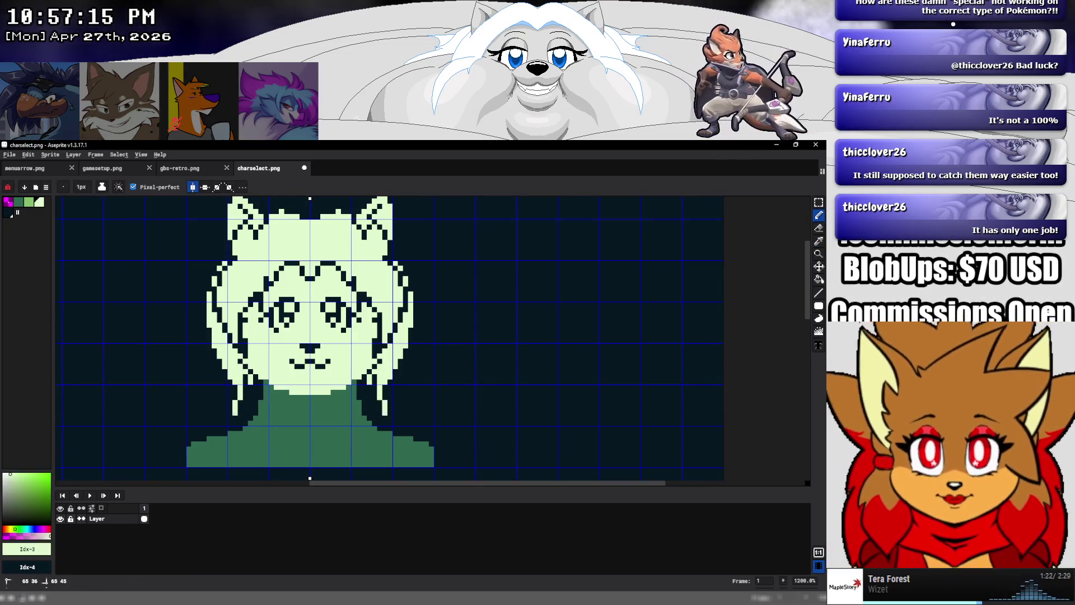
pyautogui.moveTo(240, 422); pyautogui.dragTo(239, 417)
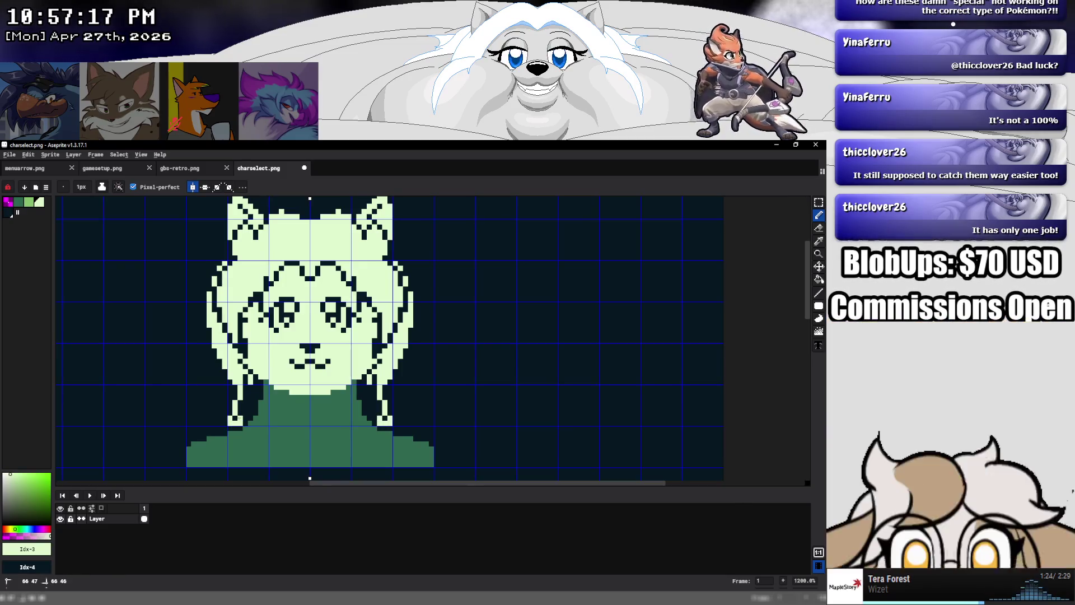
pyautogui.click(246, 413)
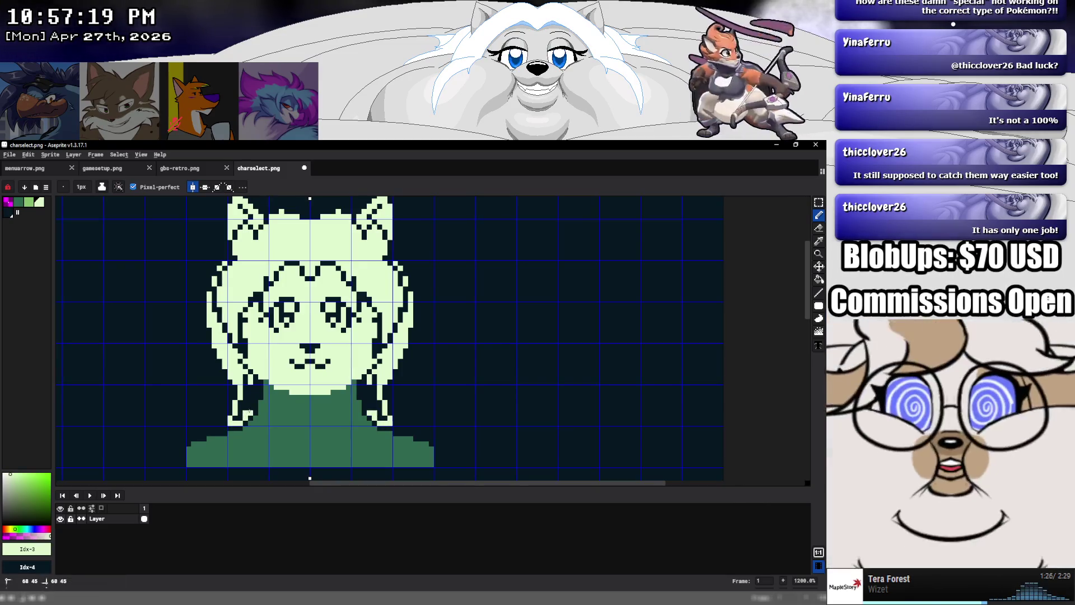
pyautogui.click(250, 403)
pyautogui.click(256, 384)
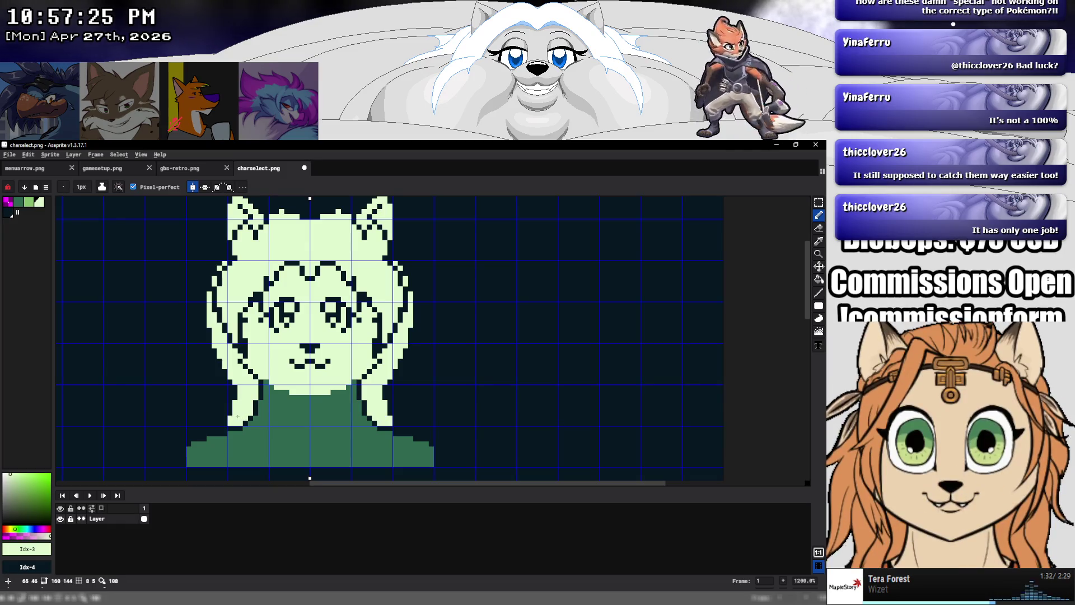
pyautogui.keyDown('alt'); pyautogui.click(264, 382); pyautogui.keyUp('alt')
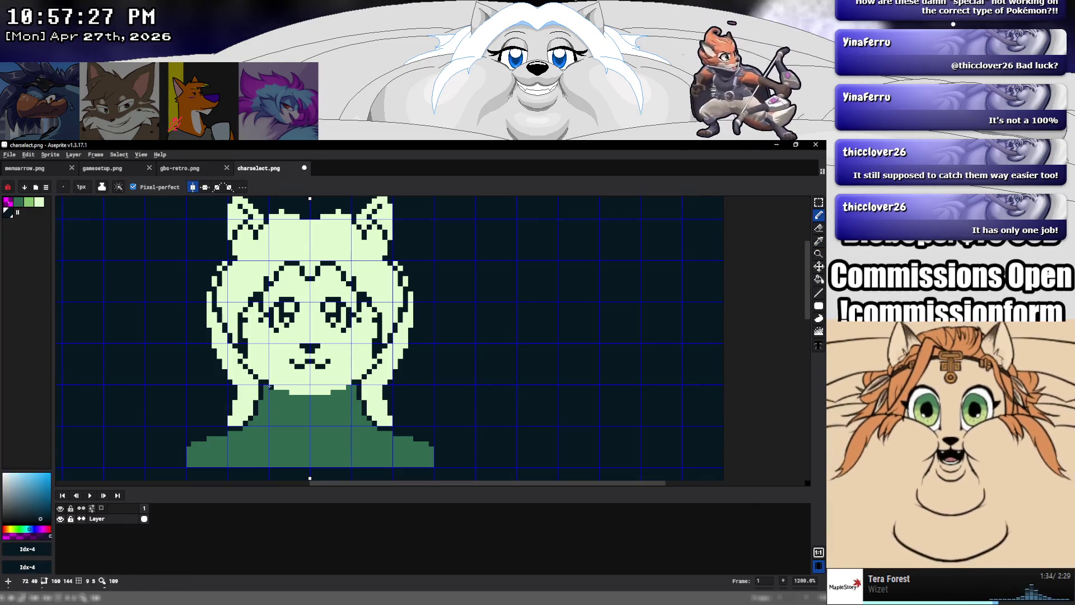
pyautogui.moveTo(275, 391); pyautogui.dragTo(323, 392)
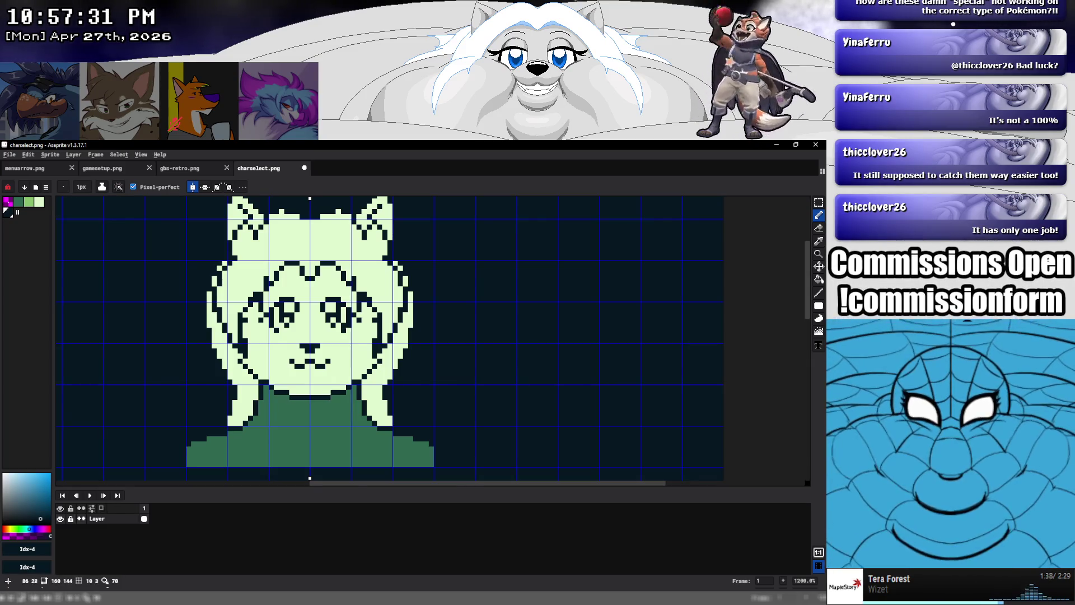
# Repaint the left hair outline light green, add a mirrored lower diagonal, and darken outer hair edges
pyautogui.keyDown('alt'); pyautogui.click(230, 217); pyautogui.keyUp('alt')
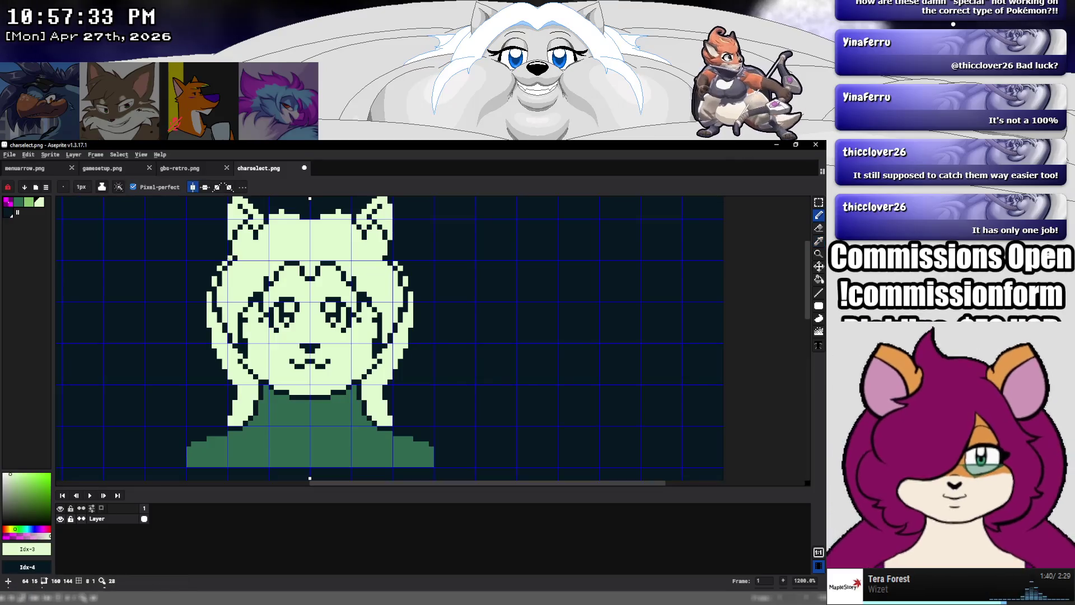
pyautogui.moveTo(223, 246); pyautogui.dragTo(203, 307)
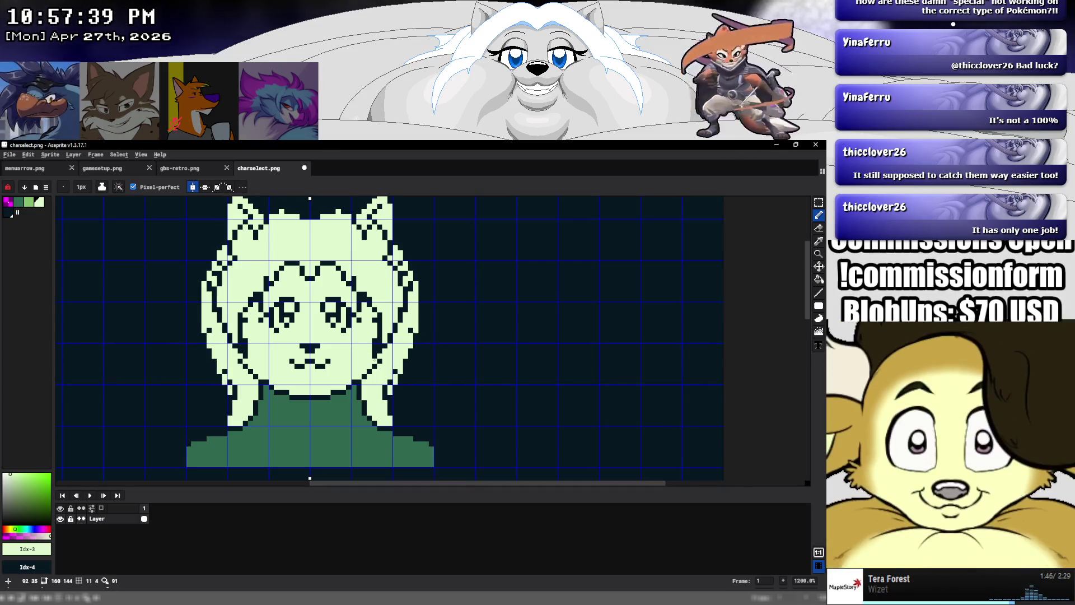
pyautogui.scroll(-4, 320, 346)
pyautogui.scroll(4, 321, 347)
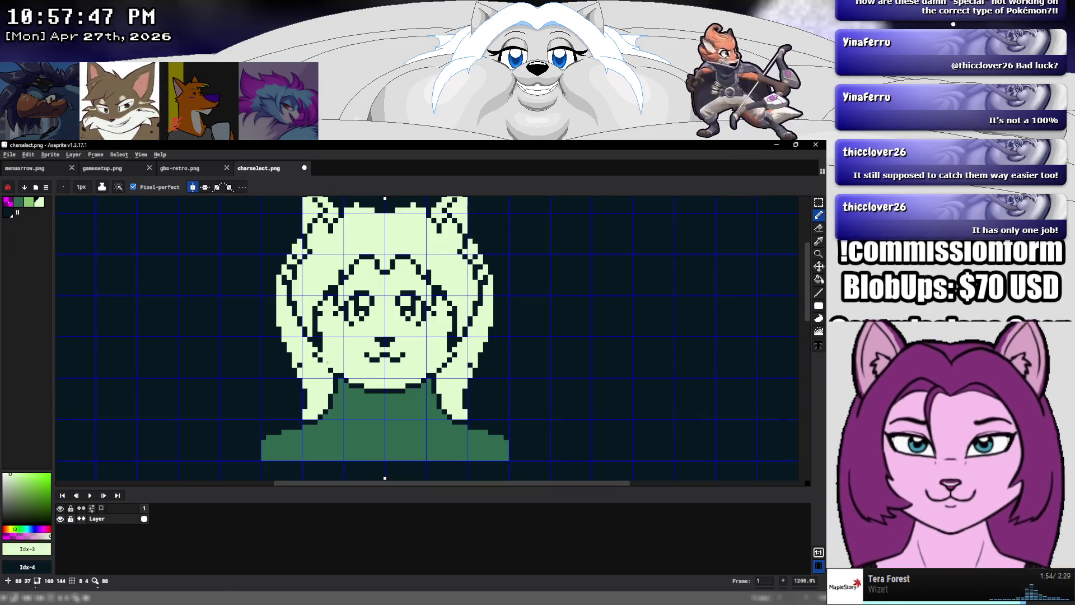
pyautogui.moveTo(304, 365); pyautogui.dragTo(283, 421)
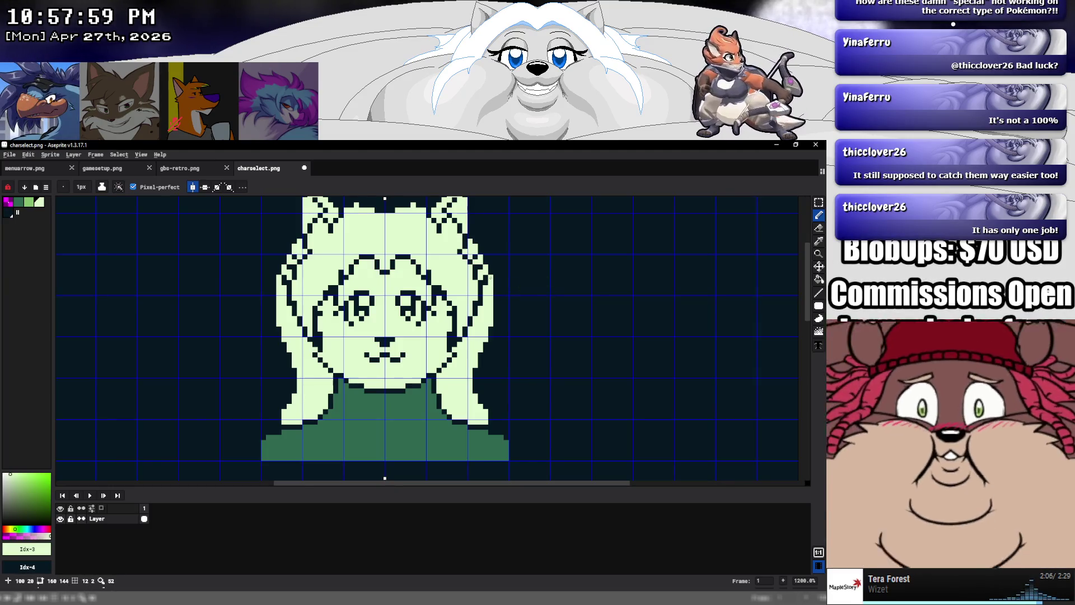
pyautogui.keyDown('alt'); pyautogui.click(490, 278); pyautogui.keyUp('alt')
pyautogui.moveTo(490, 277); pyautogui.dragTo(481, 309)
pyautogui.keyDown('alt'); pyautogui.click(489, 288); pyautogui.keyUp('alt')
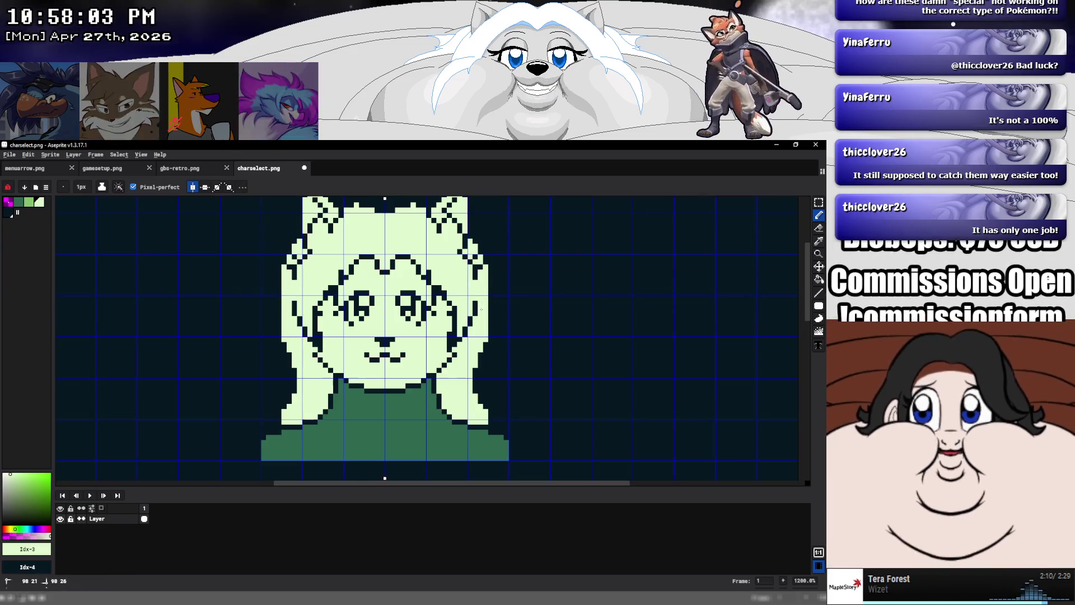
# Touch up the ear and hair area with dark pixels, light-green cover-ups and a dark top stroke
pyautogui.keyDown('alt'); pyautogui.click(438, 234); pyautogui.keyUp('alt')
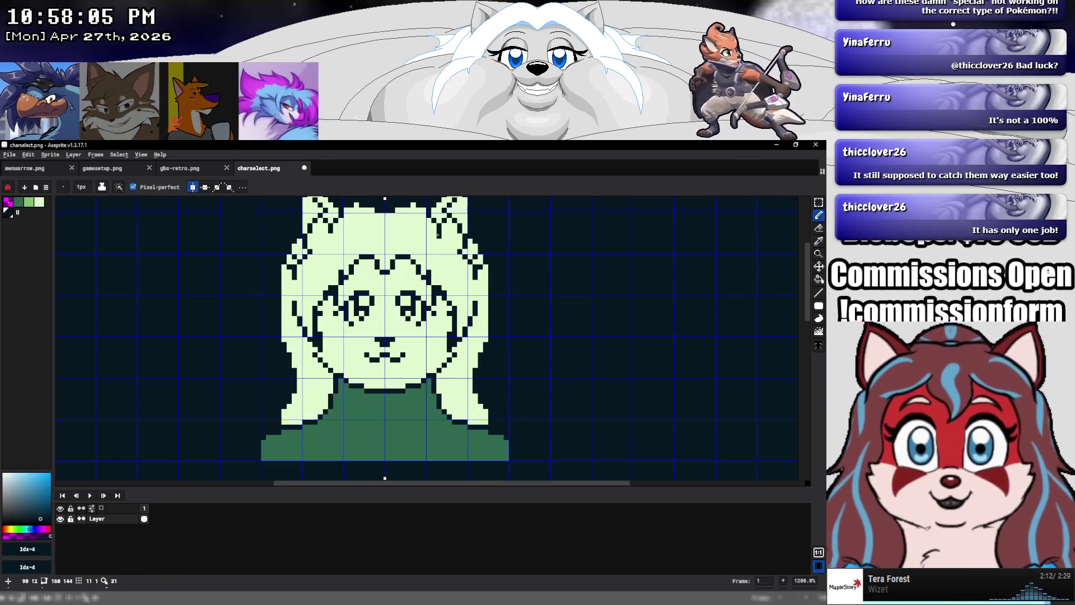
pyautogui.moveTo(438, 234); pyautogui.dragTo(438, 231)
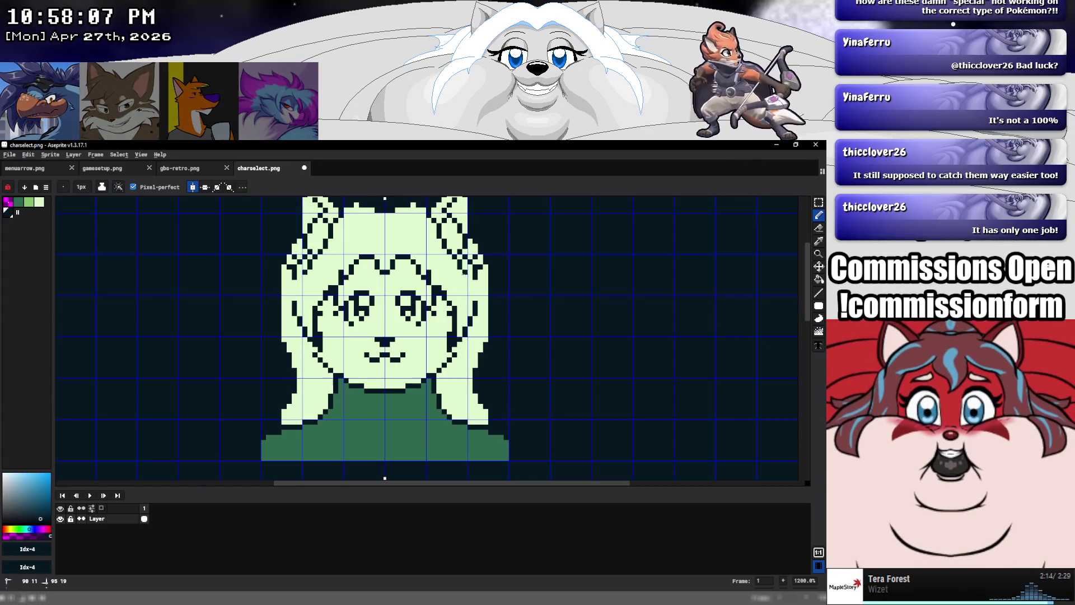
pyautogui.keyDown('alt'); pyautogui.click(476, 303); pyautogui.keyUp('alt')
pyautogui.moveTo(475, 275); pyautogui.dragTo(454, 294)
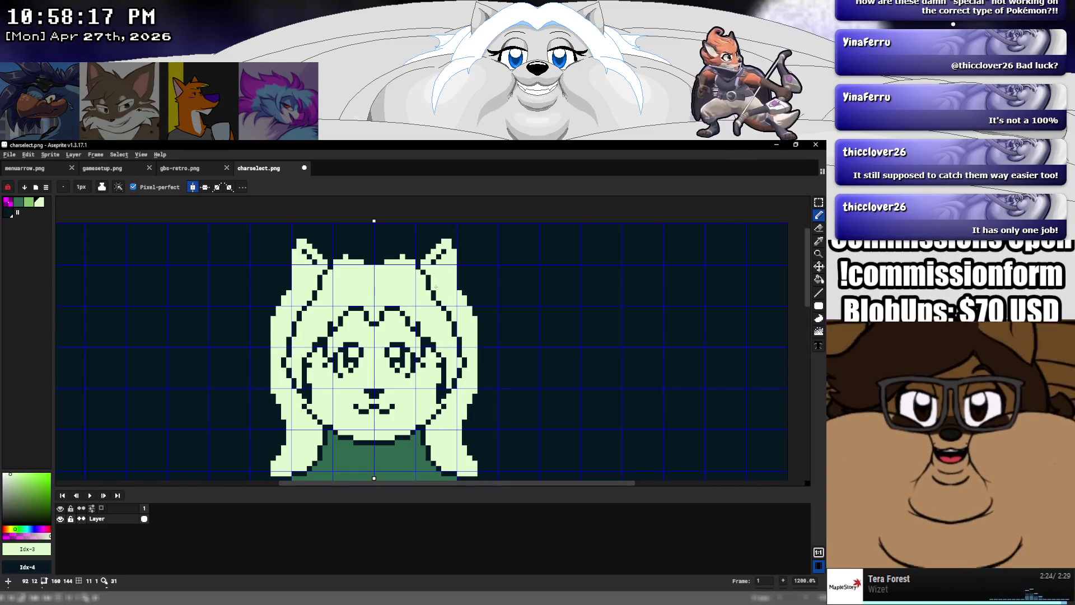
pyautogui.keyDown('alt'); pyautogui.click(423, 277); pyautogui.keyUp('alt')
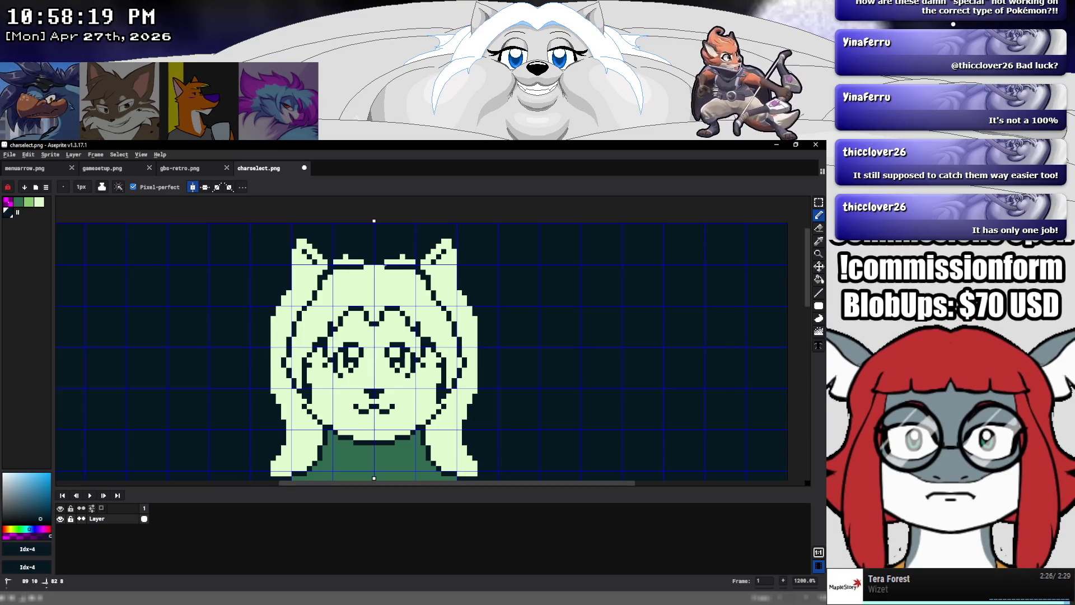
pyautogui.moveTo(389, 267); pyautogui.dragTo(379, 272)
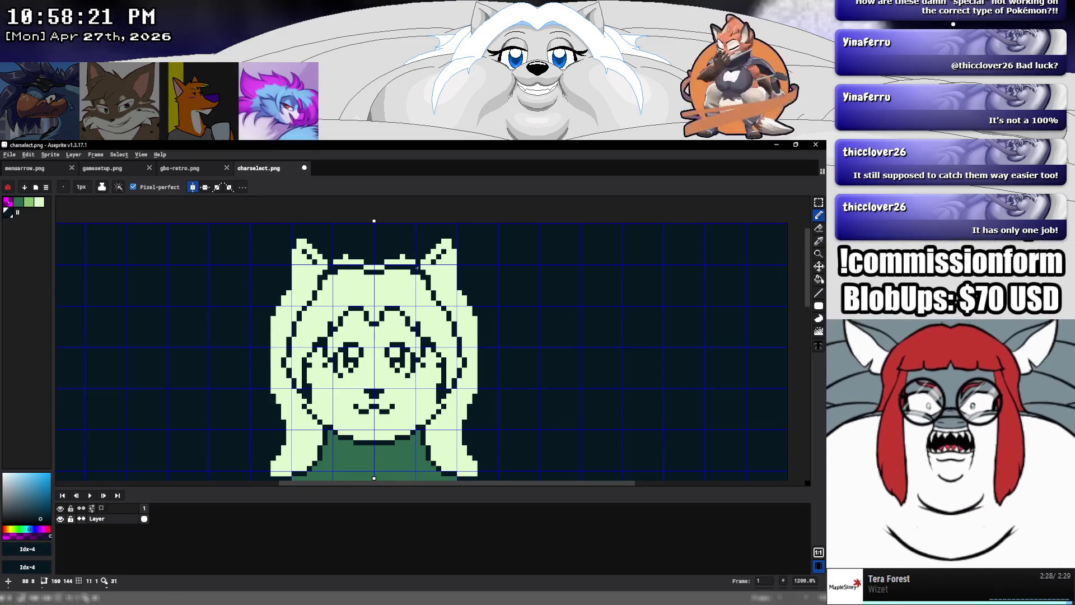
pyautogui.keyDown('alt'); pyautogui.click(419, 269); pyautogui.keyUp('alt')
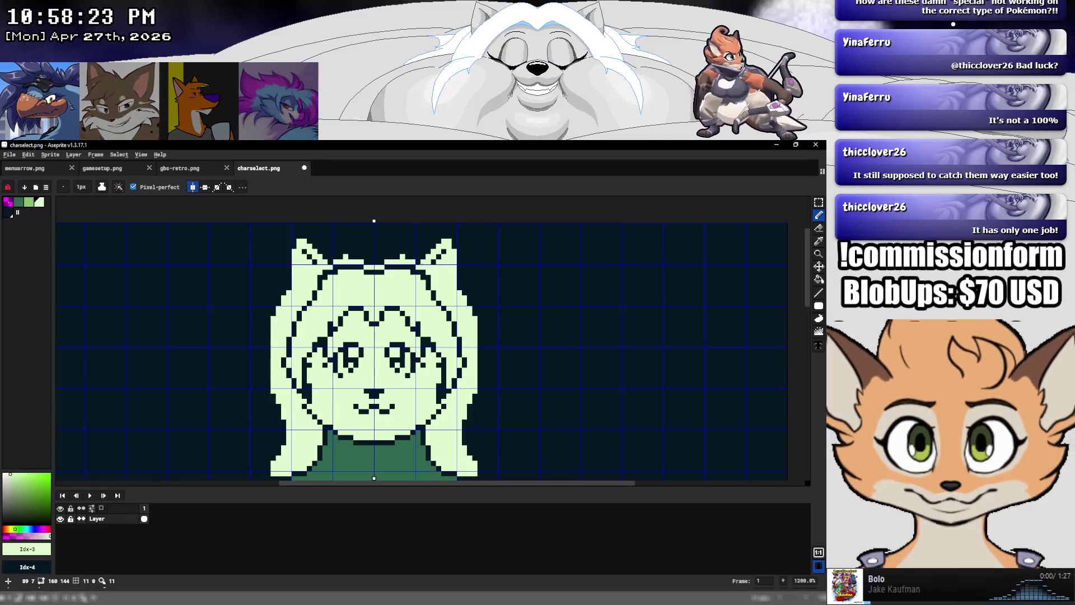
pyautogui.keyDown('alt'); pyautogui.click(439, 257); pyautogui.keyUp('alt')
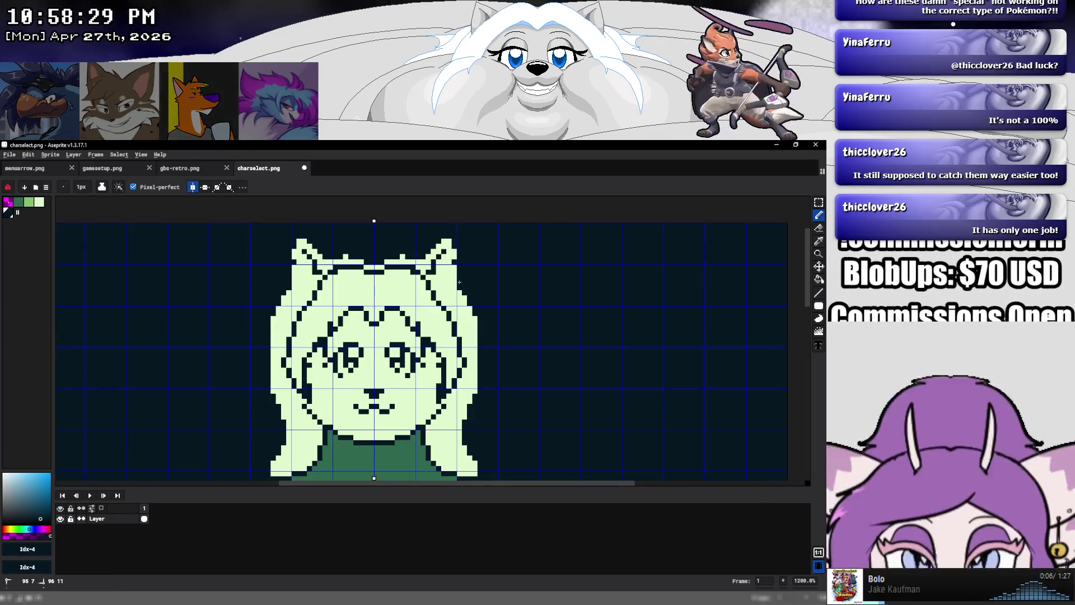
pyautogui.moveTo(448, 295); pyautogui.dragTo(456, 301)
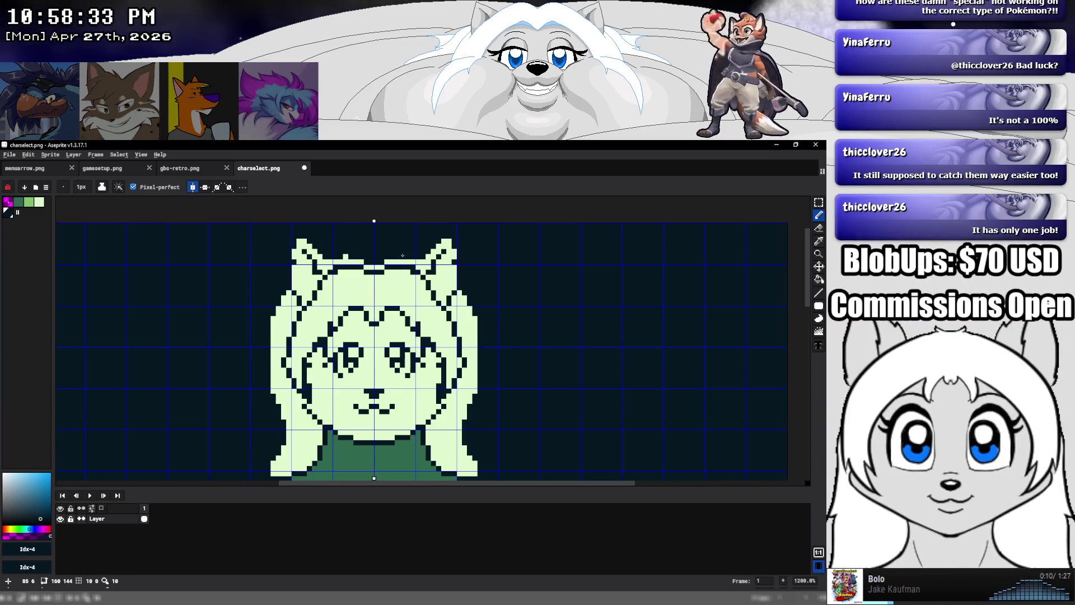
# Cover the wide green shoulders with dark filled rectangles
pyautogui.scroll(-5, 434, 282)
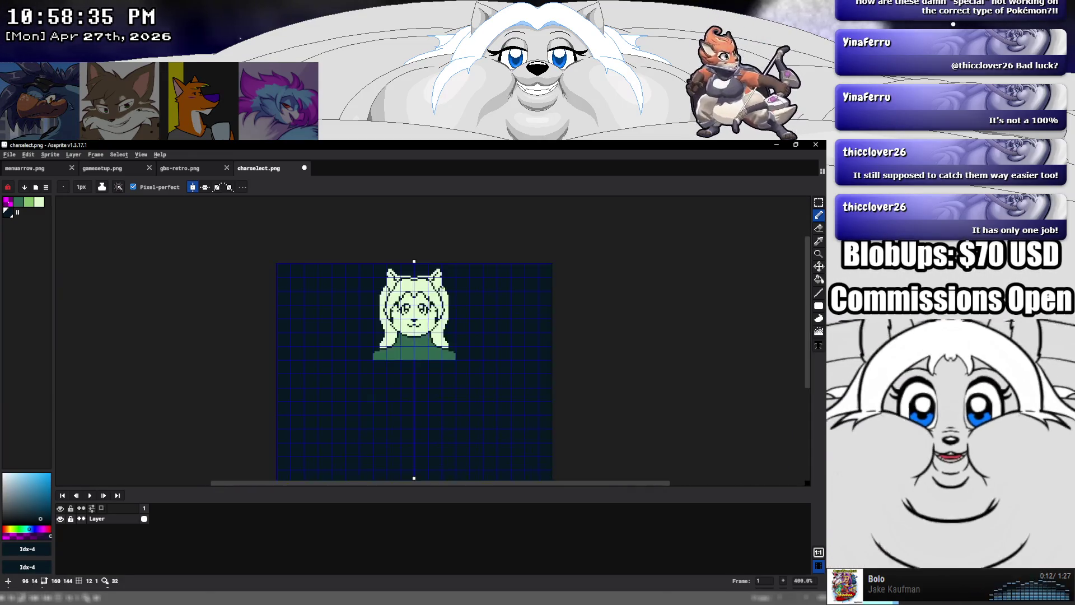
pyautogui.scroll(-2, 443, 291)
pyautogui.scroll(2, 455, 305)
pyautogui.scroll(2, 455, 305)
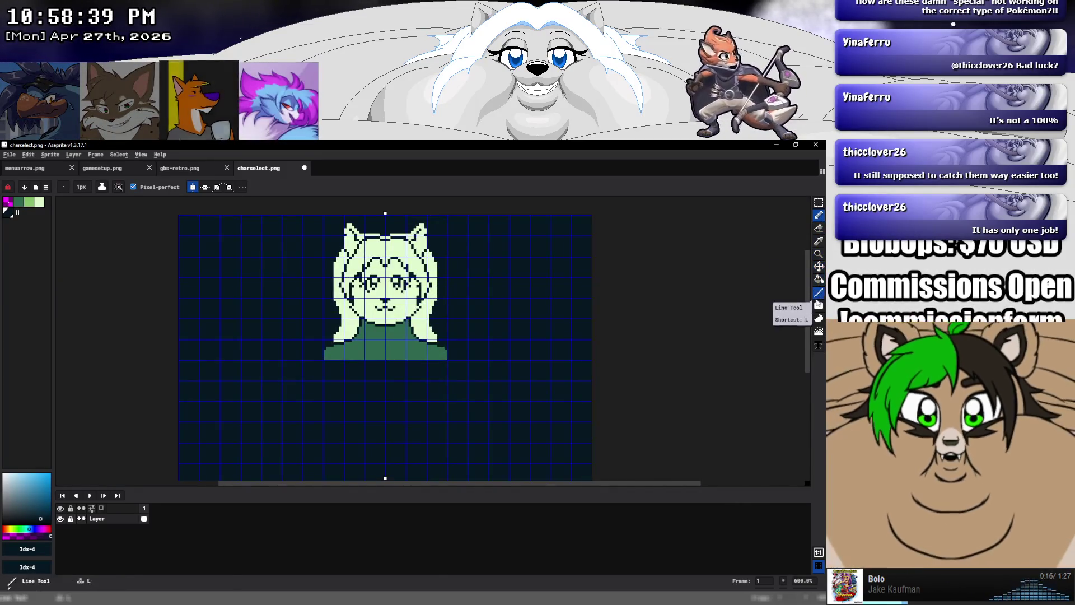
pyautogui.click(819, 305)
pyautogui.scroll(3, 330, 336)
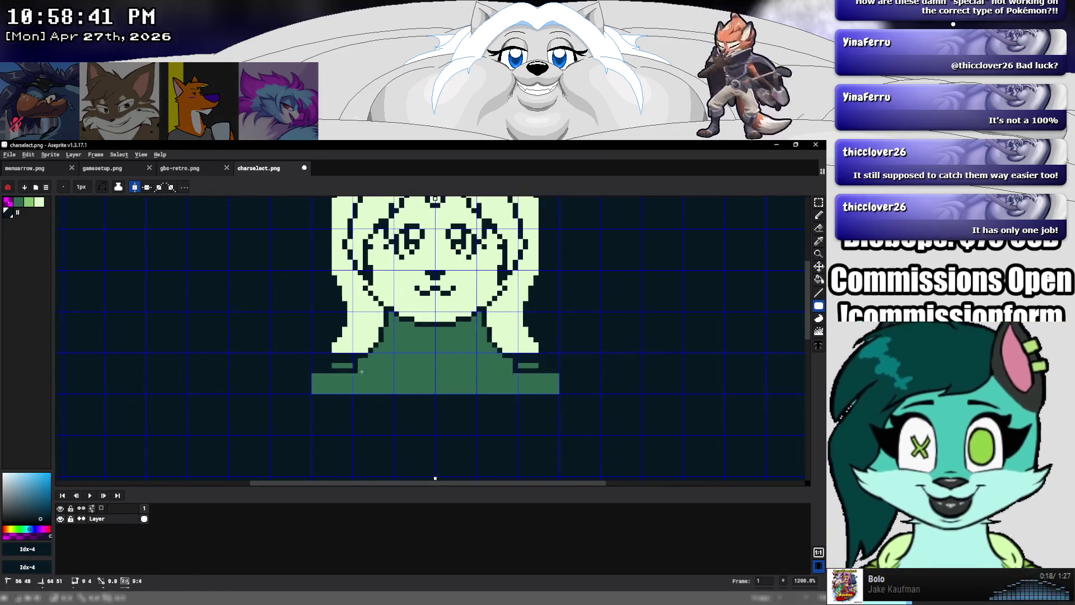
pyautogui.moveTo(314, 353); pyautogui.dragTo(559, 395)
pyautogui.scroll(-5, 572, 343)
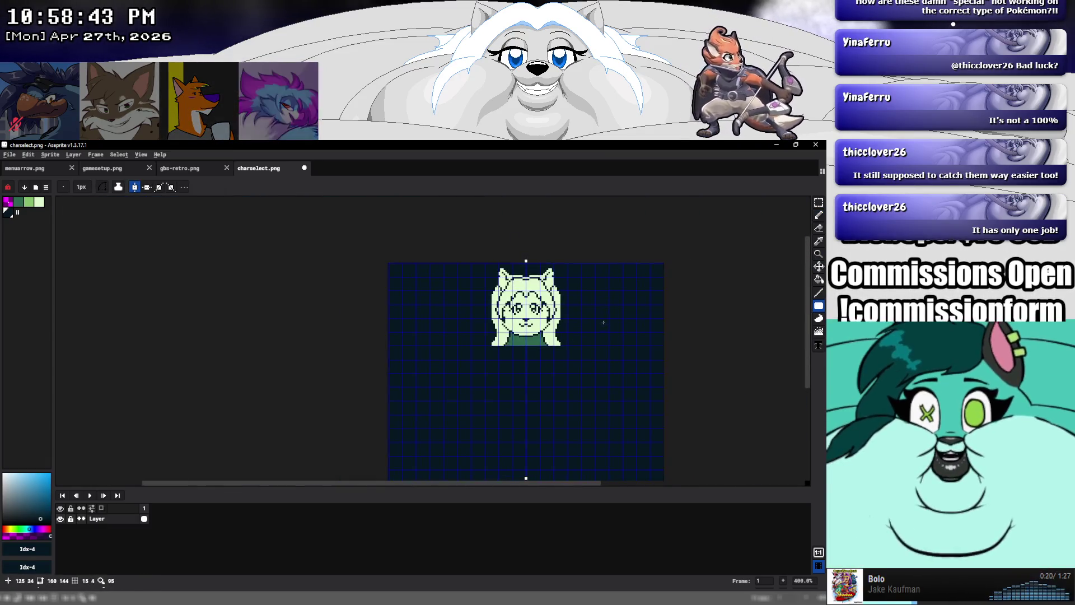
pyautogui.moveTo(602, 318); pyautogui.dragTo(444, 340)
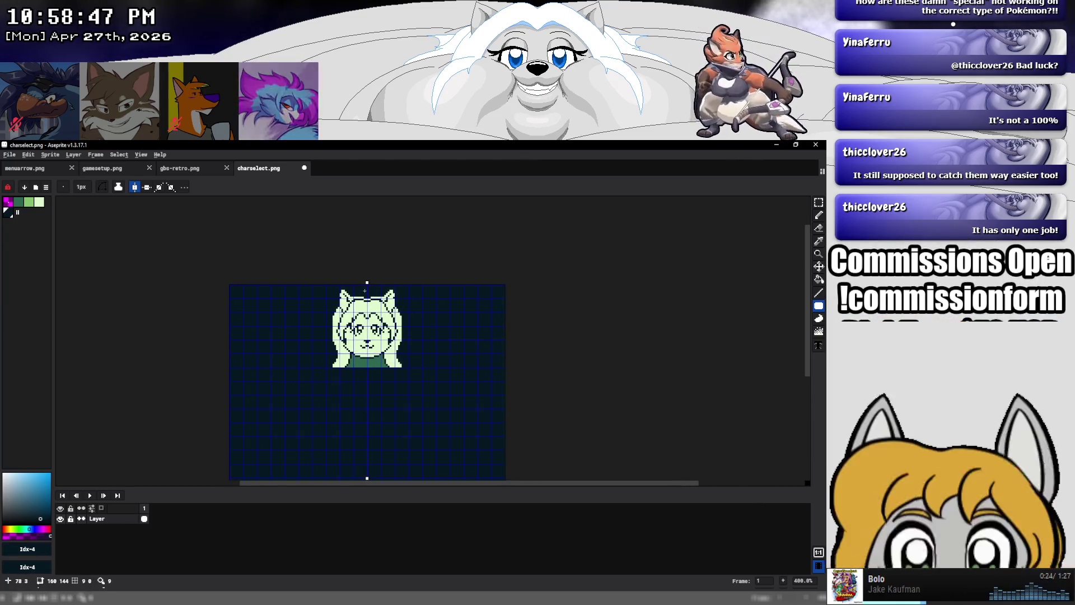
pyautogui.scroll(2, 364, 290)
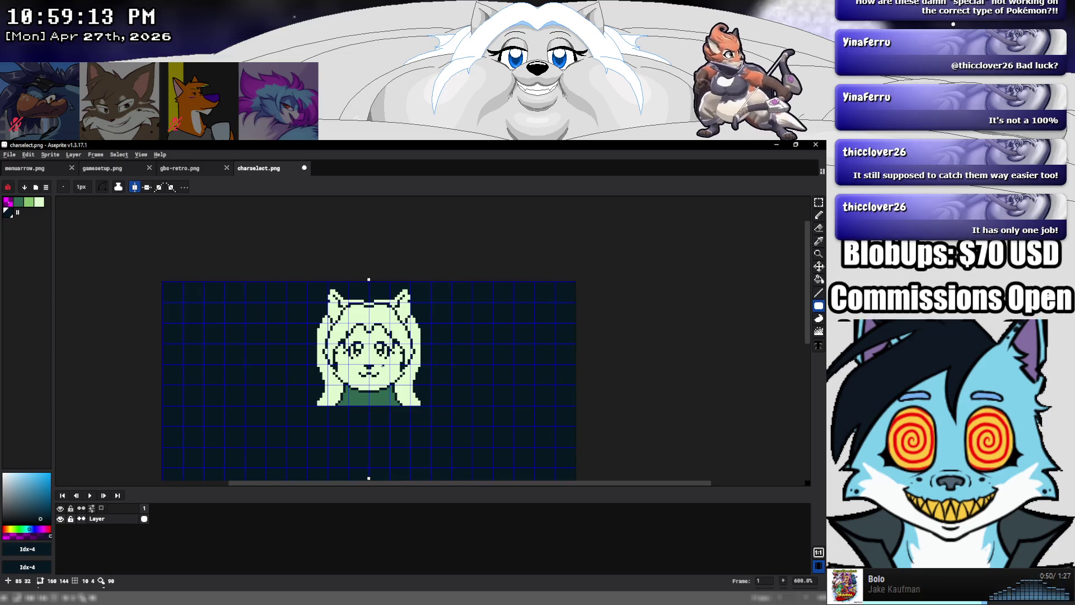
# After small colour touch-ups, marquee-select the mouth and nudge it up one pixel
pyautogui.scroll(1, 382, 364)
pyautogui.scroll(2, 382, 364)
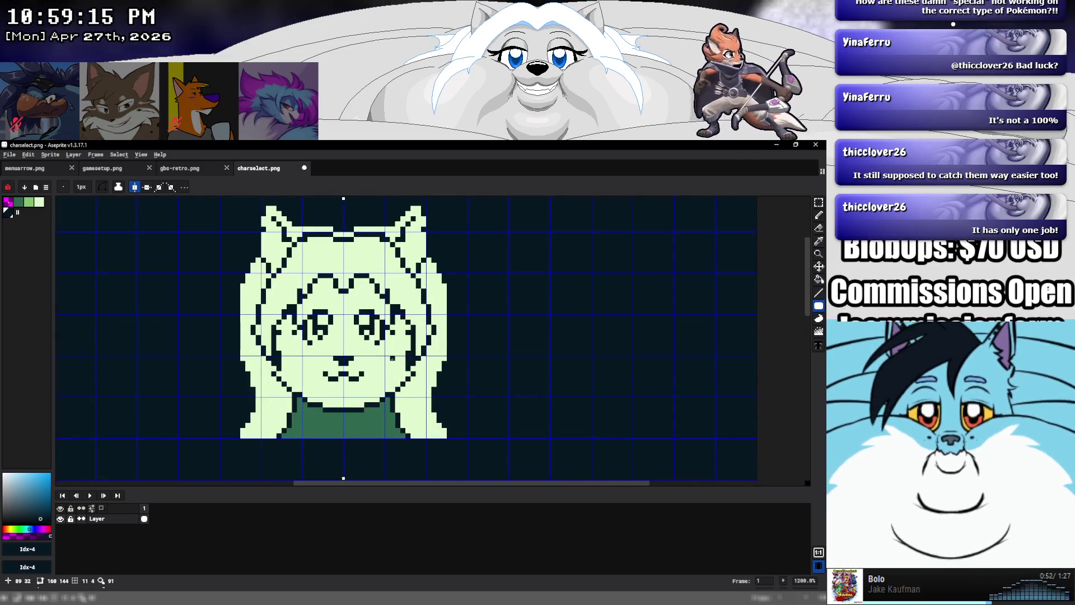
pyautogui.click(819, 215)
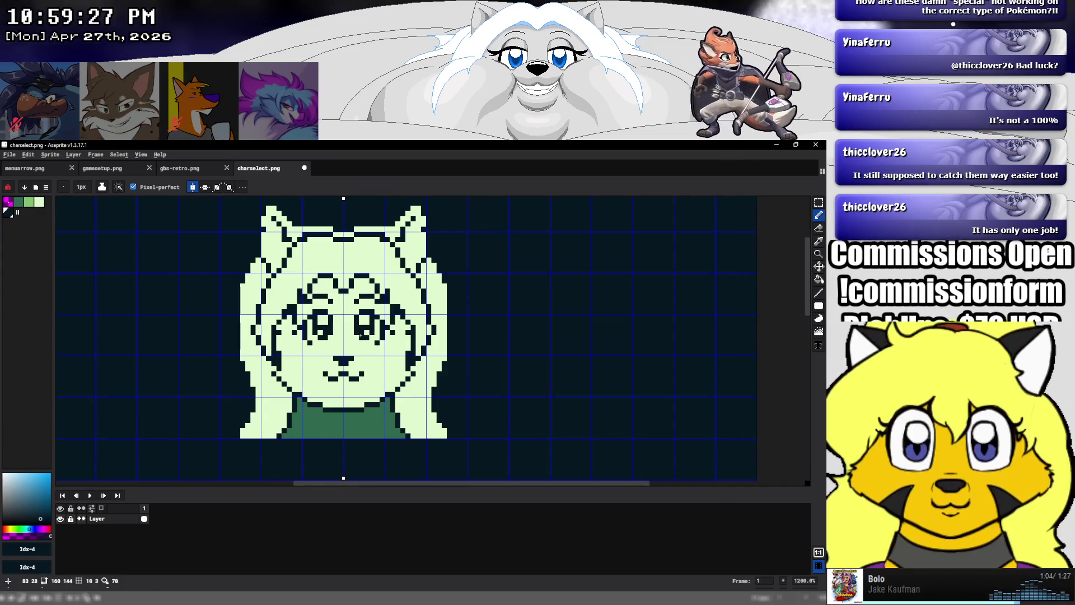
pyautogui.keyDown('alt'); pyautogui.click(361, 337); pyautogui.keyUp('alt')
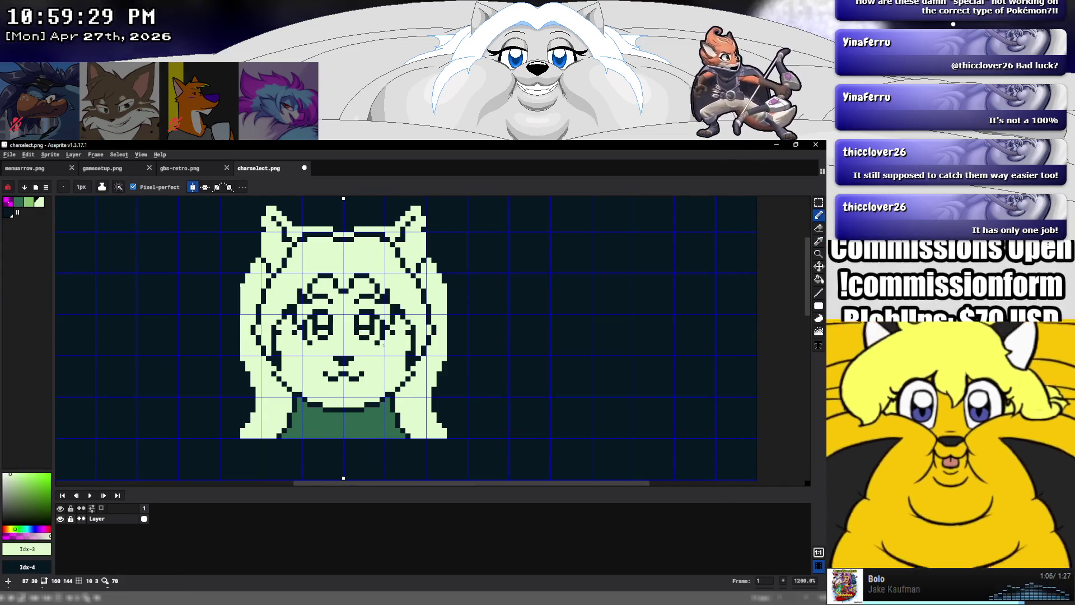
pyautogui.keyDown('alt'); pyautogui.click(383, 322); pyautogui.keyUp('alt')
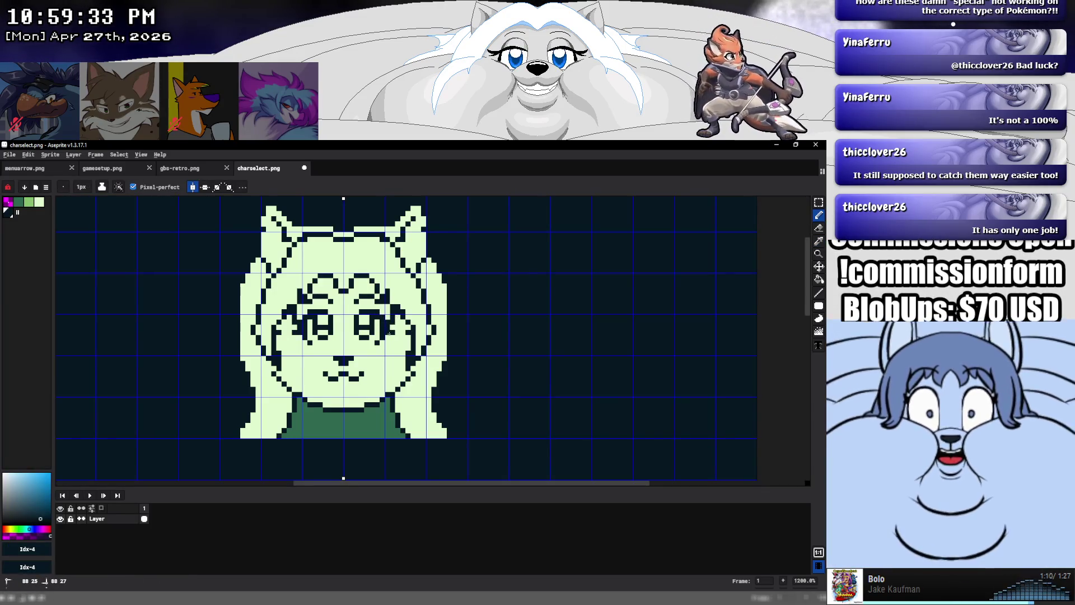
pyautogui.press('shift')
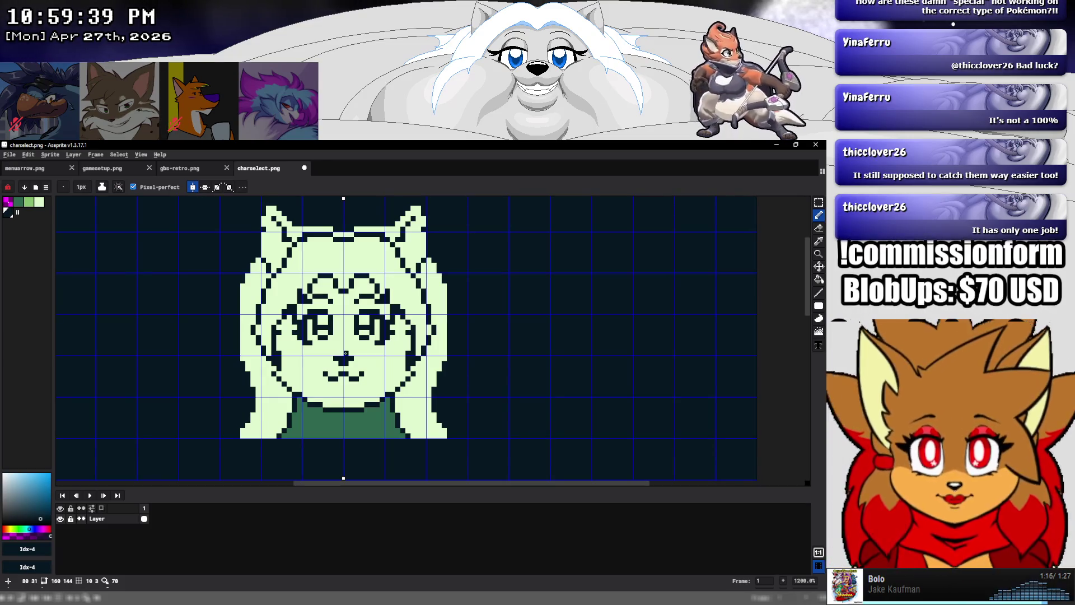
pyautogui.click(819, 202)
pyautogui.moveTo(317, 355)
pyautogui.mouseDown()
pyautogui.moveTo(371, 391)
pyautogui.moveTo(348, 371)
pyautogui.mouseUp()
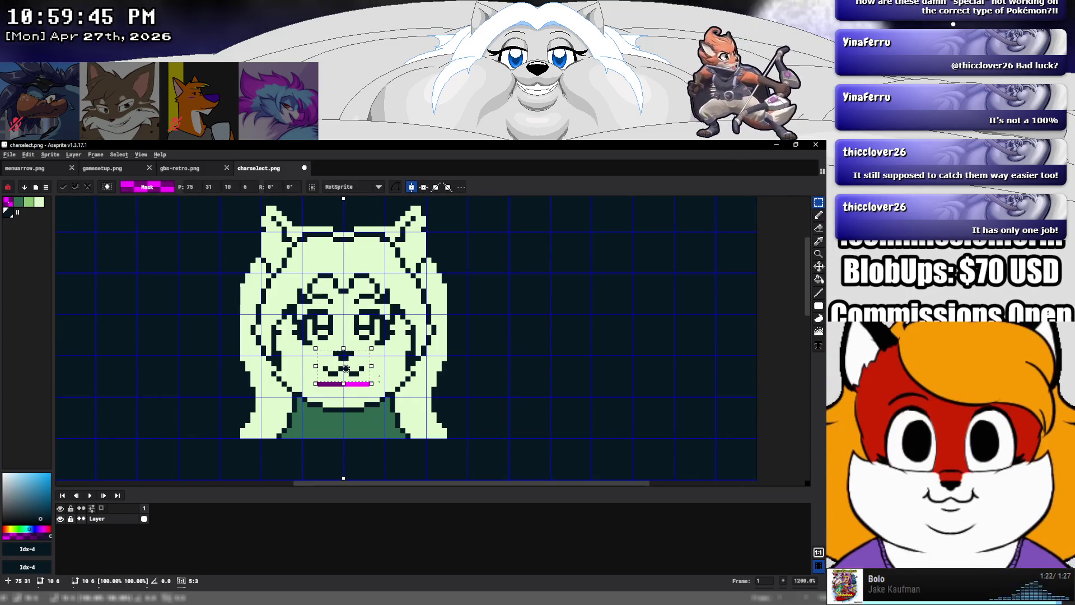
# Reshape the mouth pixels into a smile and bucket-fill the gap beneath with light green
pyautogui.hotkey('ctrl', 'd')
pyautogui.moveTo(324, 370); pyautogui.dragTo(377, 394)
pyautogui.hotkey('ctrl', 'd')
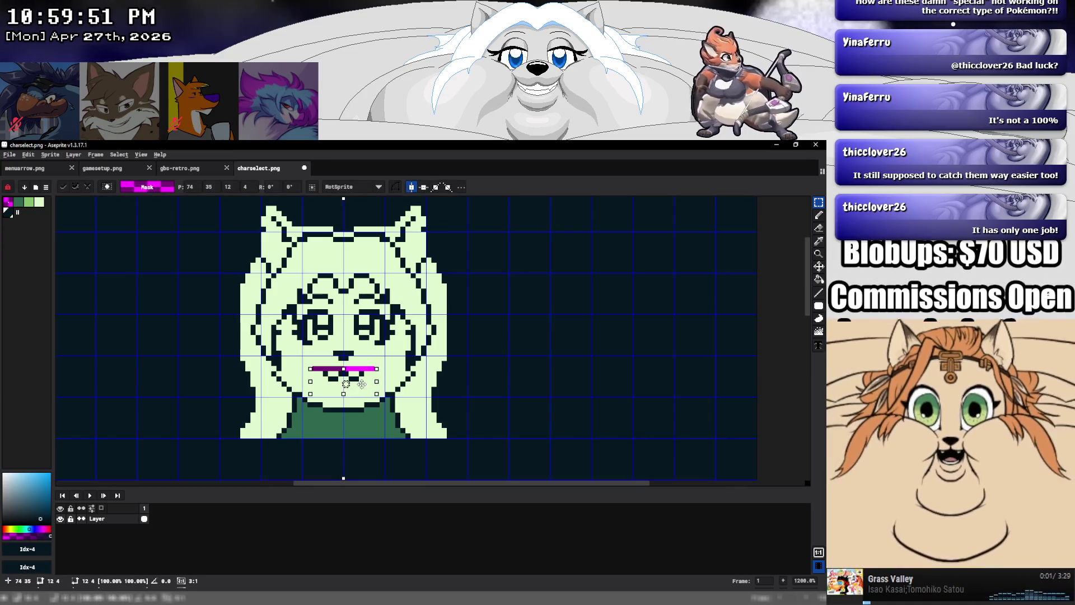
pyautogui.hotkey('ctrl', 'd')
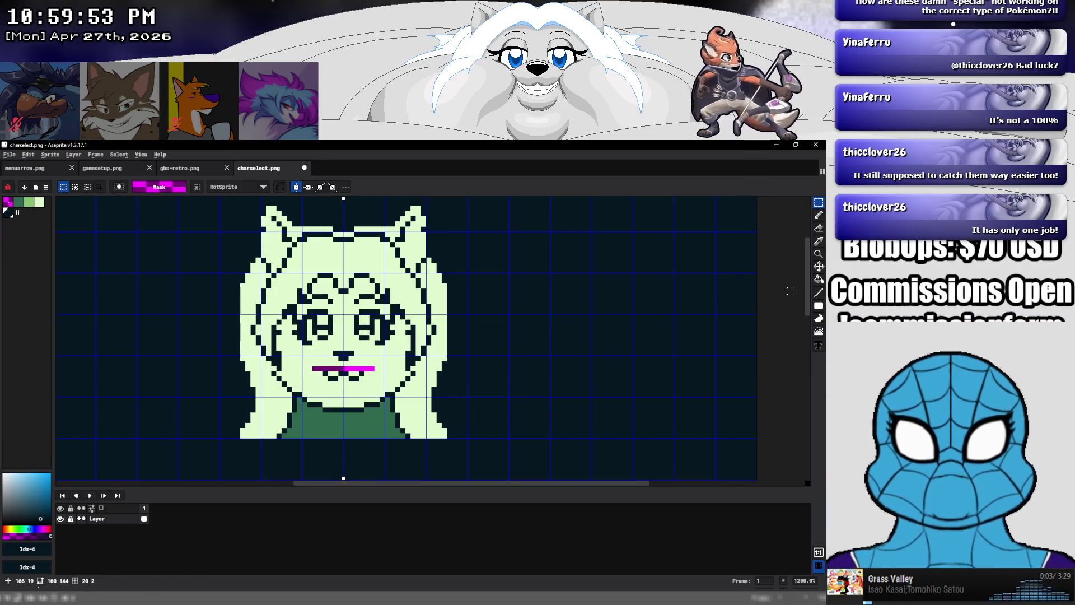
pyautogui.click(819, 280)
pyautogui.keyDown('alt'); pyautogui.click(364, 359); pyautogui.keyUp('alt')
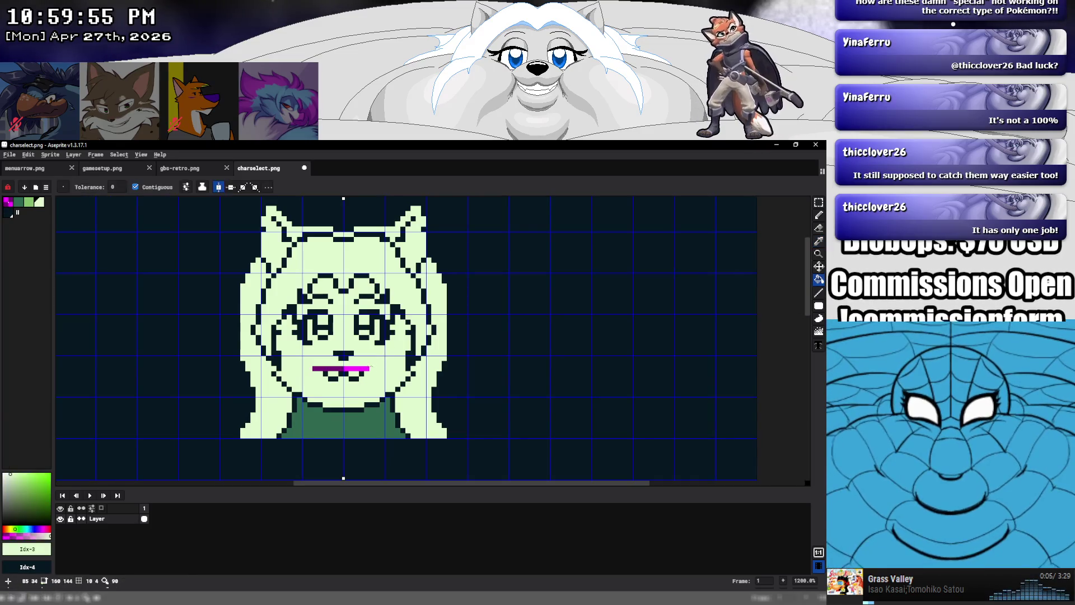
pyautogui.scroll(-4, 383, 362)
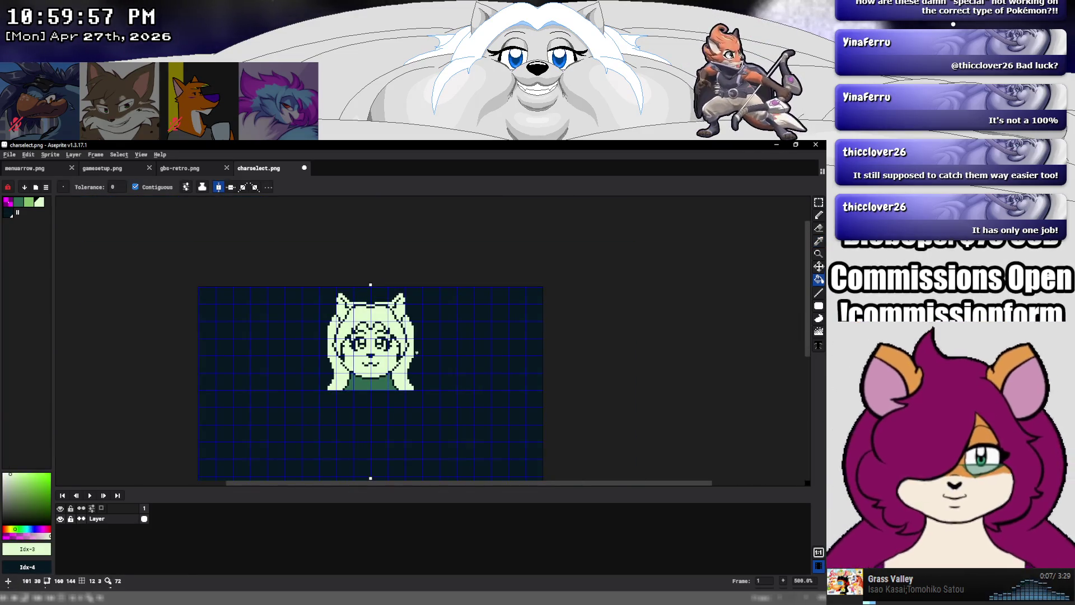
pyautogui.scroll(4, 422, 331)
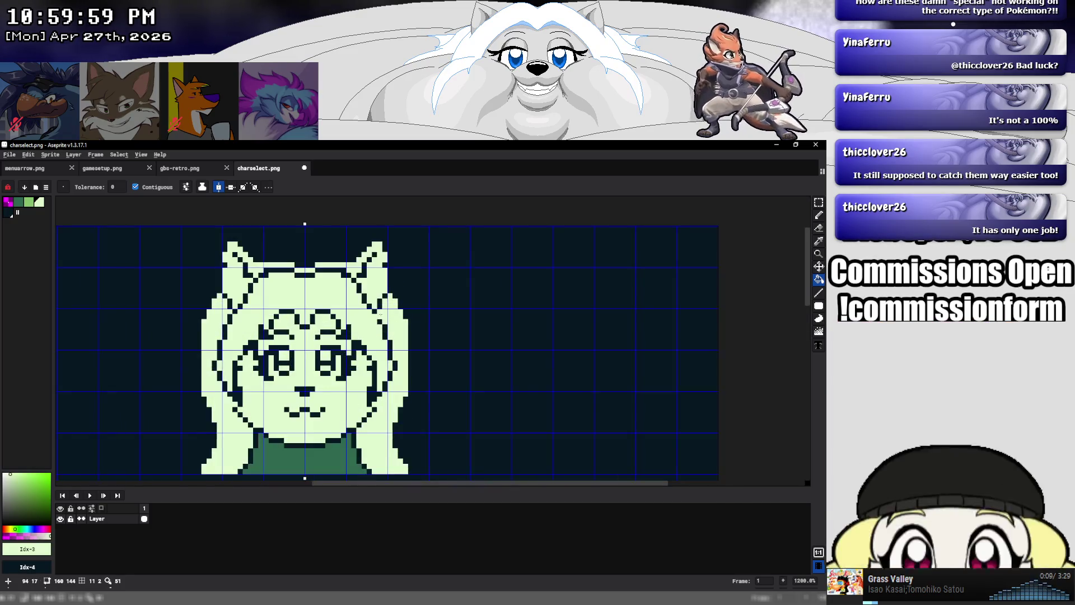
# Paint the right ear-edge pixel dark, undo stray pixels atop the head, and zoom out
pyautogui.click(819, 215)
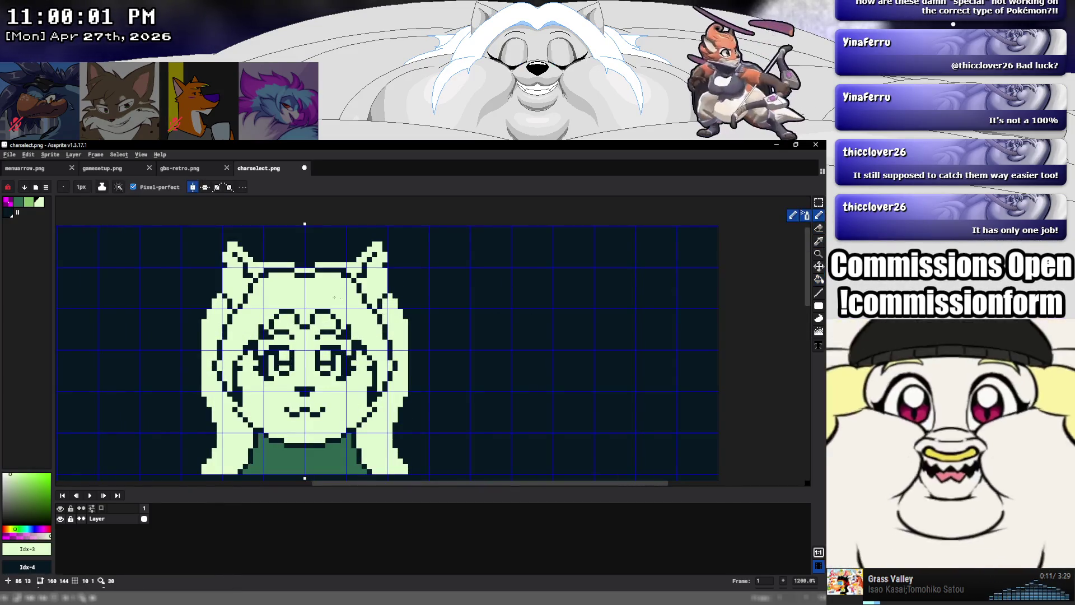
pyautogui.click(348, 259)
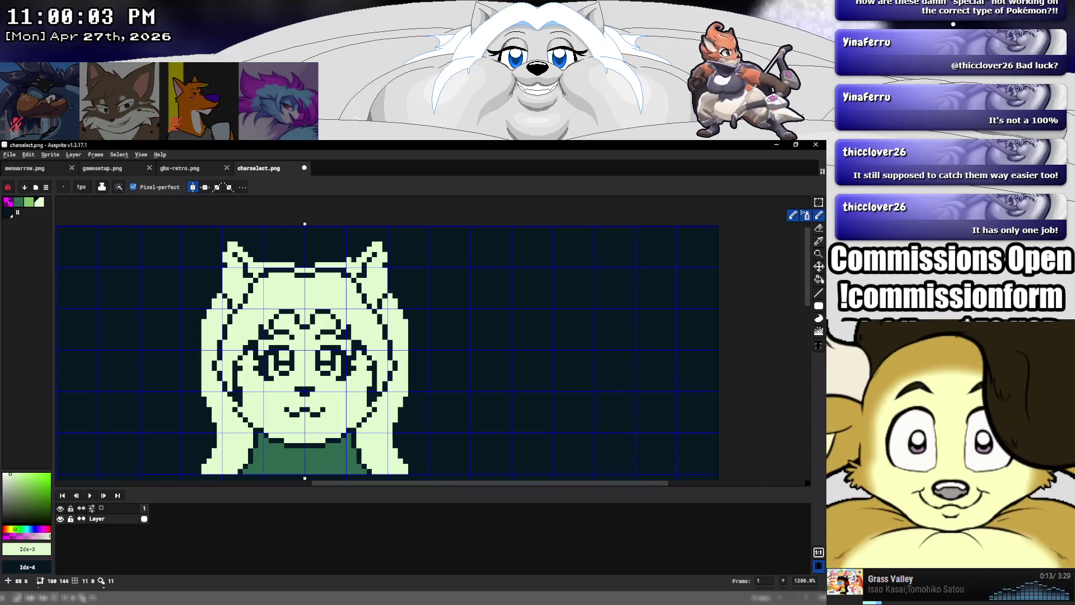
pyautogui.keyDown('alt'); pyautogui.click(350, 261); pyautogui.keyUp('alt')
pyautogui.click(348, 263)
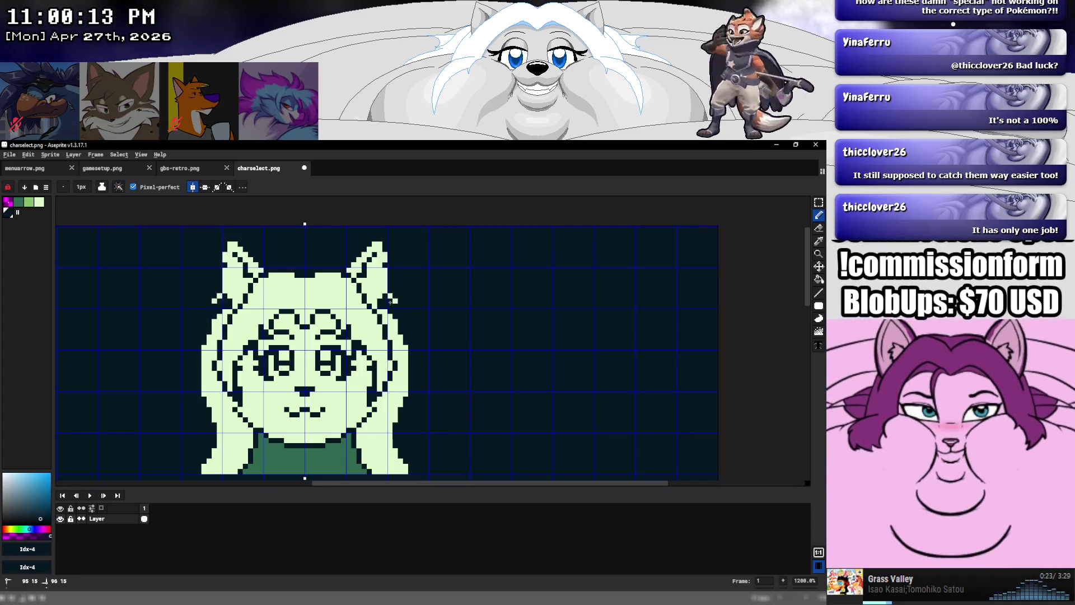
pyautogui.keyDown('alt'); pyautogui.click(384, 264); pyautogui.keyUp('alt')
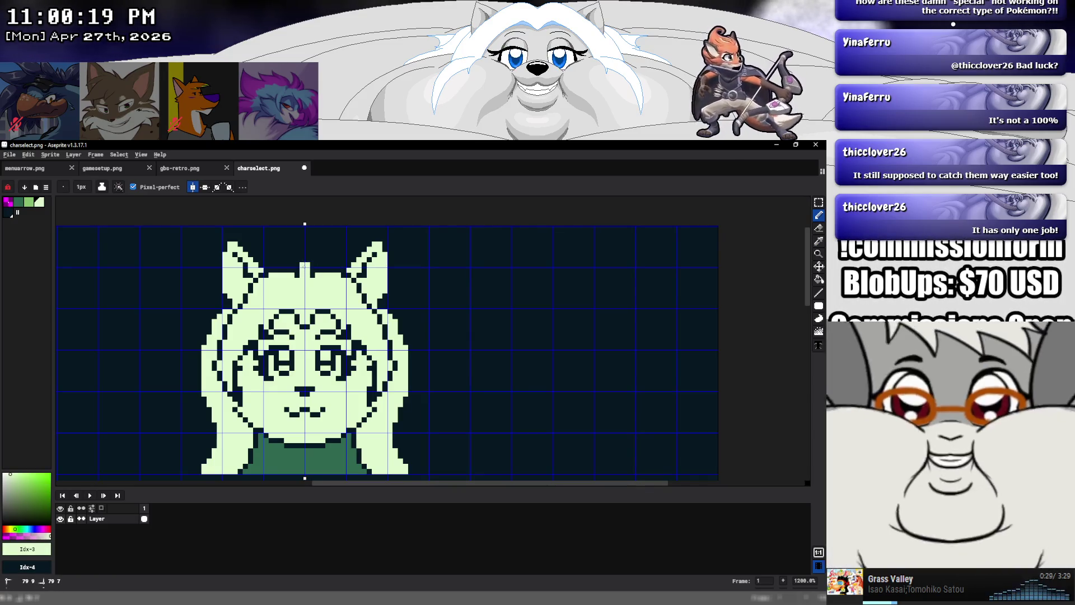
pyautogui.hotkey('ctrl', 'z')
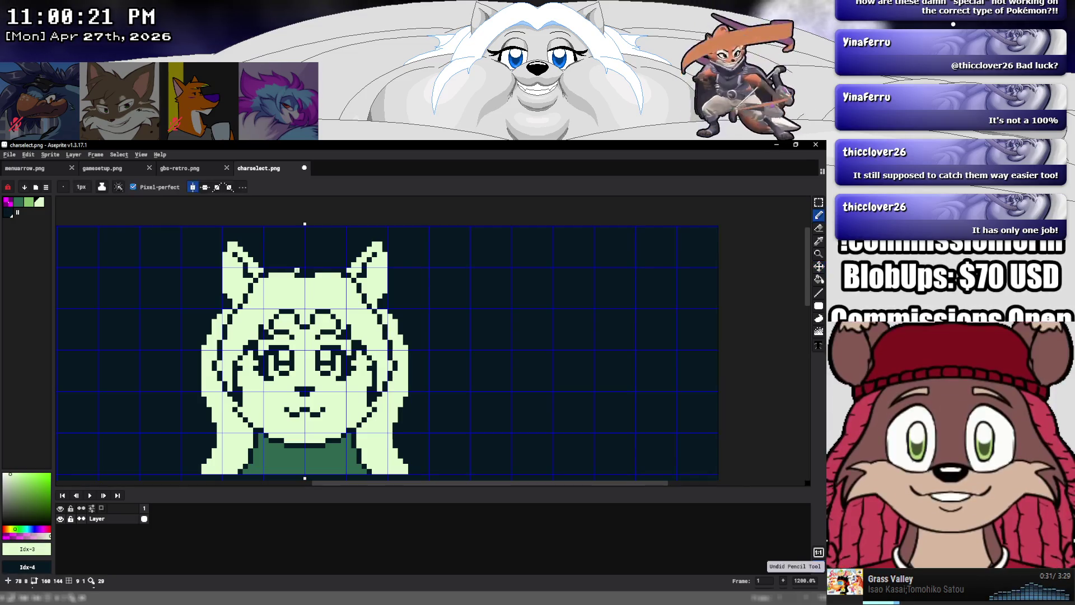
pyautogui.press('3')
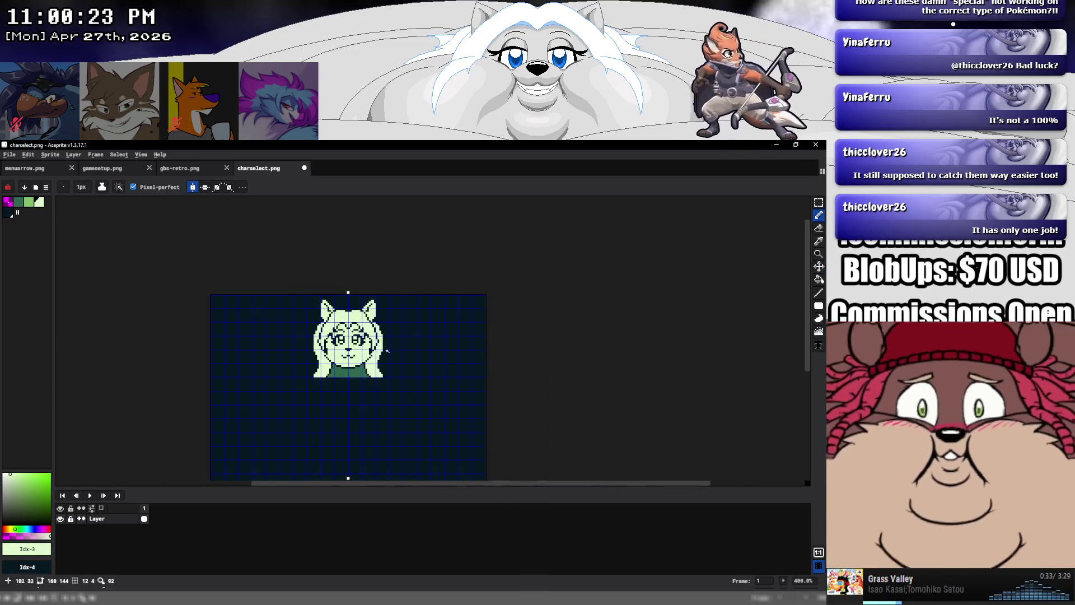
pyautogui.scroll(5, 373, 373)
# Add dark pixels along both shirt sides and repaint the corner pixels light green
pyautogui.scroll(1, 374, 373)
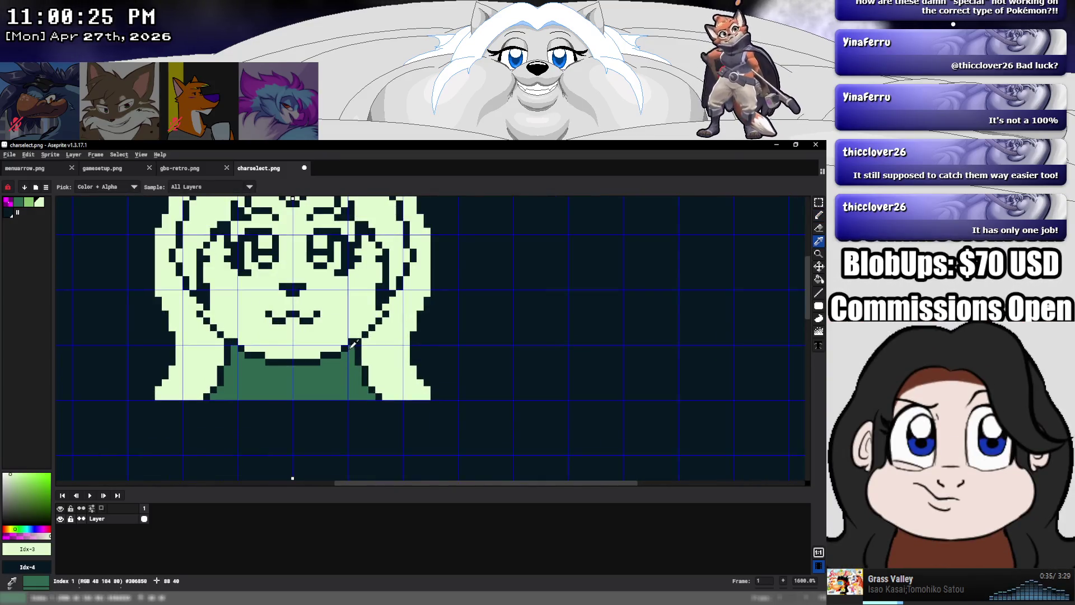
pyautogui.keyDown('alt'); pyautogui.click(354, 342); pyautogui.keyUp('alt')
pyautogui.moveTo(350, 359); pyautogui.dragTo(362, 381)
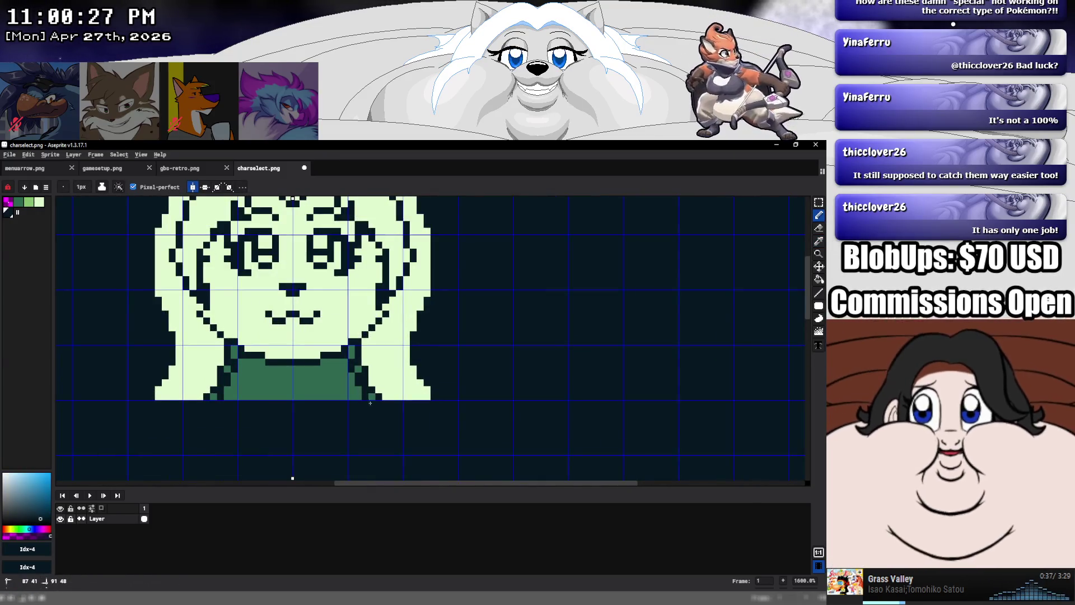
pyautogui.keyDown('alt'); pyautogui.click(376, 395); pyautogui.keyUp('alt')
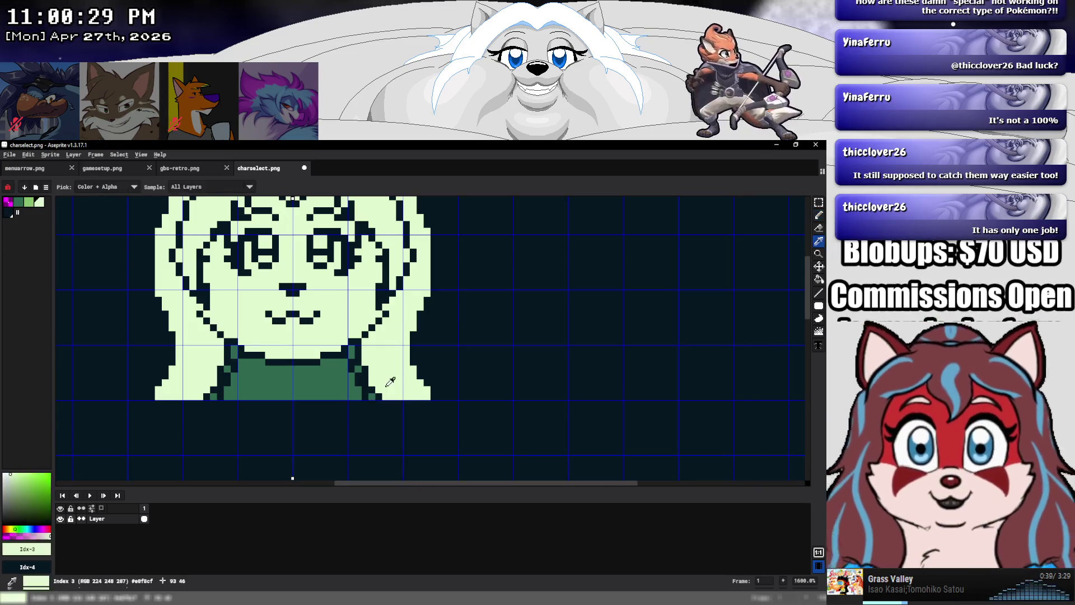
pyautogui.moveTo(373, 394); pyautogui.dragTo(366, 392)
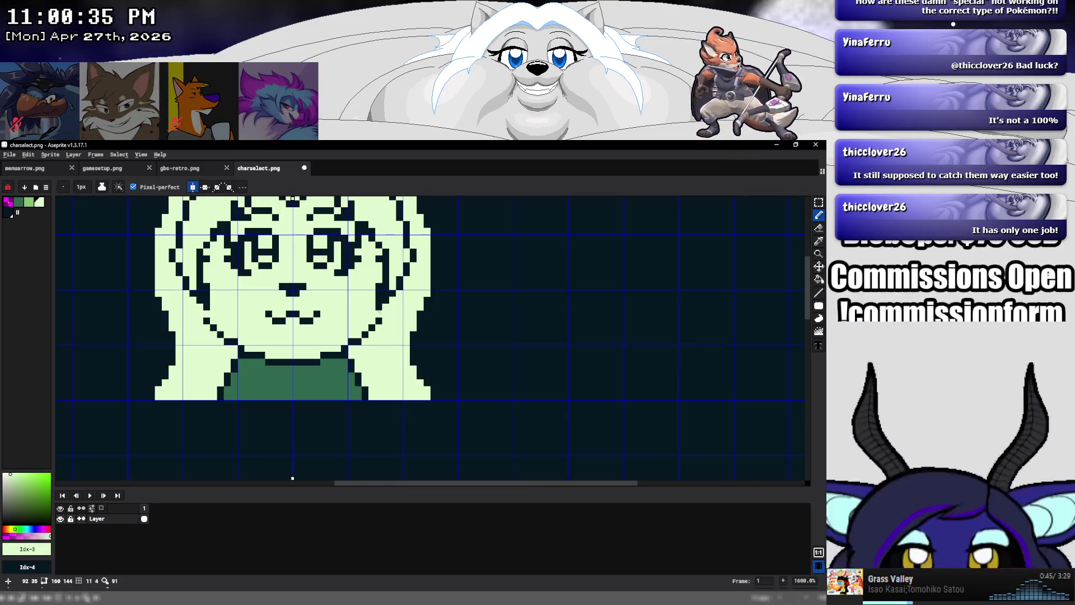
# Draw dark outlines down the shirt edges and lighten the bottom-edge pixels
pyautogui.keyDown('alt'); pyautogui.click(381, 257); pyautogui.keyUp('alt')
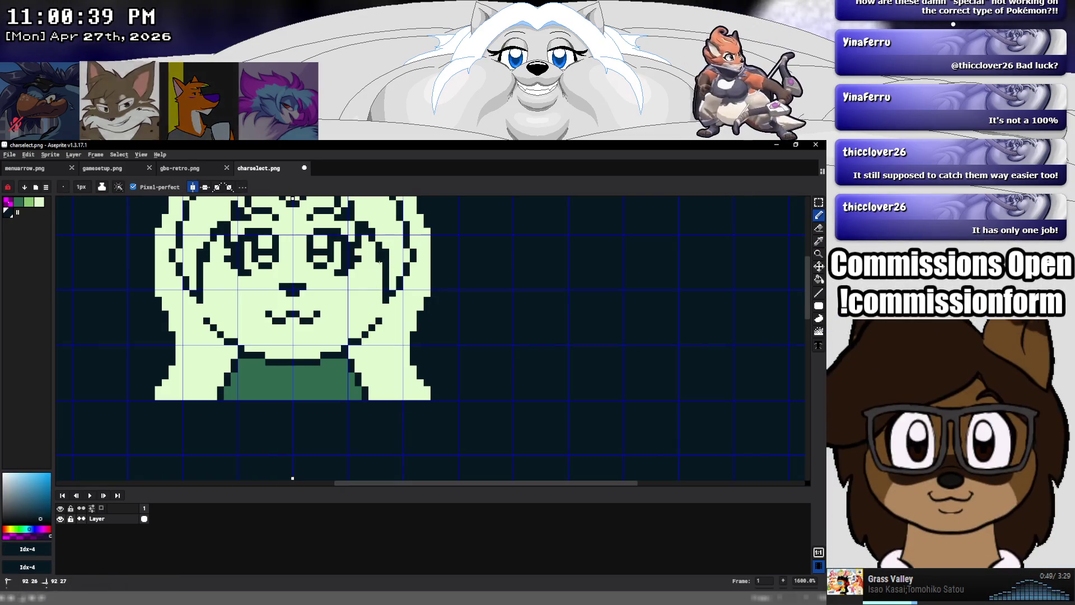
pyautogui.keyDown('alt'); pyautogui.click(387, 256); pyautogui.keyUp('alt')
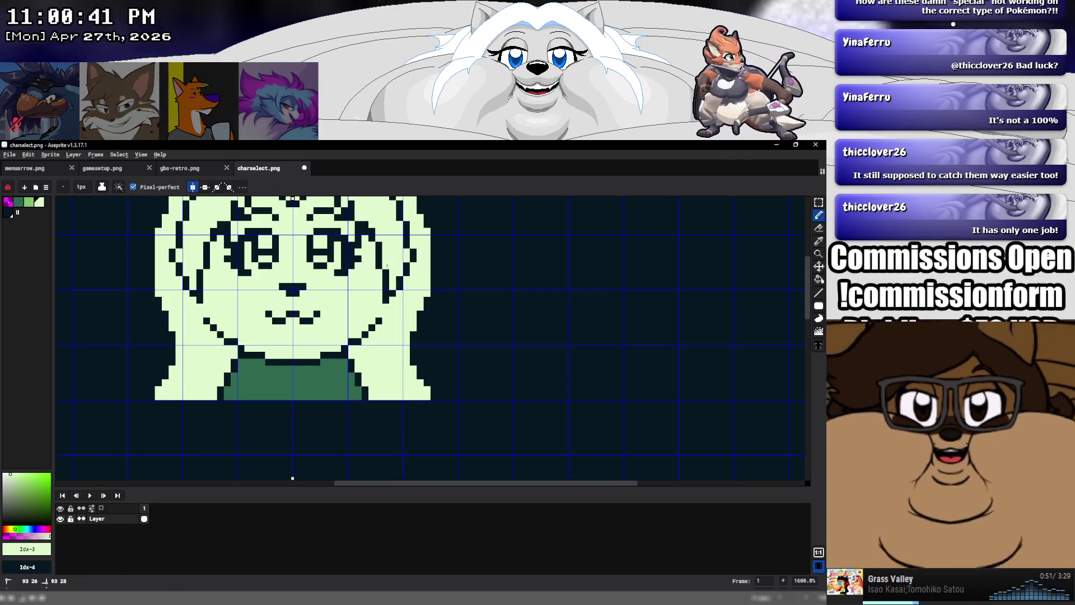
pyautogui.keyDown('alt'); pyautogui.click(377, 279); pyautogui.keyUp('alt')
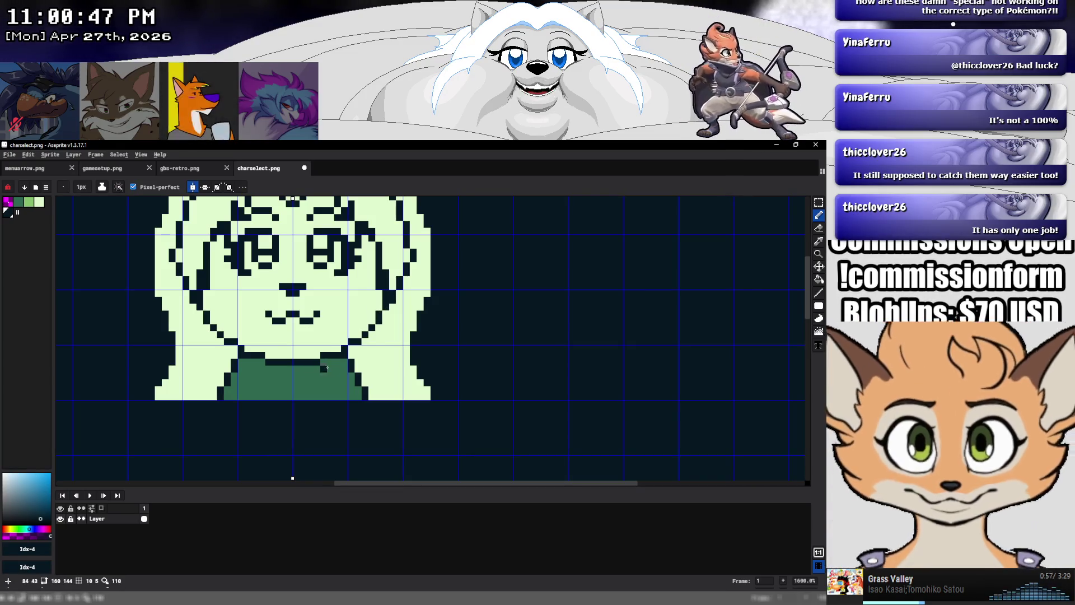
pyautogui.moveTo(242, 361); pyautogui.dragTo(241, 386)
pyautogui.moveTo(348, 361)
pyautogui.mouseDown()
pyautogui.moveTo(361, 390)
pyautogui.moveTo(355, 376)
pyautogui.mouseUp()
pyautogui.keyDown('alt'); pyautogui.click(364, 387); pyautogui.keyUp('alt')
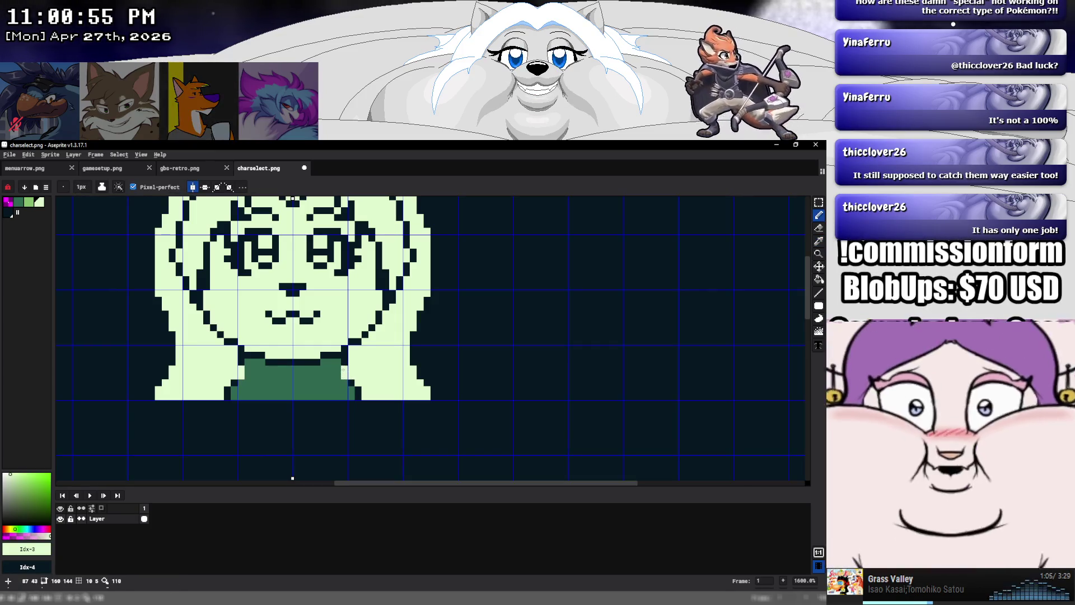
# Paint Bucket the shirt areas light green
pyautogui.keyDown('alt'); pyautogui.click(348, 378); pyautogui.keyUp('alt')
pyautogui.click(818, 279)
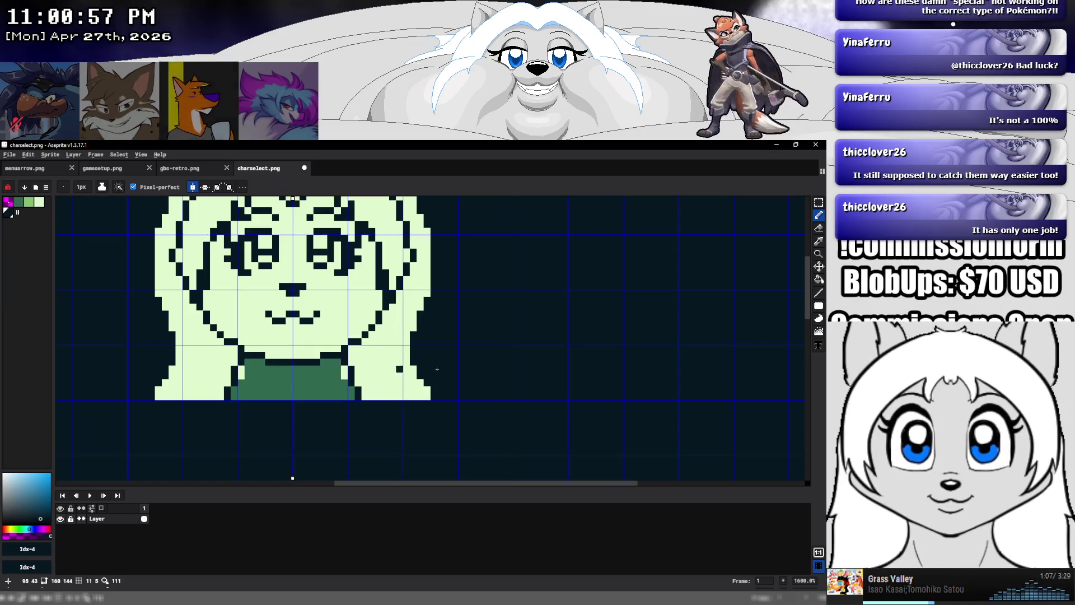
pyautogui.keyDown('alt'); pyautogui.click(364, 336); pyautogui.keyUp('alt')
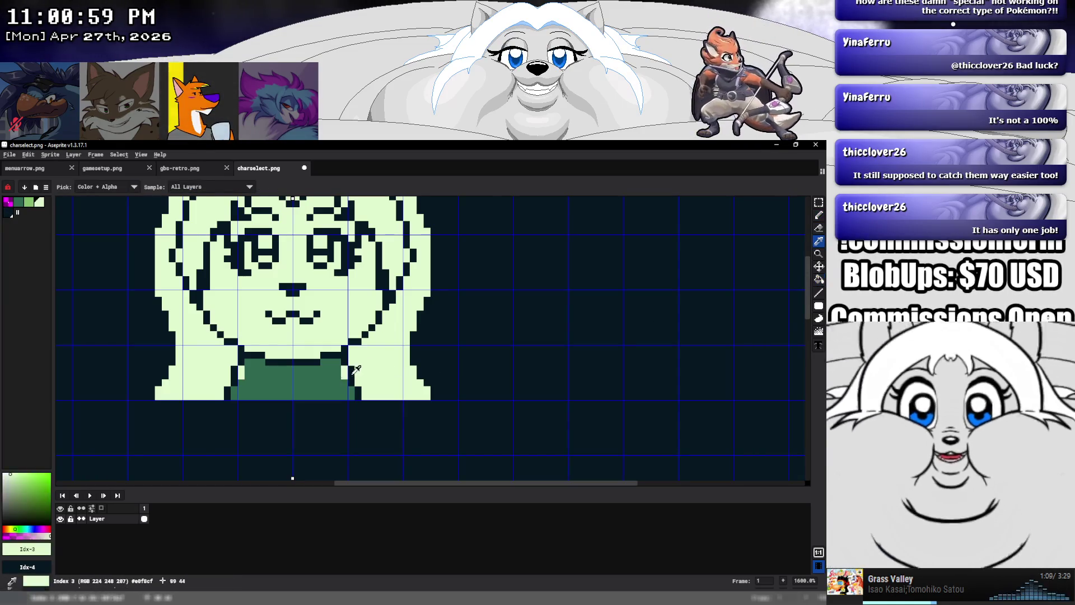
pyautogui.click(331, 375)
pyautogui.scroll(-5, 344, 351)
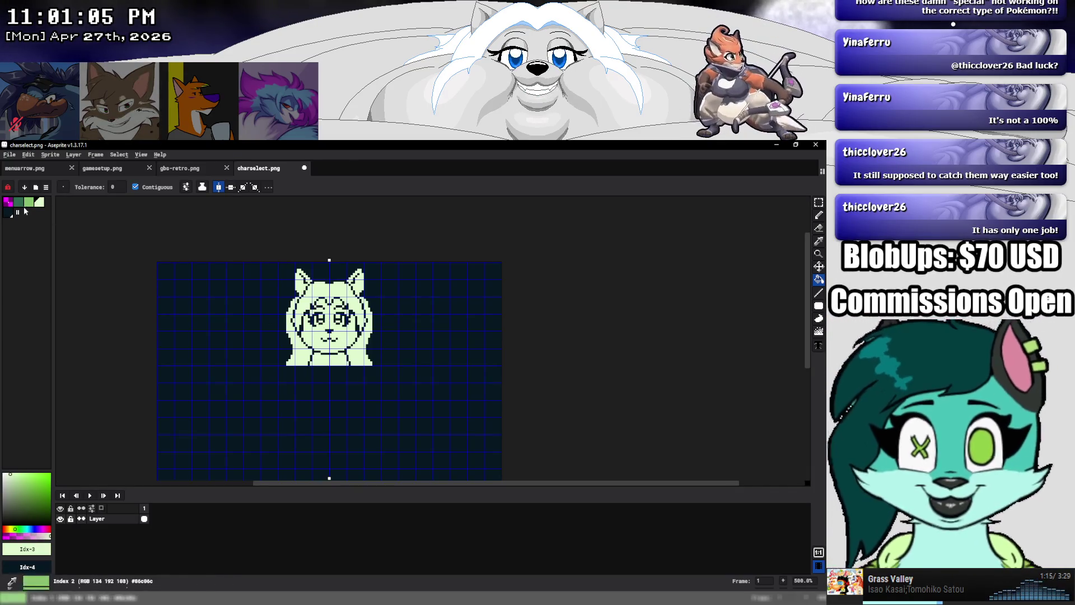
# Fill the face and both ear interiors with dark green
pyautogui.press('[')
pyautogui.press('[')
pyautogui.scroll(2, 335, 354)
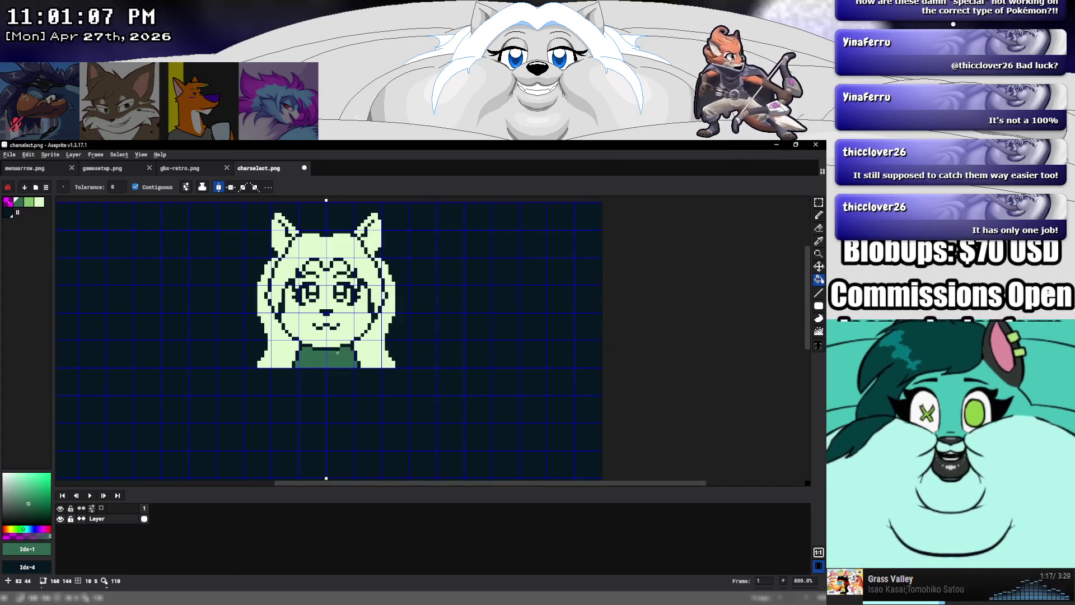
pyautogui.click(339, 333)
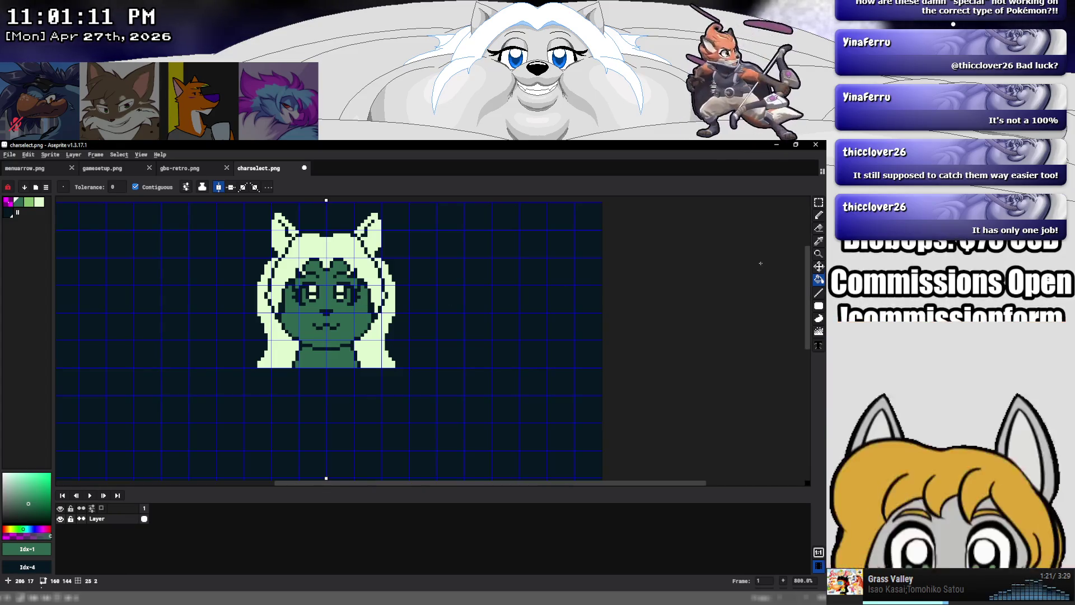
pyautogui.click(285, 238)
pyautogui.click(374, 234)
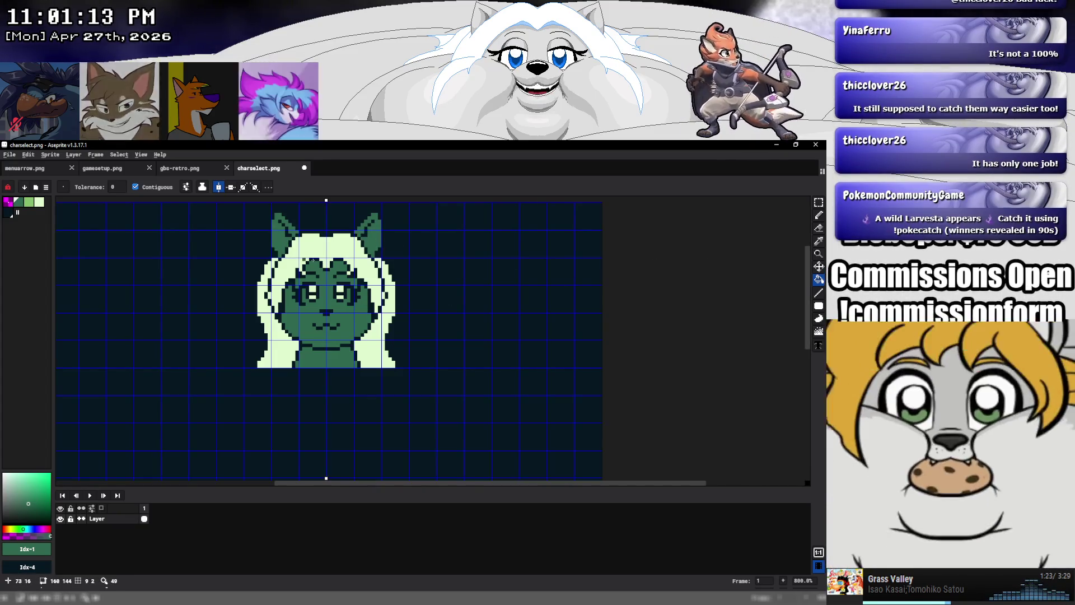
pyautogui.press('b')
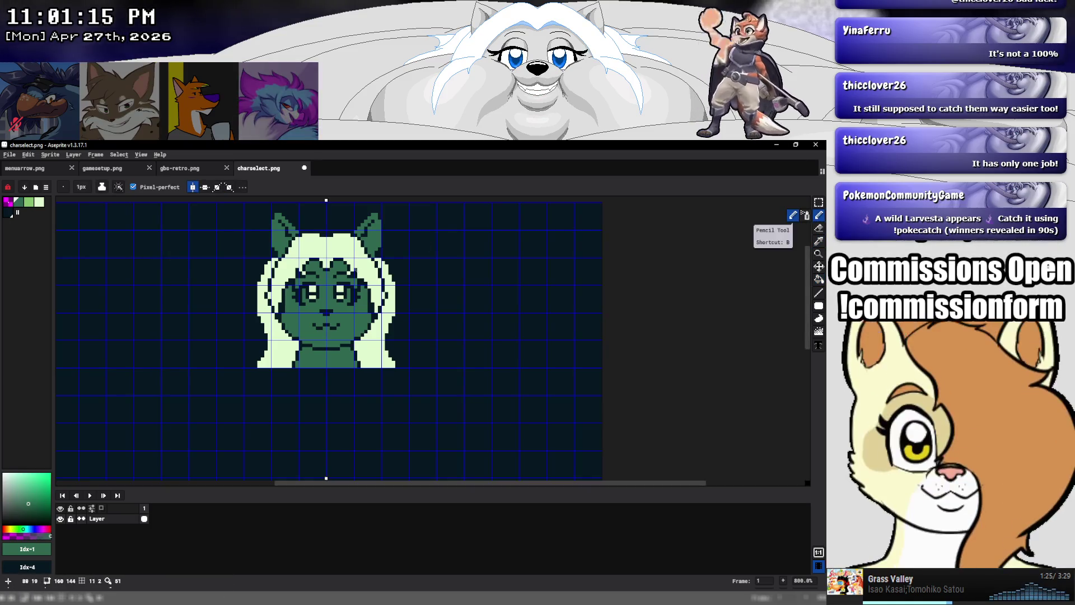
# Draw mirrored light green highlight strokes inside both eyes
pyautogui.scroll(5, 349, 275)
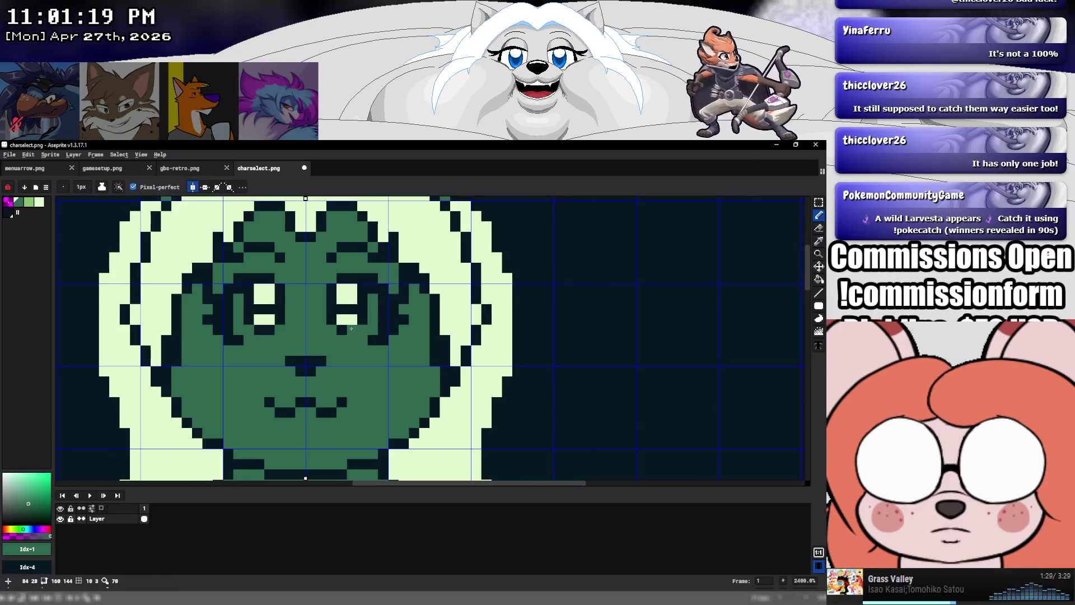
pyautogui.keyDown('alt'); pyautogui.click(347, 319); pyautogui.keyUp('alt')
pyautogui.moveTo(373, 299); pyautogui.dragTo(375, 331)
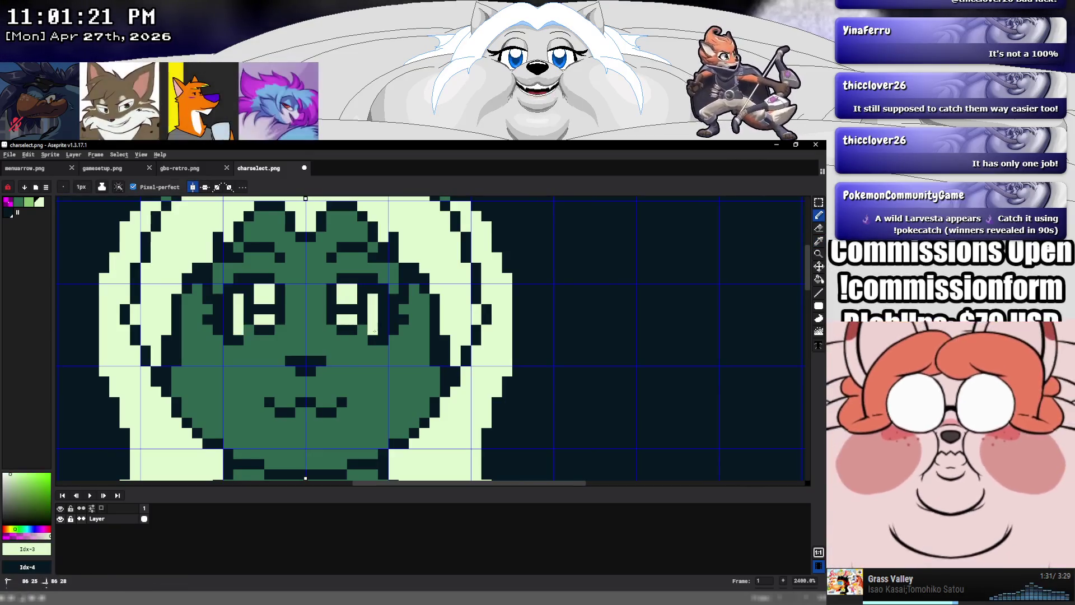
# Add light pixels under both eyes and fill the pupils with the darkest colour
pyautogui.click(363, 330)
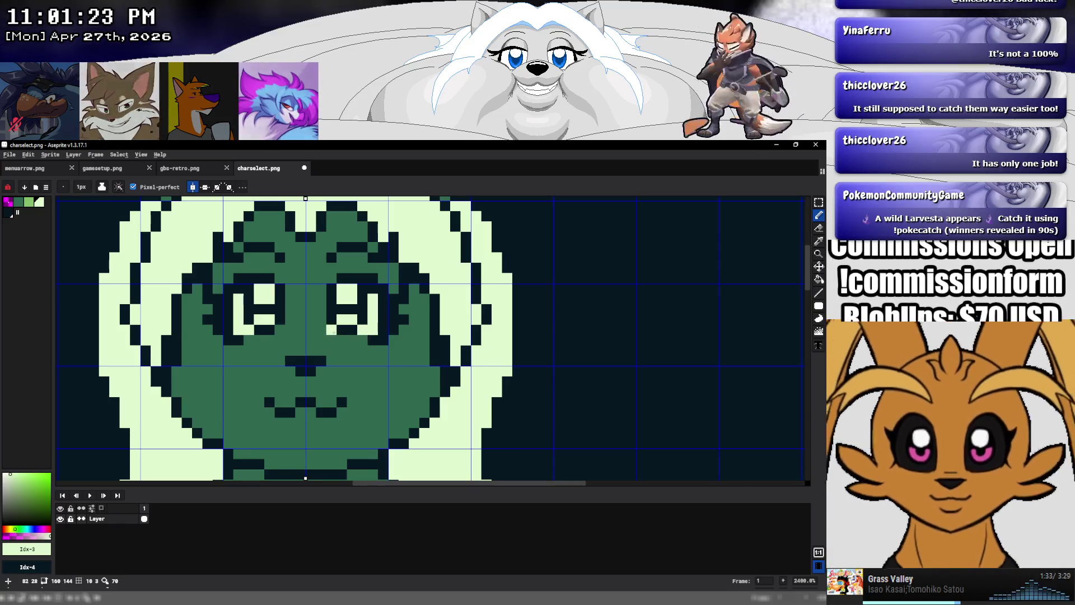
pyautogui.moveTo(331, 339); pyautogui.dragTo(360, 340)
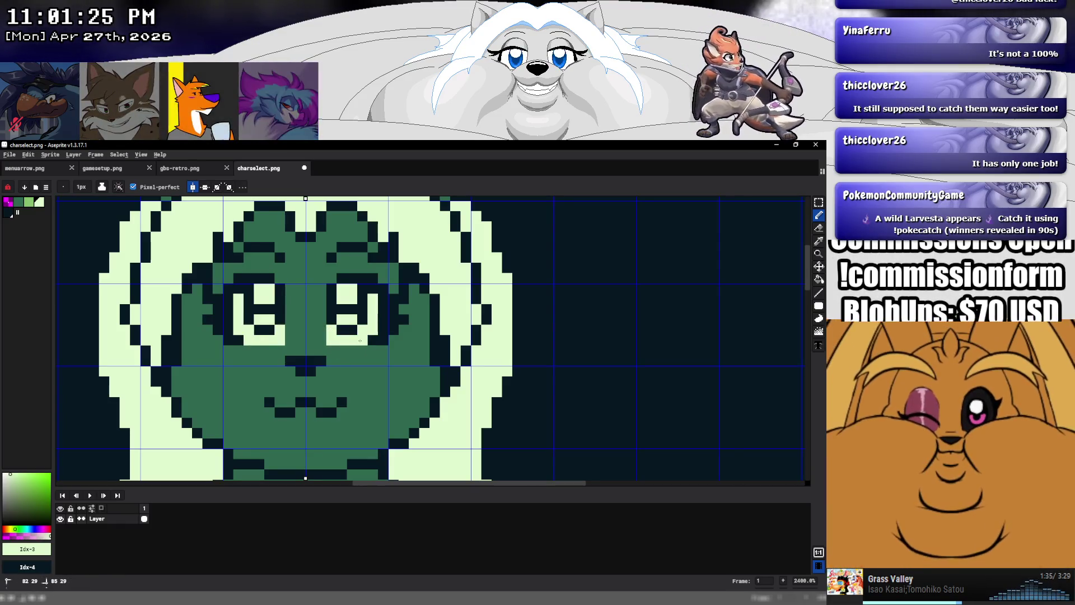
pyautogui.keyDown('alt'); pyautogui.click(347, 329); pyautogui.keyUp('alt')
pyautogui.moveTo(339, 319); pyautogui.dragTo(344, 320)
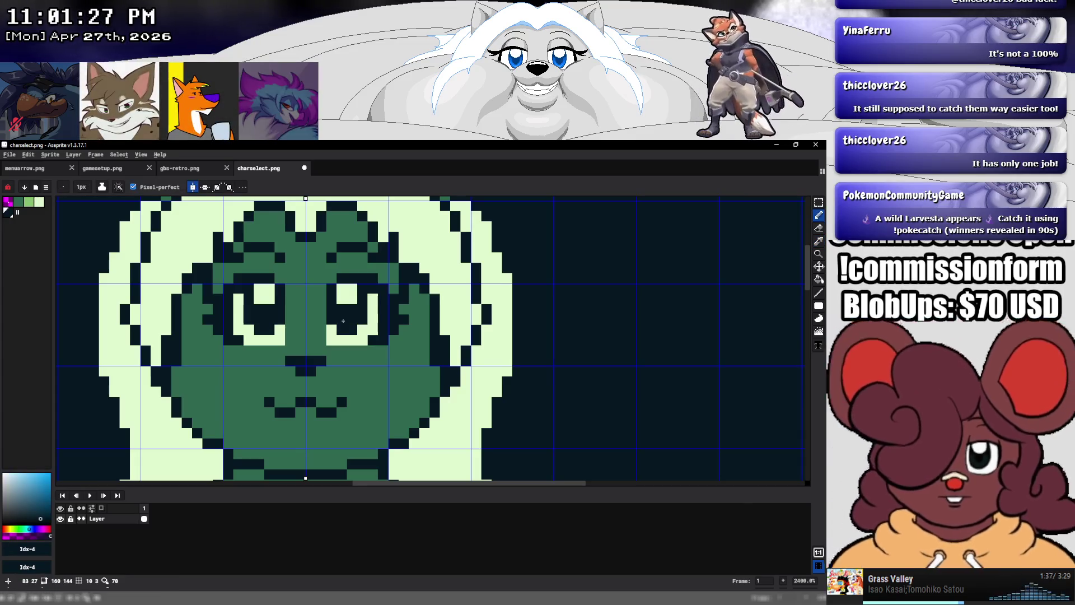
pyautogui.scroll(-1, 343, 321)
pyautogui.scroll(-3, 359, 321)
pyautogui.scroll(-4, 392, 321)
pyautogui.scroll(2, 419, 322)
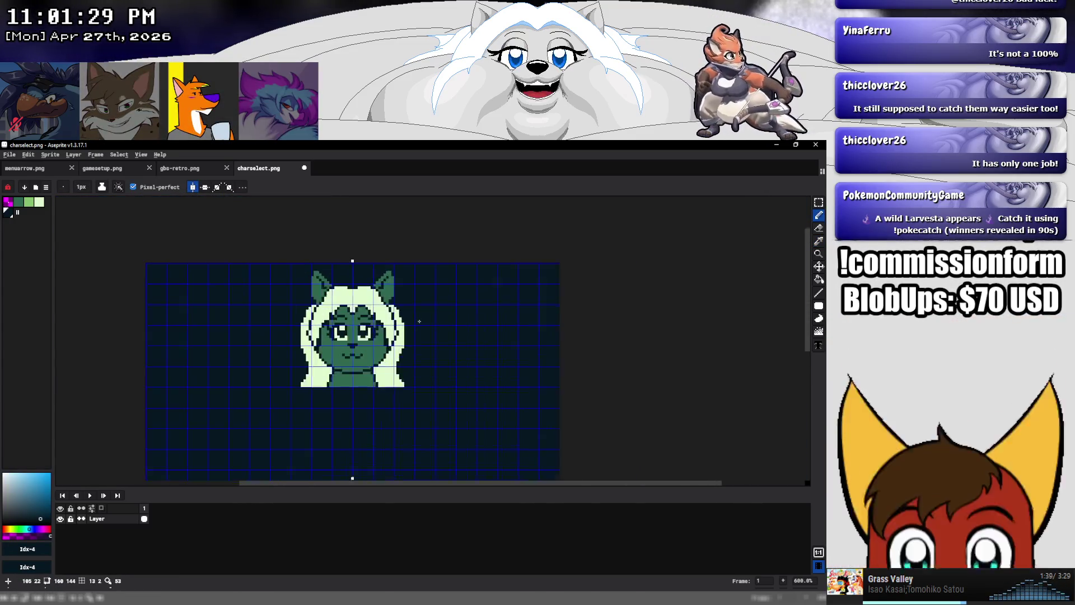
pyautogui.scroll(1, 419, 322)
# Darken the hair's right outer edge, undoing and redrawing a misplaced stroke
pyautogui.keyDown('alt'); pyautogui.click(384, 297); pyautogui.keyUp('alt')
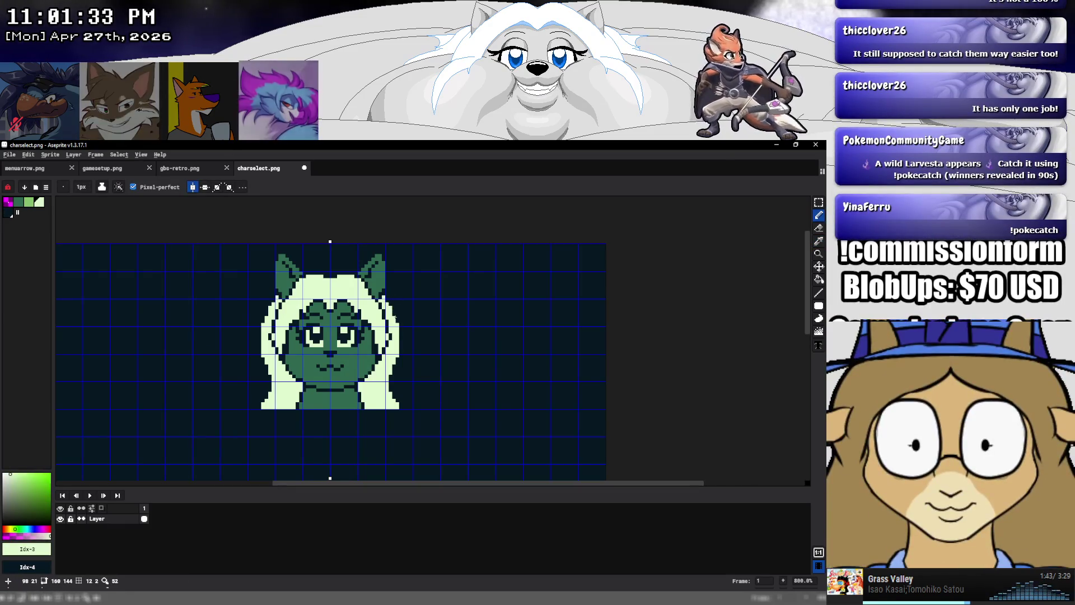
pyautogui.press('alt')
pyautogui.keyDown('alt'); pyautogui.click(398, 322); pyautogui.keyUp('alt')
pyautogui.moveTo(398, 326); pyautogui.dragTo(399, 367)
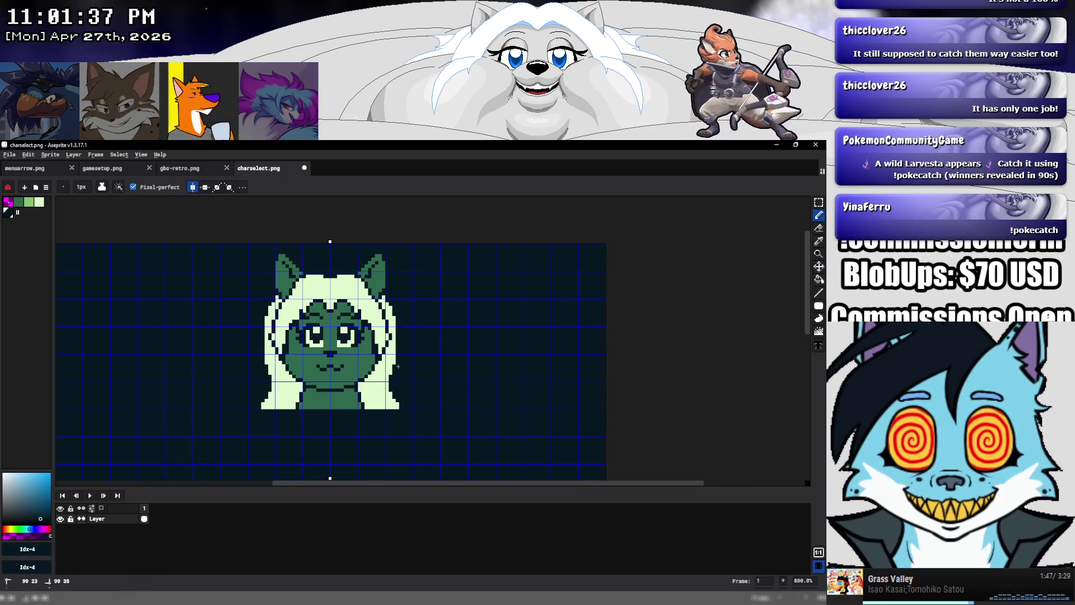
pyautogui.moveTo(393, 312); pyautogui.dragTo(393, 315)
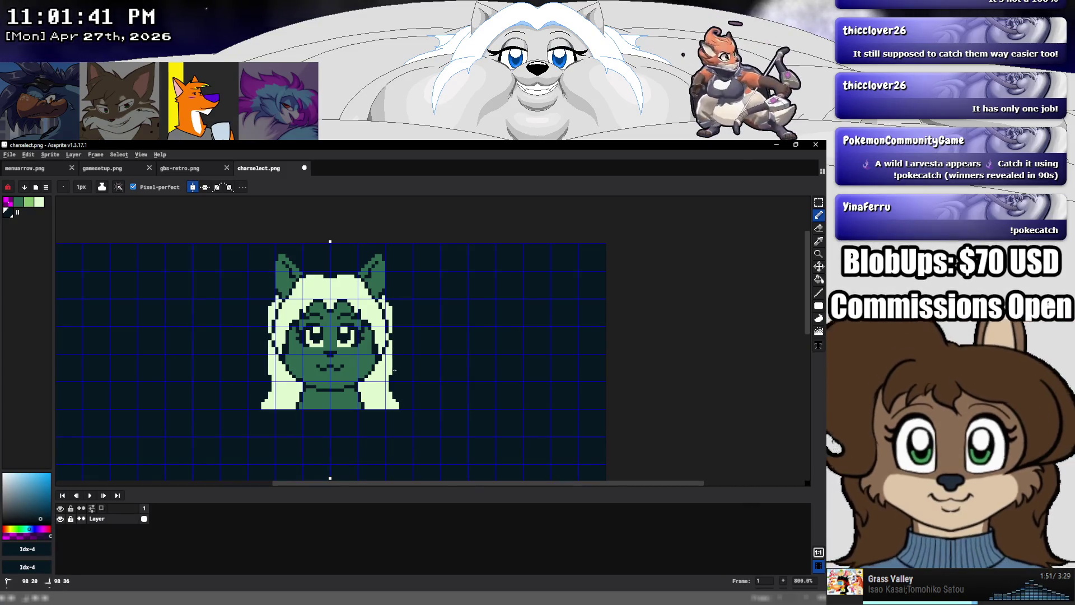
pyautogui.moveTo(392, 372); pyautogui.dragTo(383, 391)
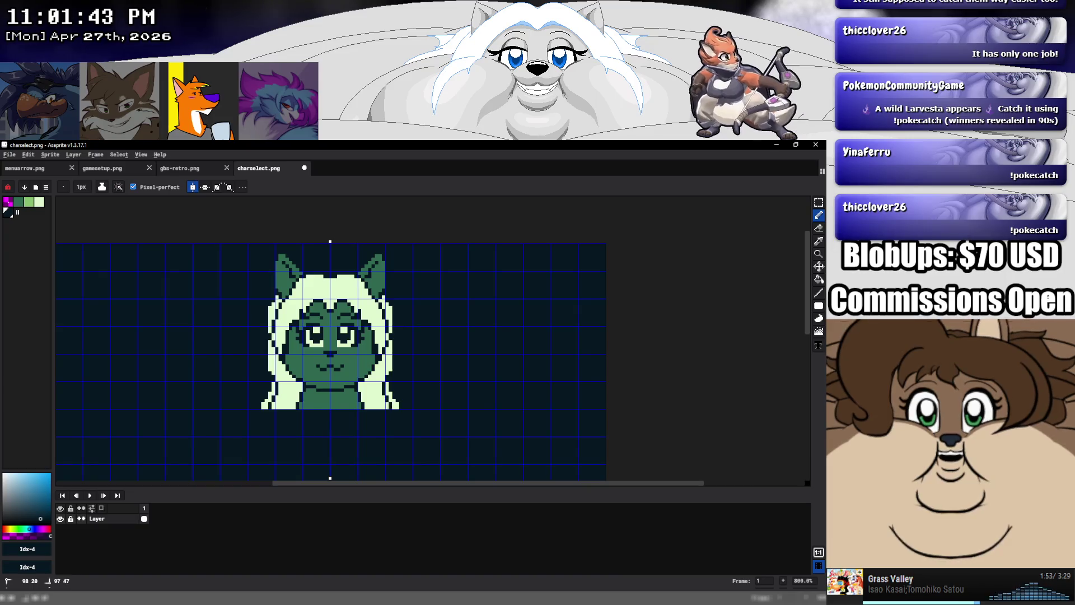
pyautogui.hotkey('ctrl', 'z')
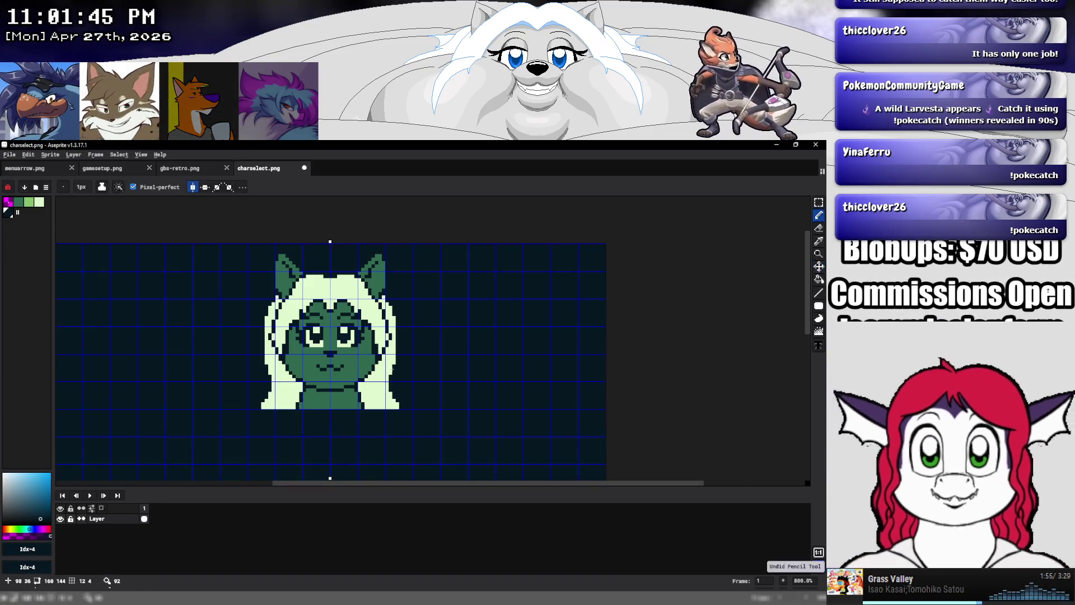
pyautogui.moveTo(394, 310); pyautogui.dragTo(394, 373)
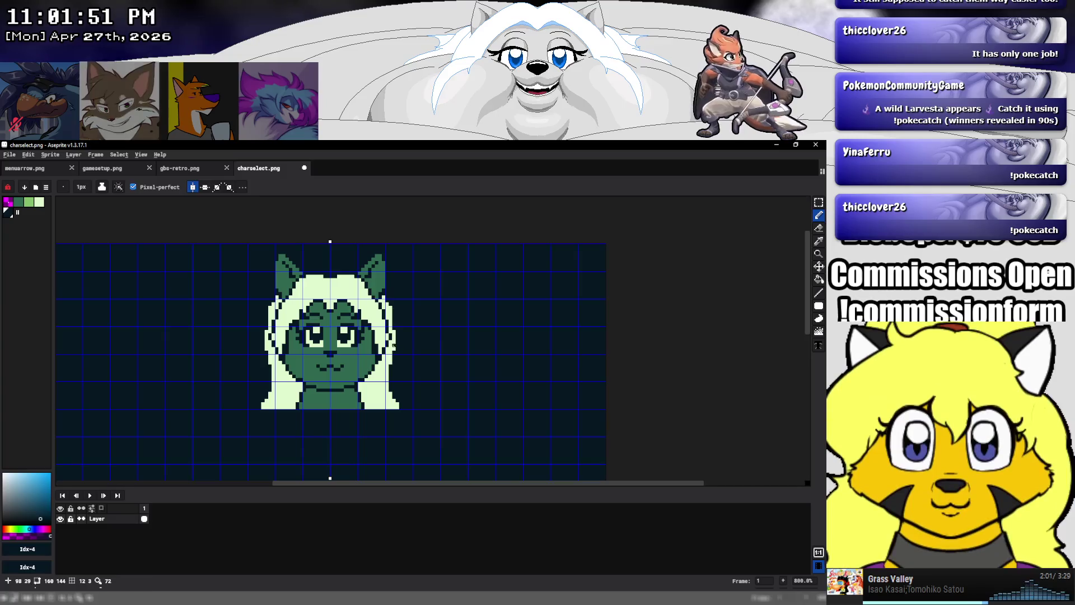
# Reselect the light green colour and bring up the File menu
pyautogui.keyDown('alt'); pyautogui.click(395, 342); pyautogui.keyUp('alt')
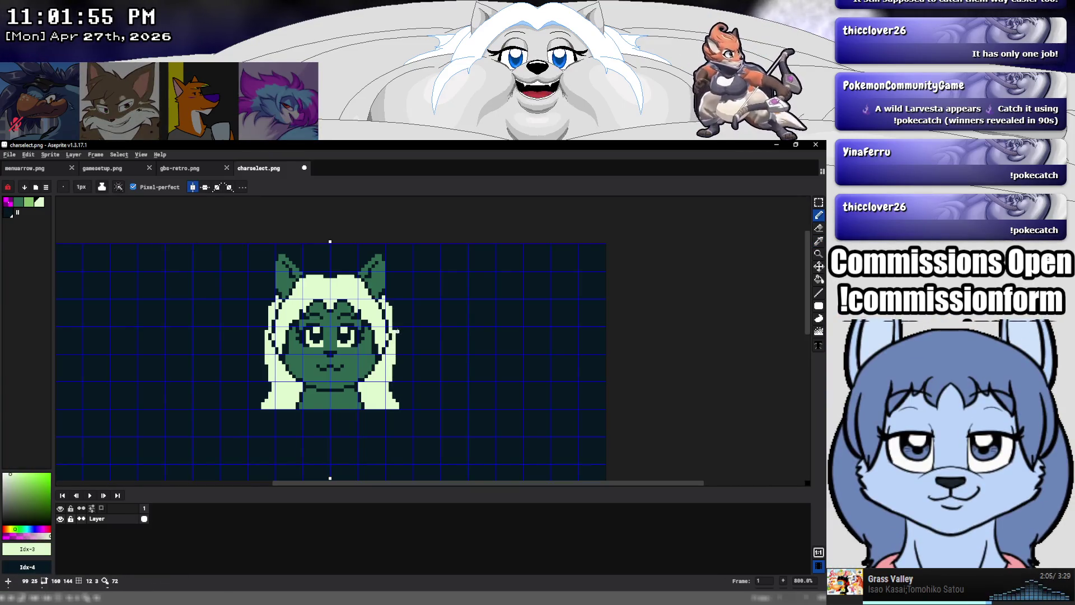
pyautogui.keyDown('alt'); pyautogui.click(392, 310); pyautogui.keyUp('alt')
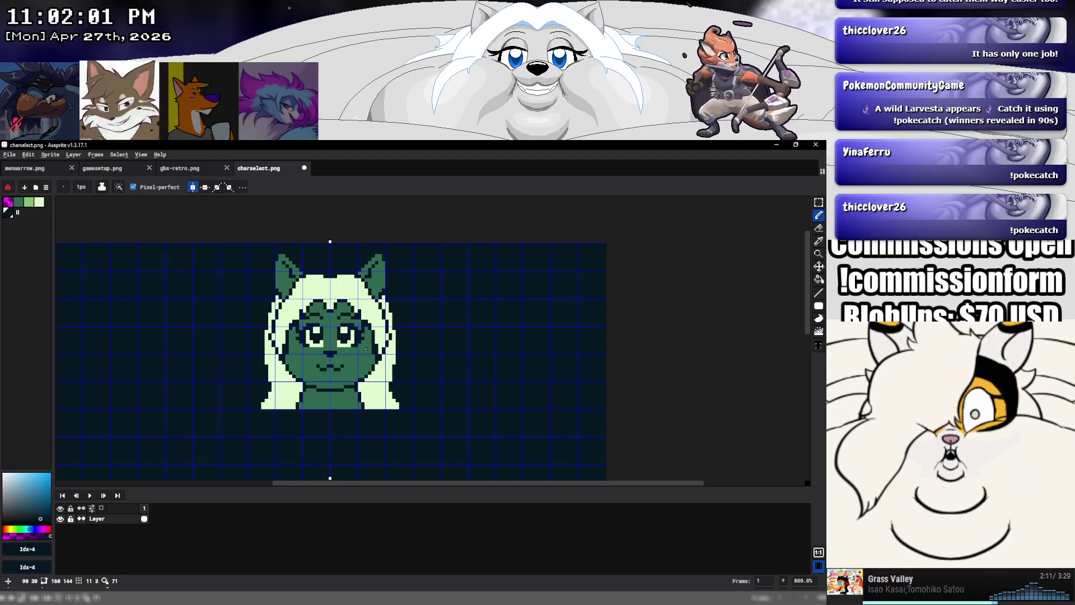
pyautogui.press('[')
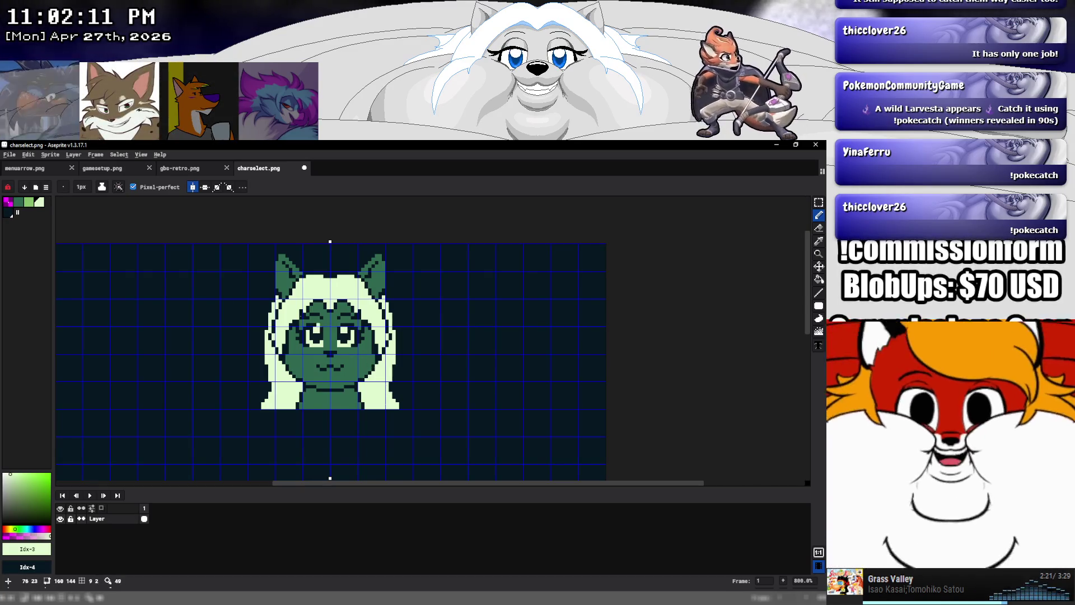
pyautogui.click(11, 155)
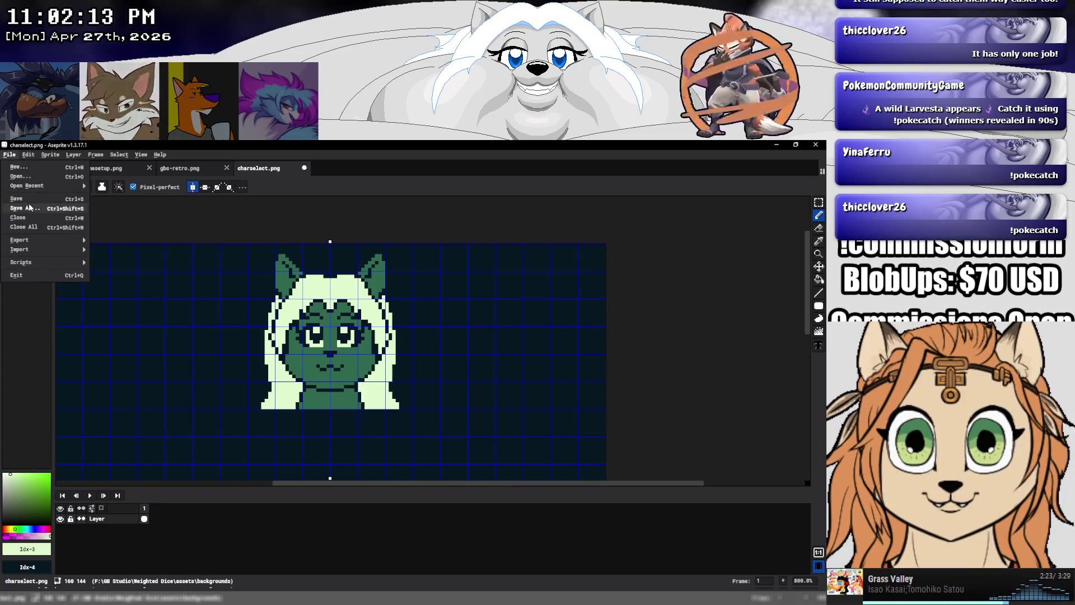
# Save charselect.png and cut the whole cat bust out of its layer
pyautogui.click(29, 198)
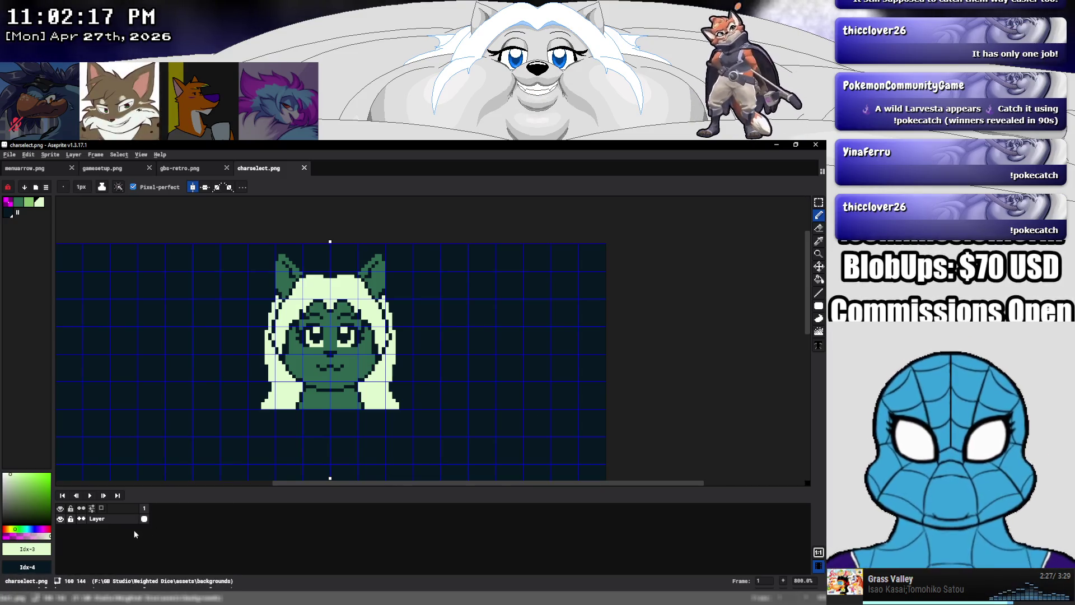
pyautogui.rightClick(126, 520)
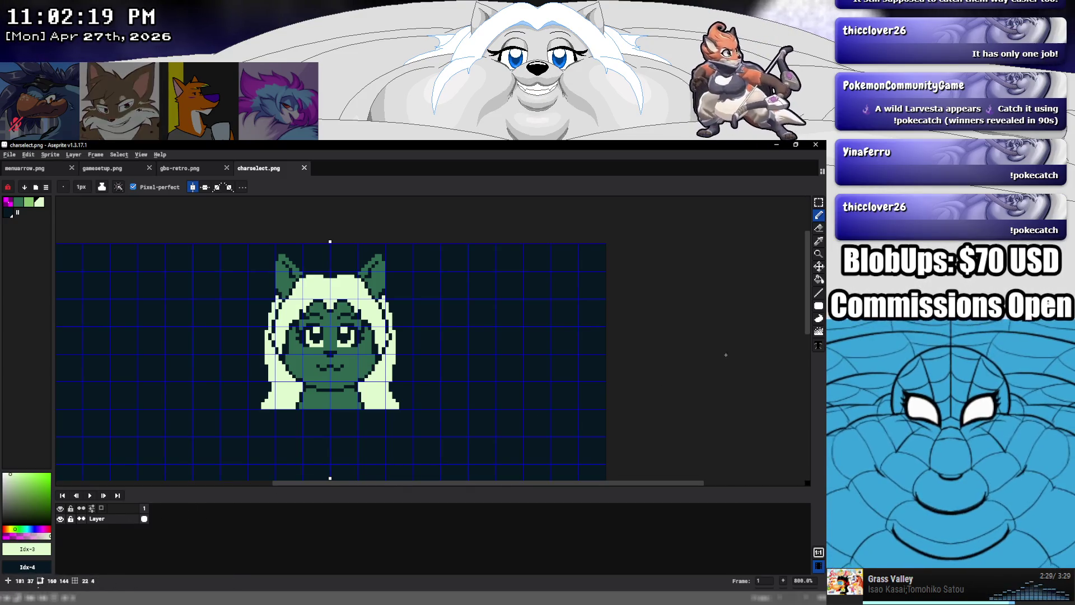
pyautogui.hotkey('shift', 'q')
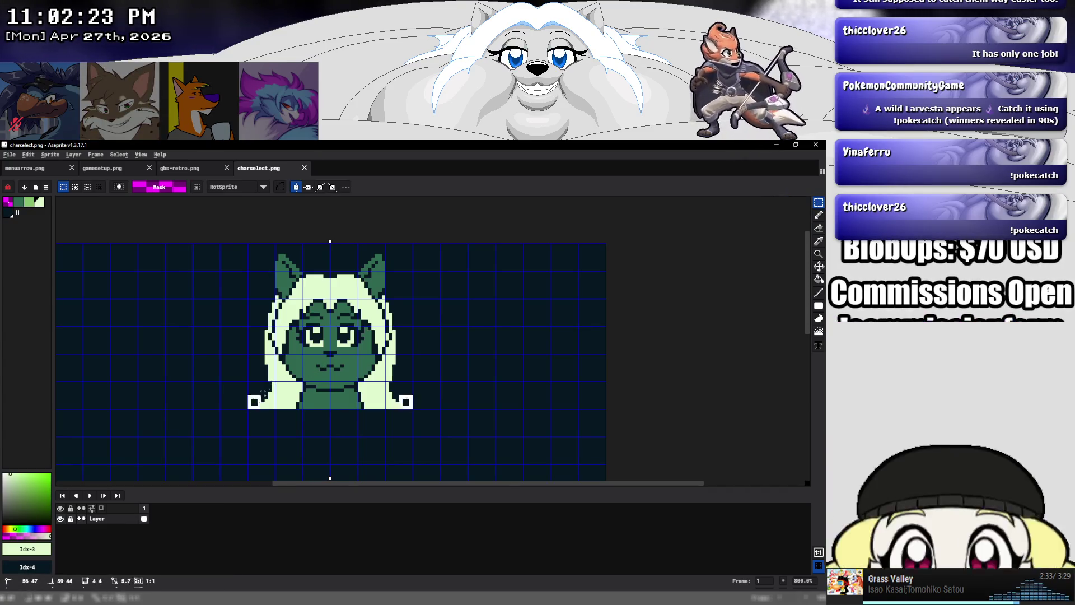
pyautogui.moveTo(247, 410); pyautogui.dragTo(413, 243)
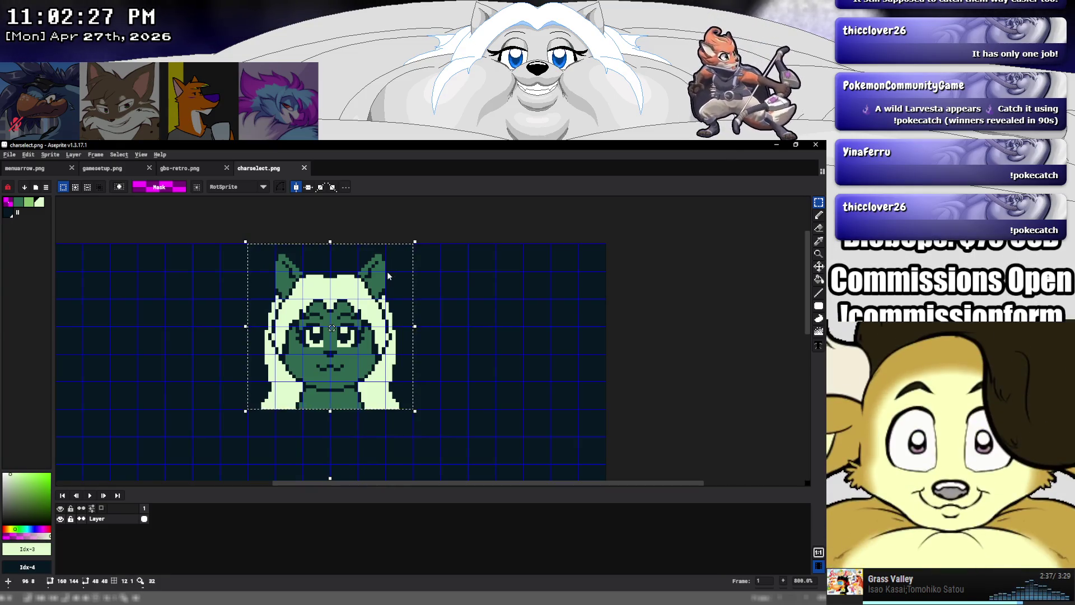
pyautogui.hotkey('ctrl', 'x')
# Paste the cat bust onto a new layer and move it to the canvas's left edge
pyautogui.rightClick(120, 522)
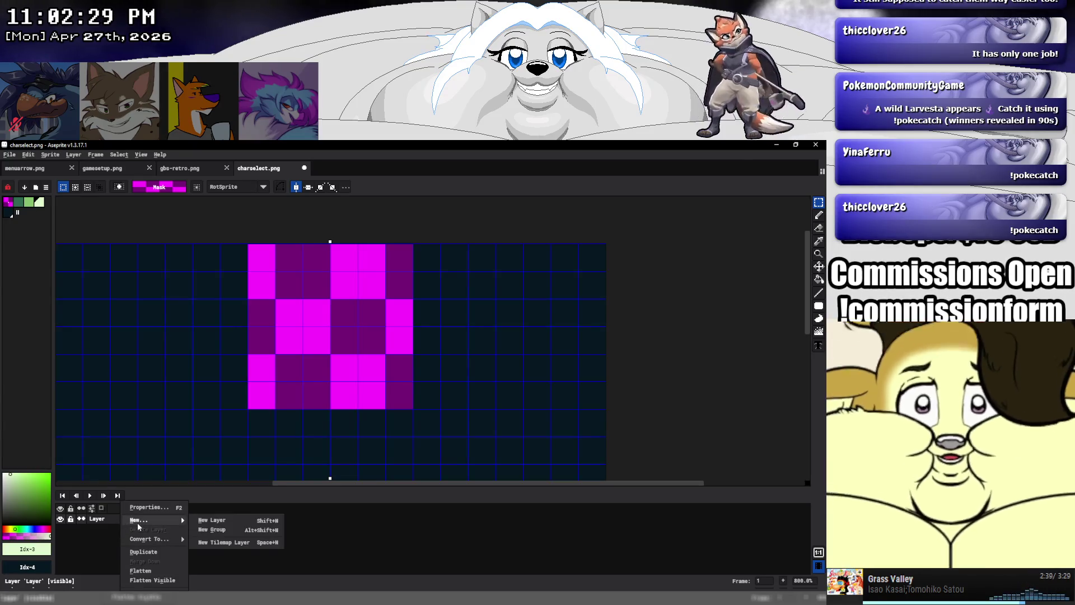
pyautogui.click(199, 519)
pyautogui.hotkey('ctrl', 'v')
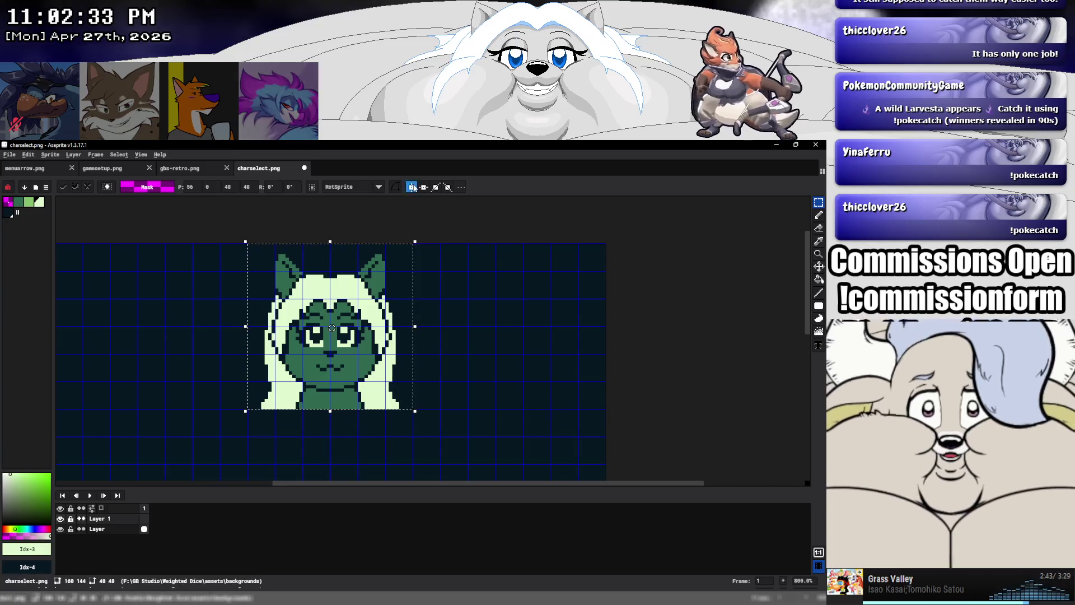
pyautogui.moveTo(369, 320)
pyautogui.mouseDown()
pyautogui.moveTo(325, 348)
pyautogui.moveTo(300, 347)
pyautogui.mouseUp()
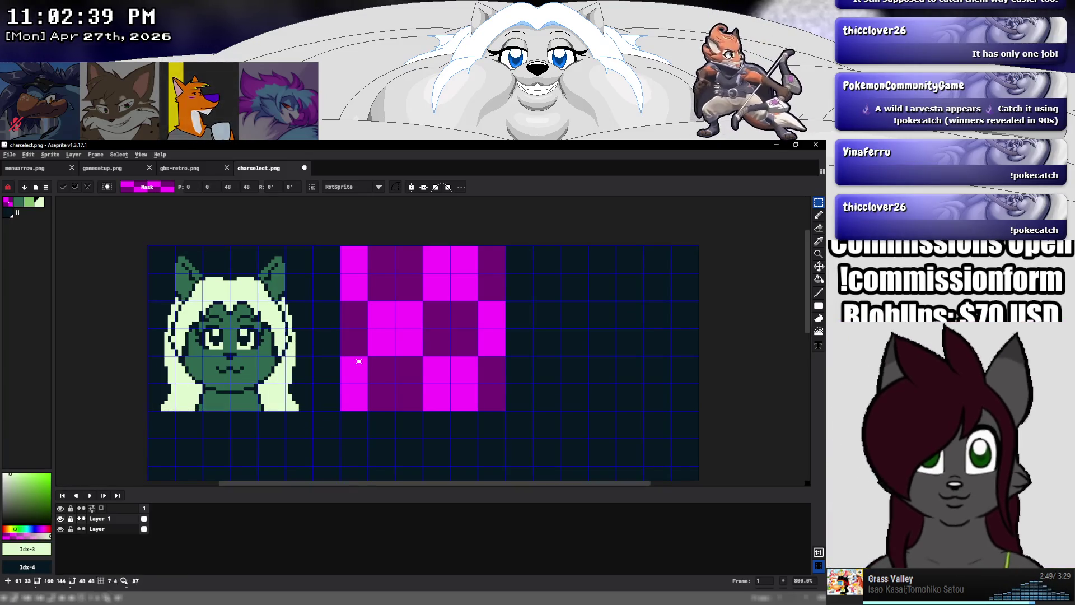
pyautogui.press('Return')
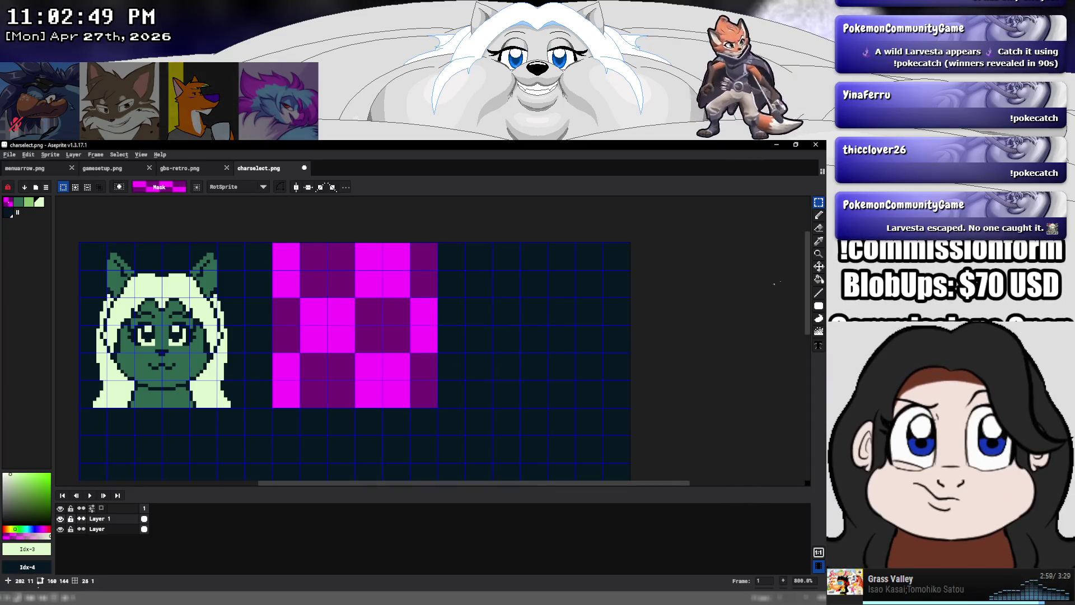
pyautogui.press('g')
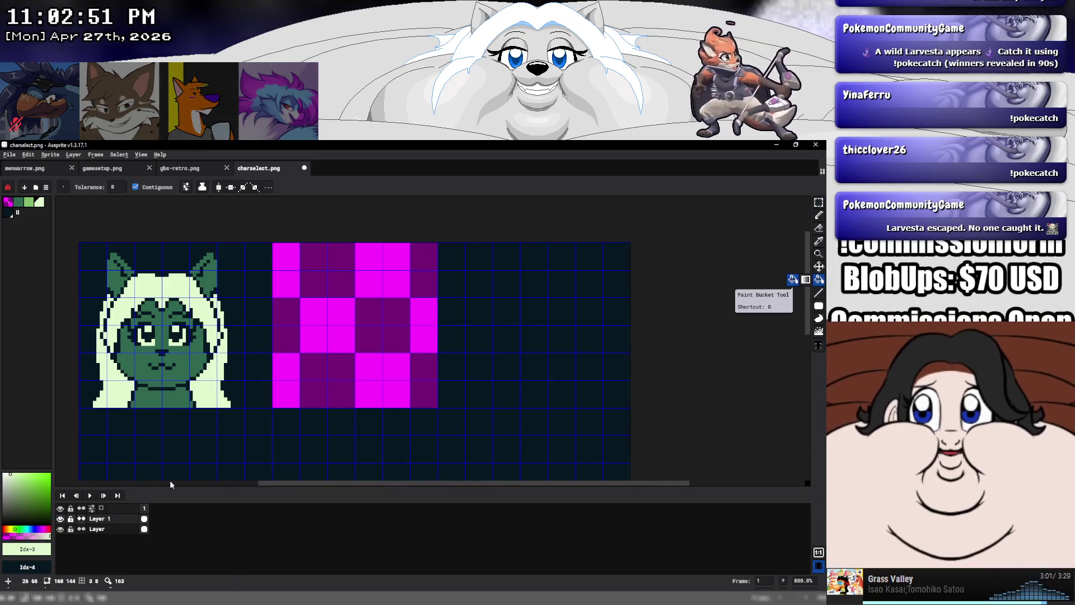
# Add a new layer filled with the dark background colour and hide the background layer
pyautogui.rightClick(132, 517)
pyautogui.moveTo(151, 520)
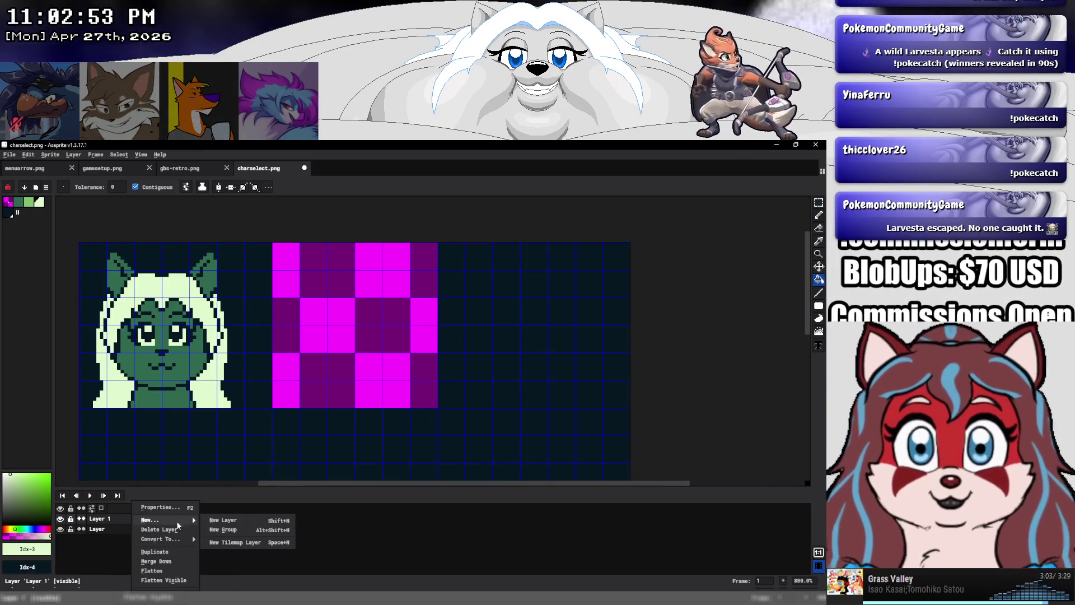
pyautogui.click(224, 520)
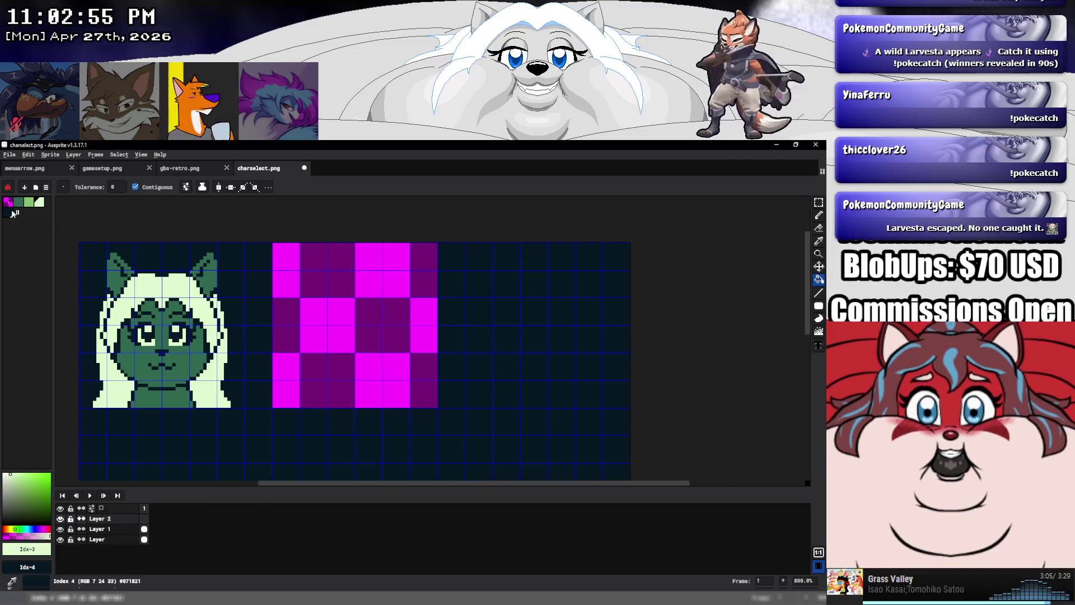
pyautogui.click(12, 212)
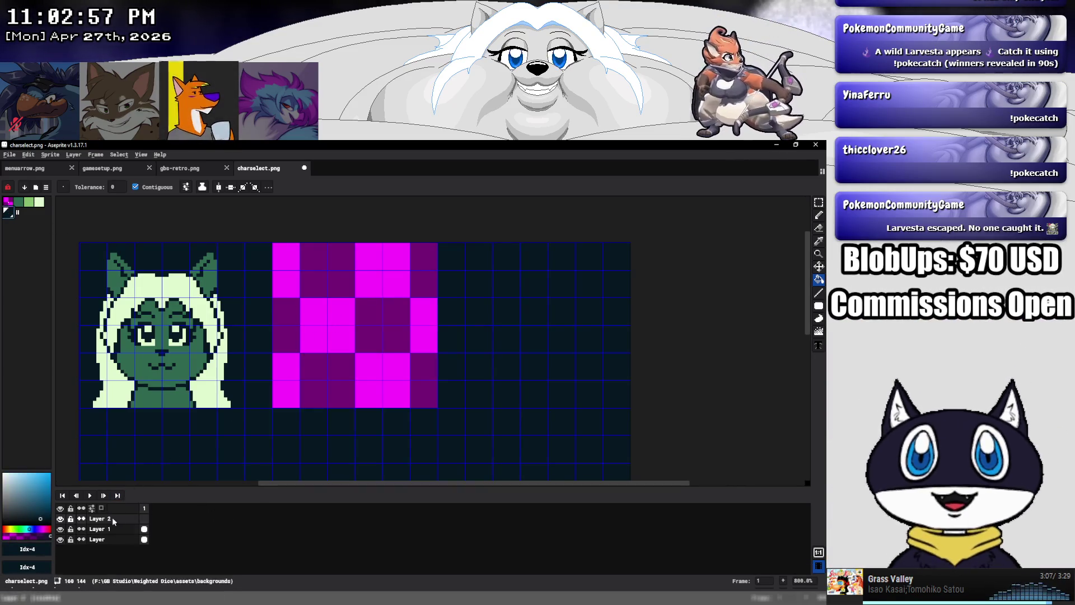
pyautogui.click(341, 390)
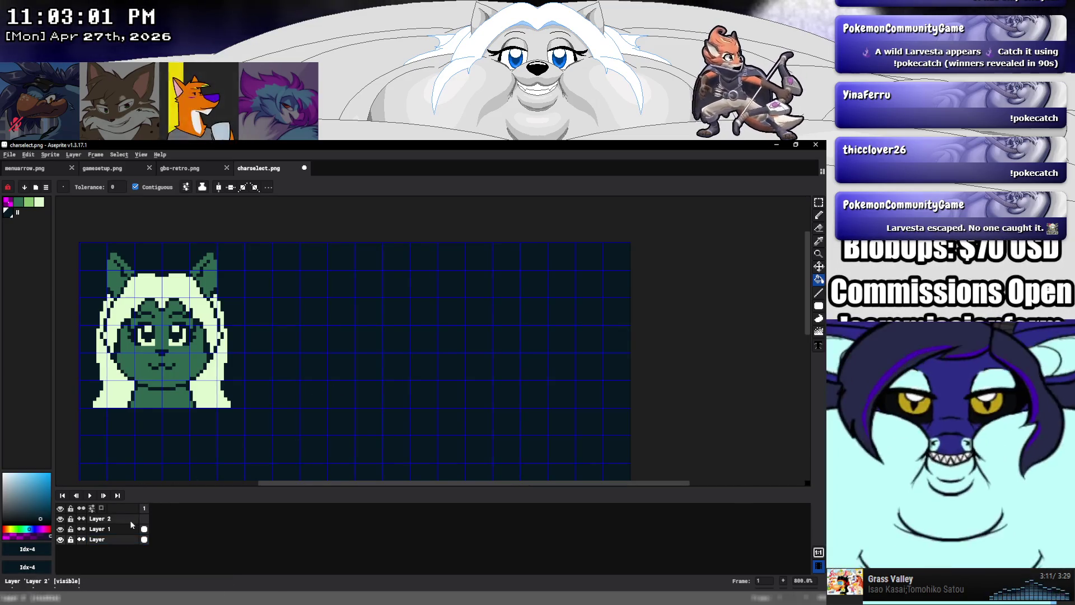
pyautogui.click(60, 539)
# Draw a dark filled rectangle on Layer 2 beside the cat bust, trimmed by one pixel
pyautogui.press('u')
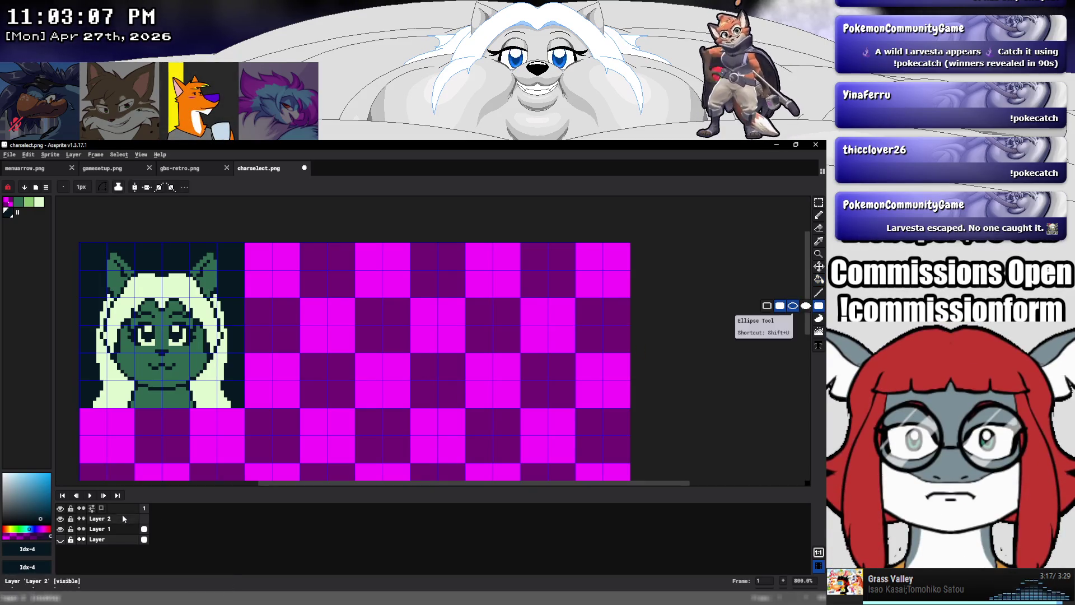
pyautogui.click(118, 518)
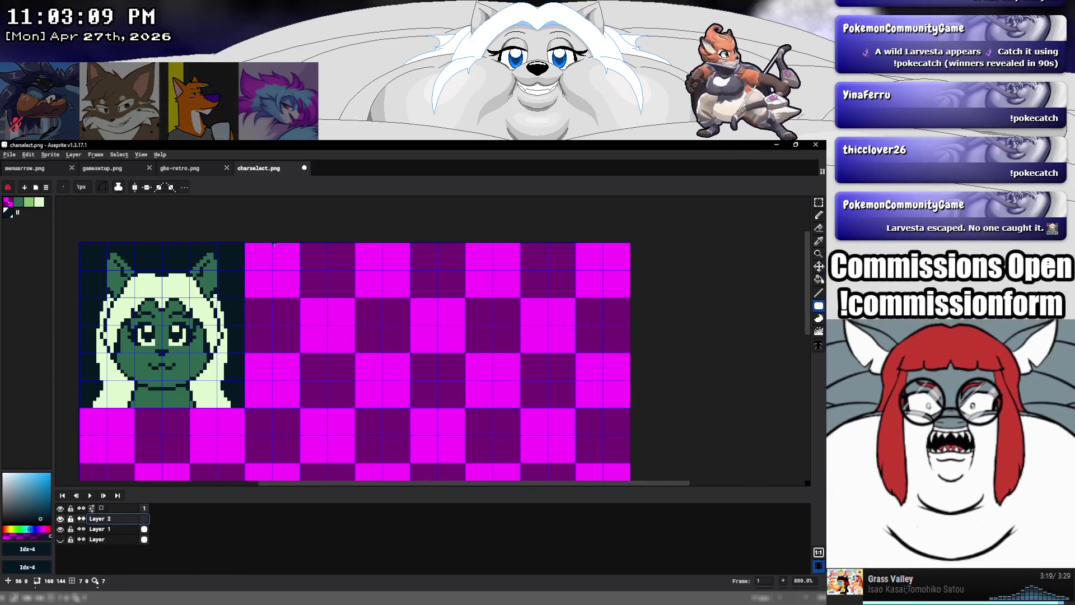
pyautogui.moveTo(321, 284); pyautogui.dragTo(440, 399)
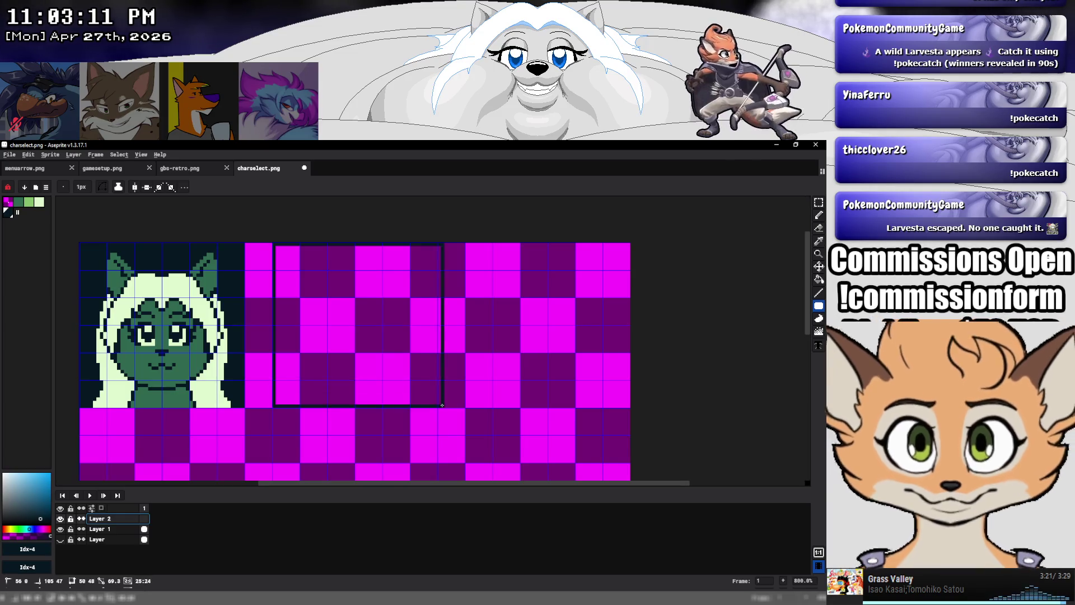
pyautogui.moveTo(443, 405); pyautogui.dragTo(435, 405)
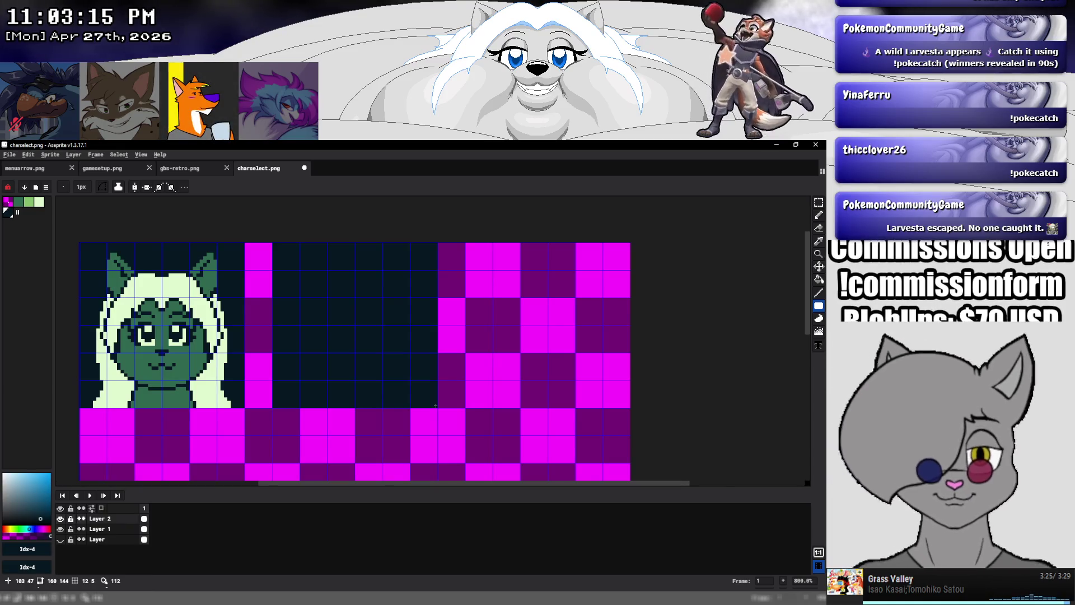
pyautogui.click(818, 215)
pyautogui.scroll(1, 369, 325)
pyautogui.scroll(1, 366, 322)
pyautogui.scroll(-1, 364, 320)
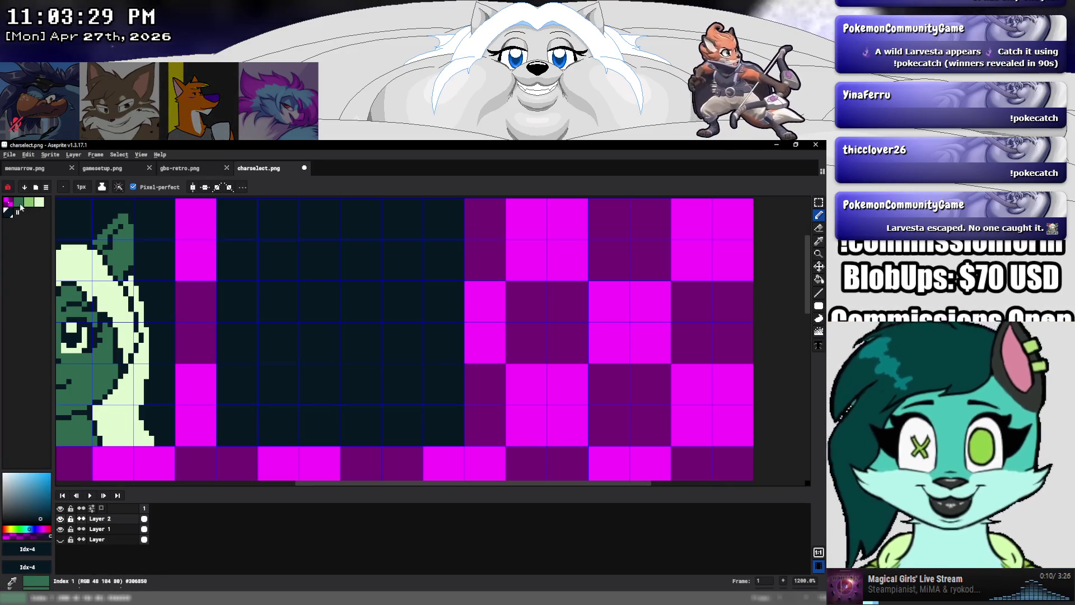
# Draw a mirrored light green head outline in the panel and fill it
pyautogui.click(38, 204)
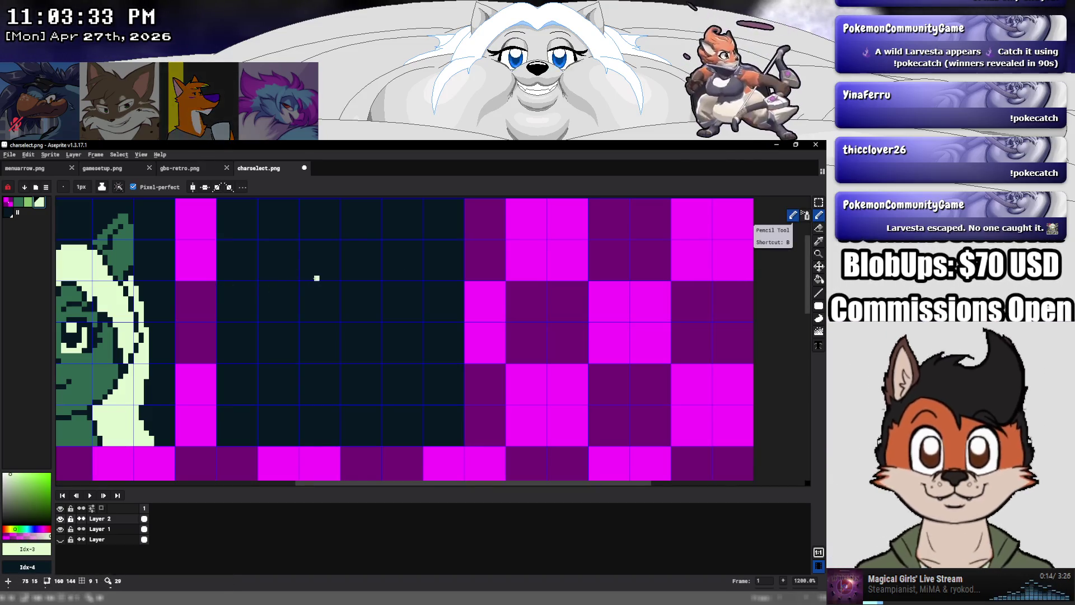
pyautogui.moveTo(317, 268); pyautogui.dragTo(290, 305)
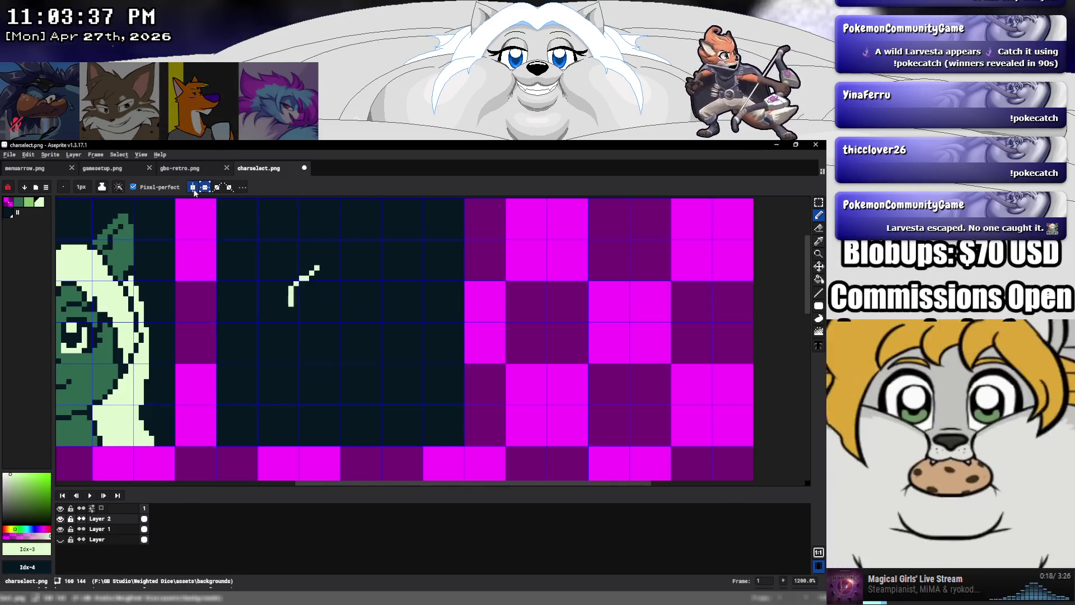
pyautogui.hotkey('ctrl', 'z')
pyautogui.moveTo(326, 257)
pyautogui.mouseDown()
pyautogui.moveTo(295, 285)
pyautogui.moveTo(280, 340)
pyautogui.moveTo(339, 406)
pyautogui.mouseUp()
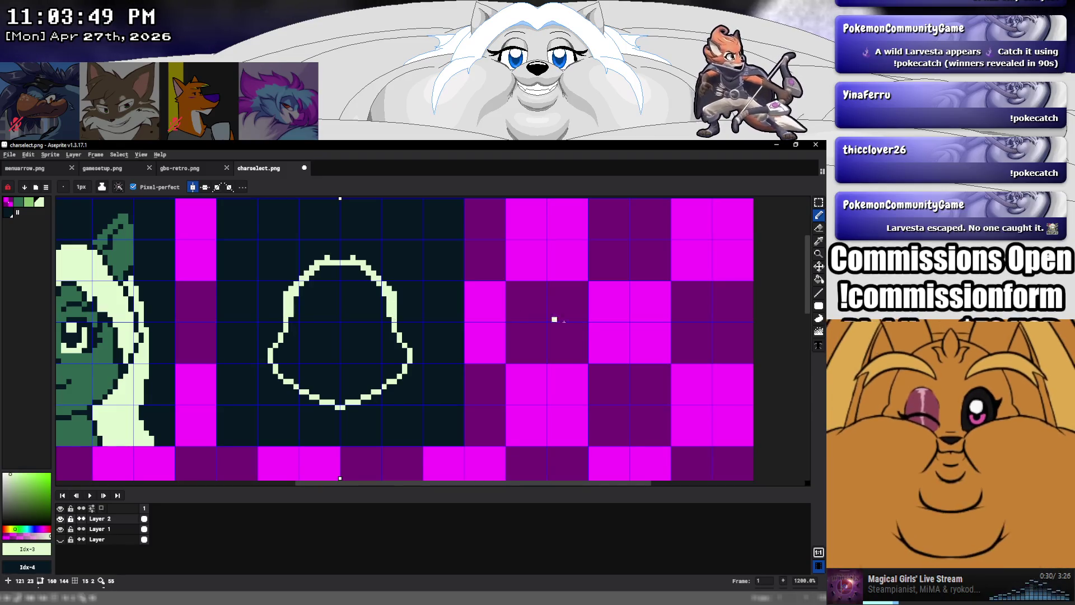
pyautogui.click(819, 278)
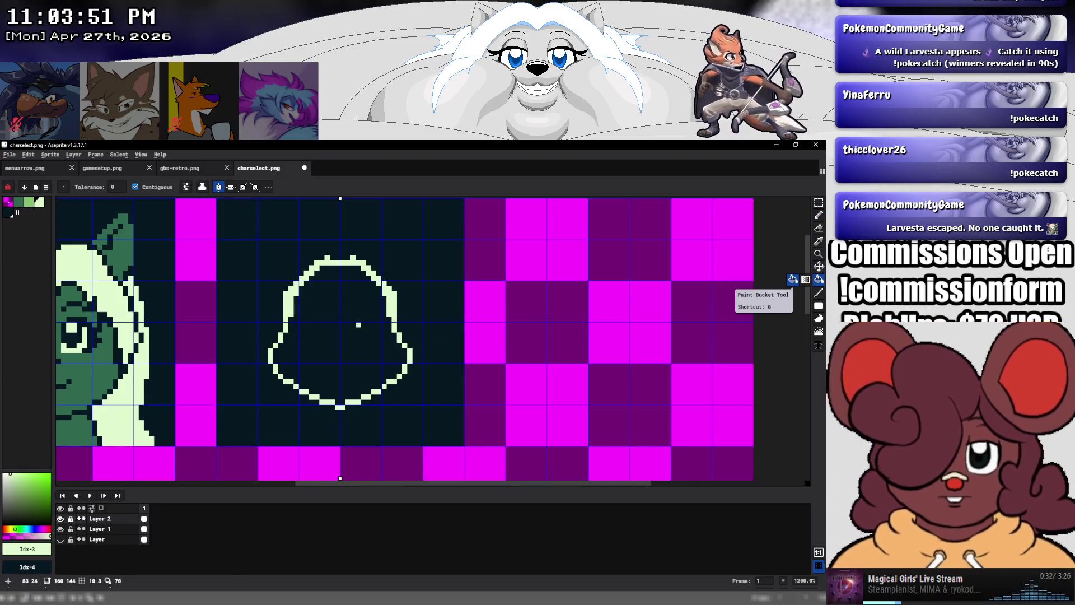
pyautogui.click(358, 325)
pyautogui.click(819, 215)
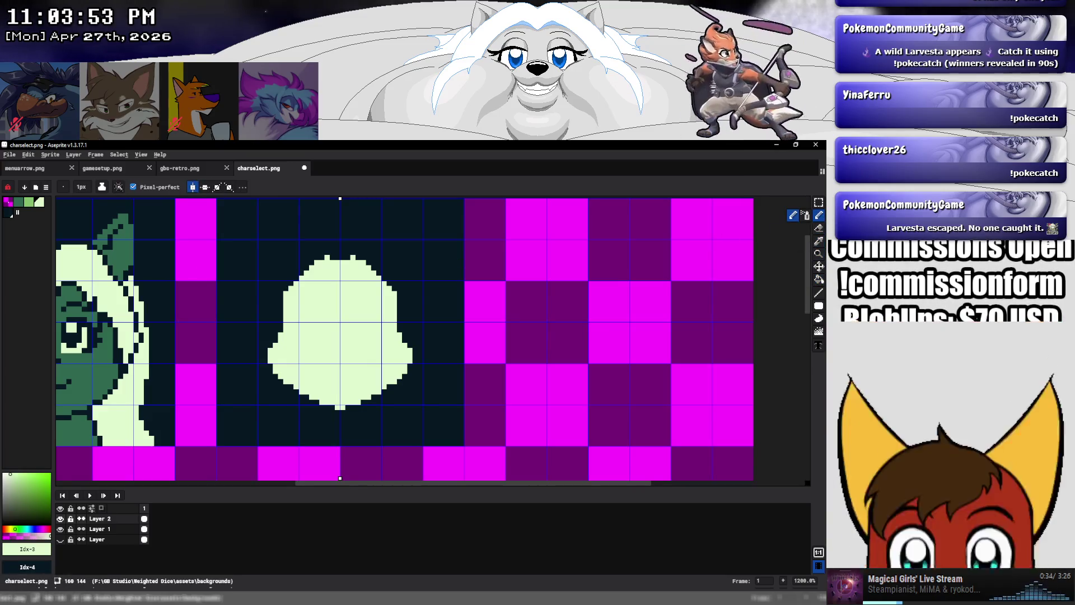
# Pencil dark eye marks, mirrored eyebrows, the nose and a V-shaped mouth
pyautogui.click(9, 214)
pyautogui.scroll(4, 389, 334)
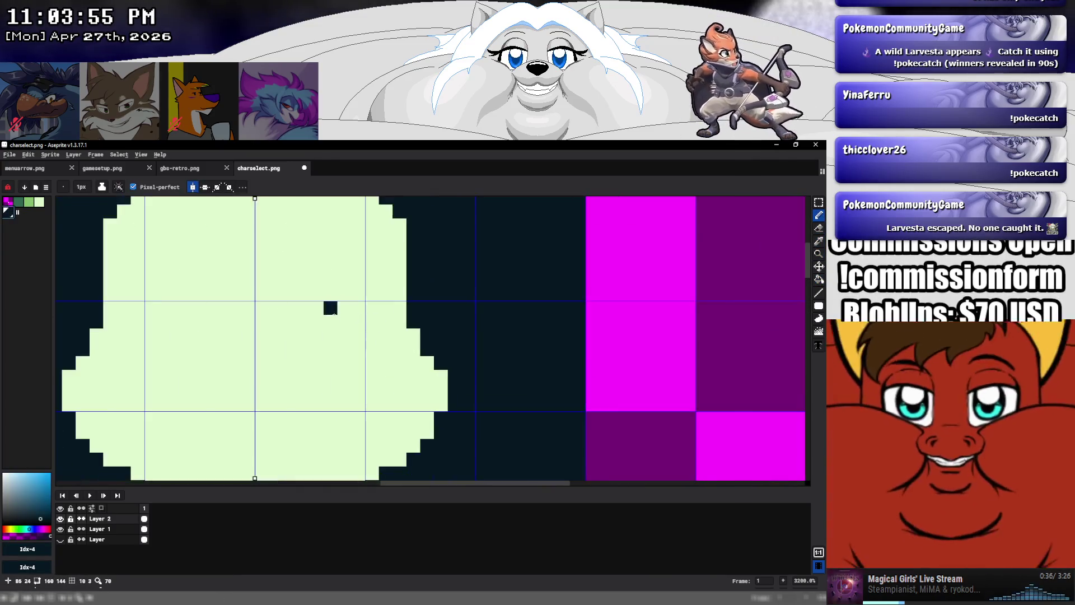
pyautogui.moveTo(303, 322); pyautogui.dragTo(308, 311)
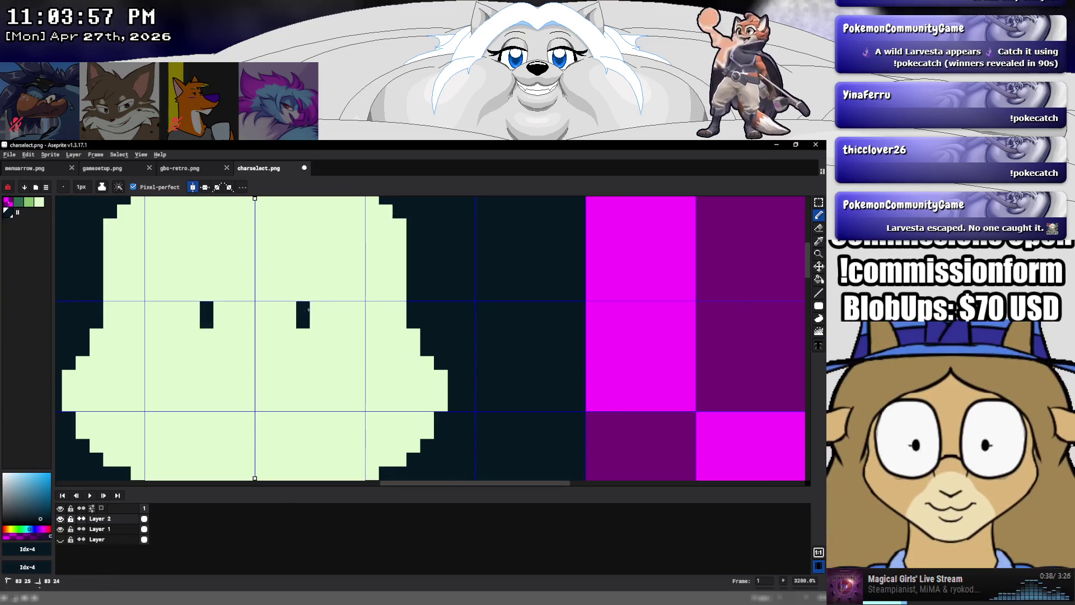
pyautogui.click(342, 318)
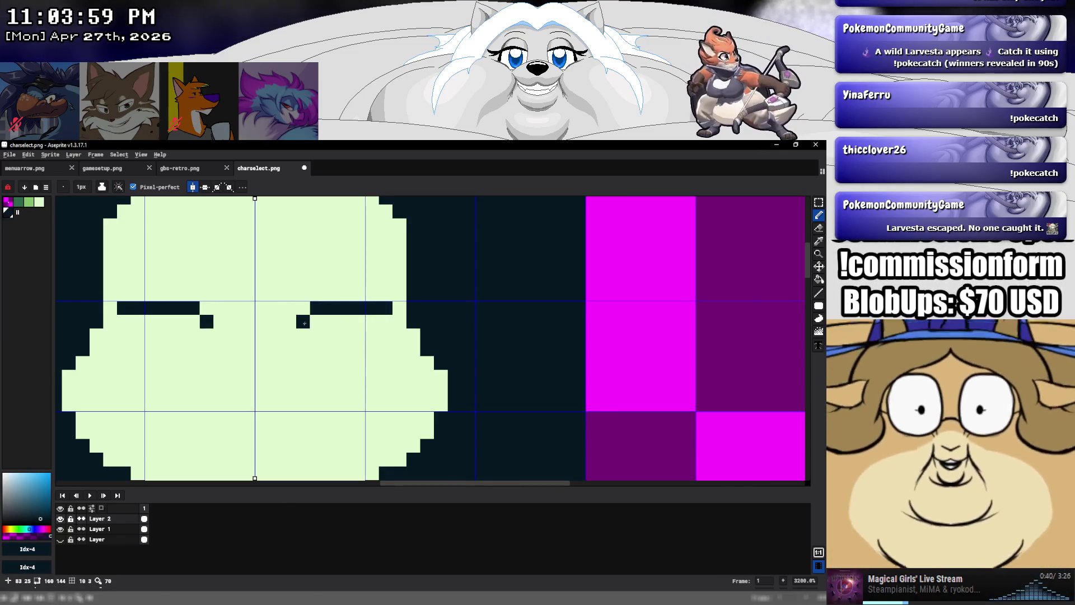
pyautogui.click(281, 337)
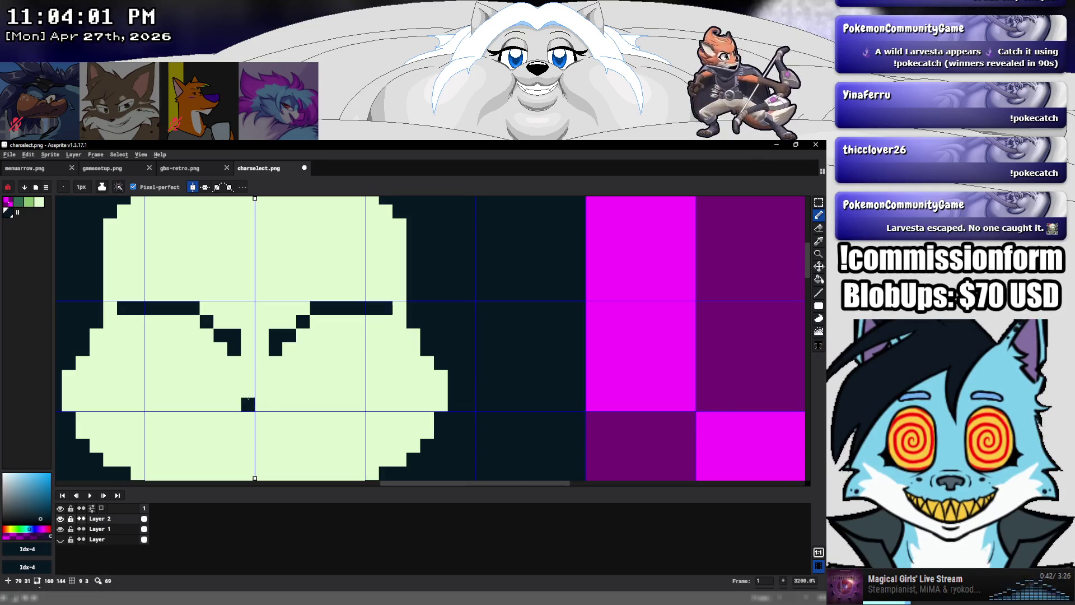
pyautogui.moveTo(275, 432)
pyautogui.mouseDown()
pyautogui.moveTo(255, 445)
pyautogui.moveTo(234, 432)
pyautogui.mouseUp()
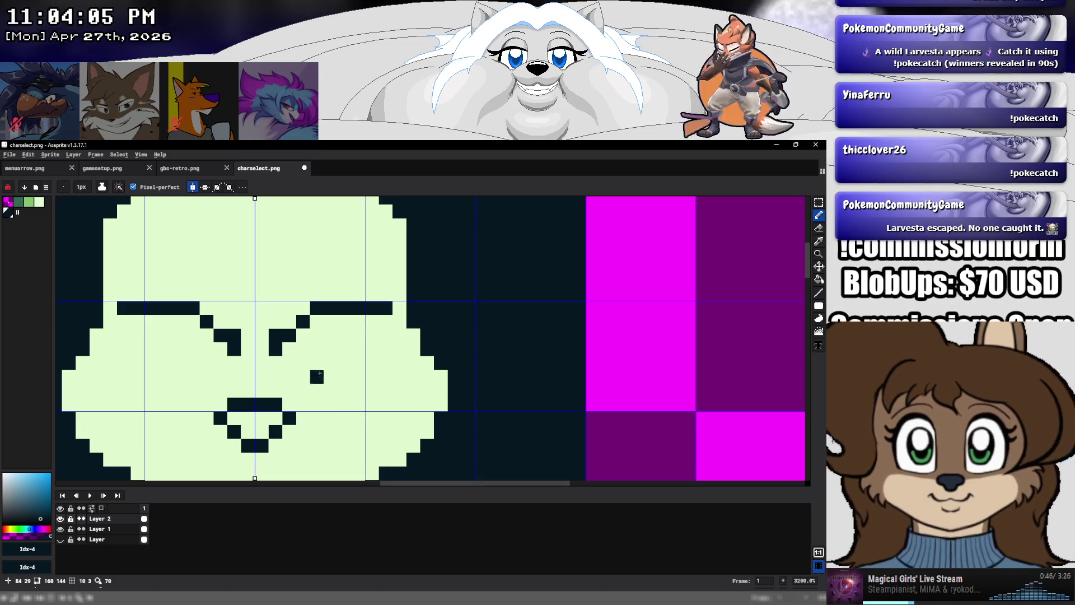
# Enlarge and fill the dark eyes, add lashes, under-eye pixels and cheek marks
pyautogui.moveTo(317, 335); pyautogui.dragTo(348, 311)
pyautogui.click(345, 348)
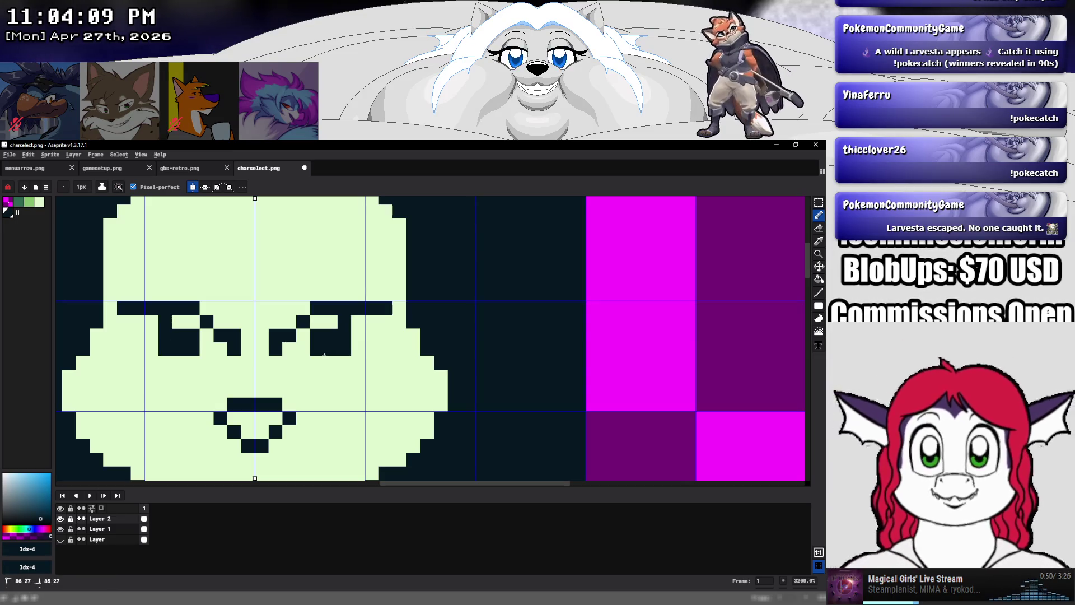
pyautogui.click(317, 363)
pyautogui.click(276, 321)
pyautogui.moveTo(290, 308)
pyautogui.mouseDown()
pyautogui.moveTo(353, 280)
pyautogui.moveTo(371, 293)
pyautogui.mouseUp()
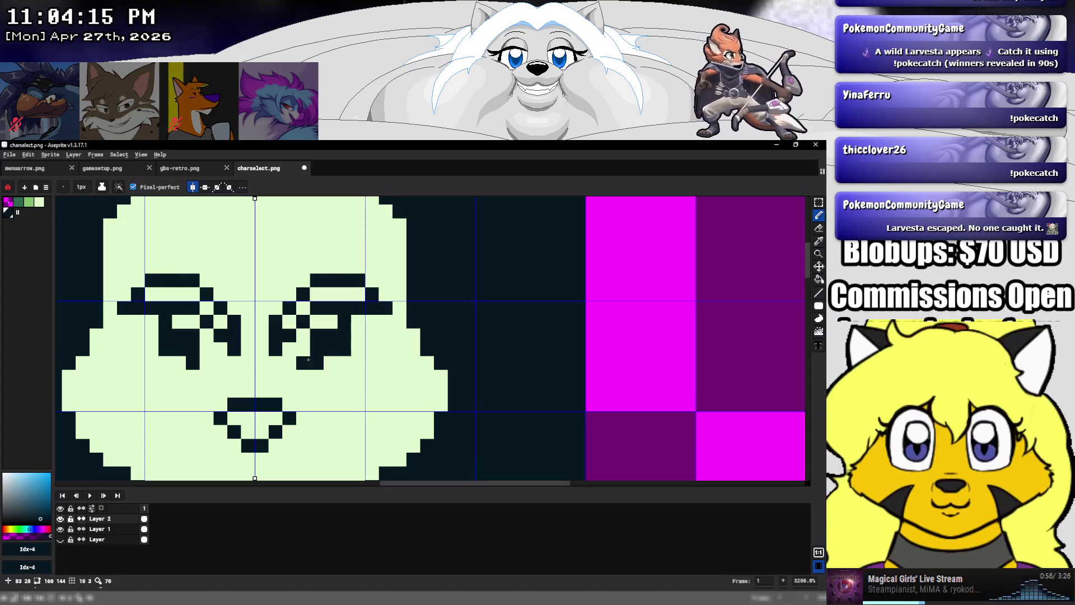
pyautogui.click(290, 360)
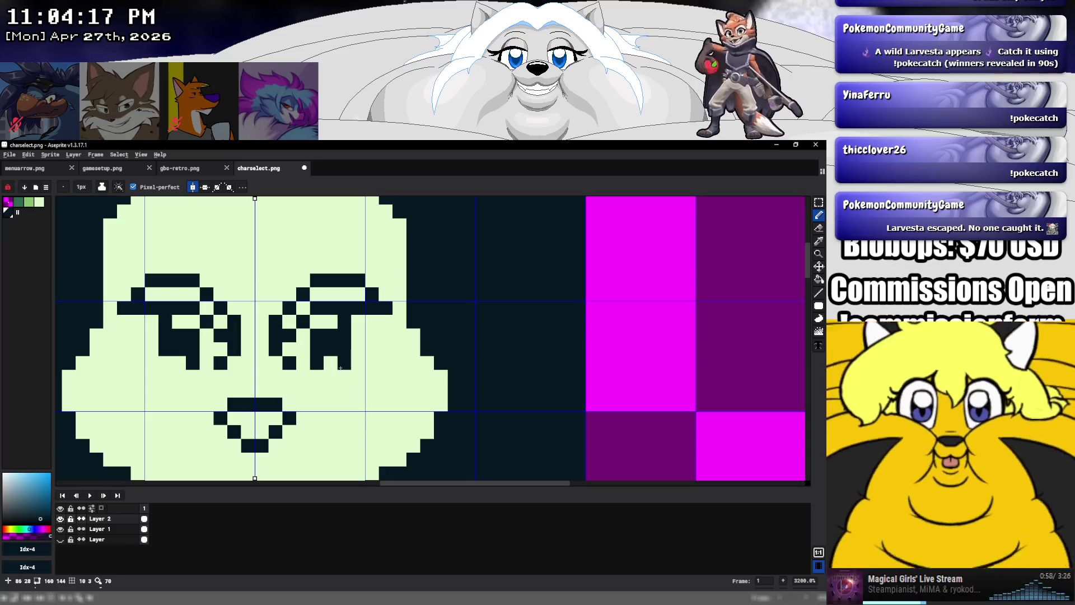
pyautogui.click(387, 336)
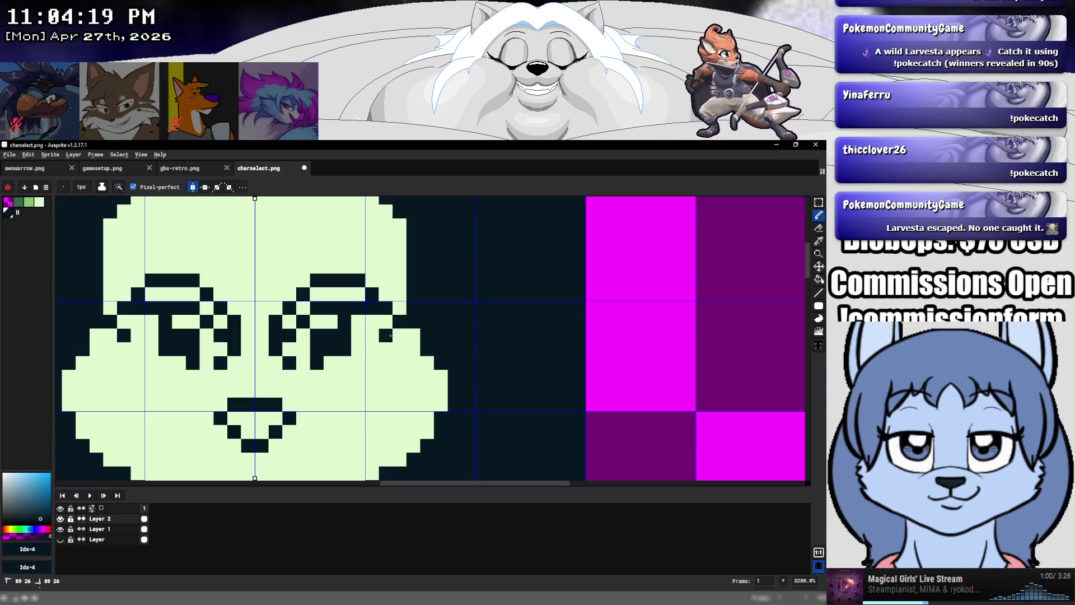
pyautogui.click(395, 339)
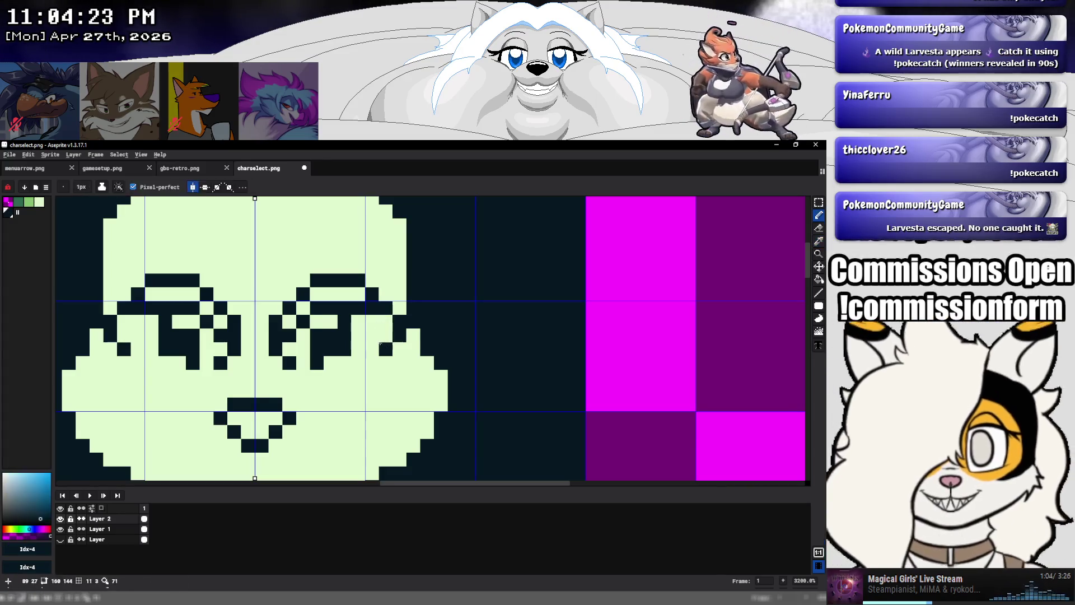
# Draw a dark lower lip and add light pixels at the head's top corners
pyautogui.press('4')
pyautogui.press('5')
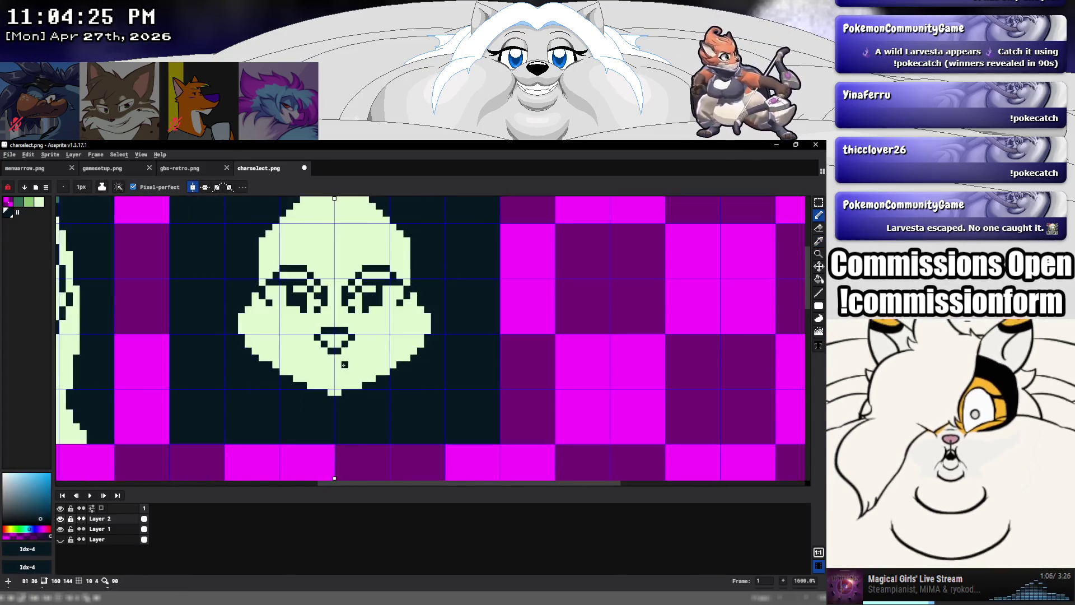
pyautogui.moveTo(338, 364); pyautogui.dragTo(356, 363)
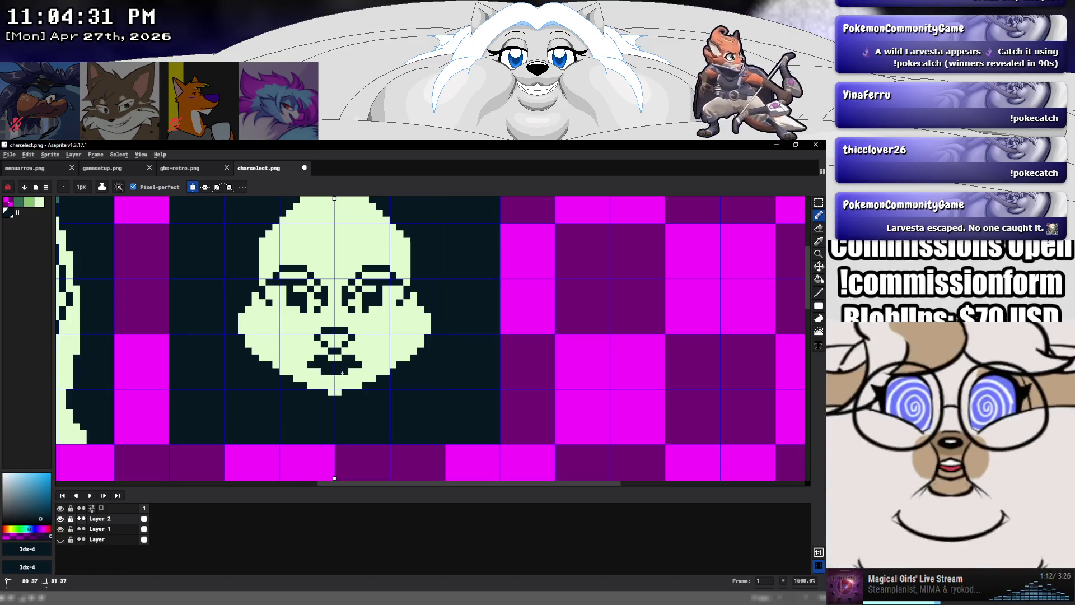
pyautogui.scroll(-3, 386, 309)
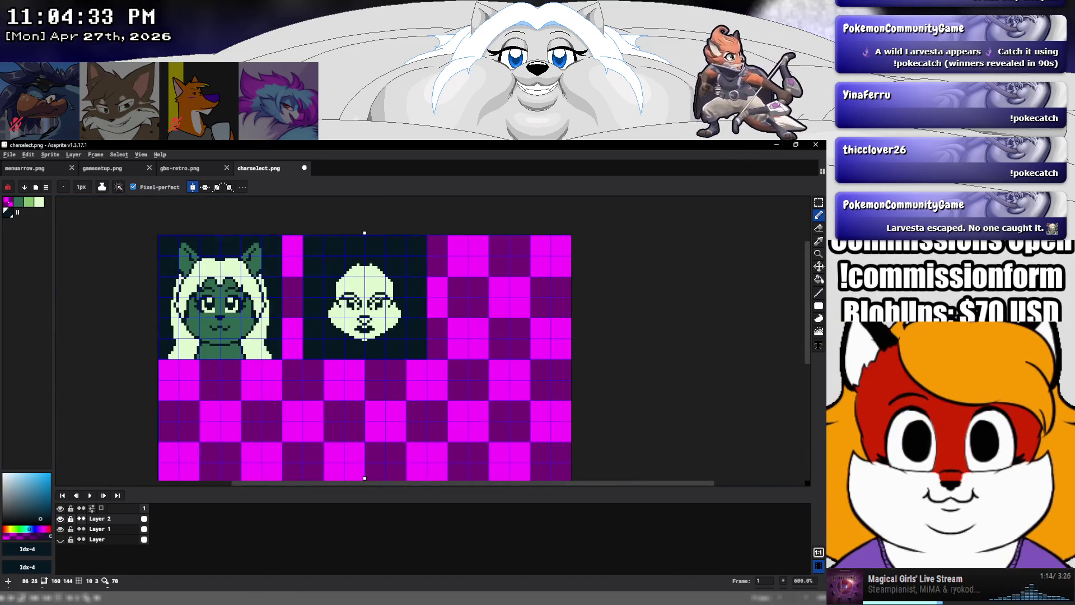
pyautogui.click(376, 326)
pyautogui.scroll(3, 406, 296)
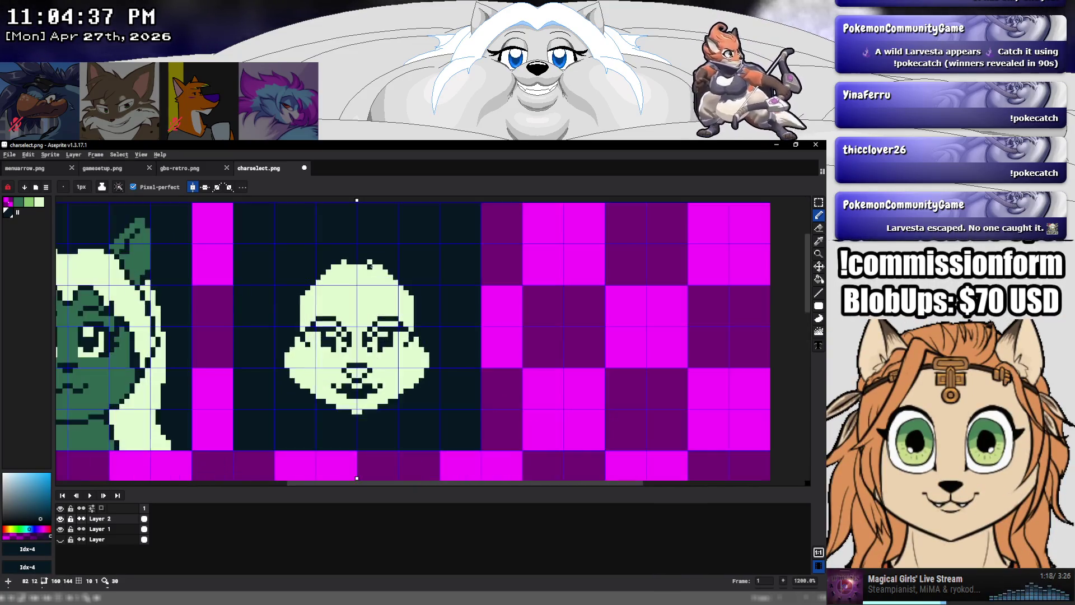
pyautogui.scroll(1, 365, 266)
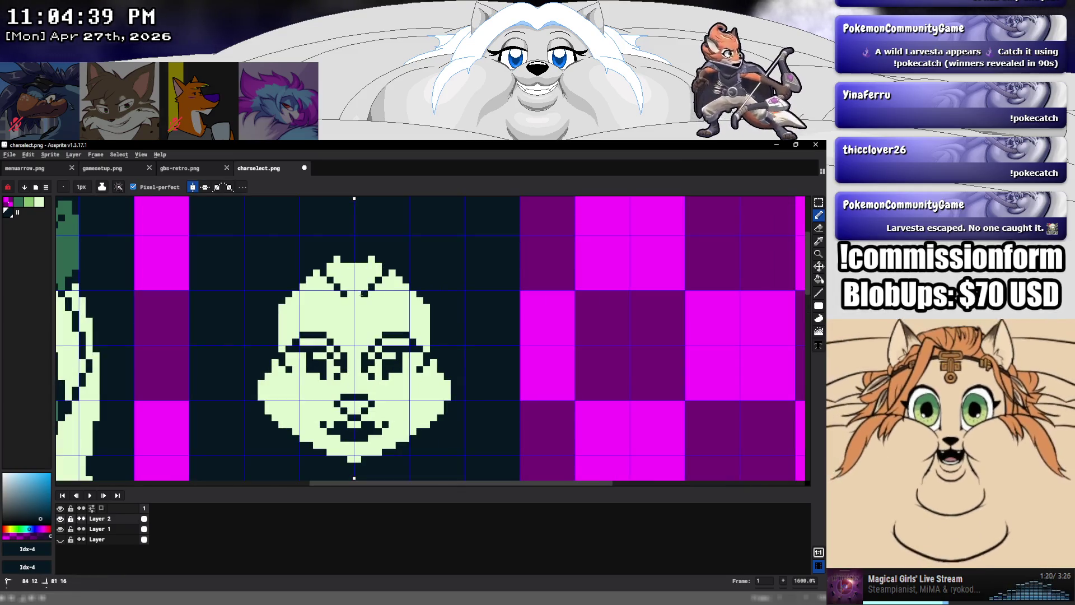
pyautogui.keyDown('alt'); pyautogui.click(344, 274); pyautogui.keyUp('alt')
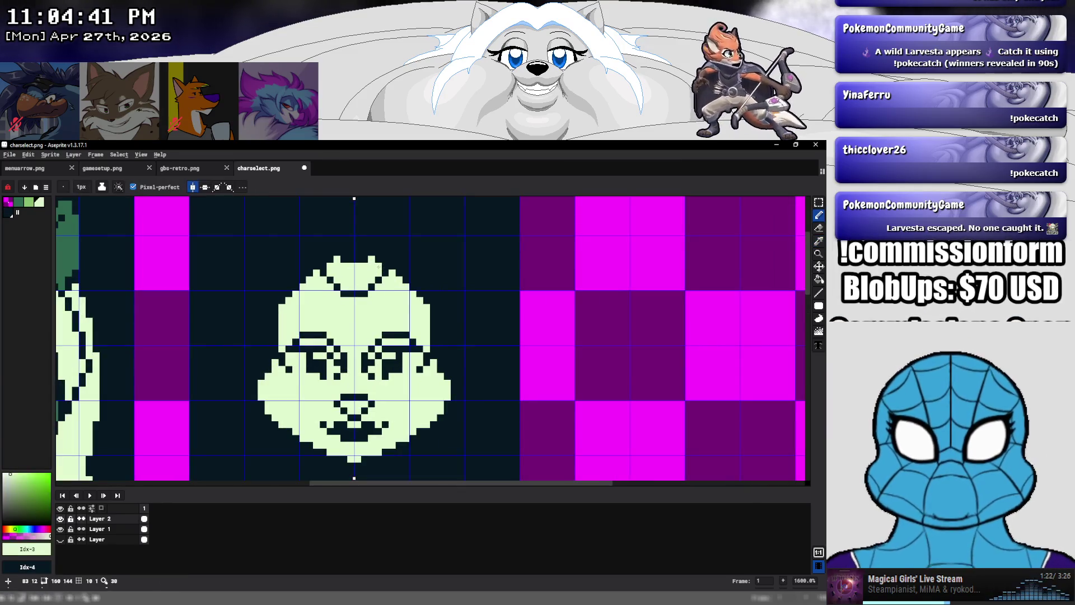
# Cover the dark crescent atop the head, darken its upper edges and shape the bun
pyautogui.click(379, 260)
pyautogui.moveTo(358, 242)
pyautogui.mouseDown()
pyautogui.moveTo(350, 260)
pyautogui.moveTo(372, 261)
pyautogui.mouseUp()
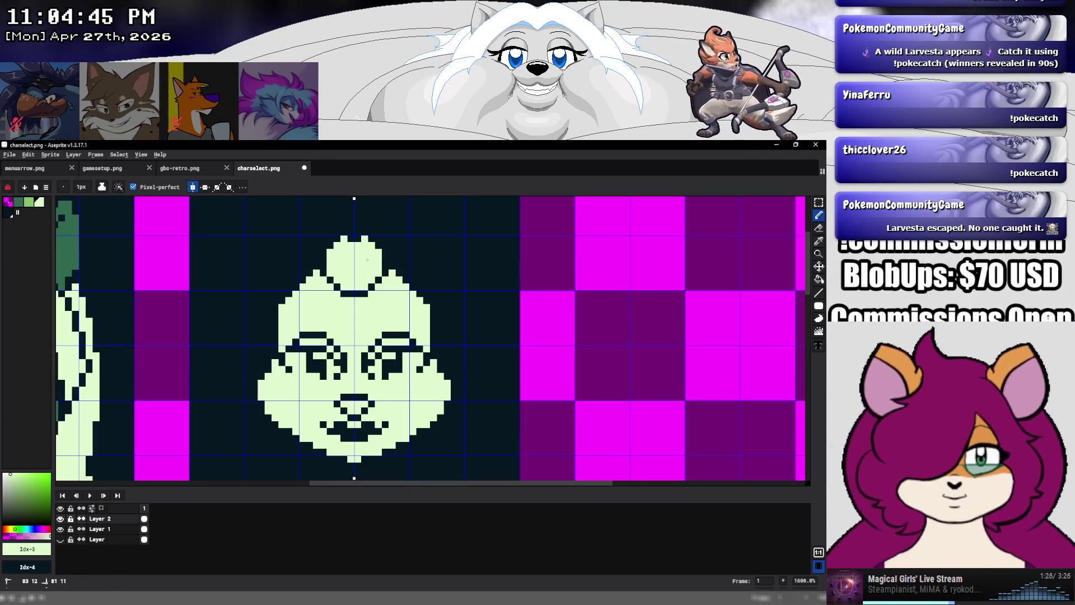
pyautogui.keyDown('alt'); pyautogui.click(403, 264); pyautogui.keyUp('alt')
pyautogui.moveTo(308, 280); pyautogui.dragTo(406, 280)
pyautogui.click(408, 285)
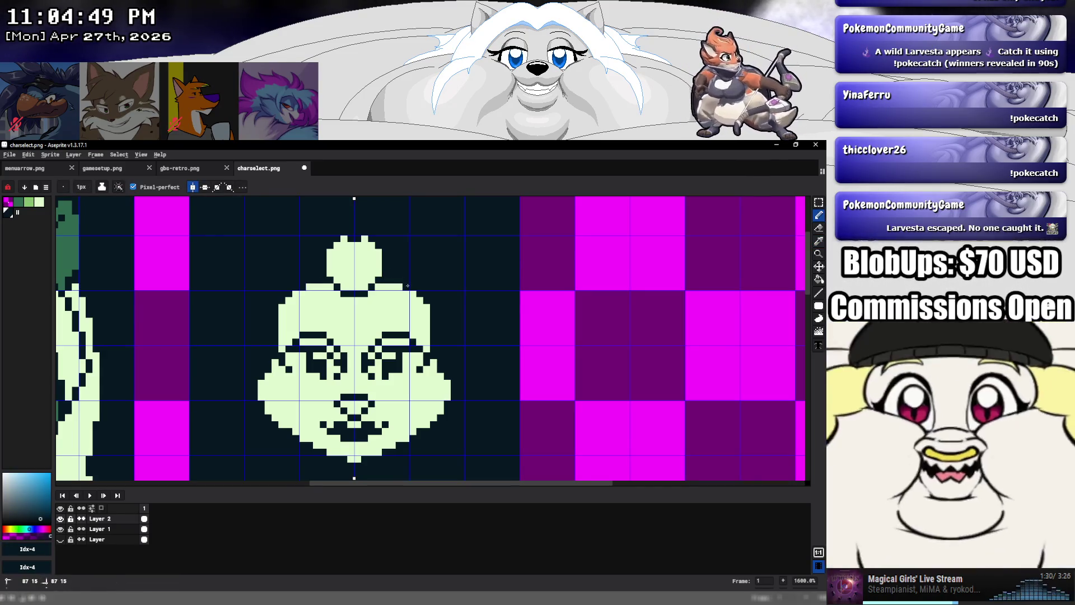
# Draw mirrored light hair beside the bun and clean stray dark pixels off its edge
pyautogui.keyDown('alt'); pyautogui.click(401, 287); pyautogui.keyUp('alt')
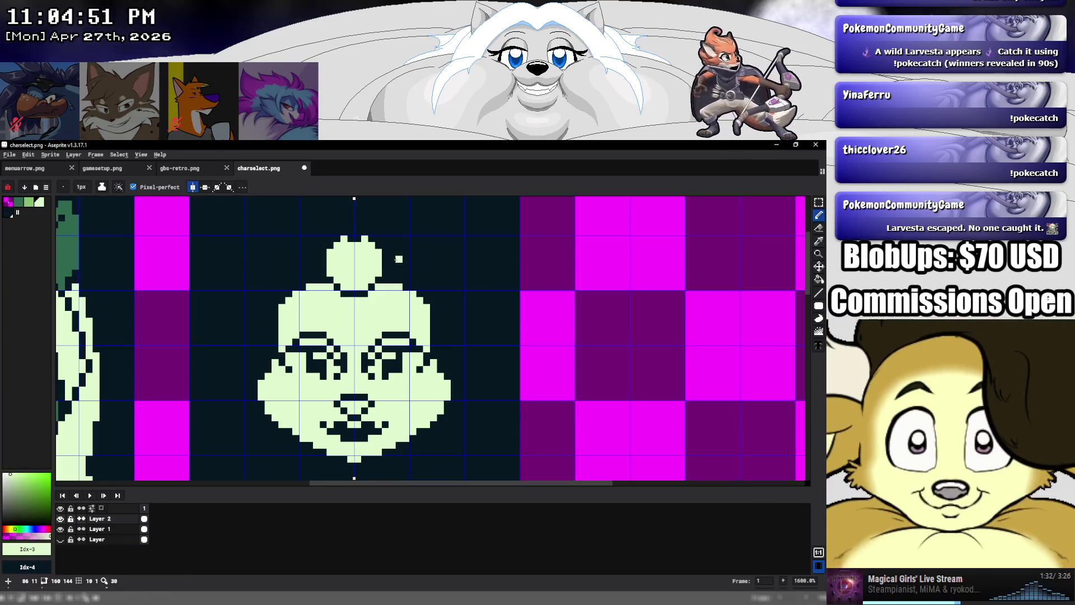
pyautogui.moveTo(392, 273)
pyautogui.mouseDown()
pyautogui.moveTo(387, 245)
pyautogui.moveTo(433, 274)
pyautogui.moveTo(446, 330)
pyautogui.mouseUp()
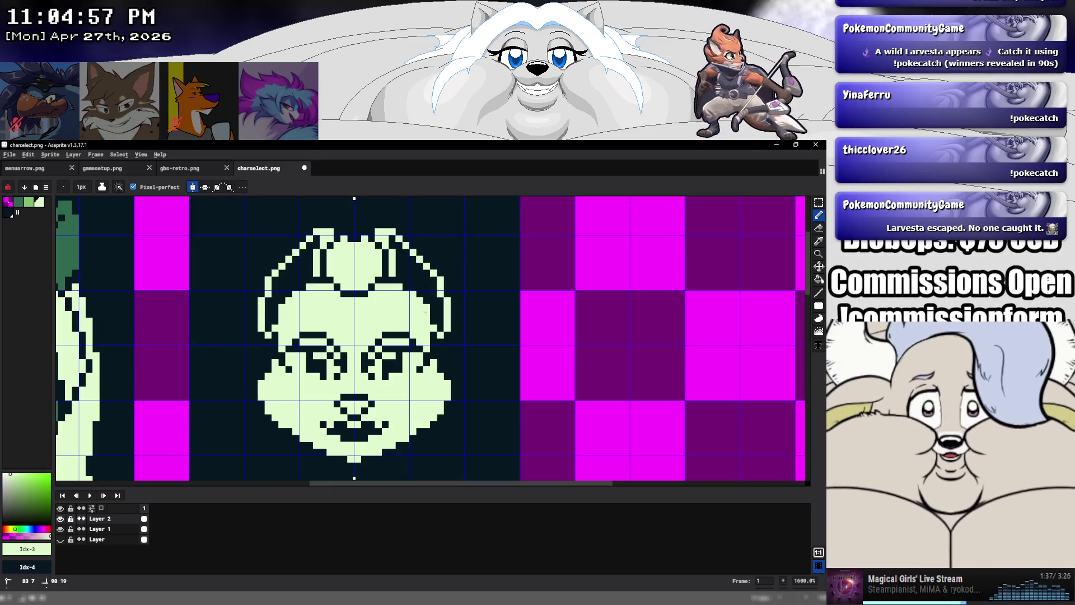
pyautogui.moveTo(407, 282); pyautogui.dragTo(407, 258)
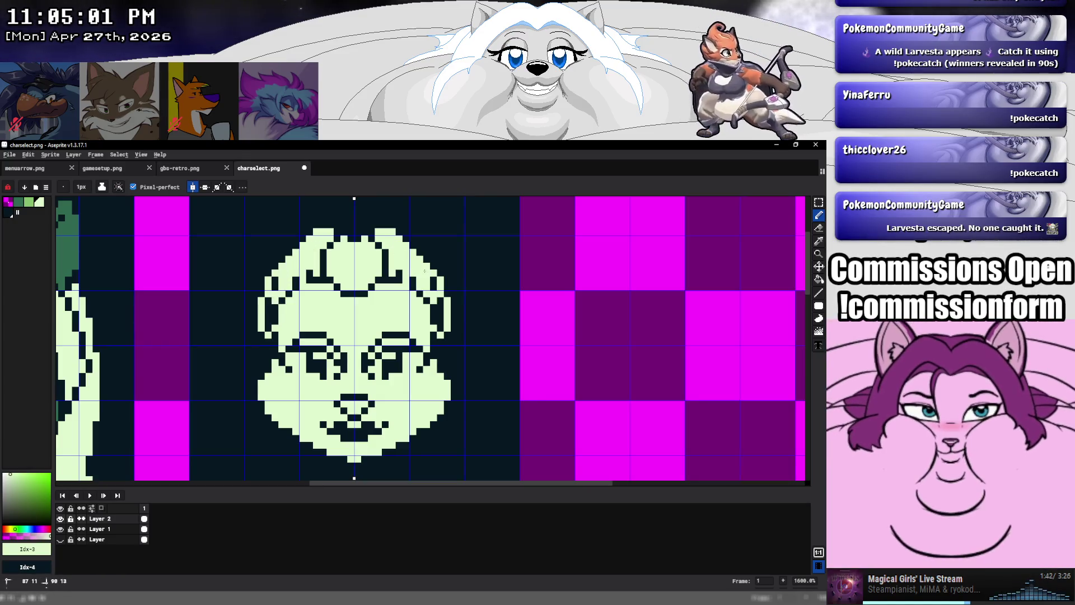
pyautogui.moveTo(424, 271); pyautogui.dragTo(428, 316)
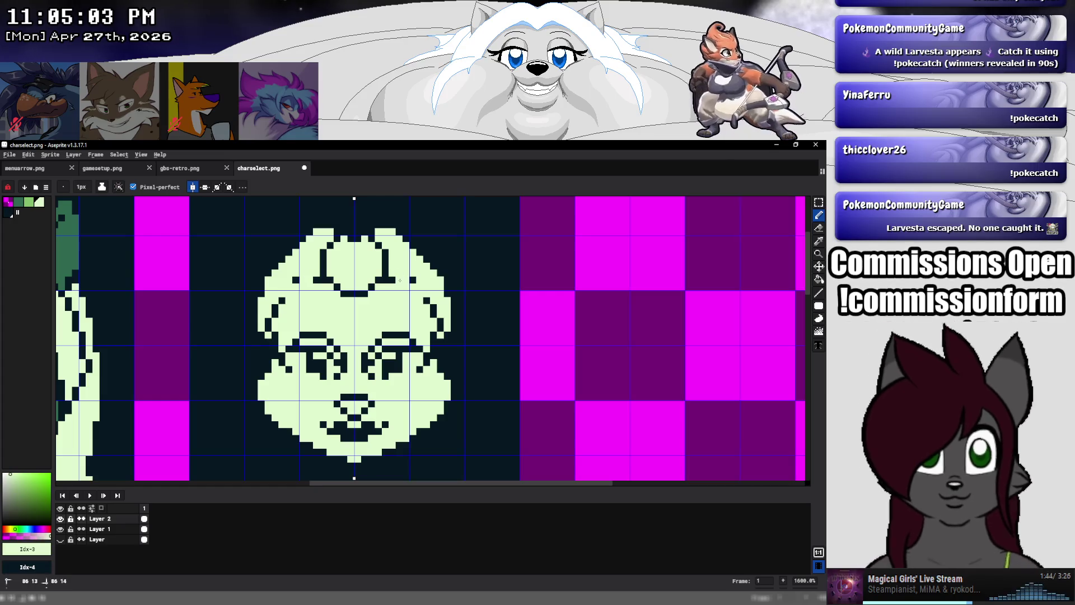
pyautogui.keyDown('alt'); pyautogui.click(395, 284); pyautogui.keyUp('alt')
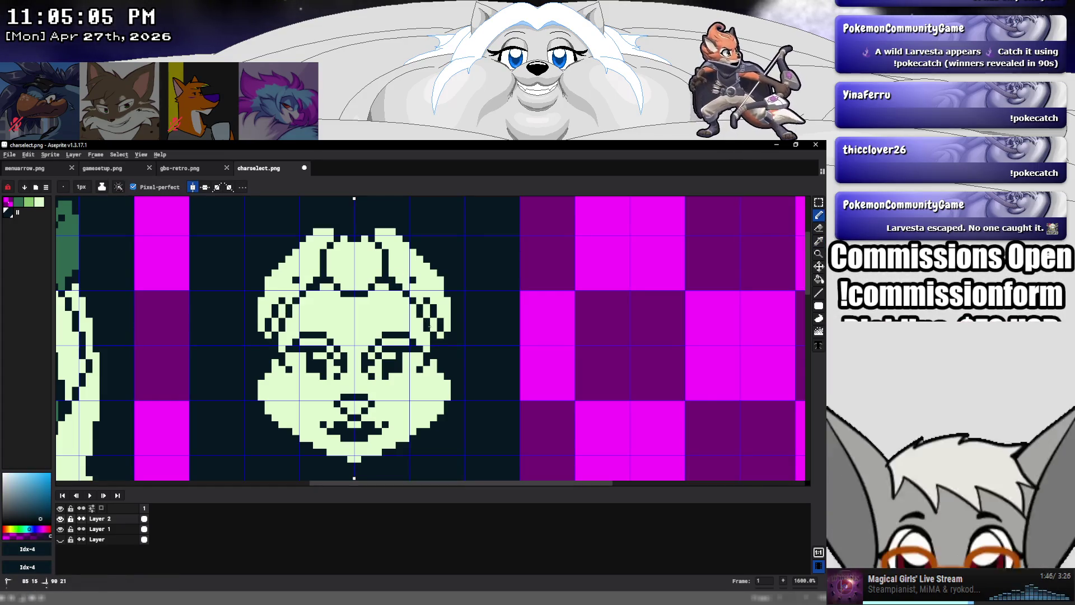
pyautogui.keyDown('alt'); pyautogui.click(434, 318); pyautogui.keyUp('alt')
pyautogui.moveTo(434, 317); pyautogui.dragTo(426, 296)
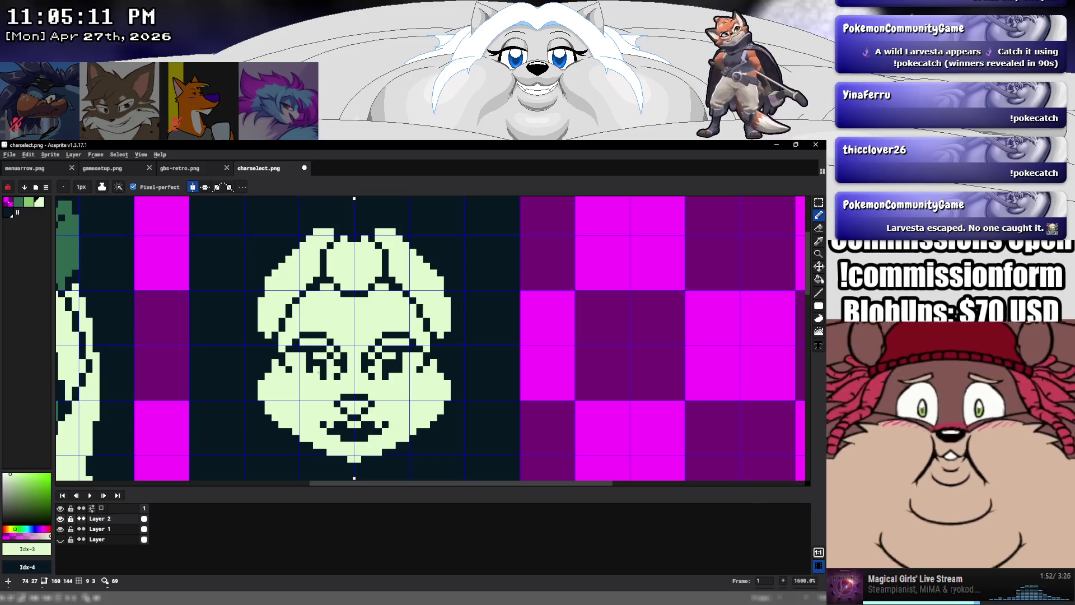
# Swap between dark and light green and add a light pixel to each cheek
pyautogui.keyDown('alt'); pyautogui.click(336, 373); pyautogui.keyUp('alt')
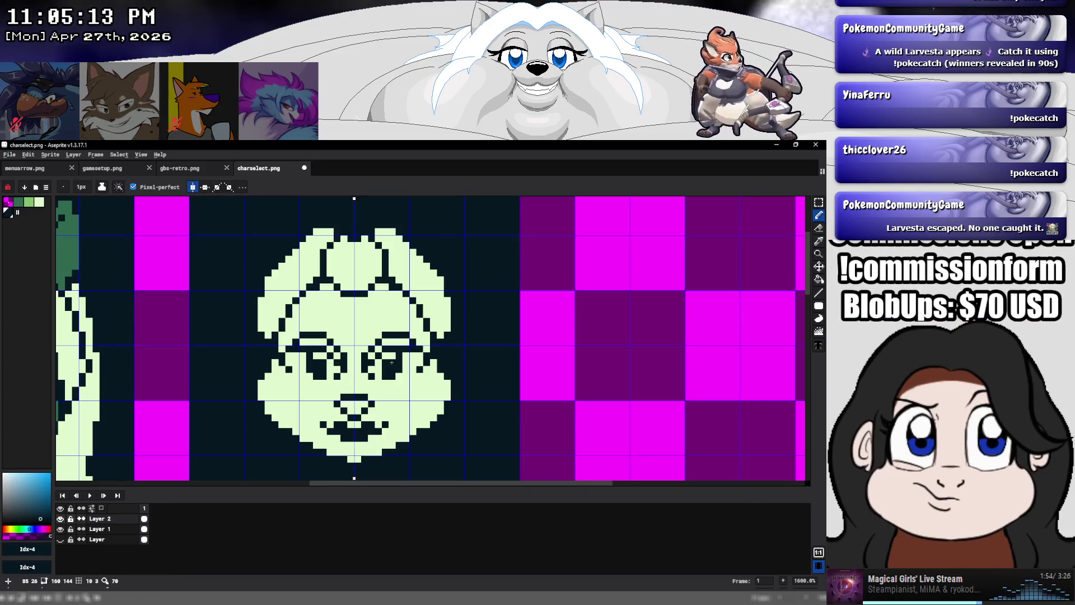
pyautogui.keyDown('alt'); pyautogui.click(358, 372); pyautogui.keyUp('alt')
pyautogui.keyDown('alt'); pyautogui.click(388, 370); pyautogui.keyUp('alt')
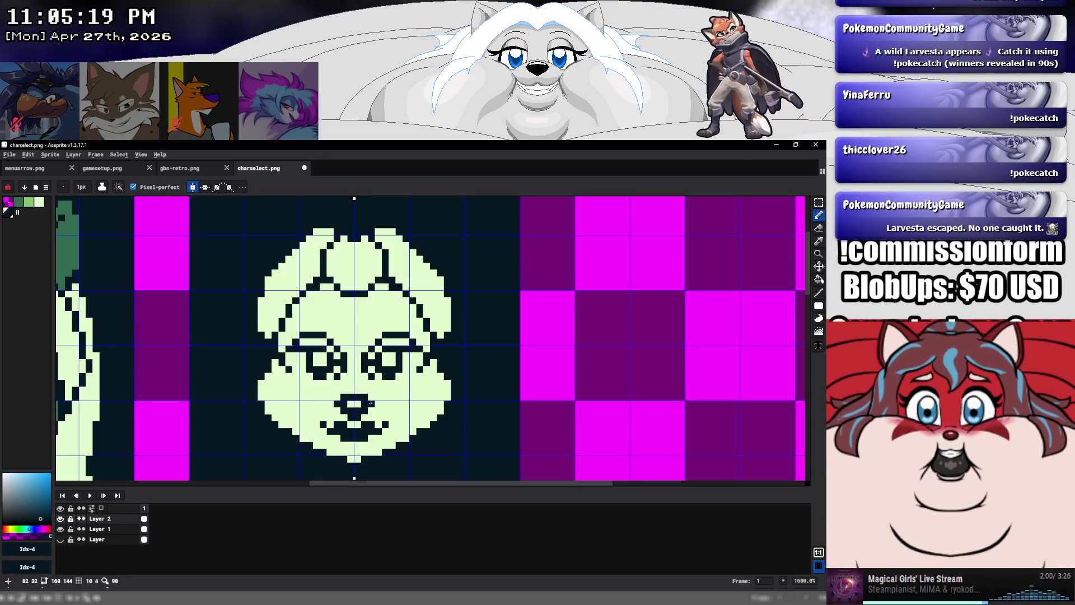
pyautogui.keyDown('alt'); pyautogui.click(446, 370); pyautogui.keyUp('alt')
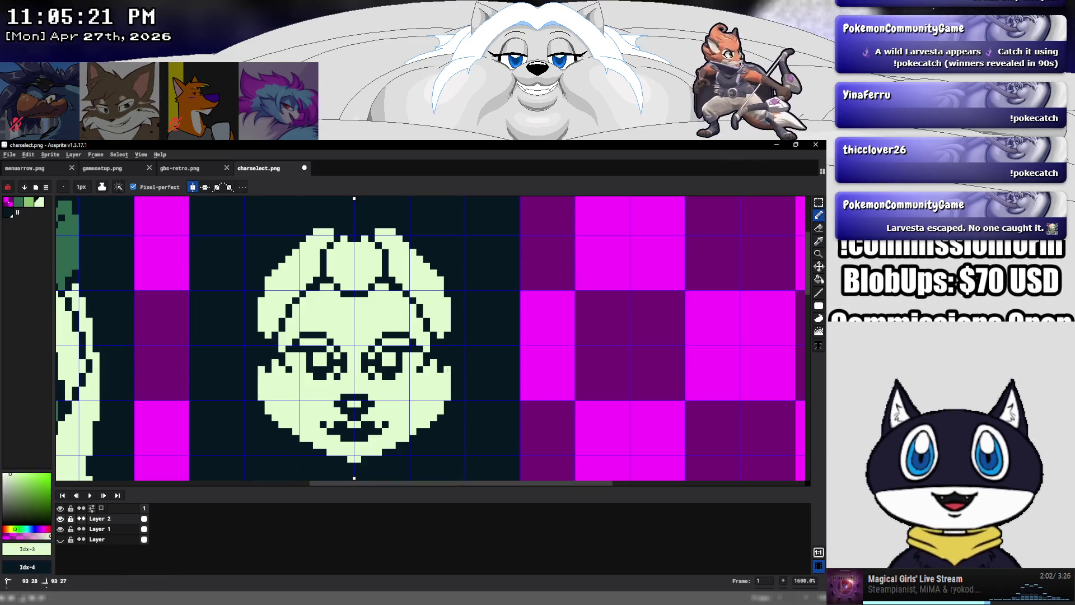
pyautogui.click(454, 370)
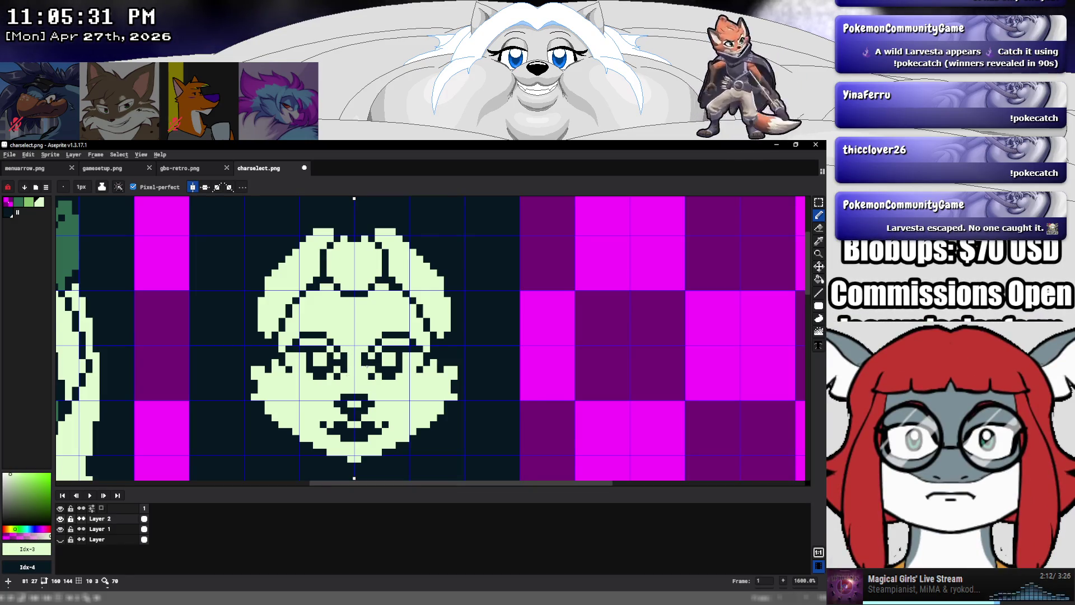
# Draw a dark glasses line across the second portrait's eyes, then pan up to the head top
pyautogui.scroll(-5, 357, 370)
pyautogui.scroll(1, 356, 358)
pyautogui.scroll(1, 357, 347)
pyautogui.scroll(2, 357, 324)
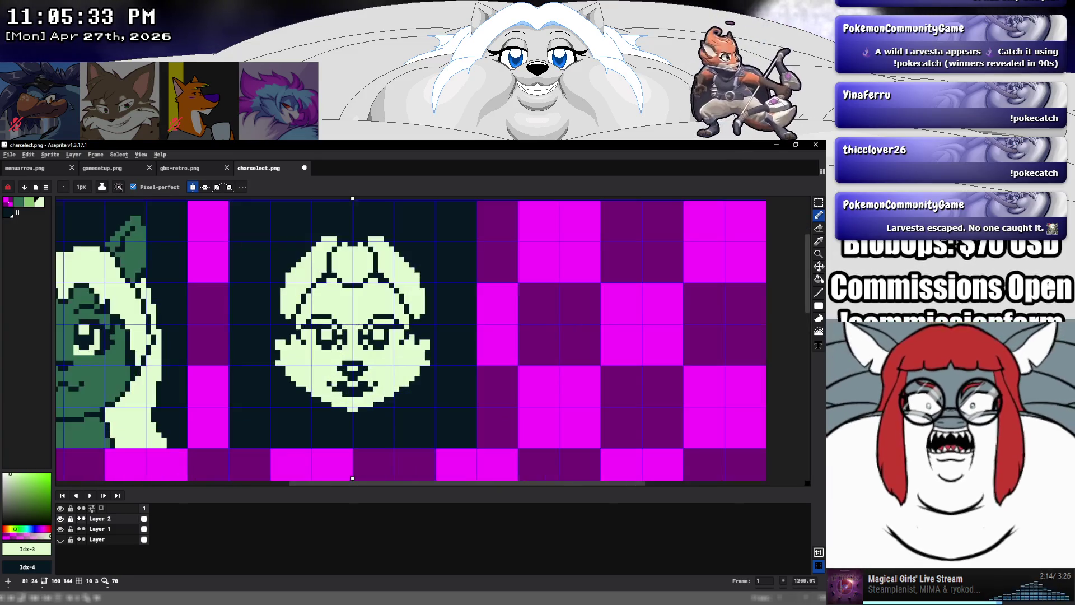
pyautogui.keyDown('alt'); pyautogui.click(383, 311); pyautogui.keyUp('alt')
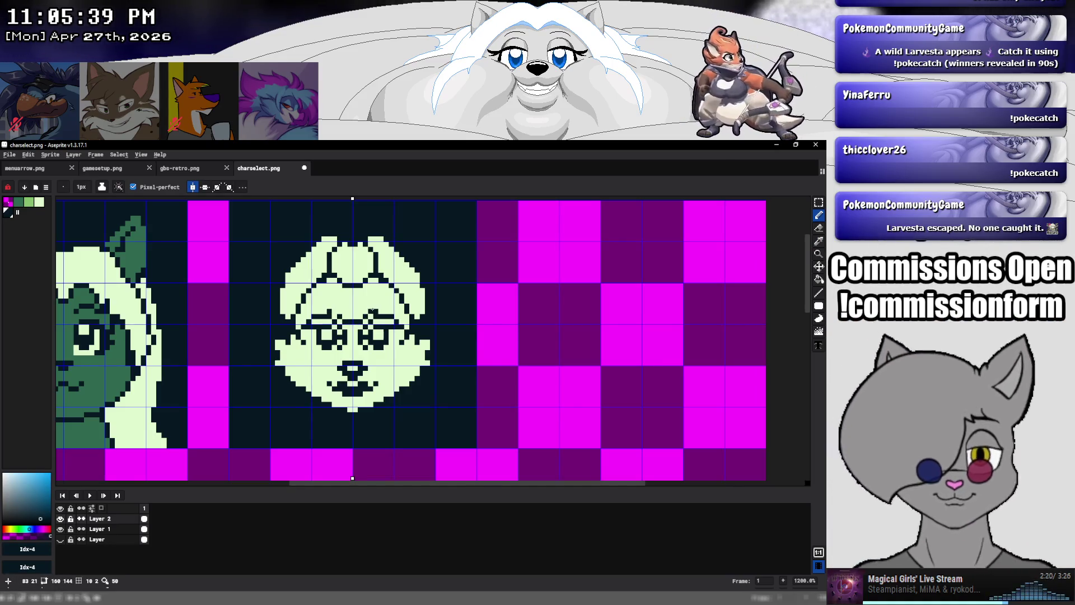
pyautogui.press('v')
pyautogui.press('b')
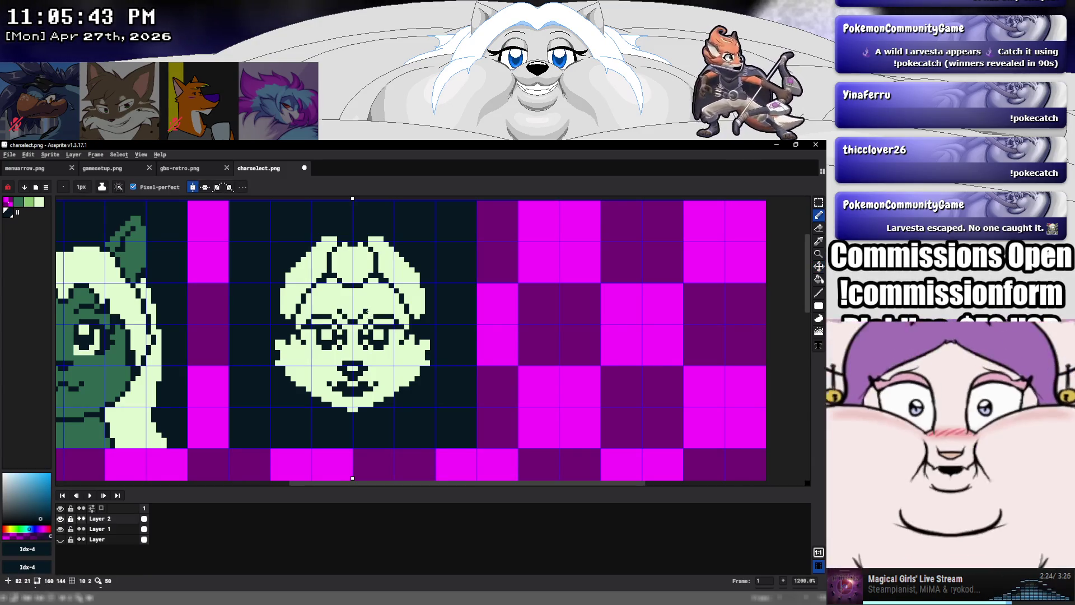
pyautogui.moveTo(370, 306); pyautogui.dragTo(394, 306)
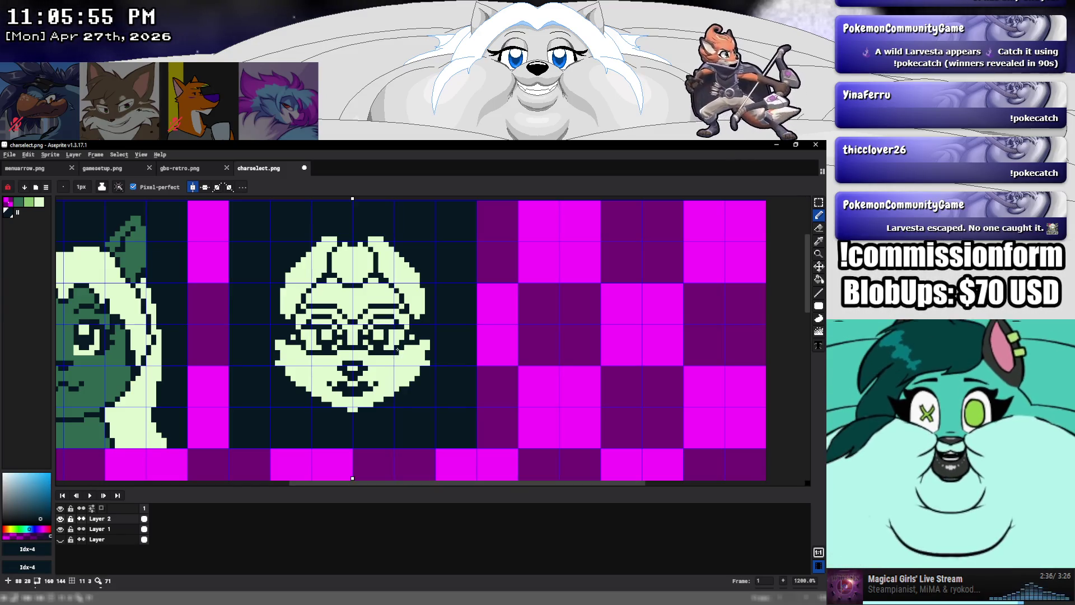
pyautogui.keyDown('alt'); pyautogui.click(370, 342); pyautogui.keyUp('alt')
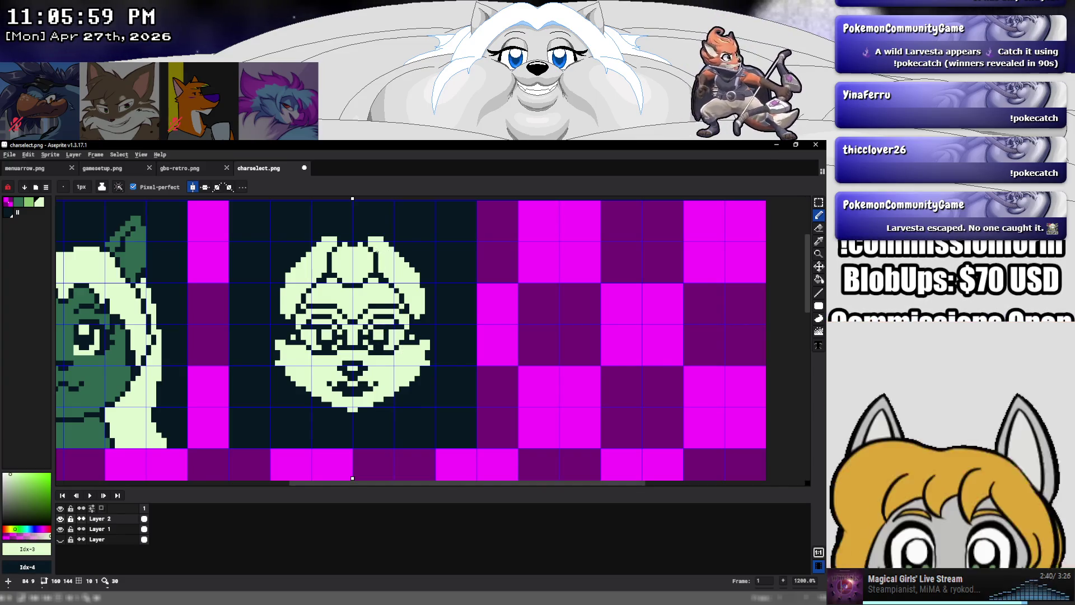
pyautogui.moveTo(380, 249)
pyautogui.mouseDown()
pyautogui.moveTo(373, 301)
pyautogui.moveTo(324, 274)
pyautogui.moveTo(283, 295)
pyautogui.mouseUp()
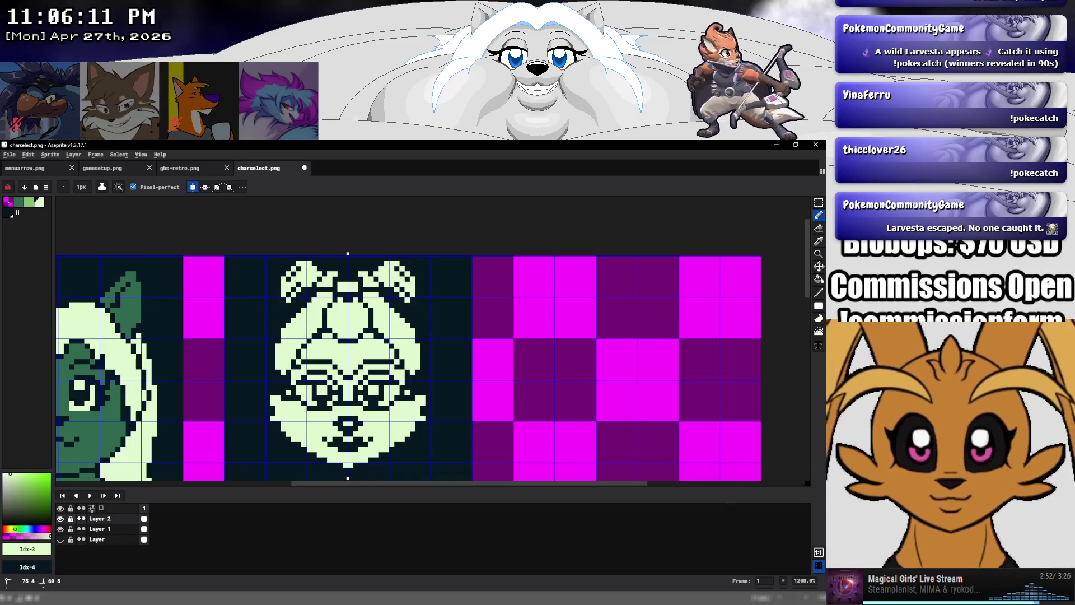
# Touch up the bow, draw mirrored light hair strands down both sides, and widen the shoulders
pyautogui.click(294, 274)
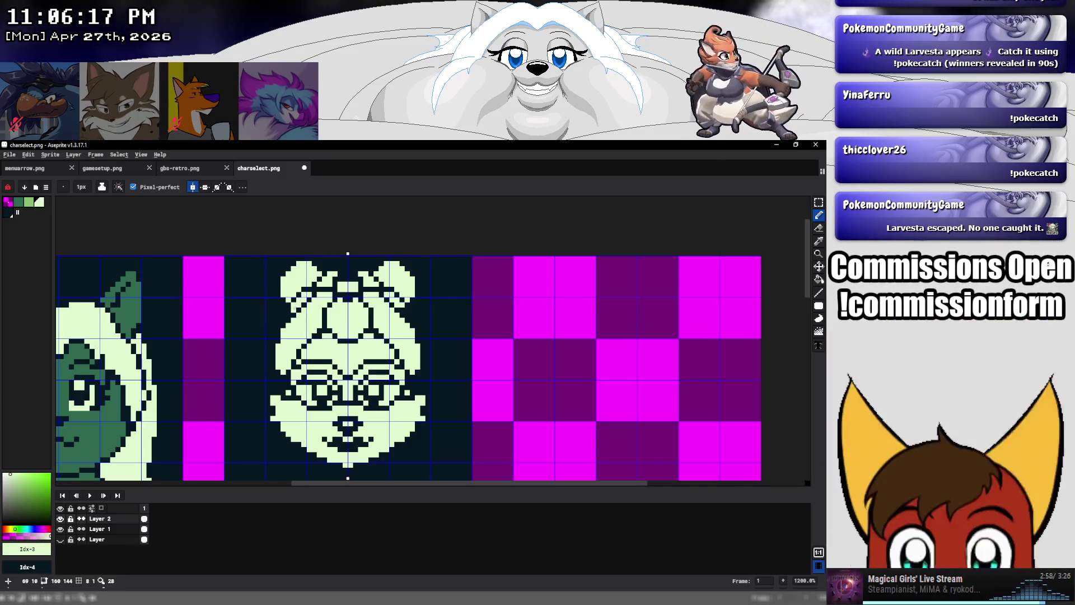
pyautogui.moveTo(285, 308); pyautogui.dragTo(273, 321)
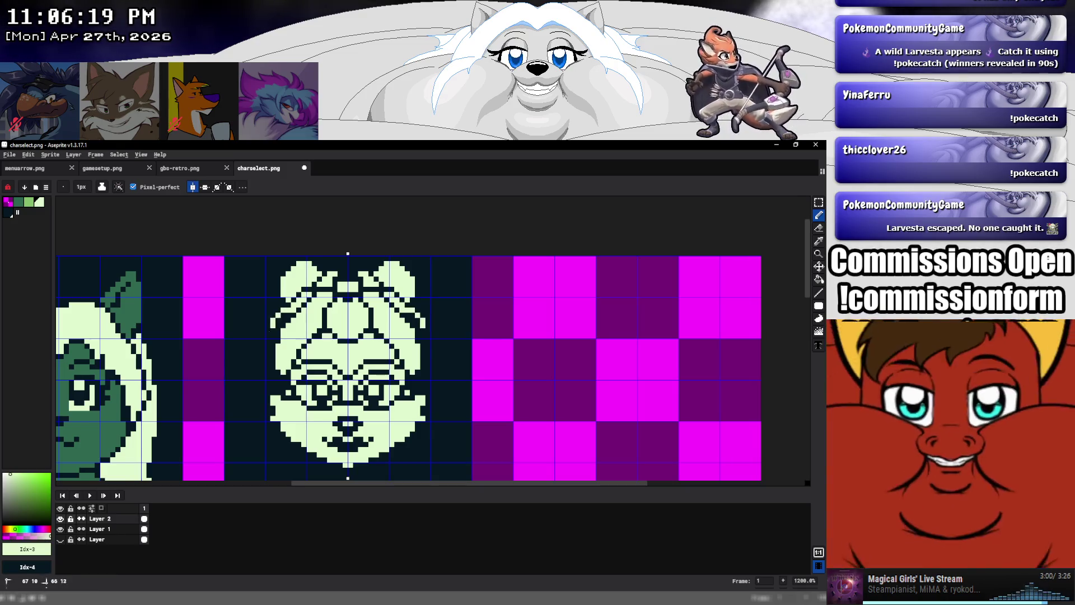
pyautogui.moveTo(242, 380); pyautogui.dragTo(253, 404)
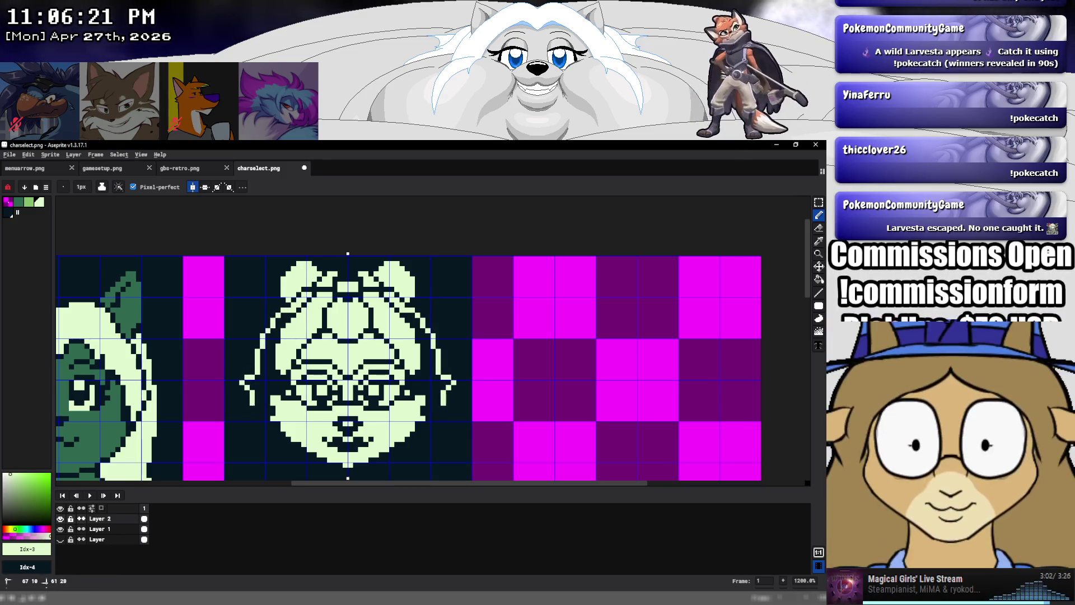
pyautogui.moveTo(258, 444); pyautogui.dragTo(274, 461)
pyautogui.scroll(-3, 312, 392)
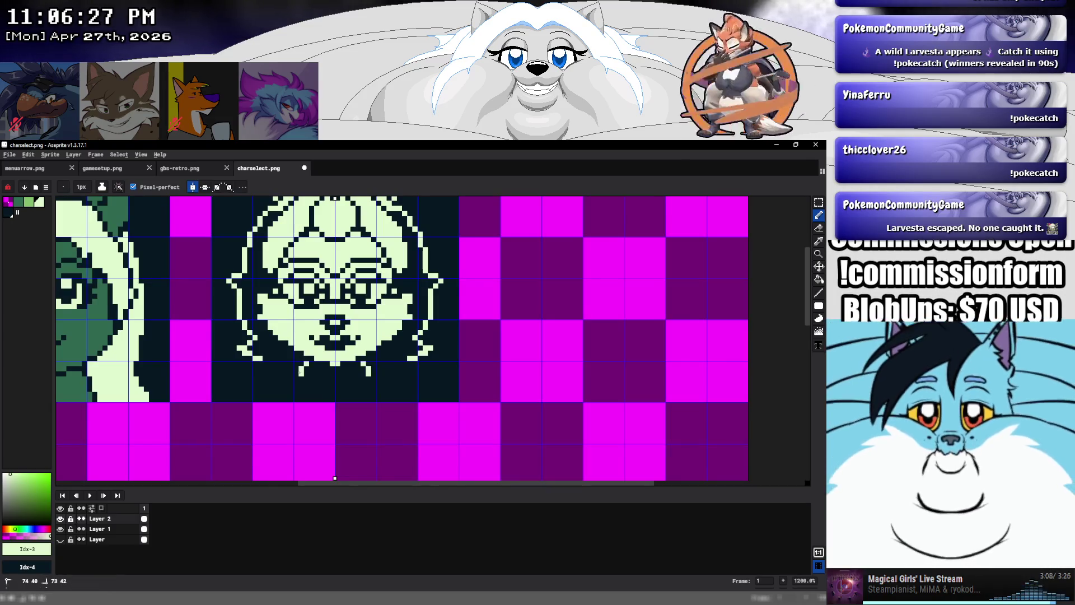
pyautogui.moveTo(300, 364)
pyautogui.mouseDown()
pyautogui.moveTo(291, 380)
pyautogui.moveTo(308, 390)
pyautogui.mouseUp()
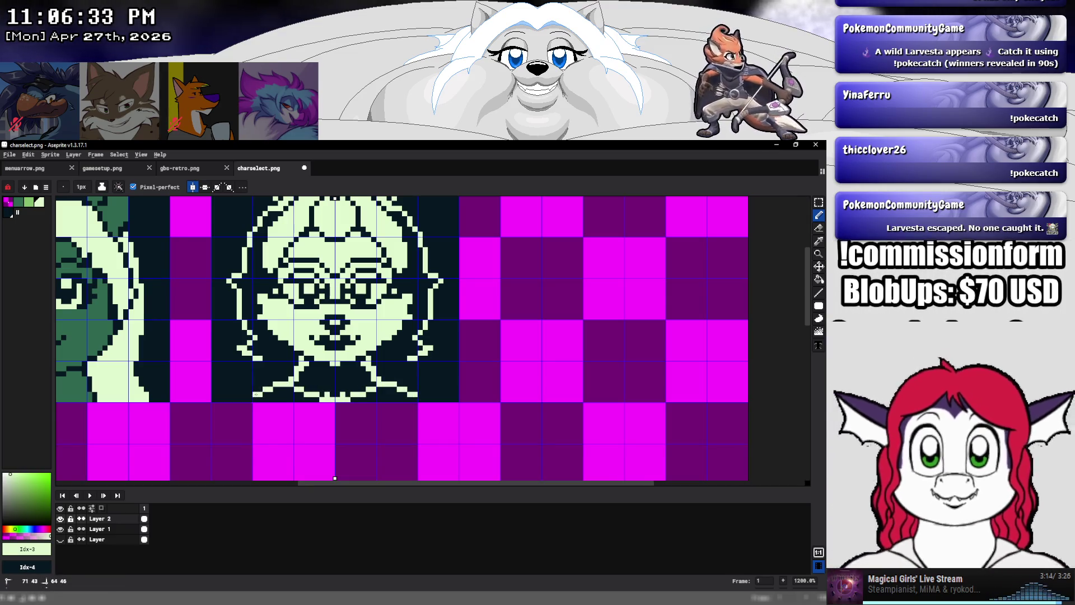
pyautogui.click(245, 399)
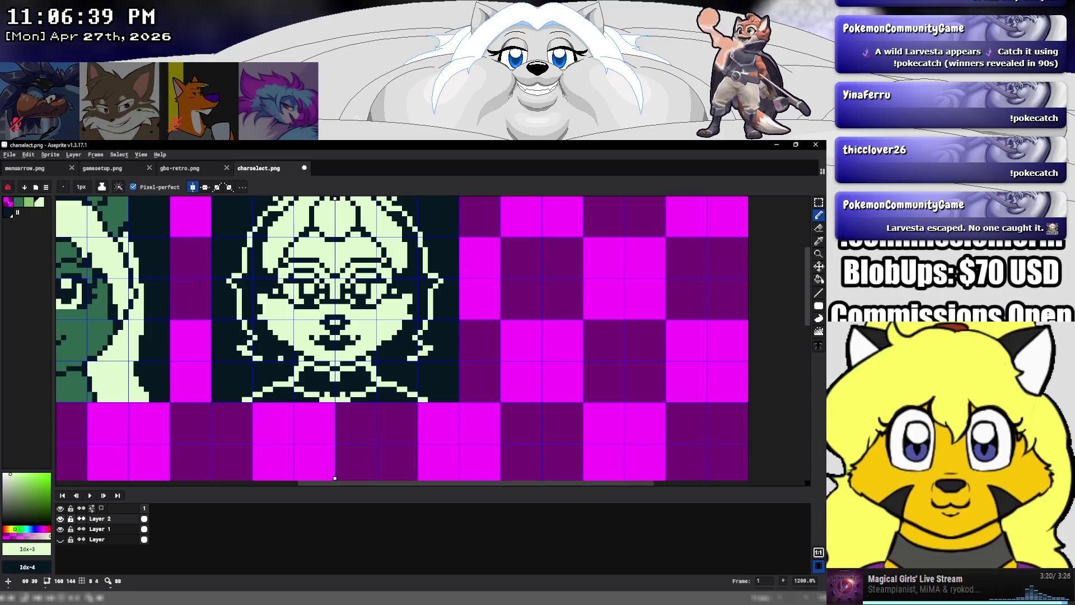
pyautogui.click(284, 347)
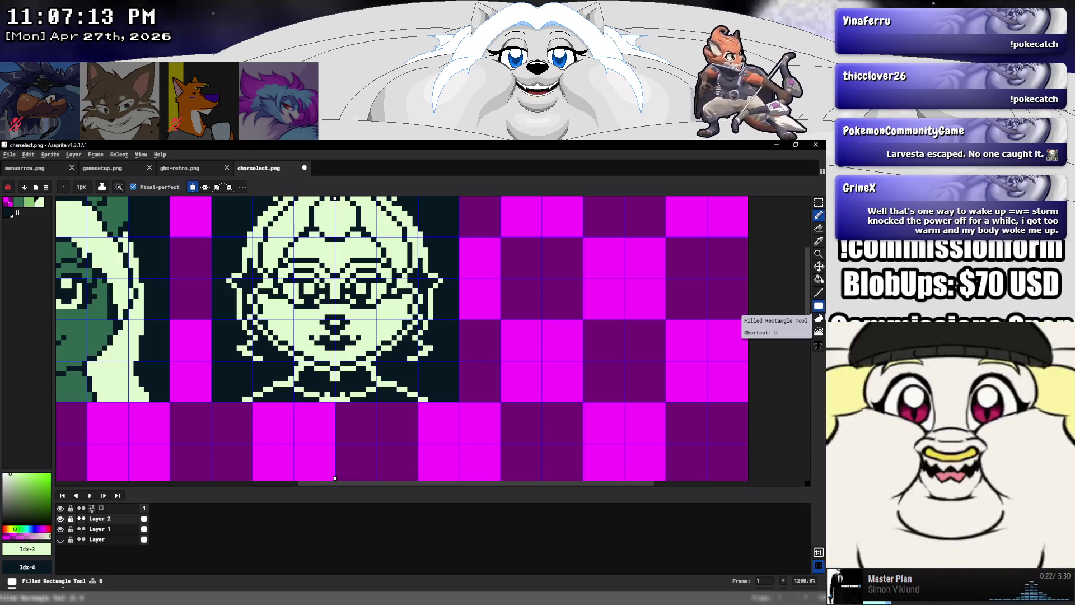
# Fill the dark cheek pixels with light green sampled from the face
pyautogui.click(819, 279)
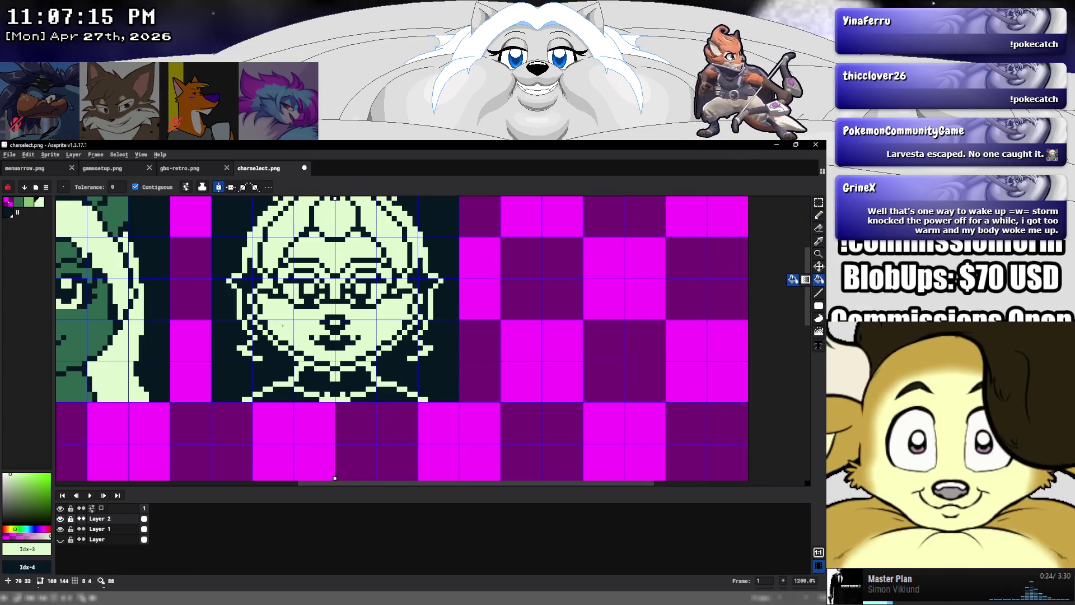
pyautogui.press('b')
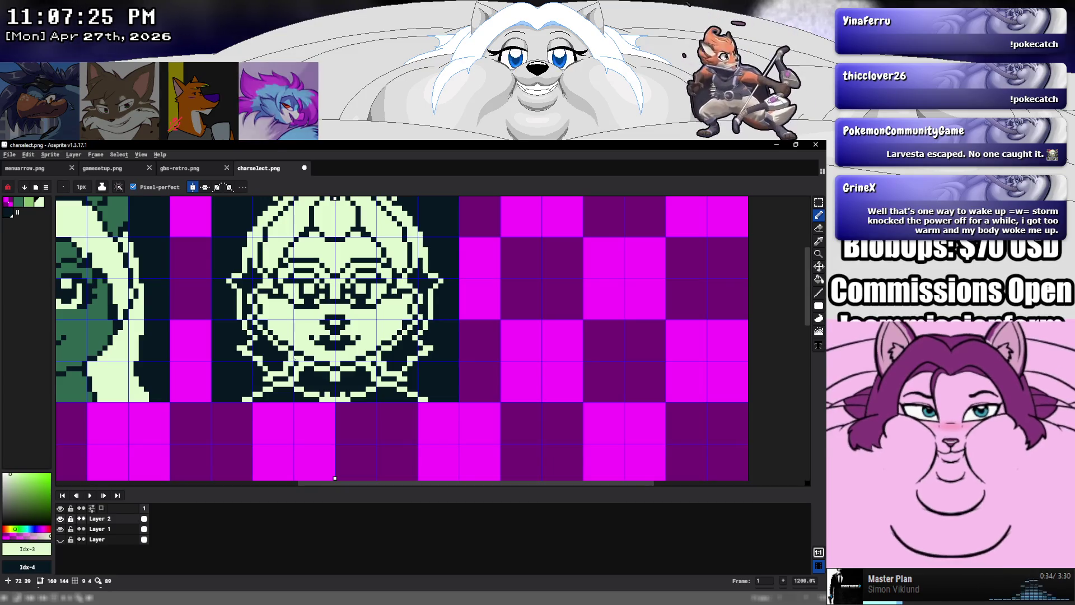
pyautogui.keyDown('alt'); pyautogui.click(296, 361); pyautogui.keyUp('alt')
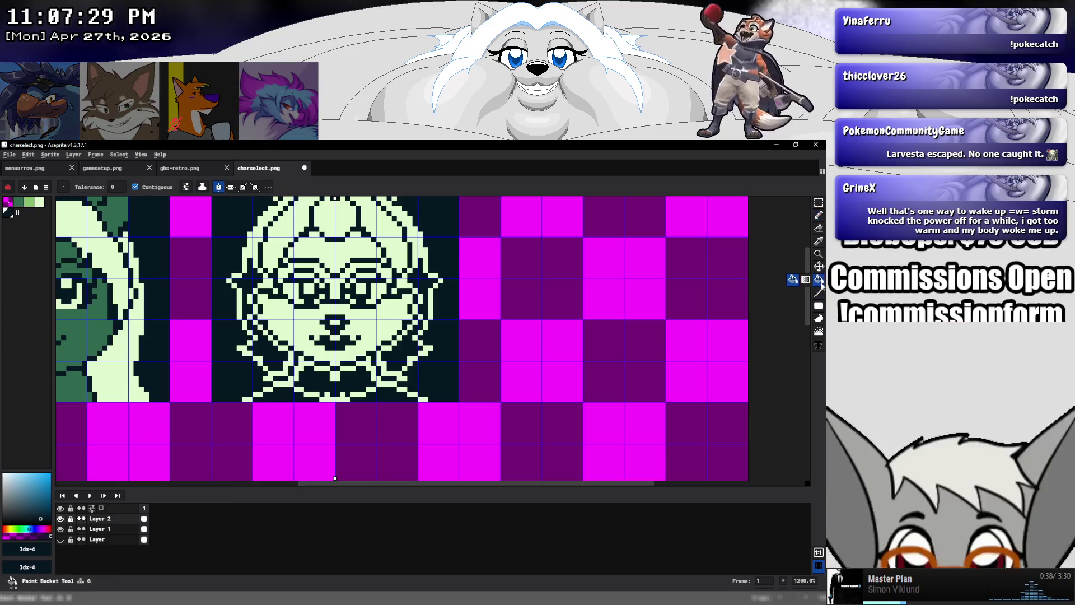
pyautogui.keyDown('alt'); pyautogui.click(296, 322); pyautogui.keyUp('alt')
pyautogui.click(276, 354)
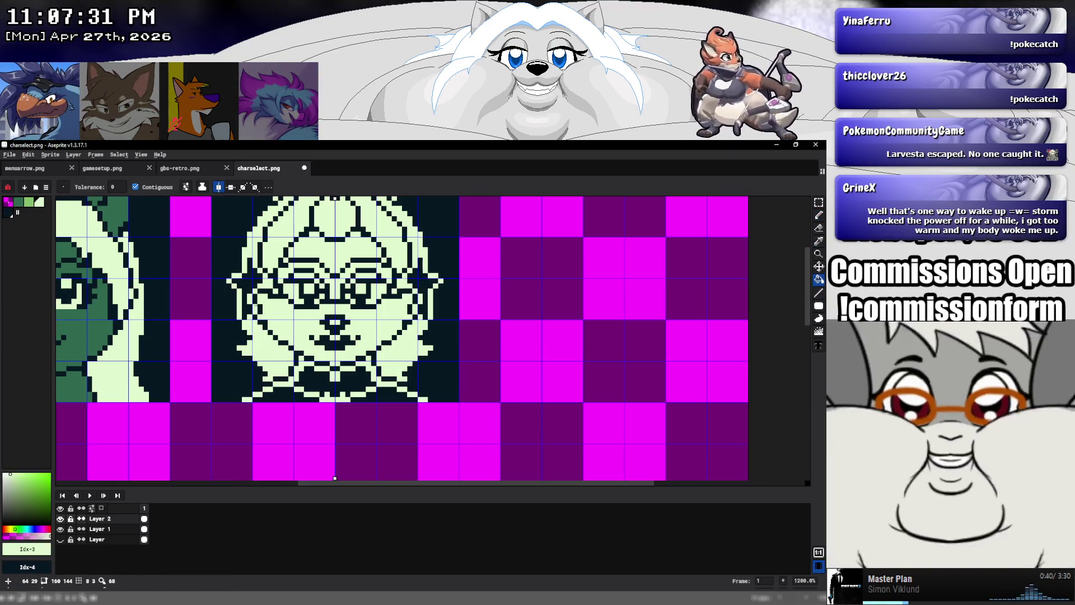